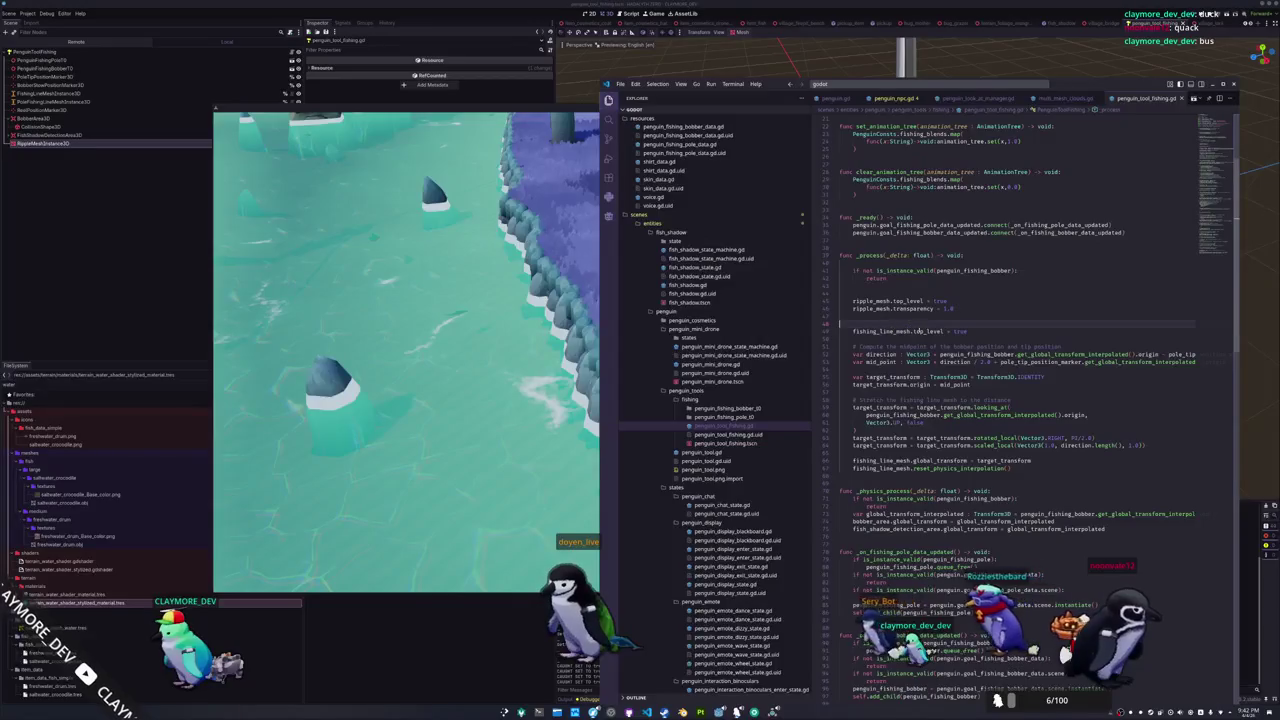
# Under ripple_mesh.top_level, set ripple_mesh.global_transform to Transform3D.IDENTITY
pyautogui.press('Return')
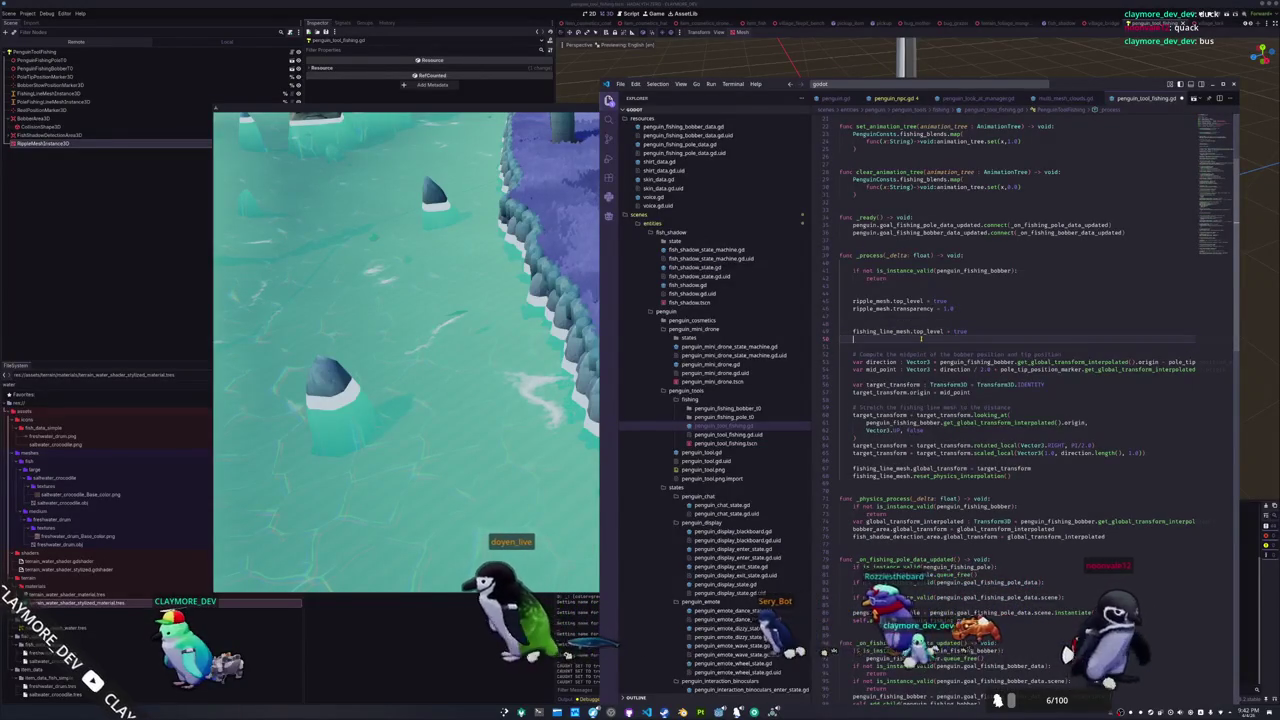
pyautogui.write('fishing')
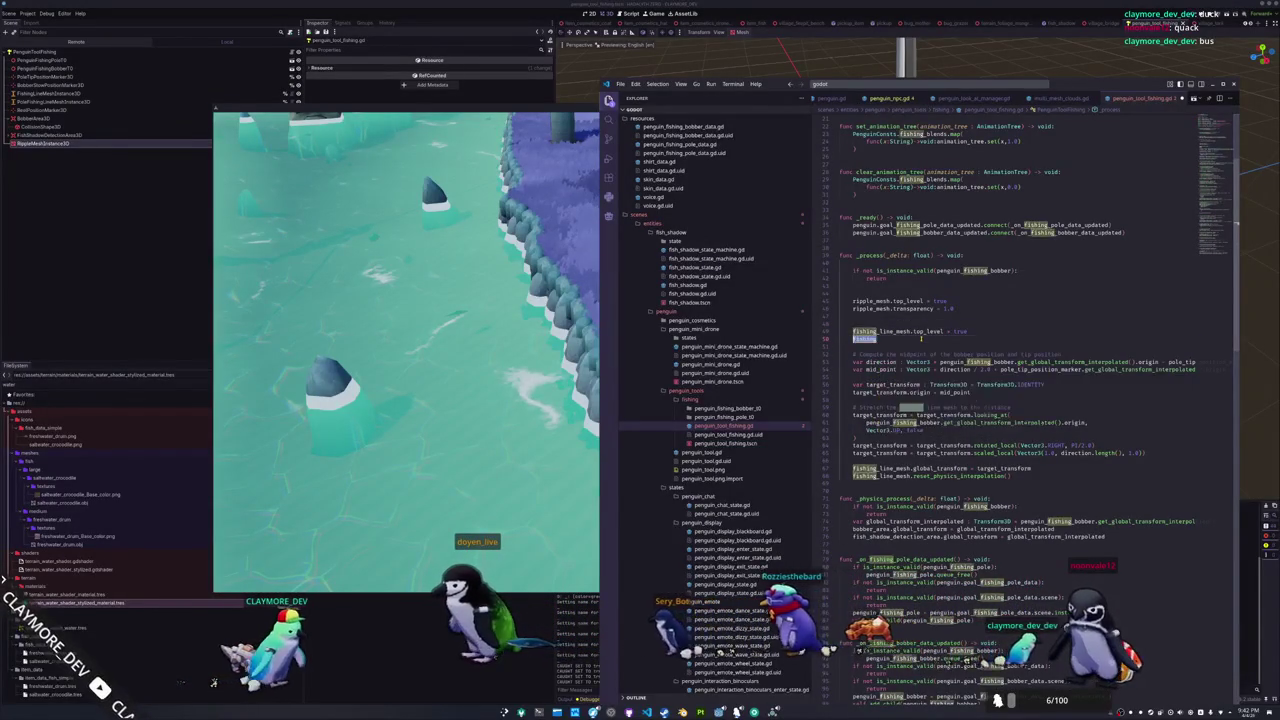
pyautogui.hotkey('ctrl', 'z')
pyautogui.hotkey('ctrl', 'z')
pyautogui.hotkey('ctrl', 'z')
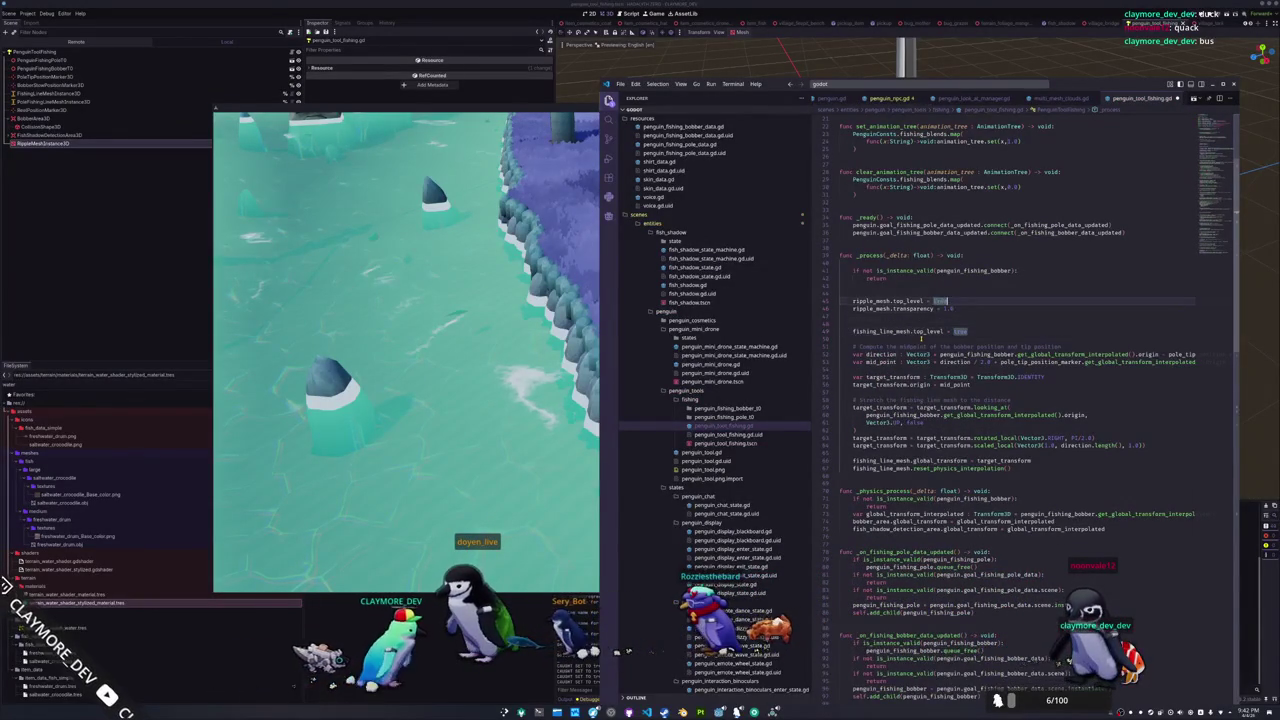
pyautogui.press('Return')
pyautogui.write('ripple_mesh')
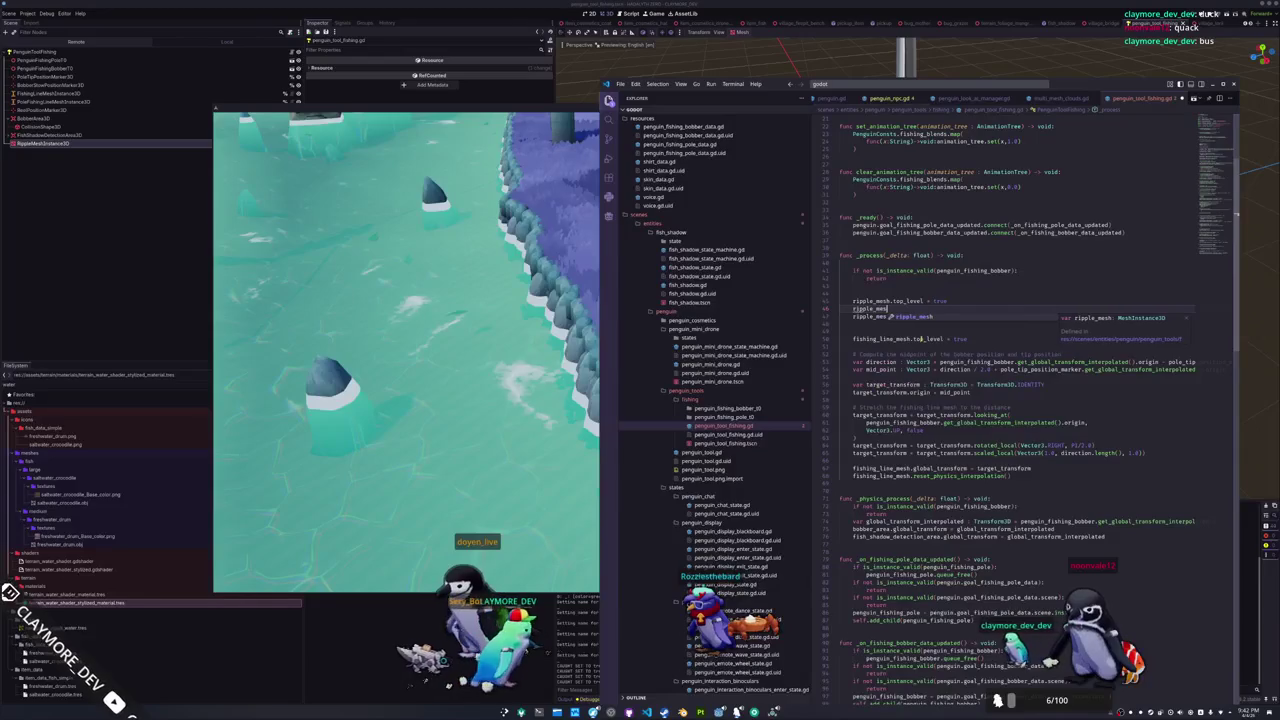
pyautogui.write('.glob')
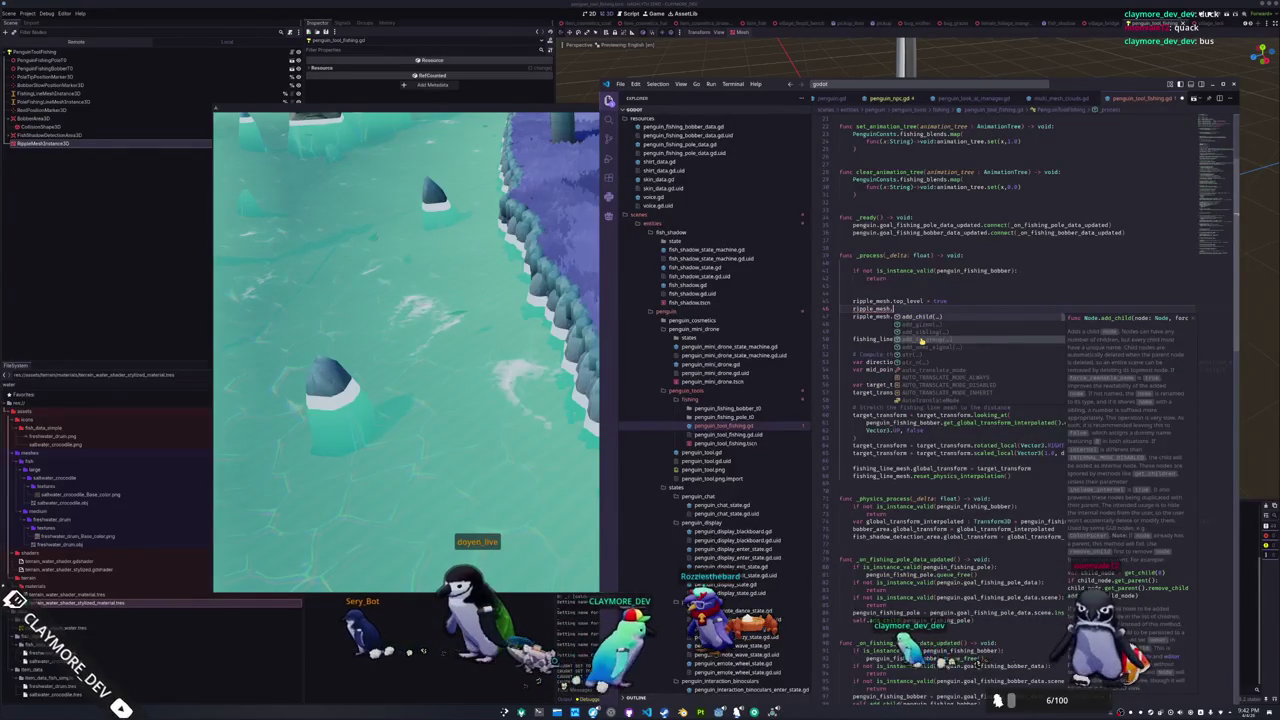
pyautogui.write('al_tran')
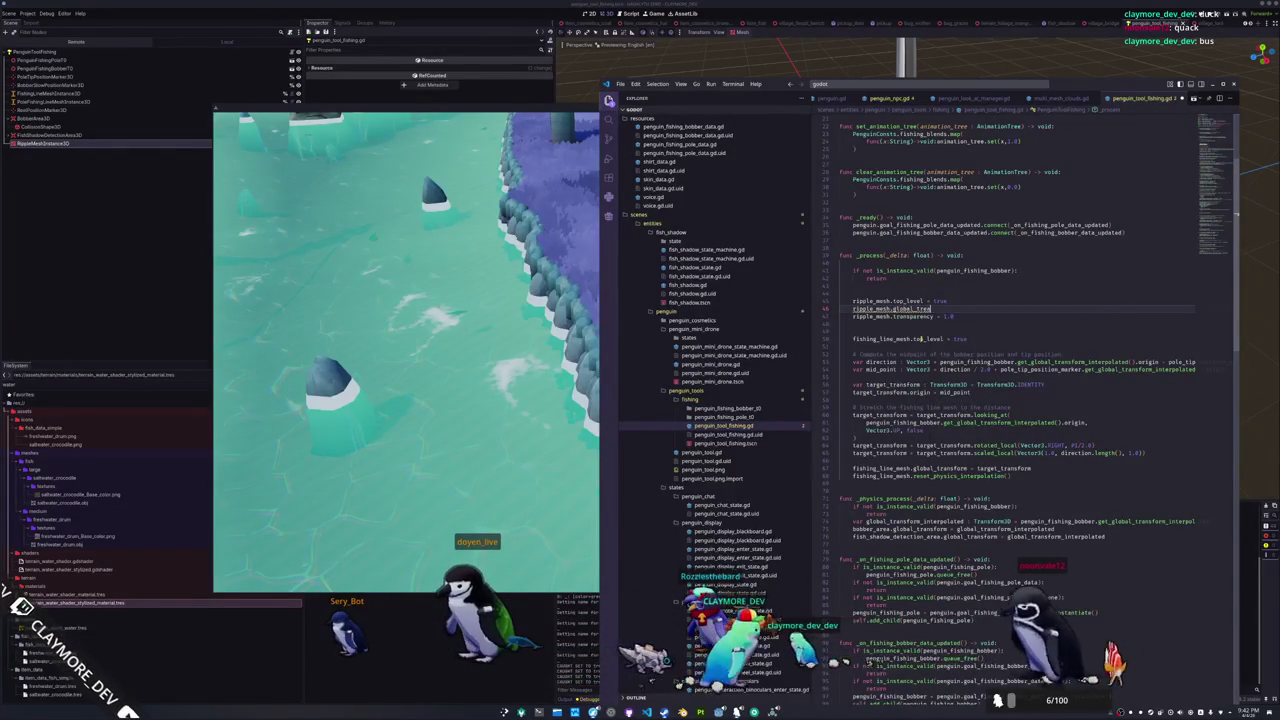
pyautogui.write('sform = GlobalTransform')
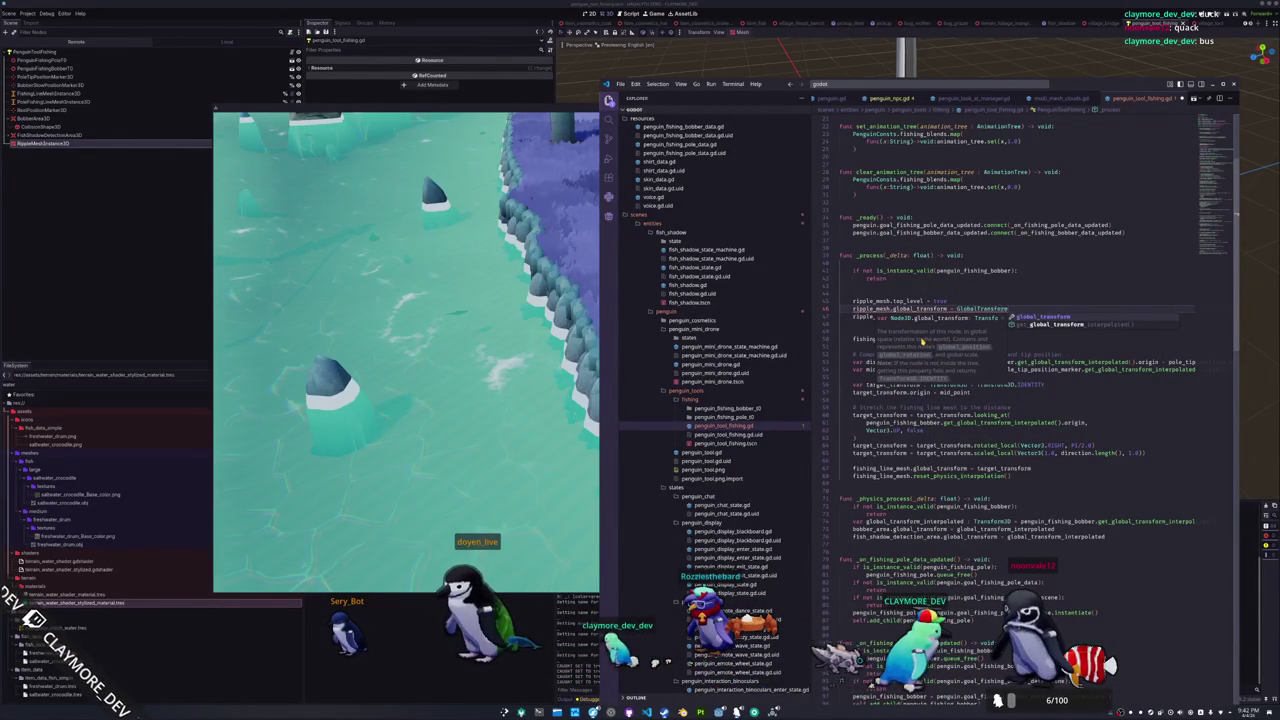
pyautogui.press('Escape')
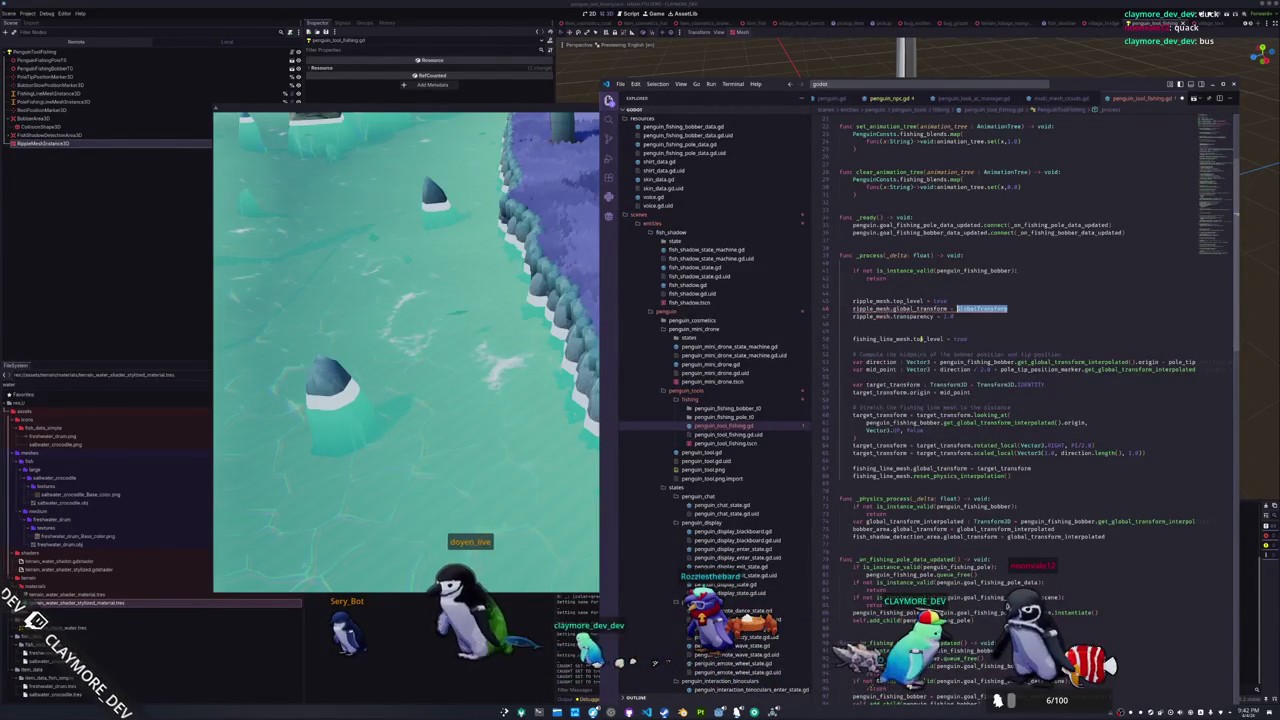
pyautogui.write('Transform3D.I')
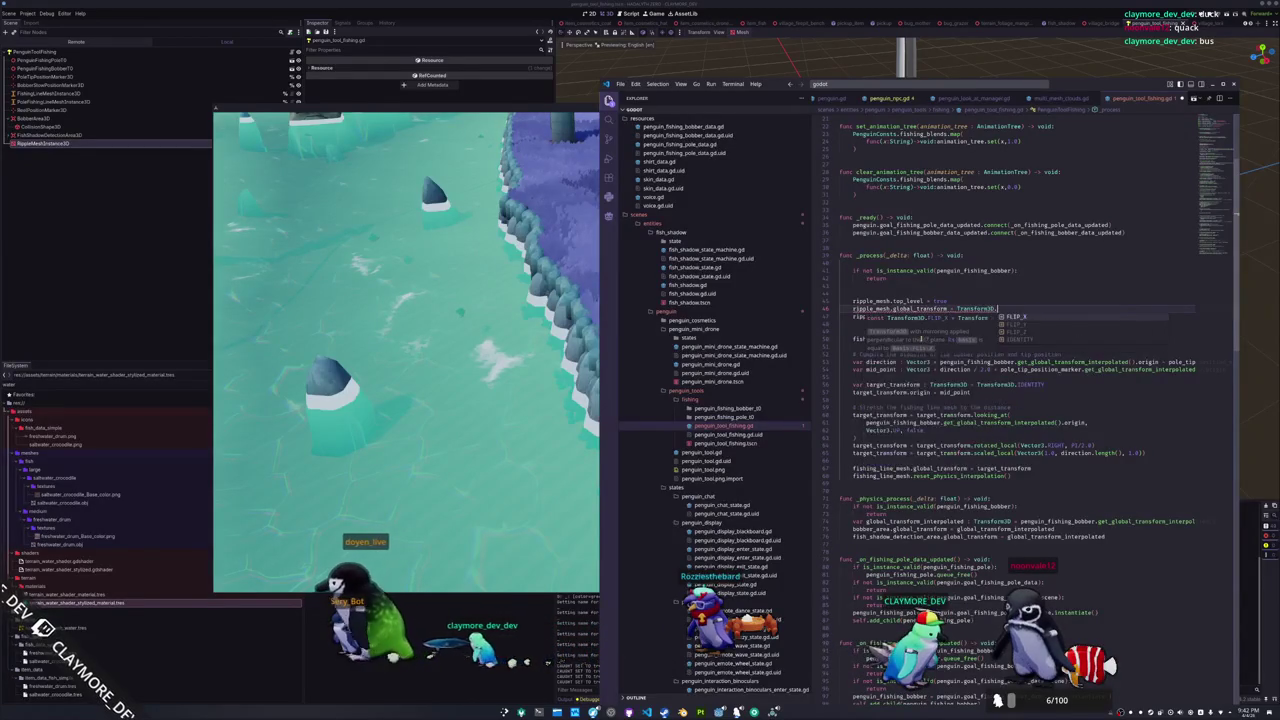
pyautogui.press('Return')
pyautogui.press('Return')
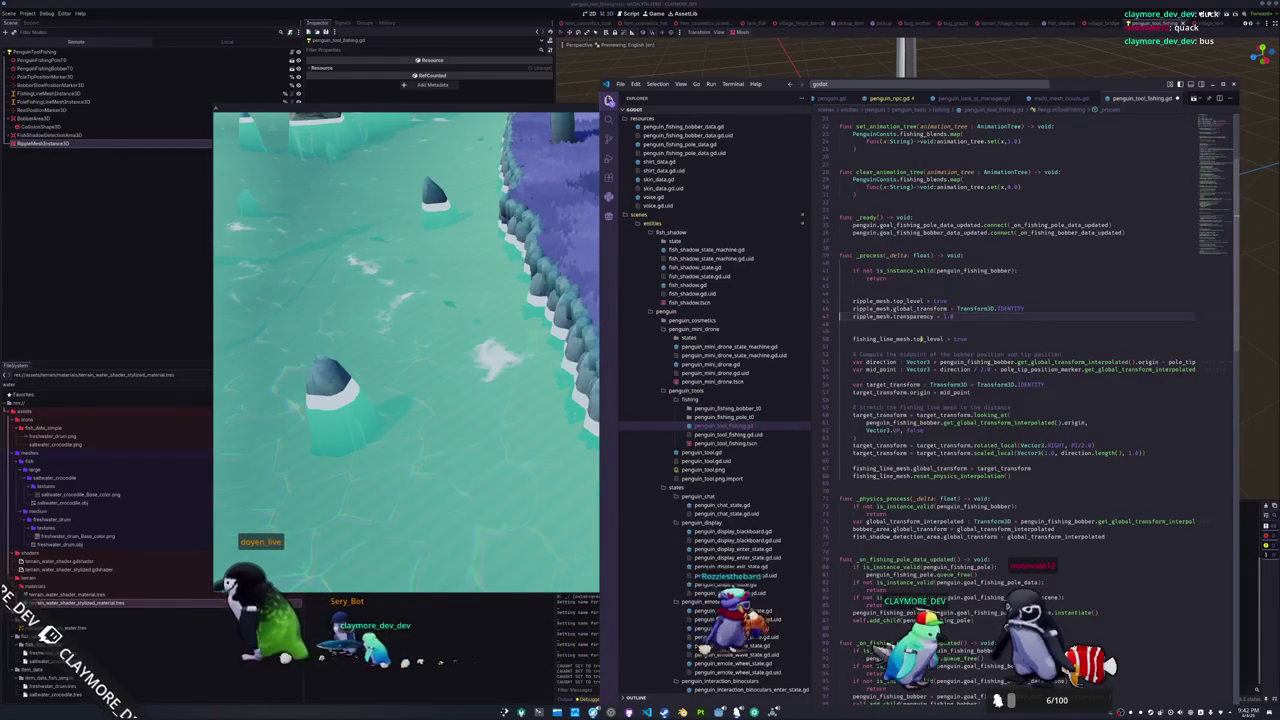
# Add a ripple_mesh.reset_physics_interpolation() call, then bring the running game forward
pyautogui.write('ripple_me')
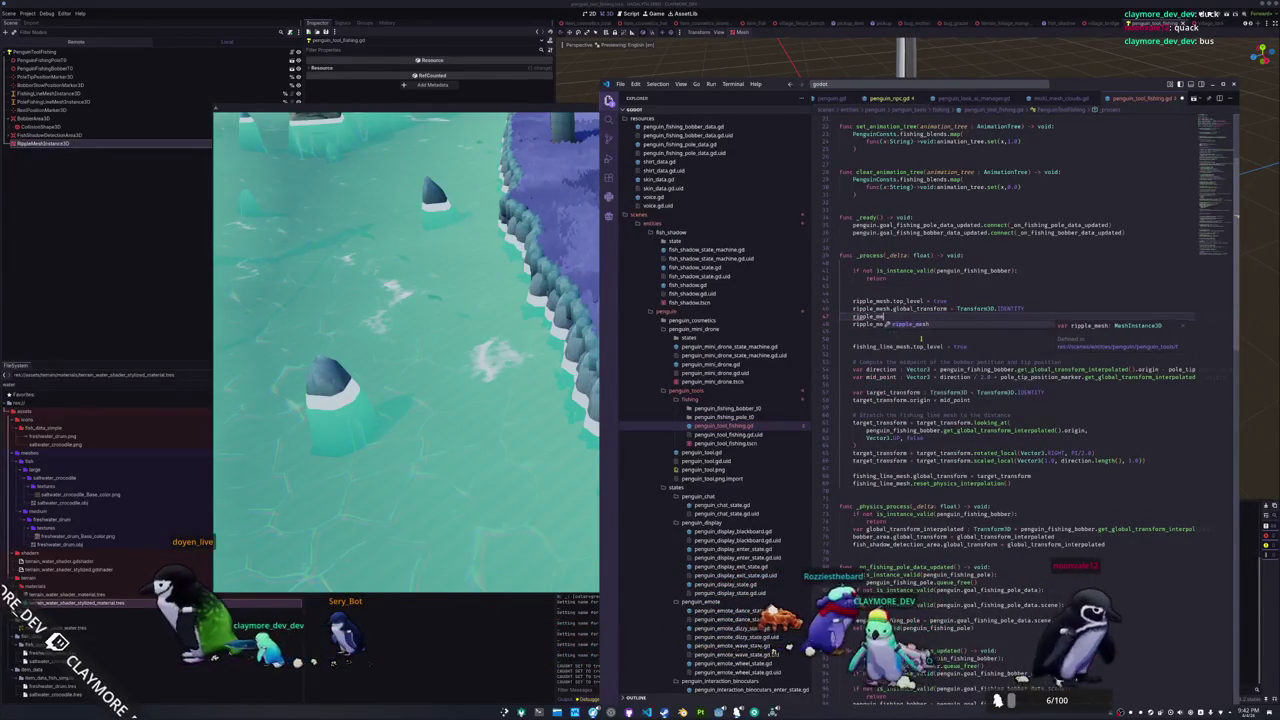
pyautogui.write('sh.reset_physics_interpolation(')
pyautogui.press('Return')
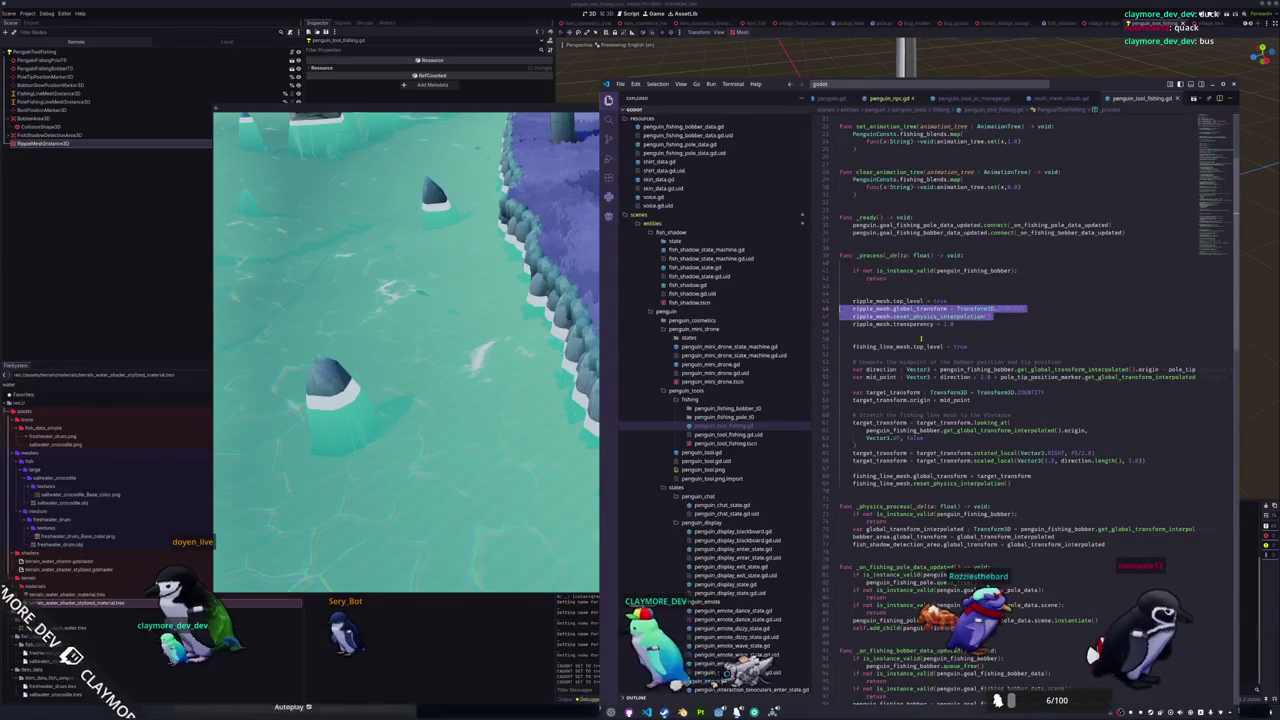
pyautogui.press('Down')
pyautogui.press('Down')
pyautogui.press('Down')
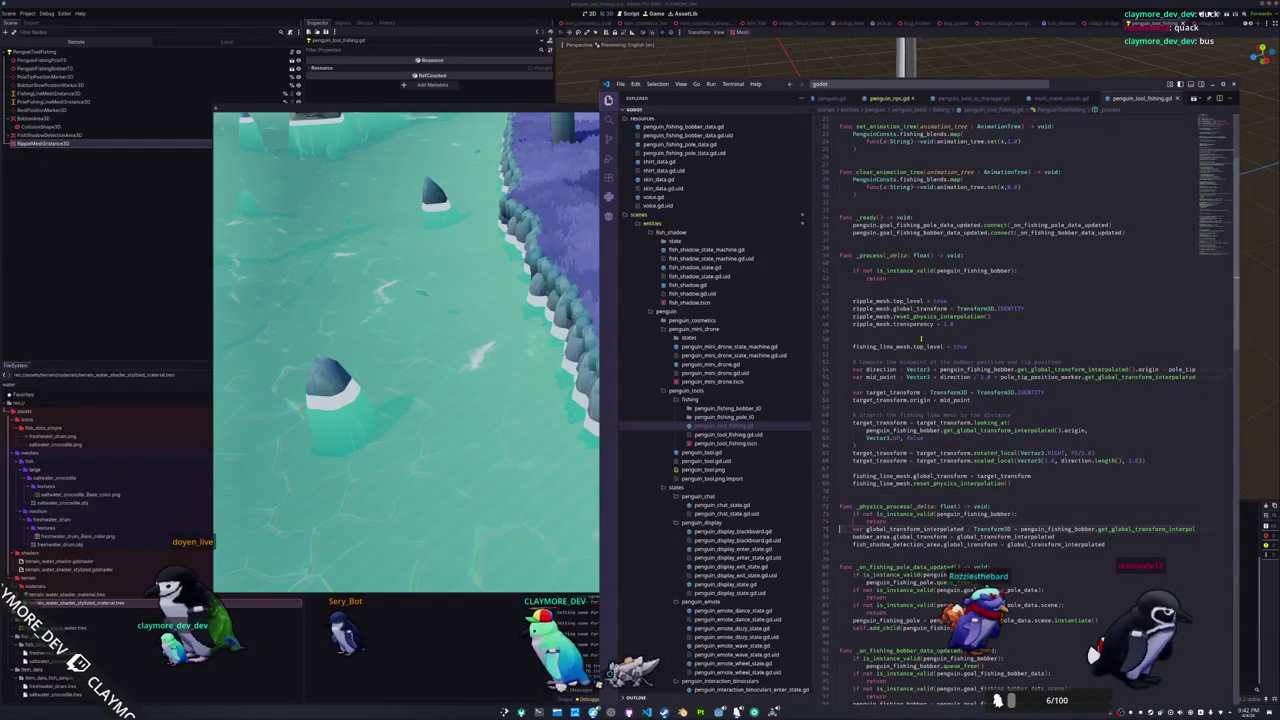
pyautogui.click(570, 316)
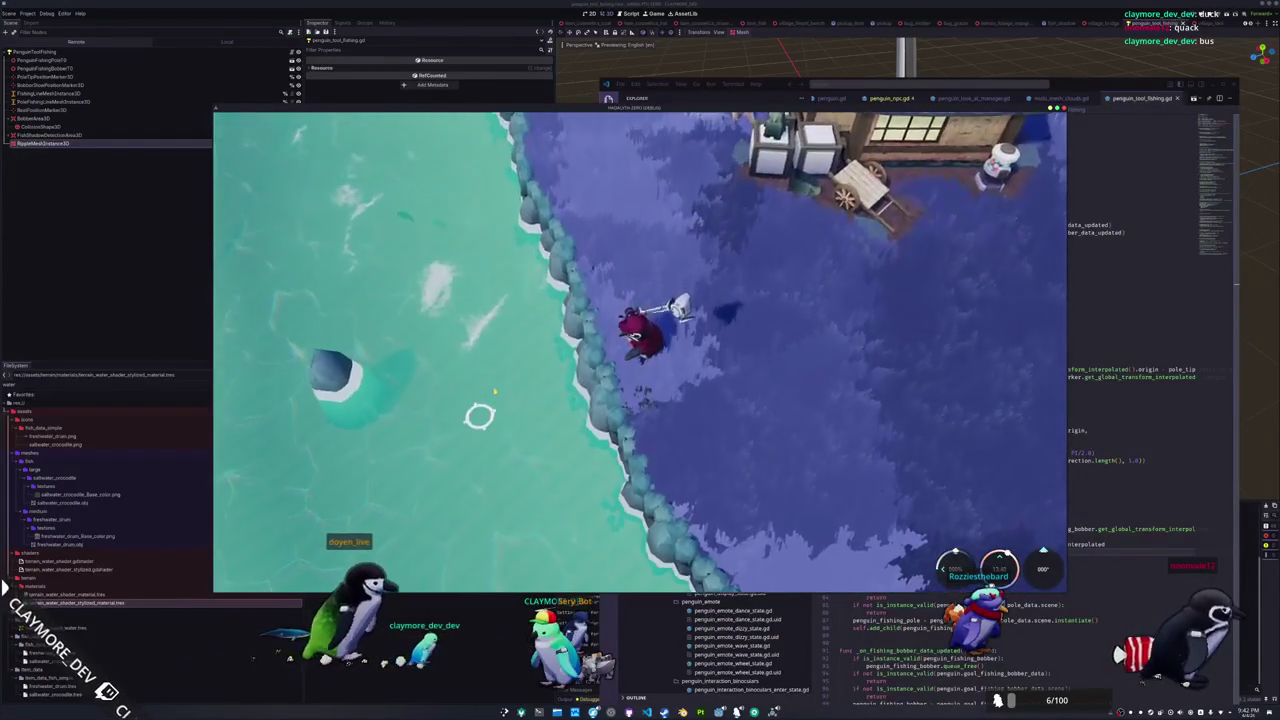
# Cast the penguin's fishing line onto the water, then return to the fishing script
pyautogui.click(603, 444)
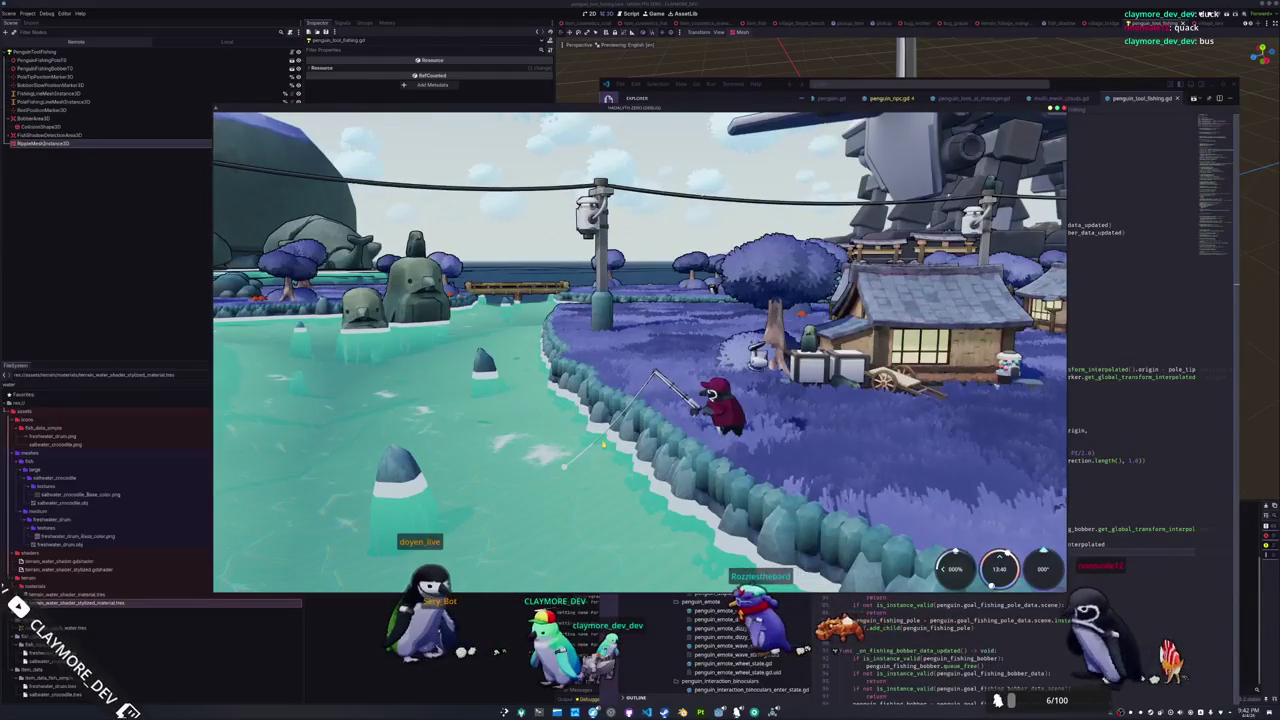
pyautogui.click(1139, 483)
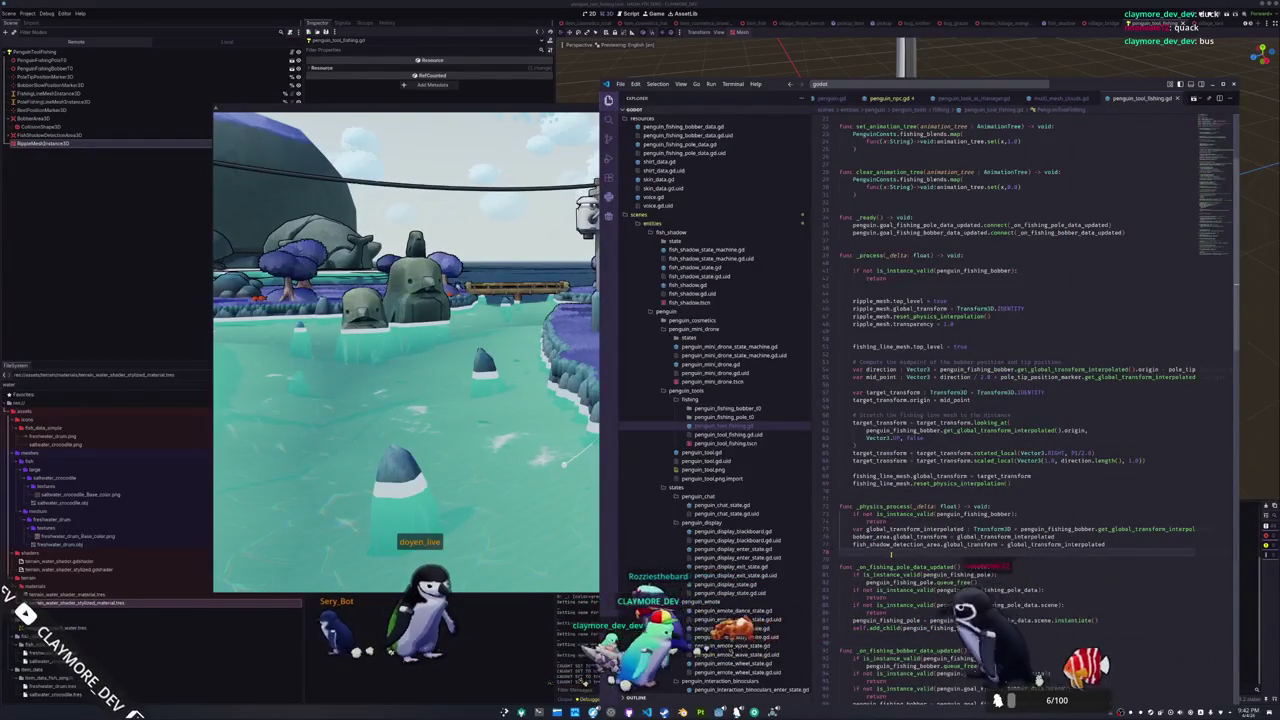
# Review where ripple_mesh is used in the fishing tool script
pyautogui.scroll(-10, 1139, 483)
pyautogui.click(840, 266)
pyautogui.scroll(10, 851, 436)
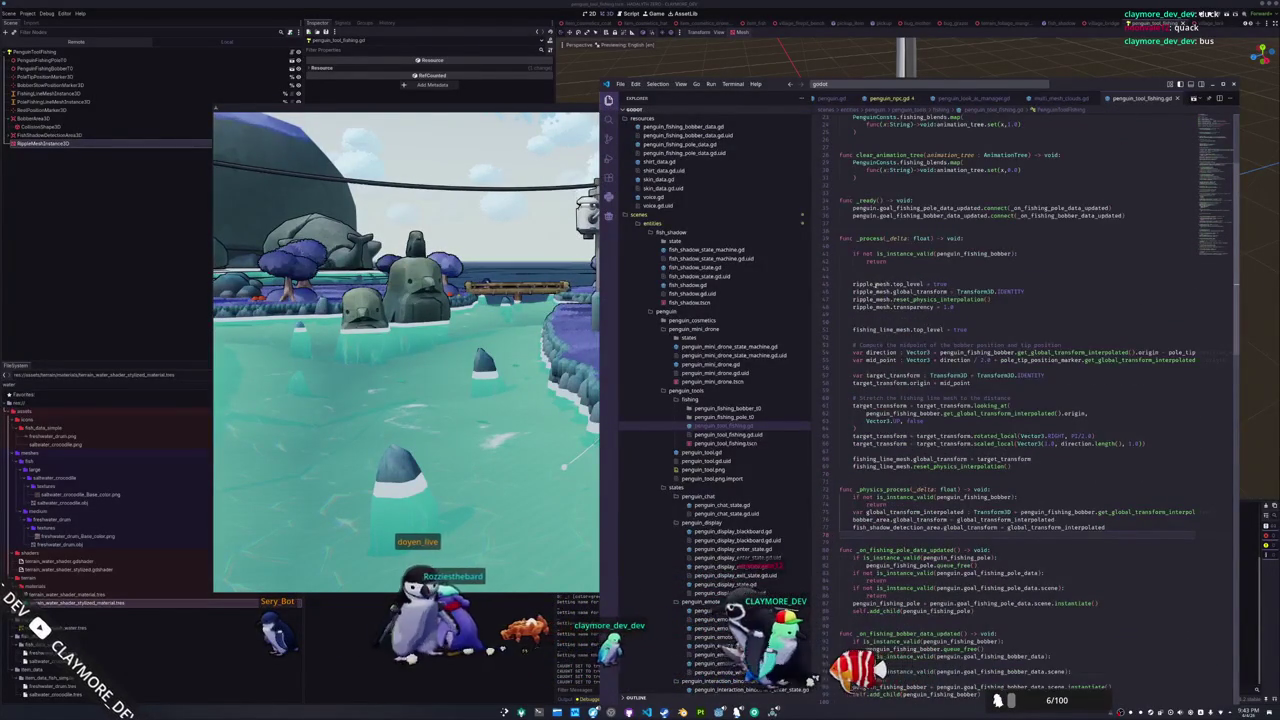
pyautogui.doubleClick(862, 283)
pyautogui.scroll(-5, 850, 320)
pyautogui.scroll(-6, 841, 338)
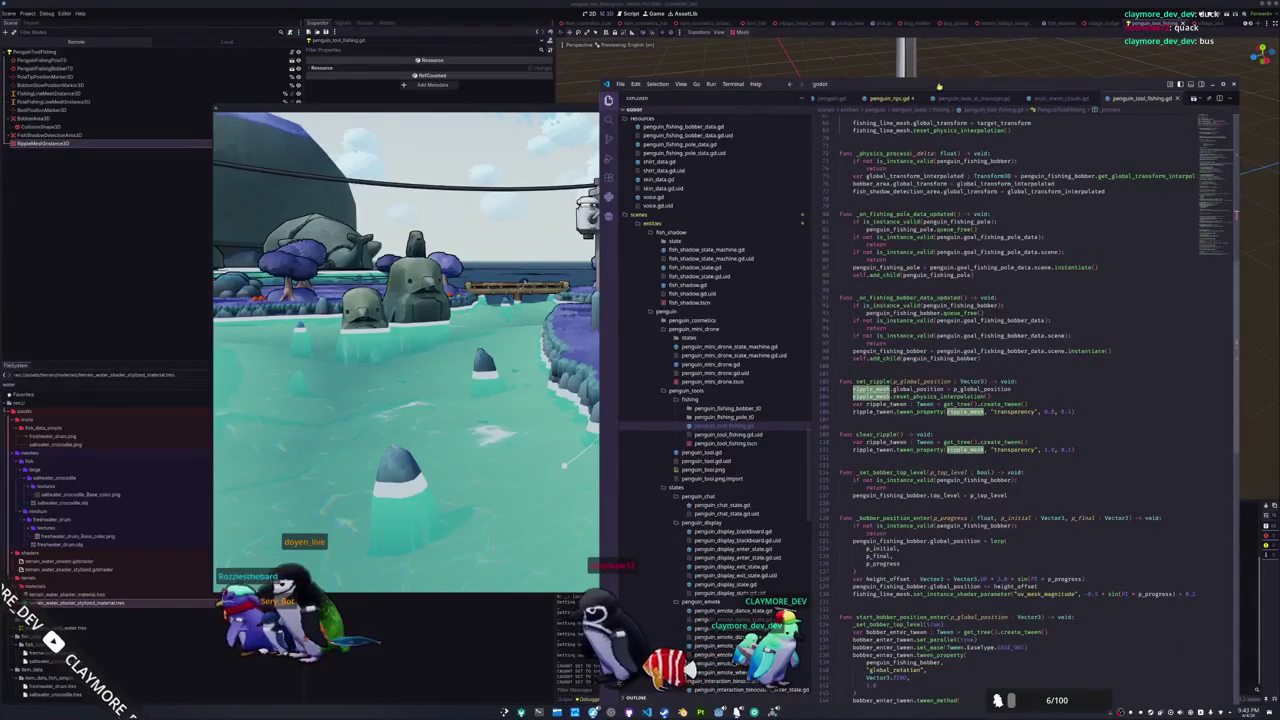
# Copy enter_state's set_ripple line in penguin_tool_fishing_idle_state.gd to below bob_bobber in process_state
pyautogui.click(892, 98)
pyautogui.scroll(-10, 700, 400)
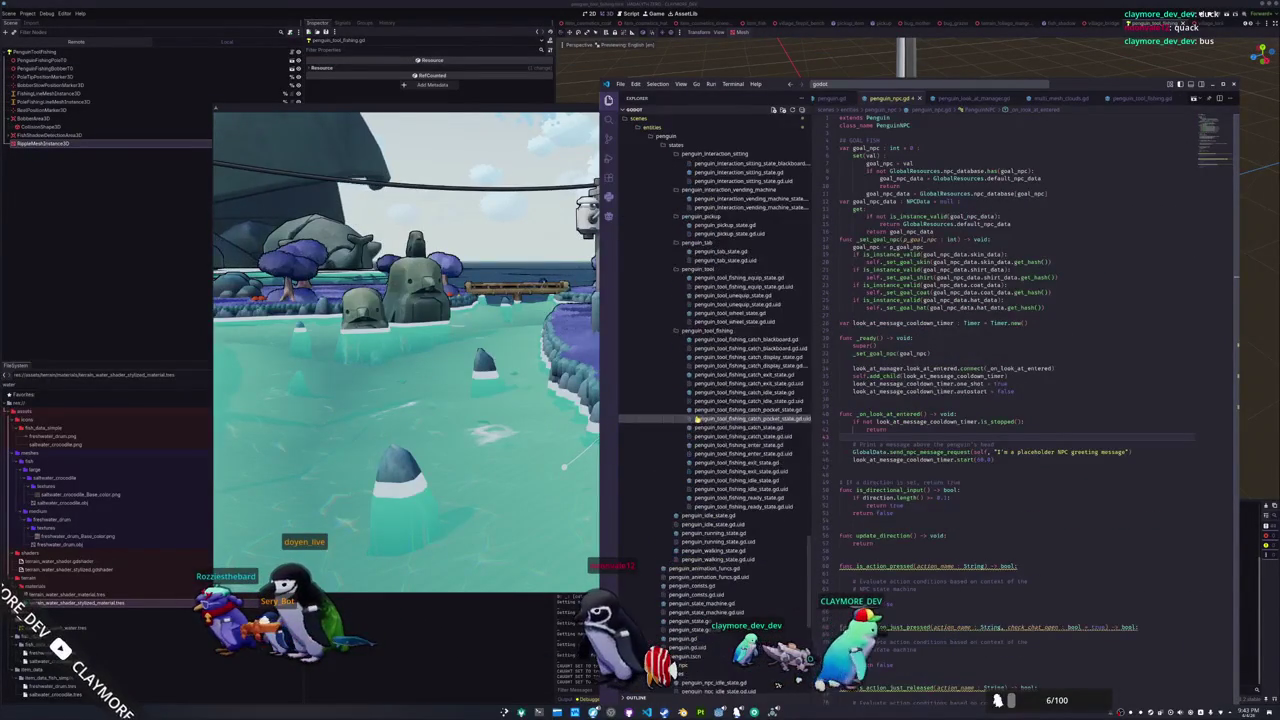
pyautogui.click(736, 480)
pyautogui.scroll(9, 908, 244)
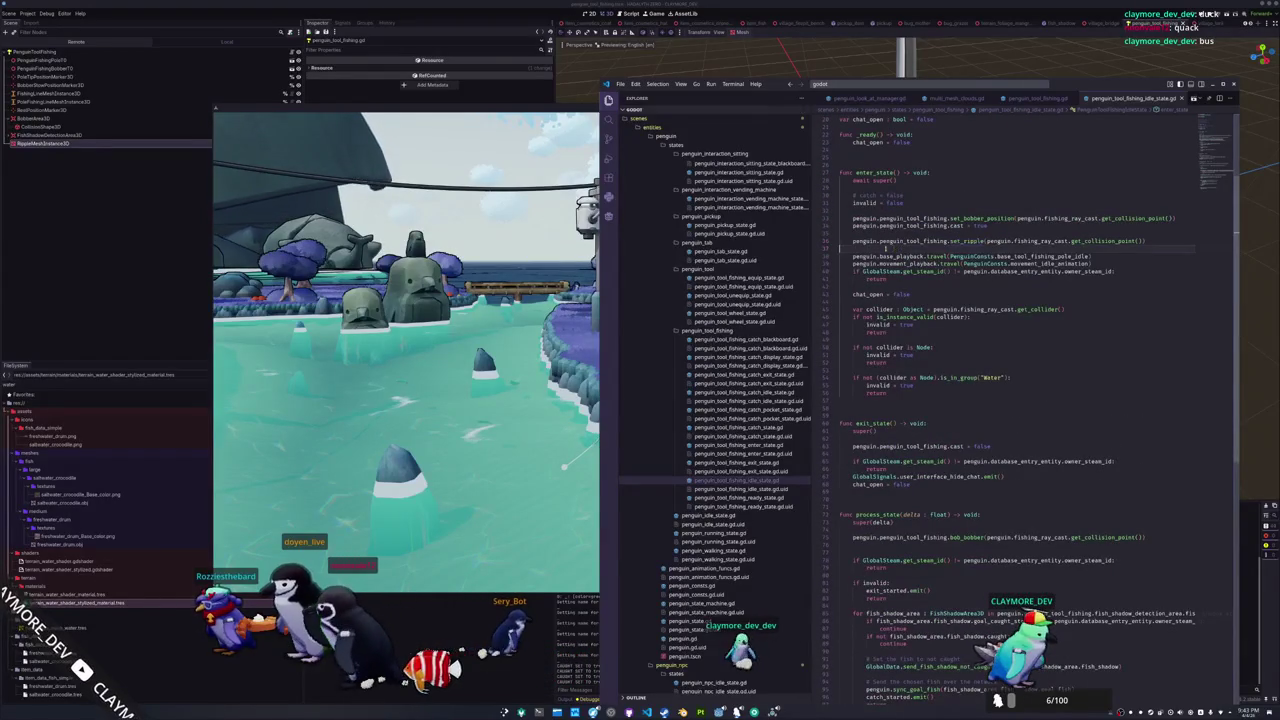
pyautogui.click(832, 240)
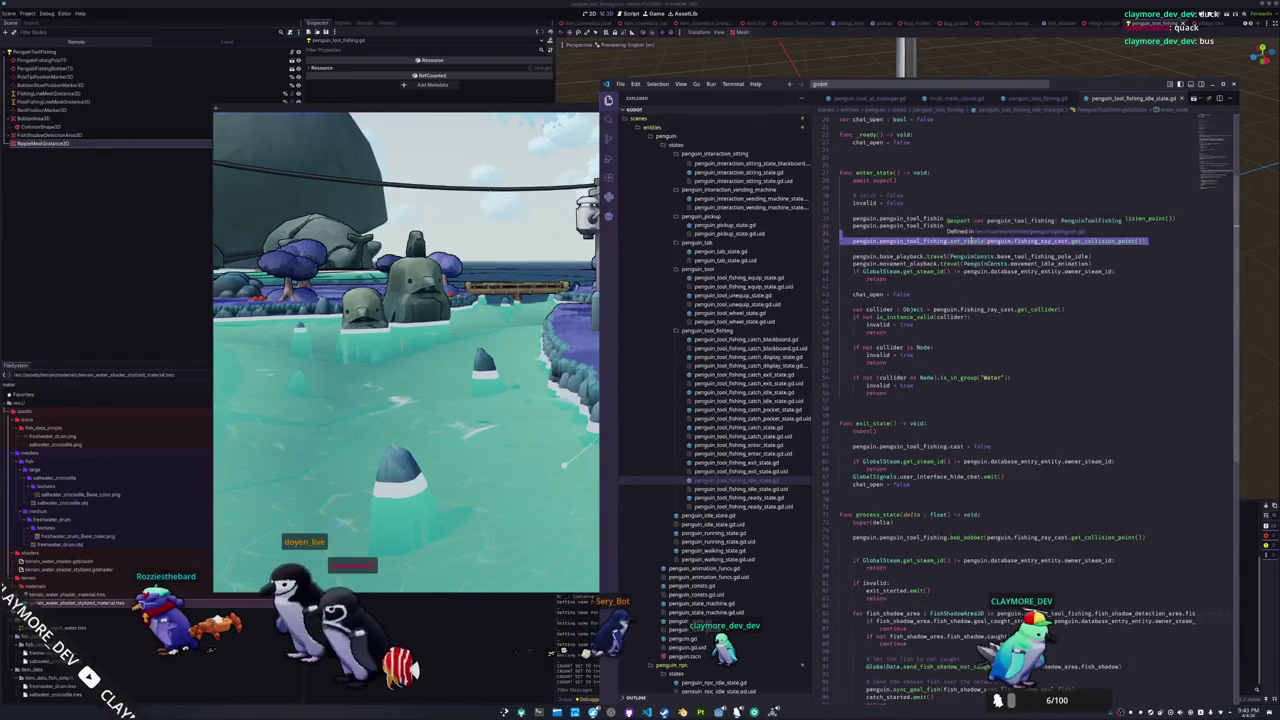
pyautogui.scroll(-4, 870, 432)
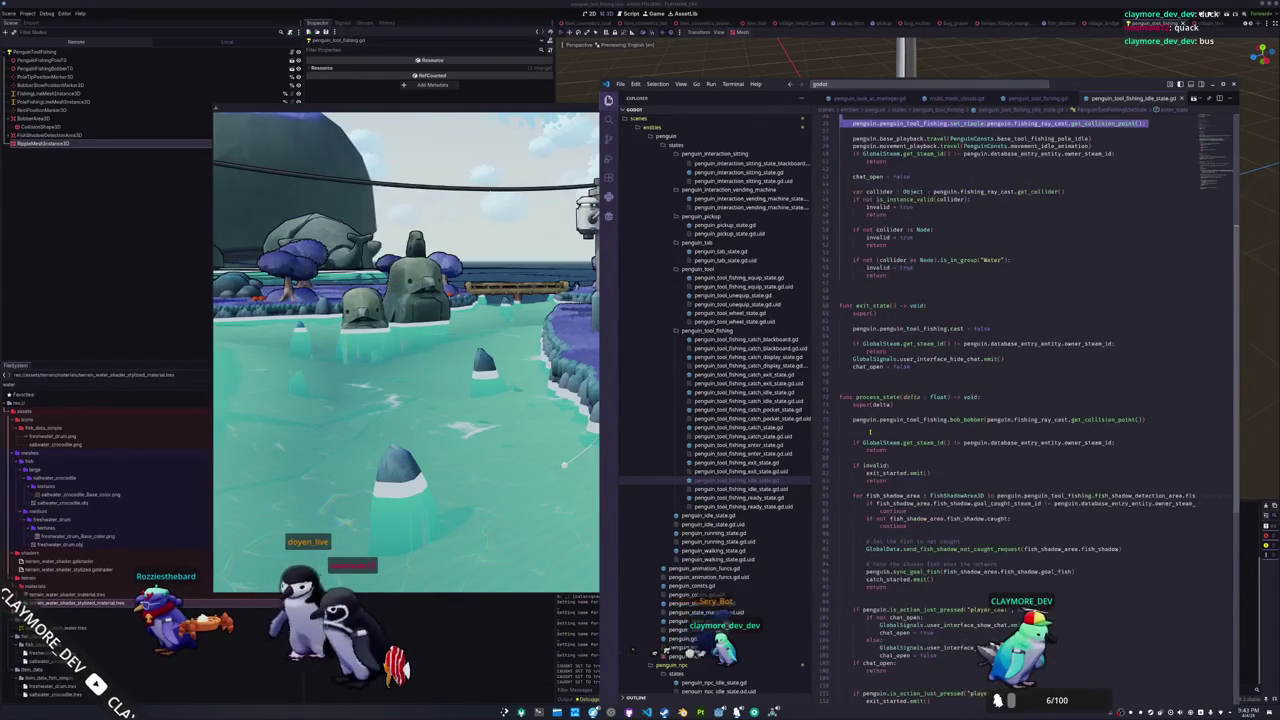
pyautogui.click(868, 432)
pyautogui.write('penguin.penguin_tool_fishing.set_ripple(penguin.fishing_ray_cast.get_collision_point())')
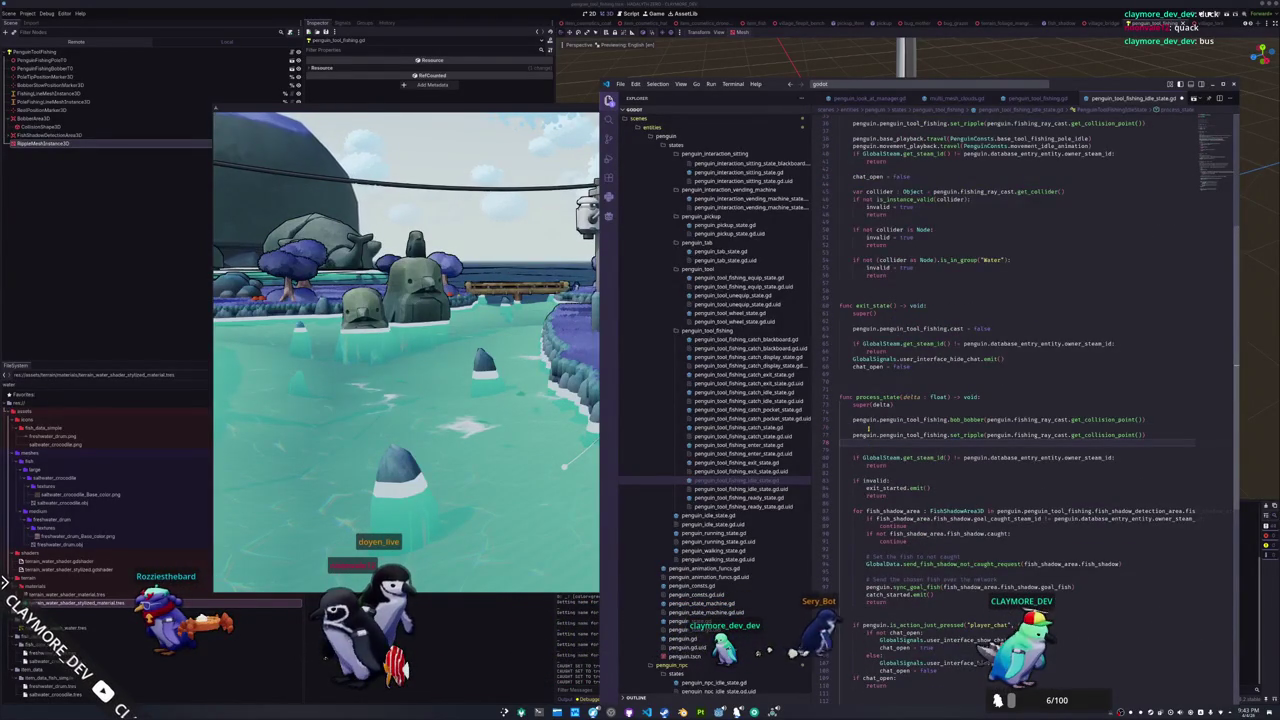
pyautogui.hotkey('alt', 'Tab')
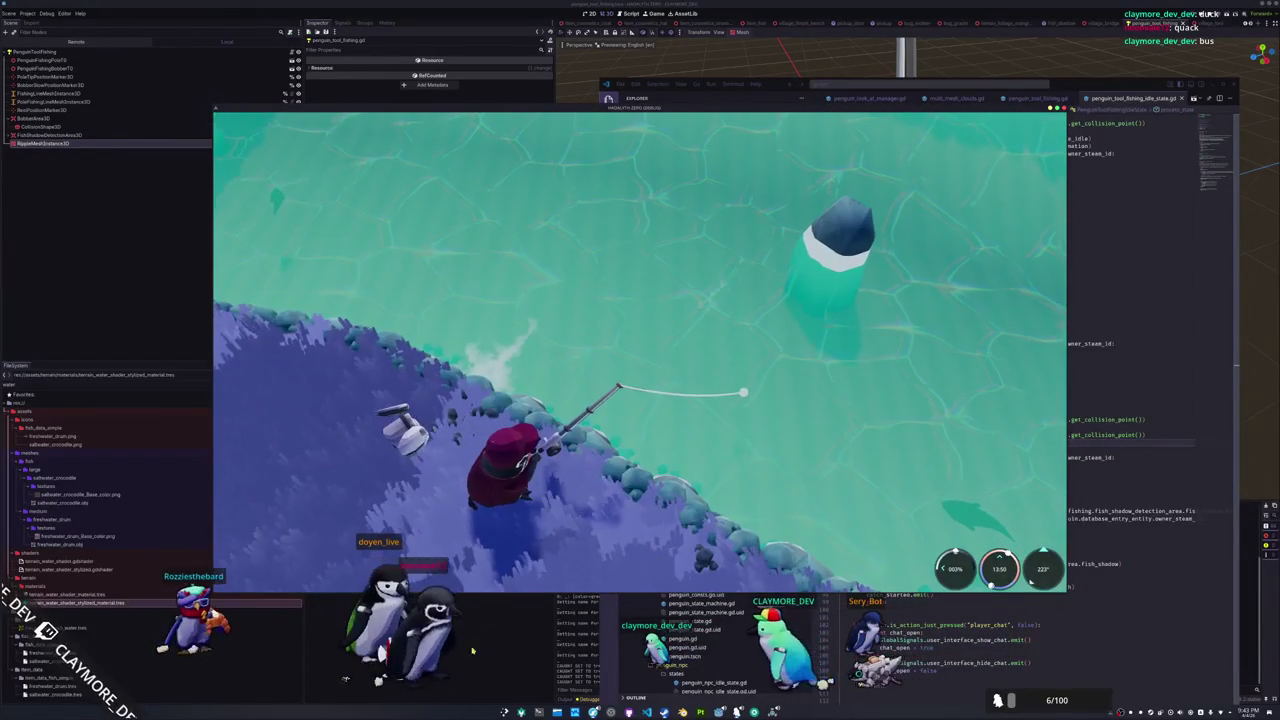
# Close the running game with F8 after checking the cast ripple
pyautogui.press('F8')
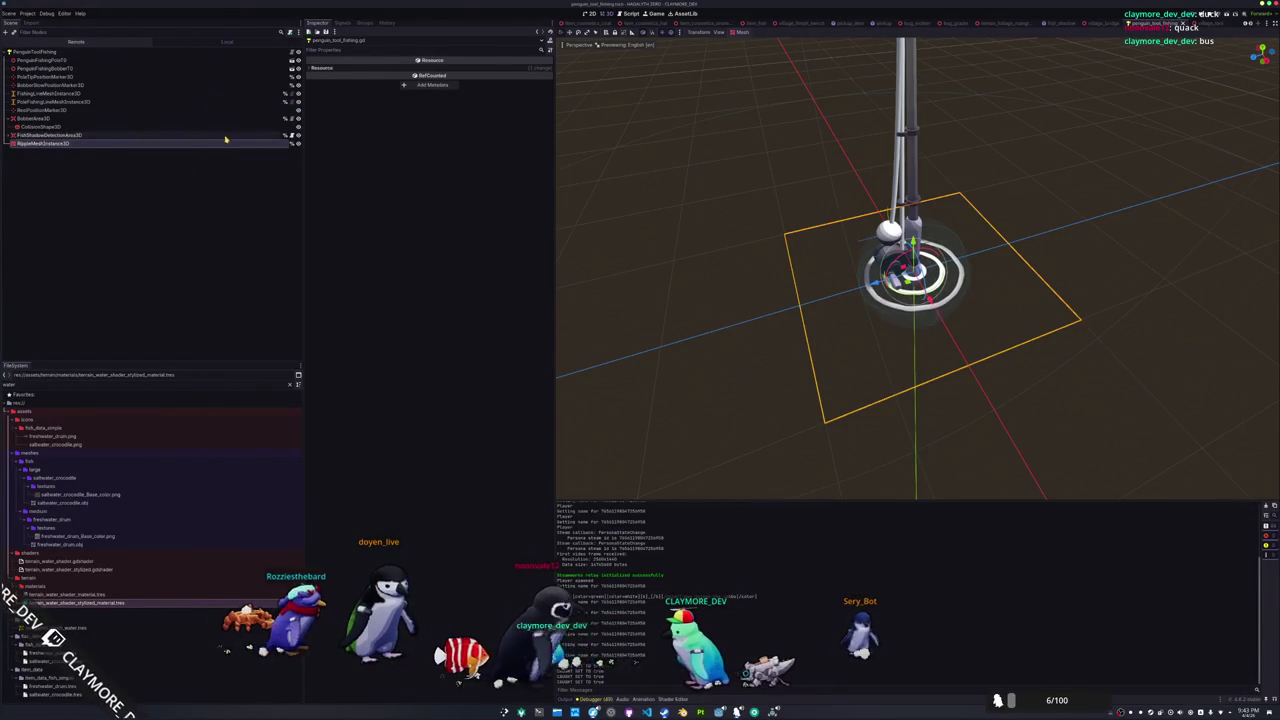
# Enable Top Level in RippleMeshInstance3D's Transform properties
pyautogui.click(222, 136)
pyautogui.click(223, 143)
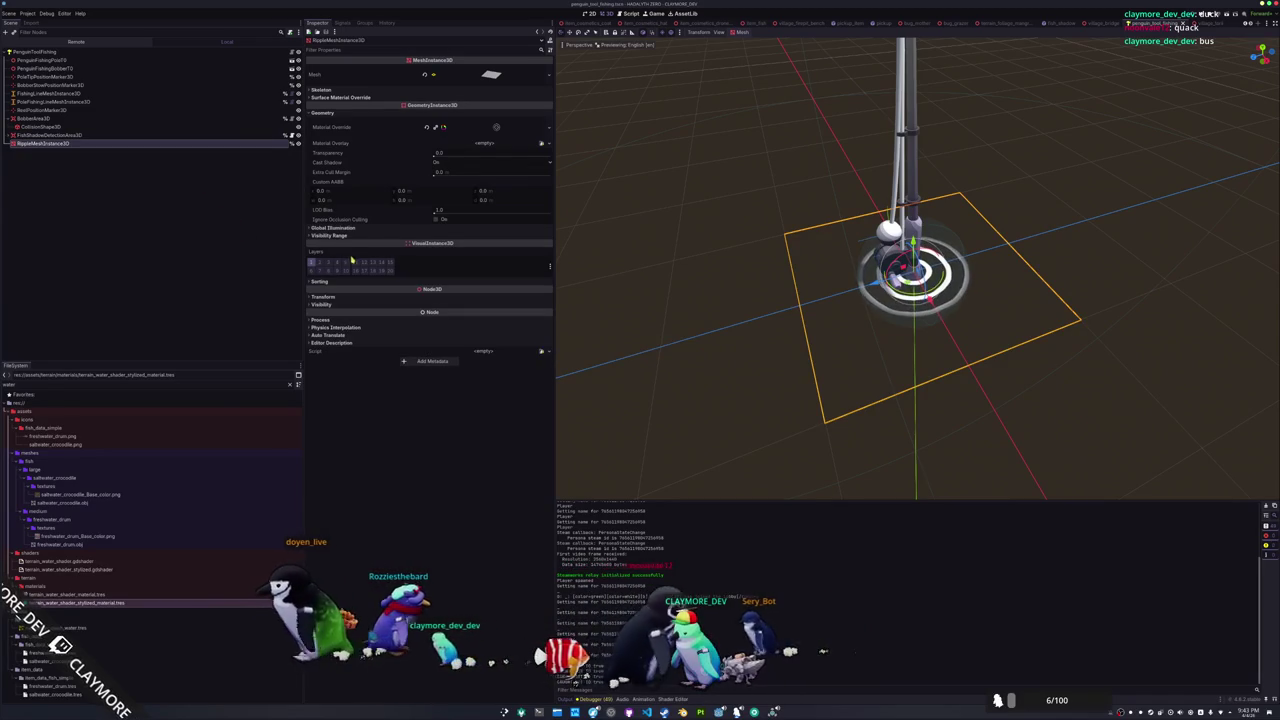
pyautogui.click(323, 296)
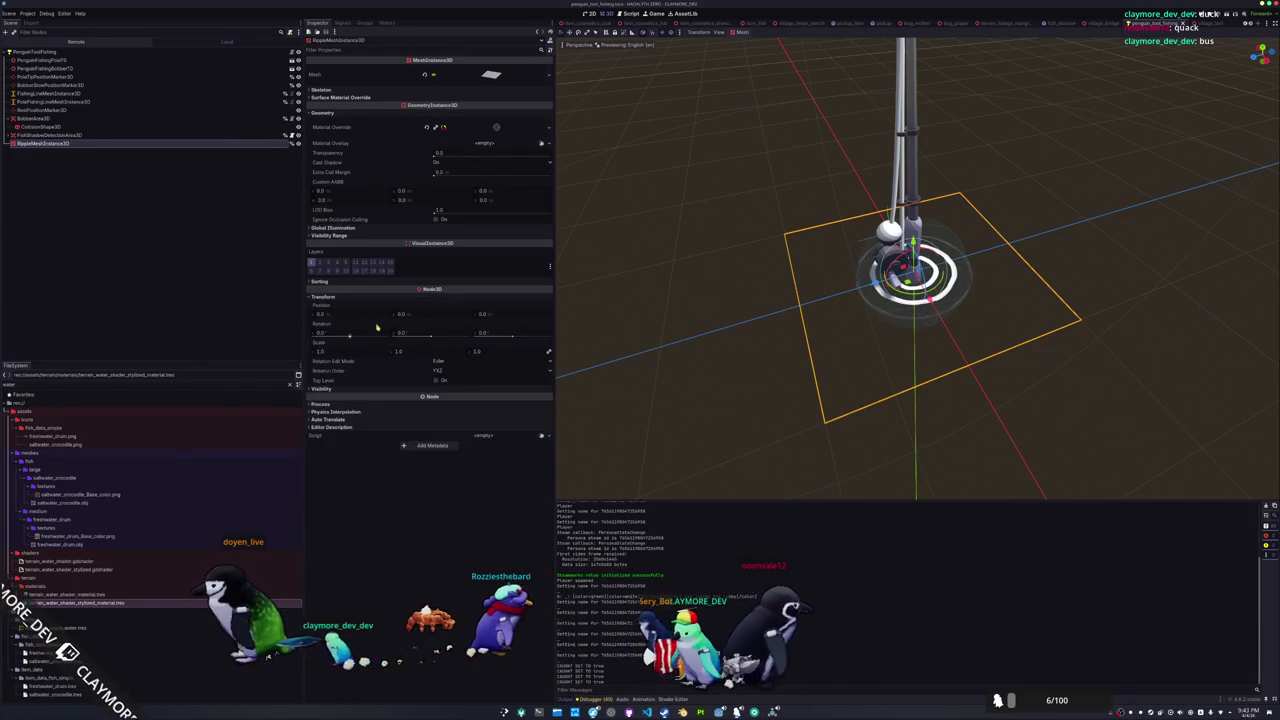
pyautogui.click(437, 381)
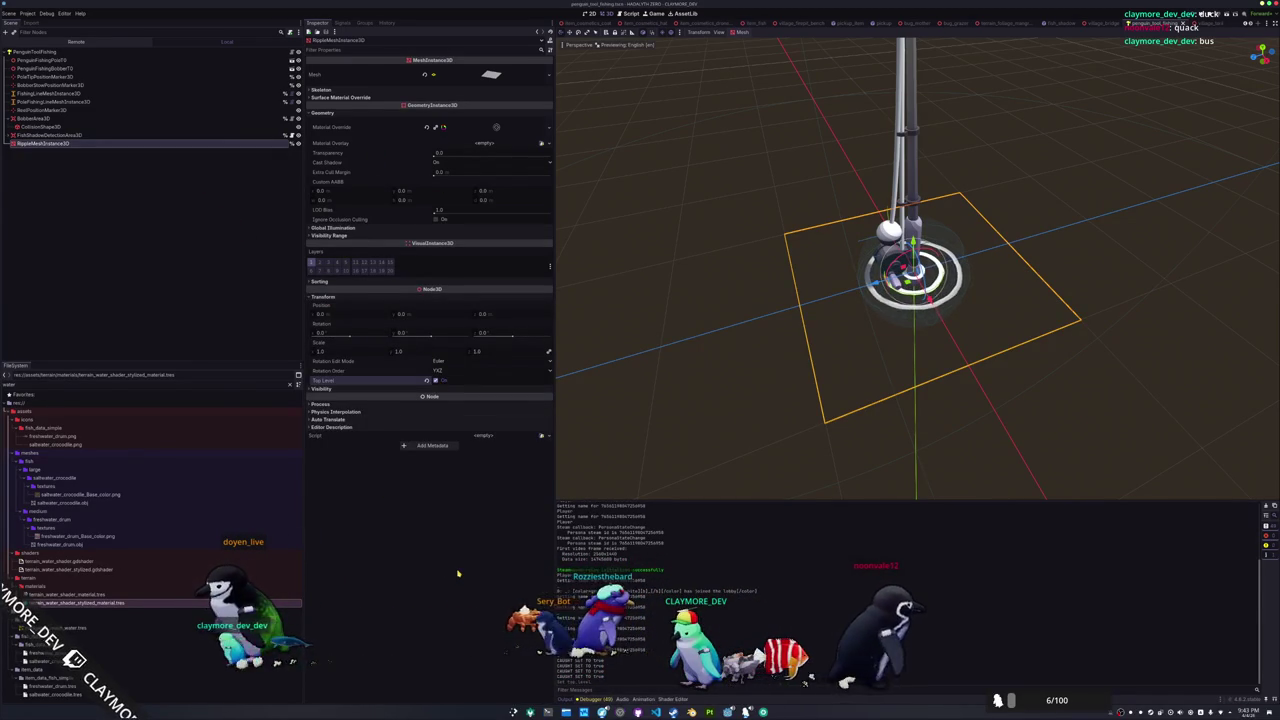
# Run the game with F5 to test the ripple, then close it and edit ripple_shader.gdshader
pyautogui.press('F5')
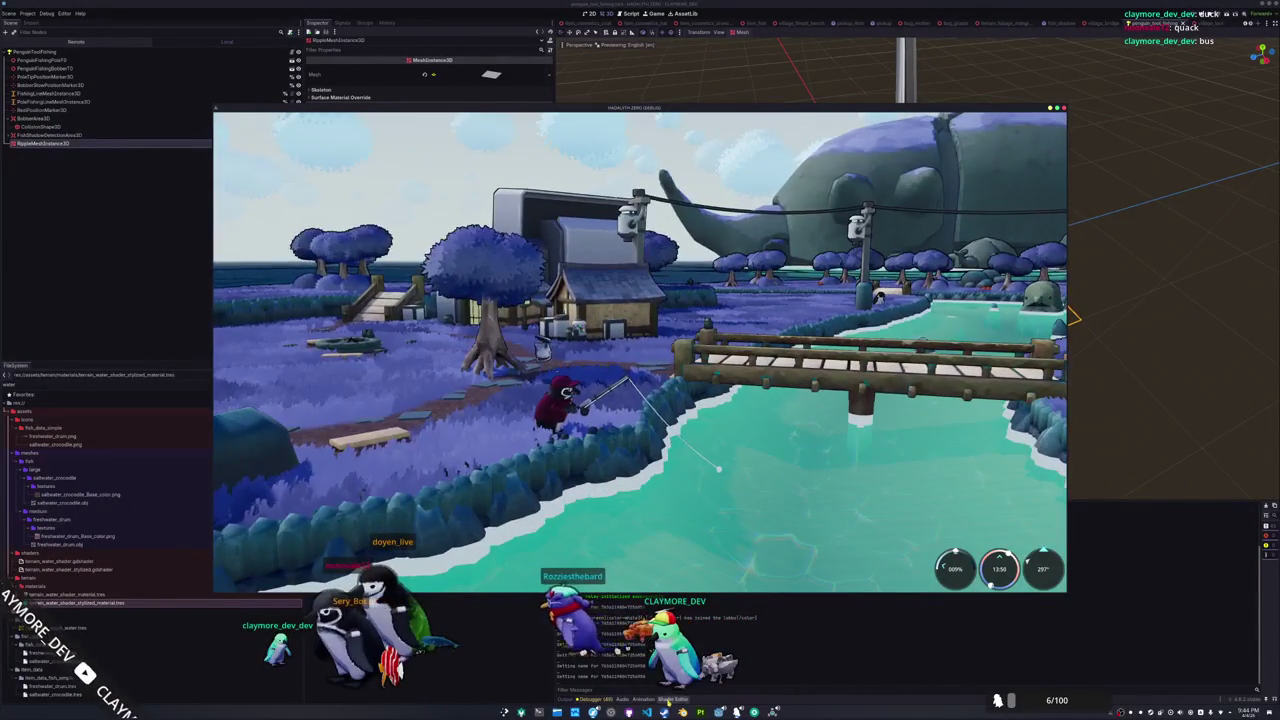
pyautogui.press('F8')
pyautogui.click(733, 441)
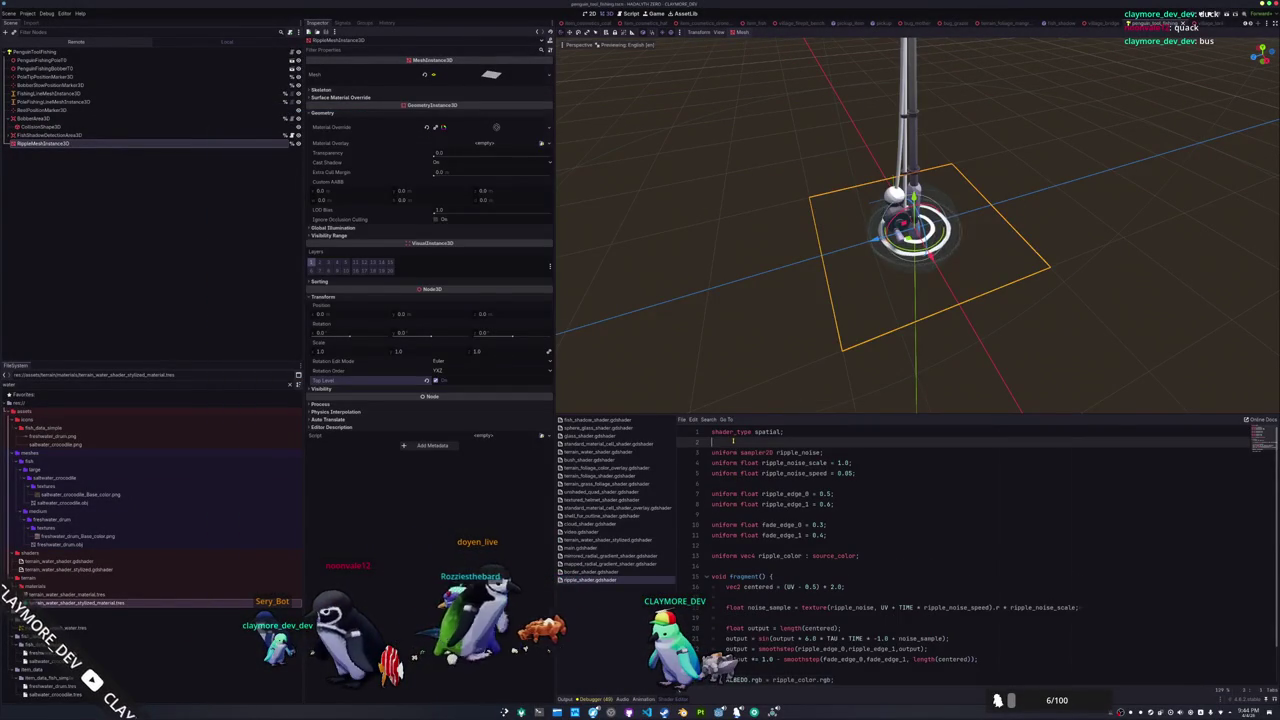
# Set the ripple shader's render_mode to depth_prepass_alpha and launch the game
pyautogui.write('r')
pyautogui.press('Return')
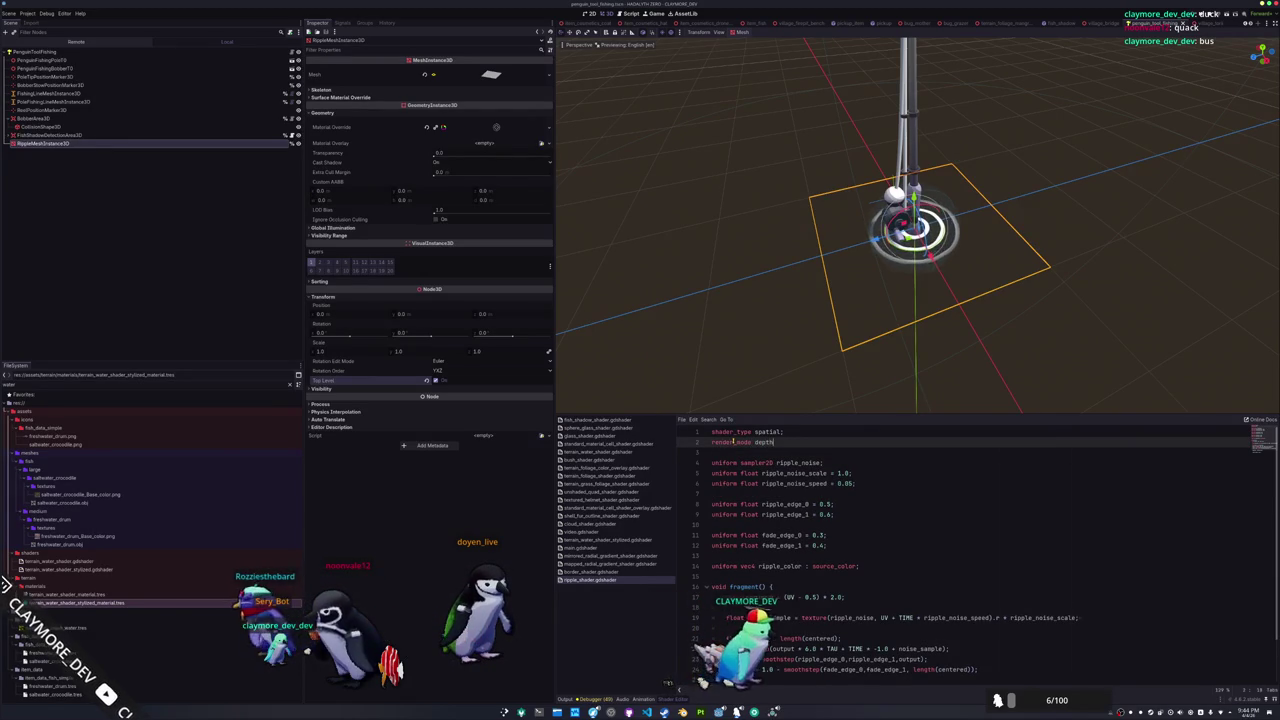
pyautogui.write('_d')
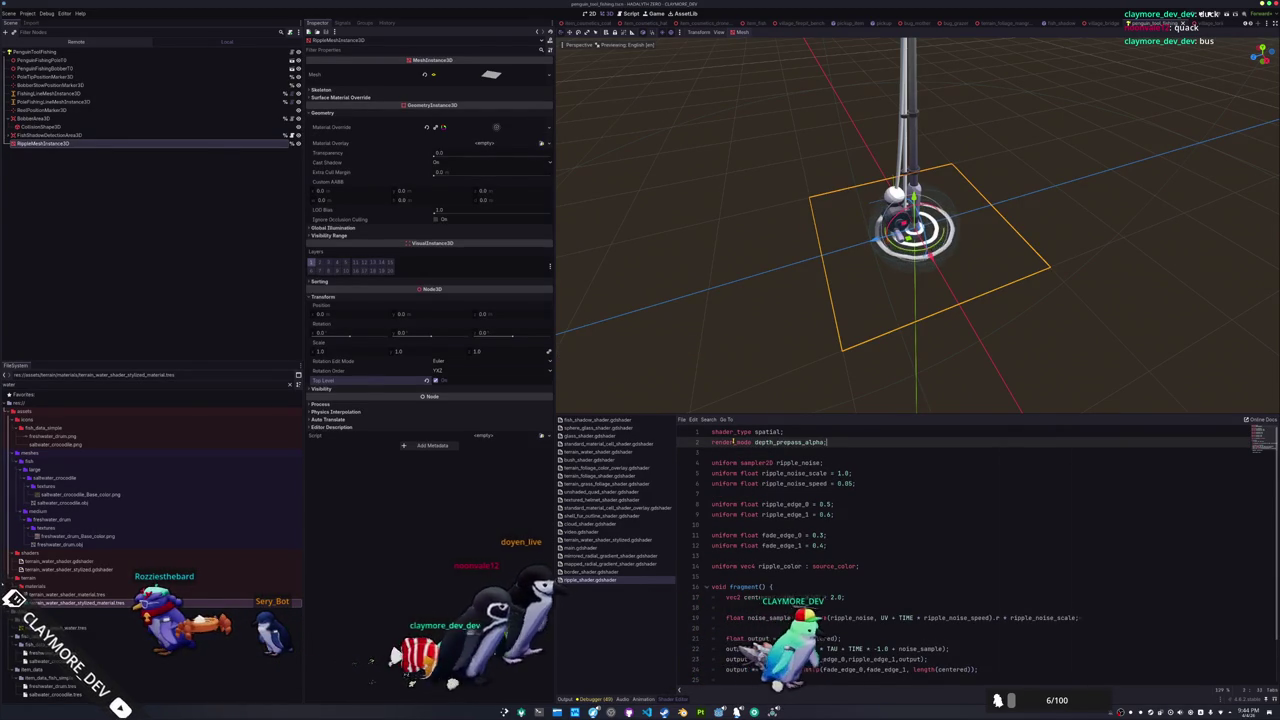
pyautogui.hotkey('ctrl', 'j')
pyautogui.press('F6')
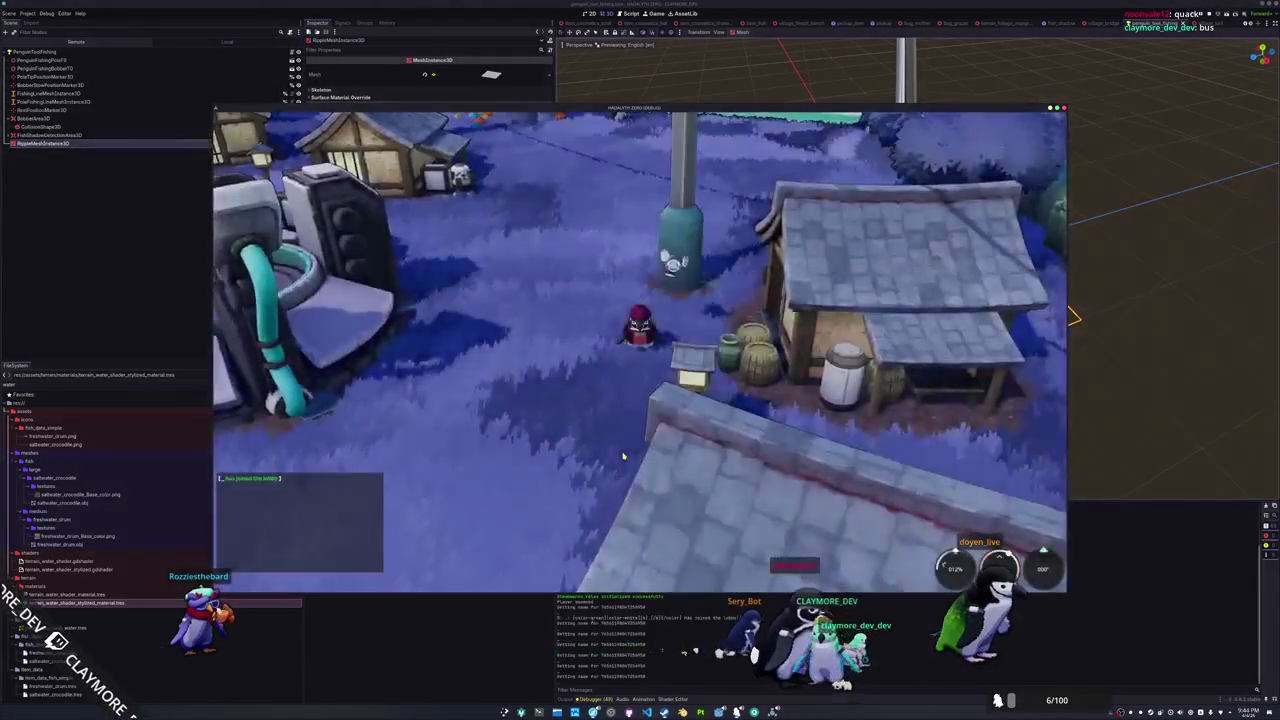
# Equip the fishing rod and cast into the river, then drag the game window to the right
pyautogui.click(517, 357)
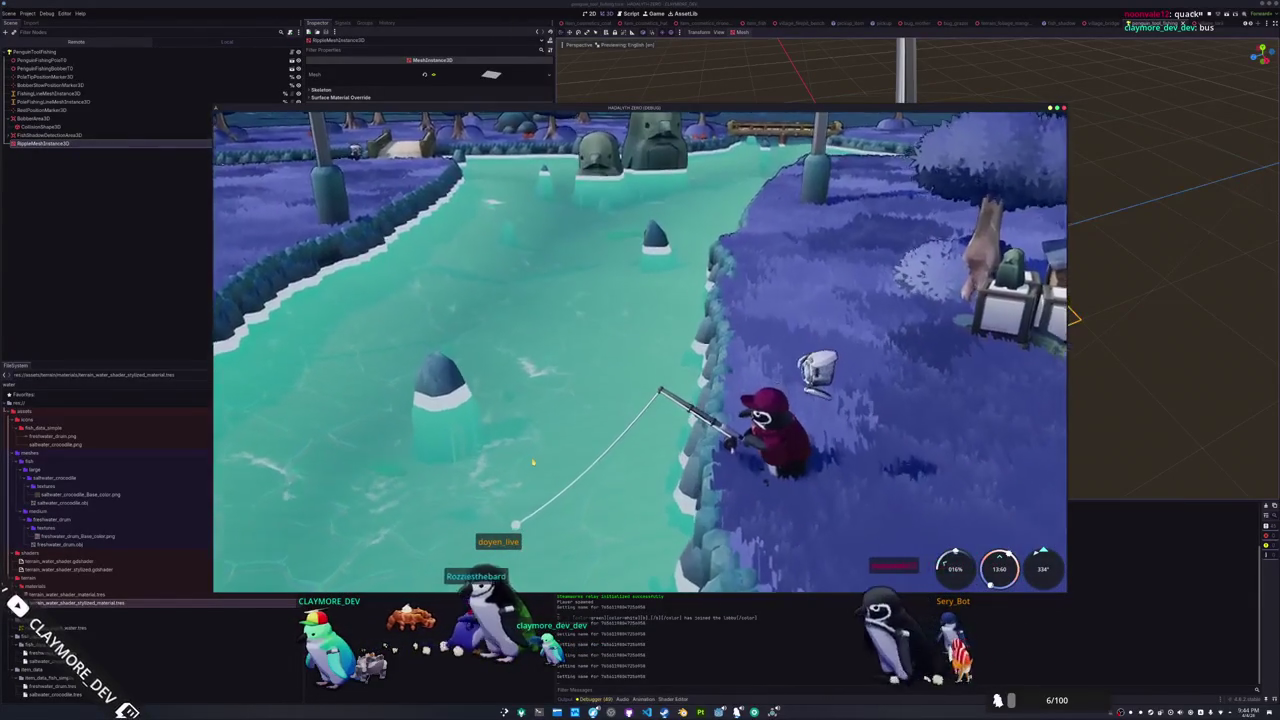
pyautogui.moveTo(347, 107); pyautogui.dragTo(747, 132)
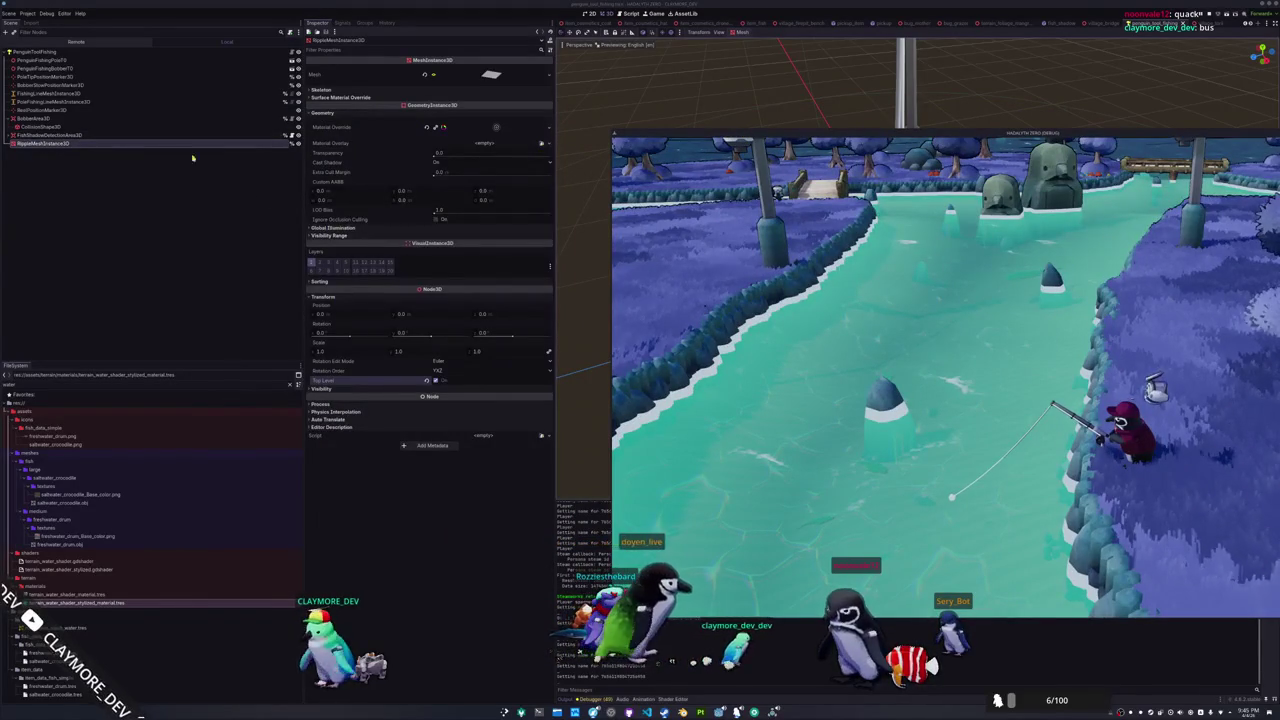
# Revert the ripple material's Render Priority from 127 to 0, save, and open fish_shadow_shader.gdshader
pyautogui.click(472, 130)
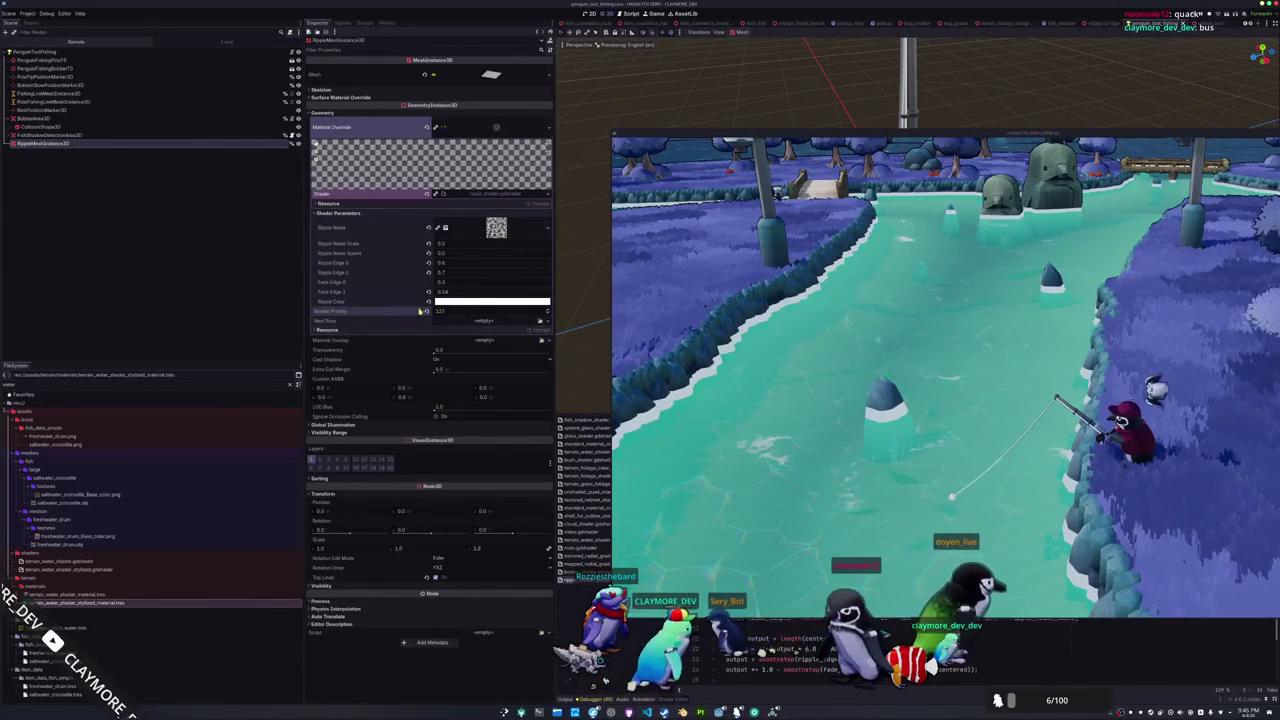
pyautogui.click(427, 311)
pyautogui.hotkey('ctrl', 's')
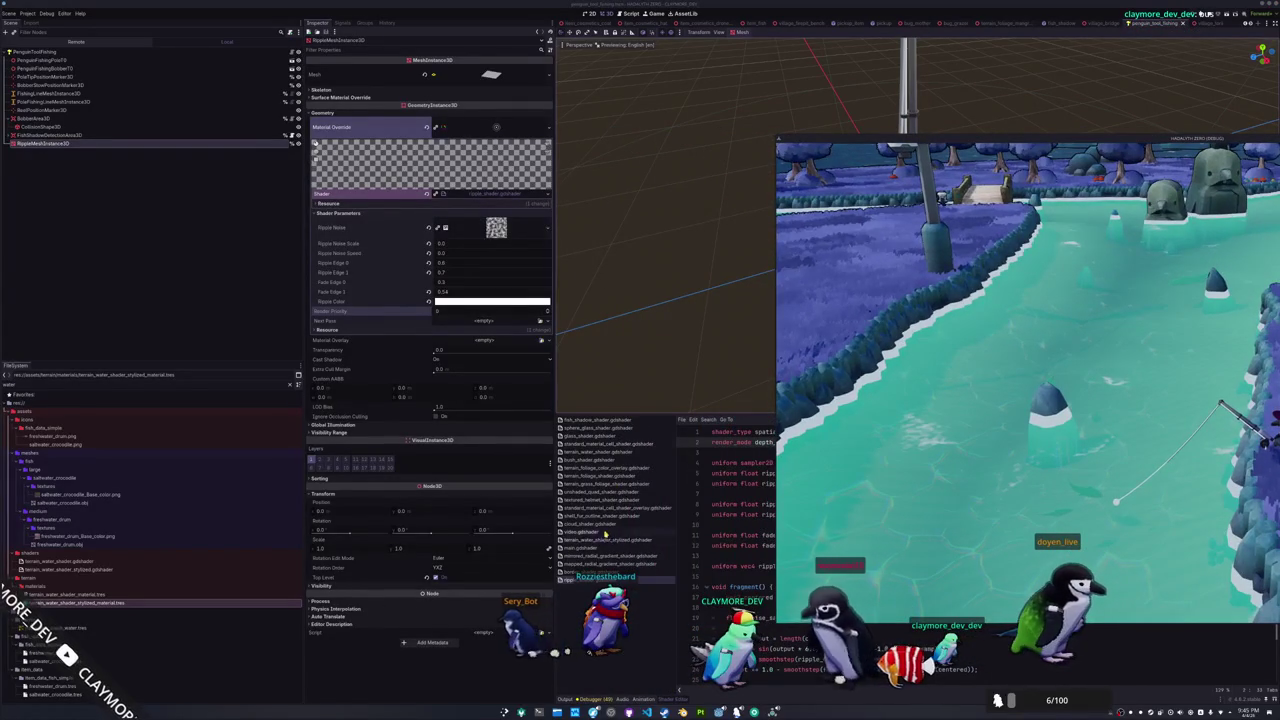
pyautogui.click(599, 420)
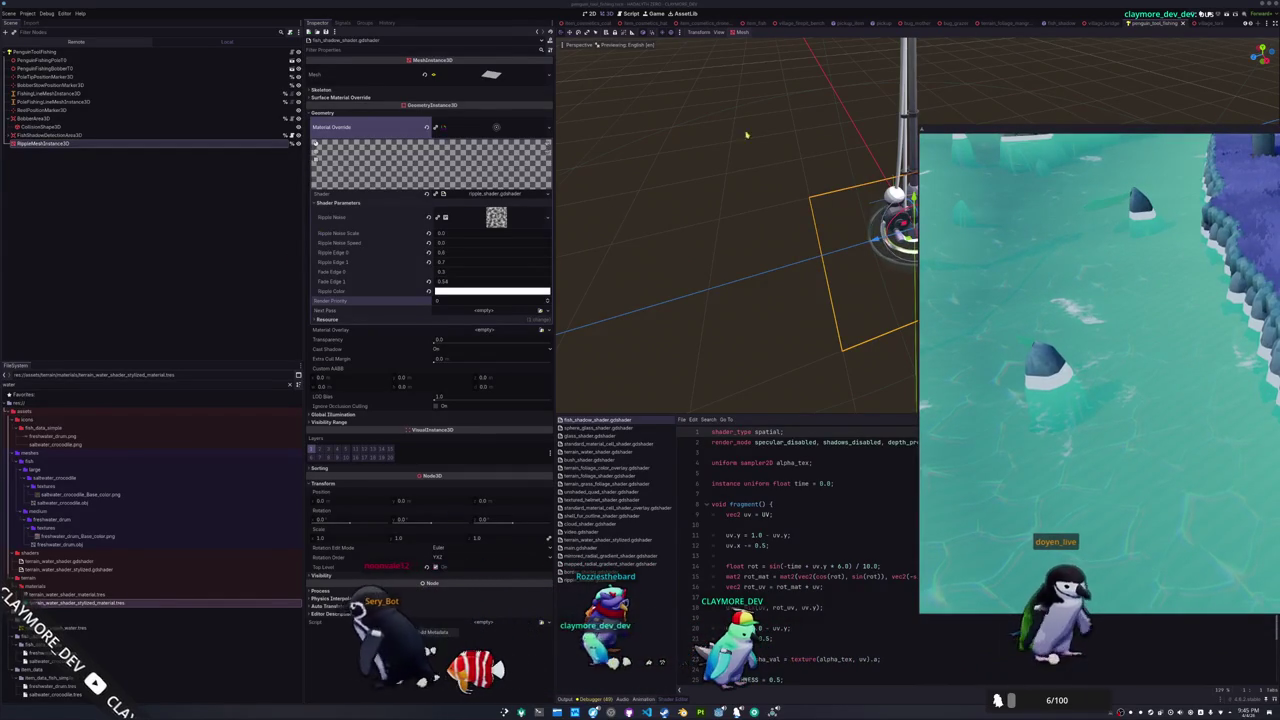
pyautogui.click(1055, 22)
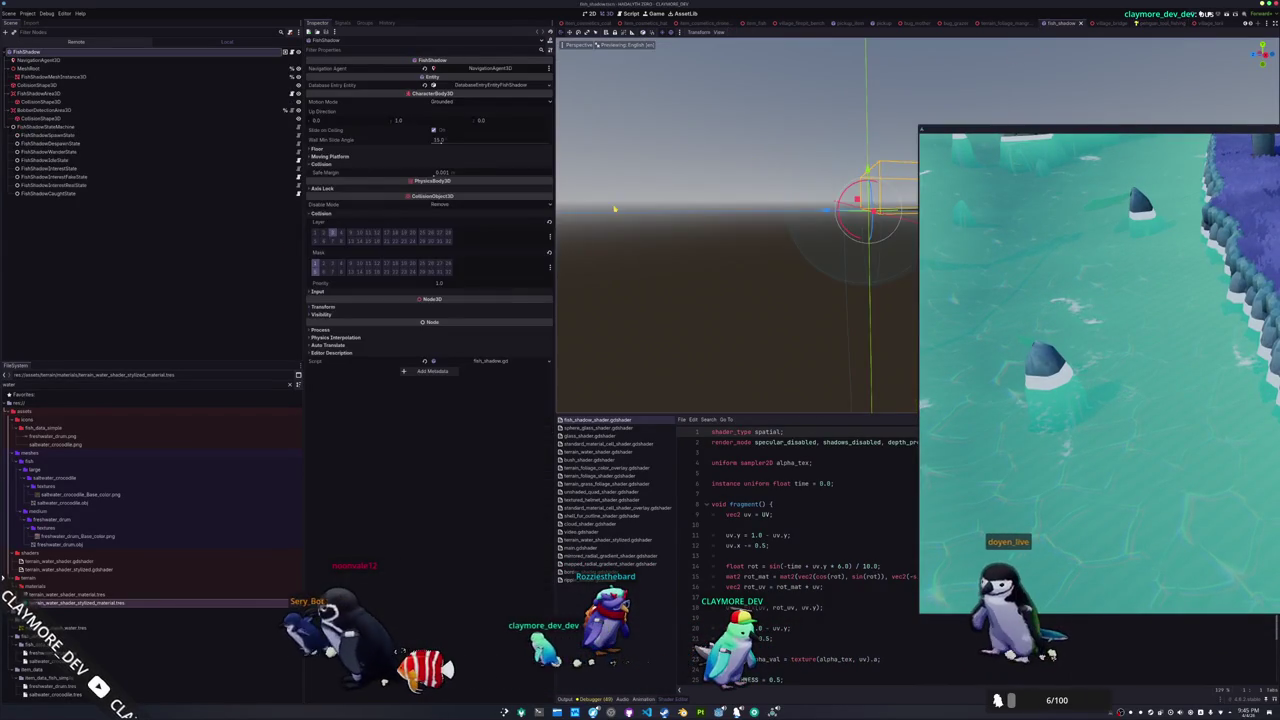
pyautogui.click(50, 76)
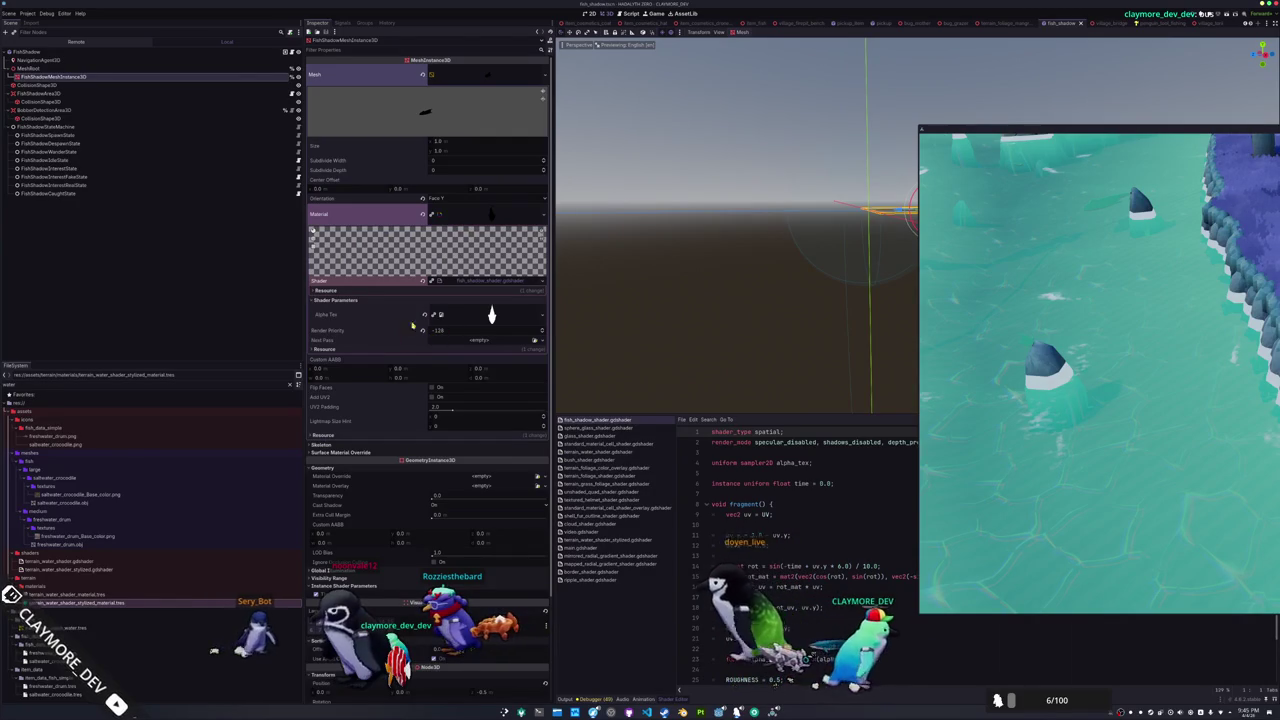
pyautogui.click(457, 241)
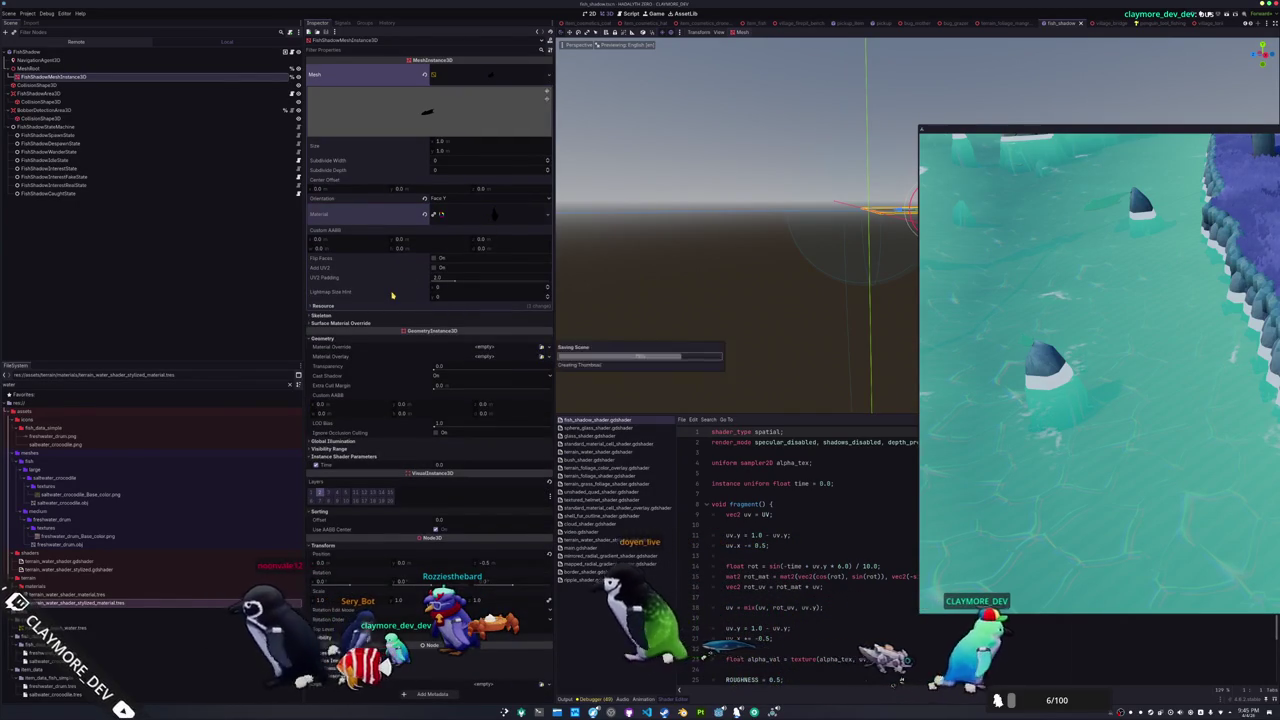
pyautogui.press('f')
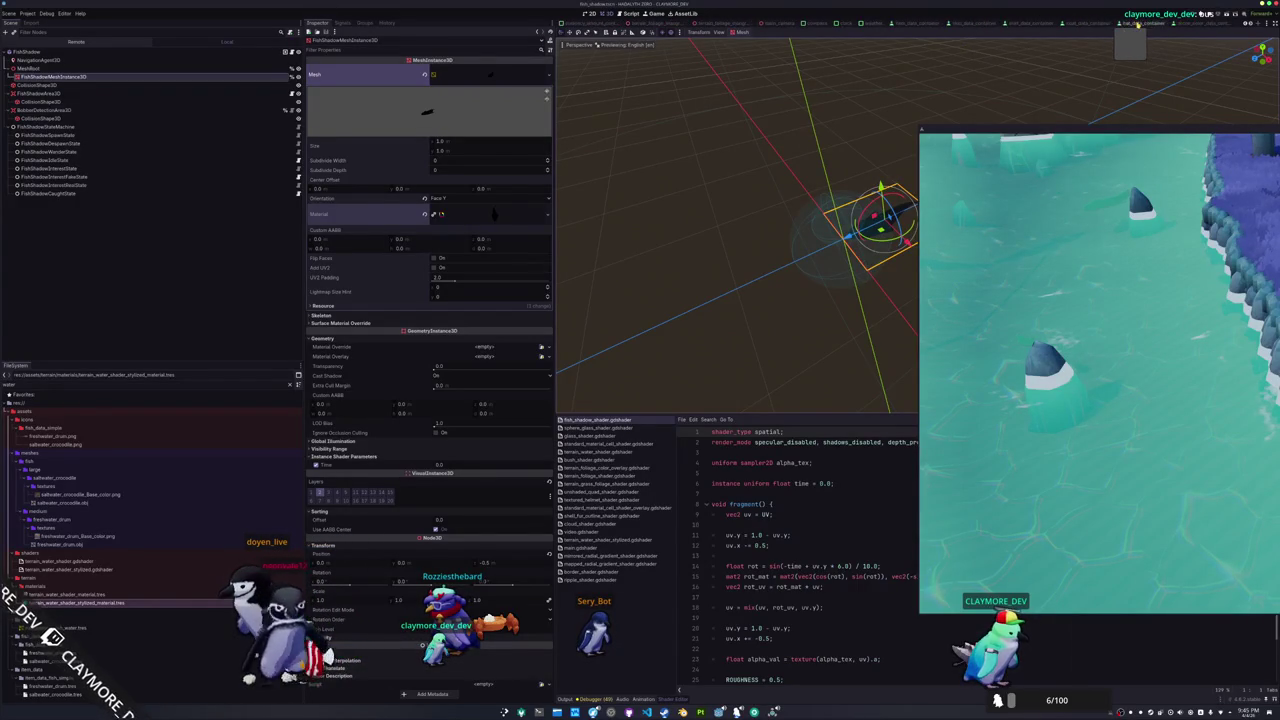
pyautogui.moveTo(793, 27); pyautogui.dragTo(768, 43)
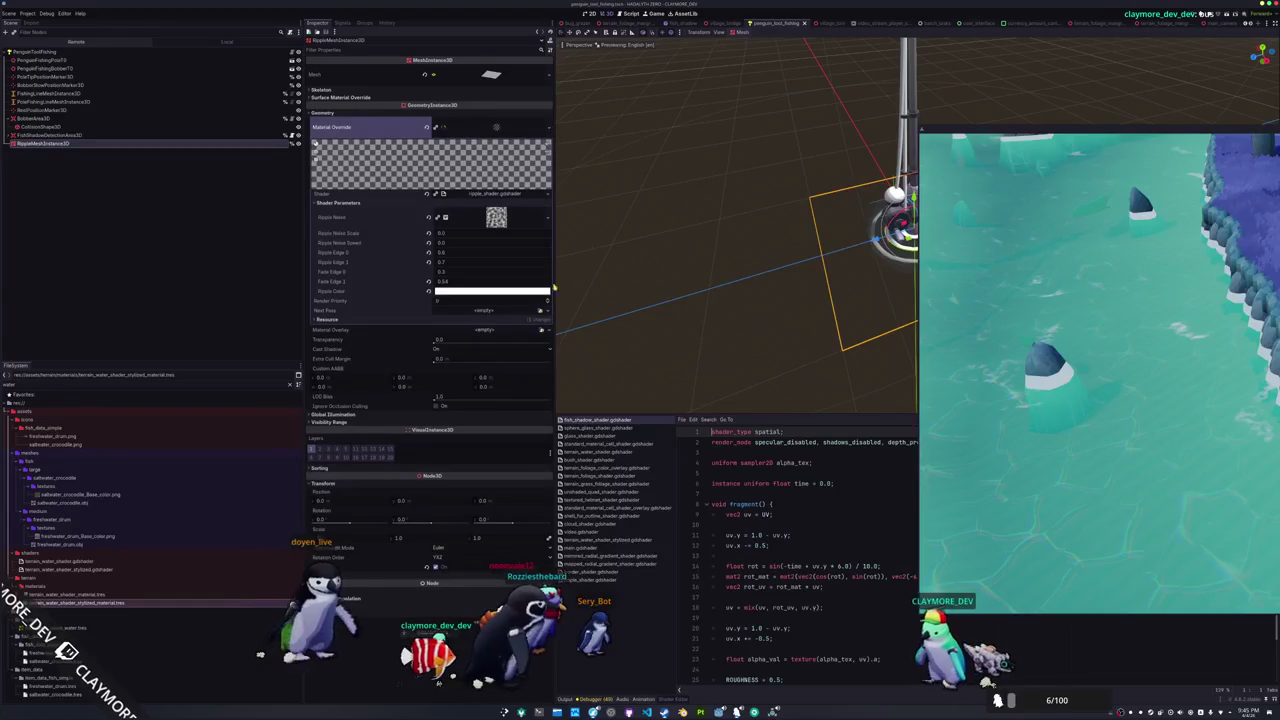
# Lower Render Priority to -128, recast in-game, and expand PenguinToolFishing in the Remote tree
pyautogui.moveTo(545, 300); pyautogui.dragTo(470, 300)
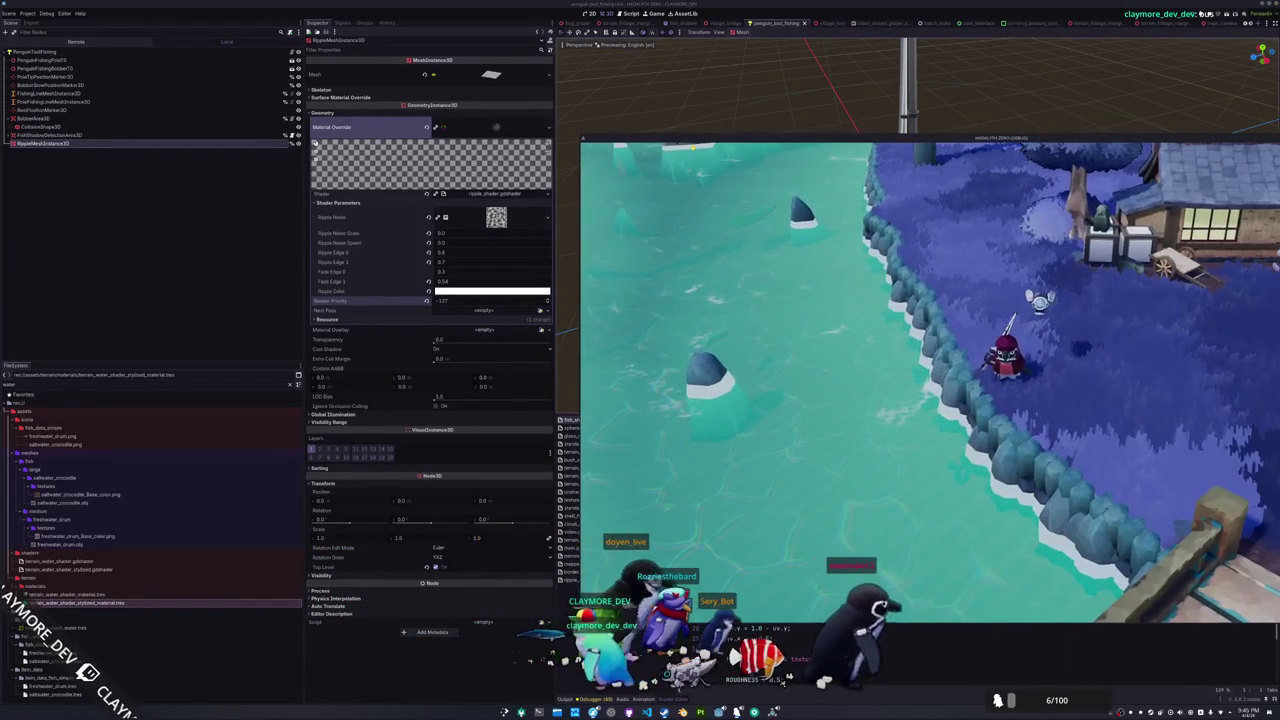
pyautogui.click(950, 480)
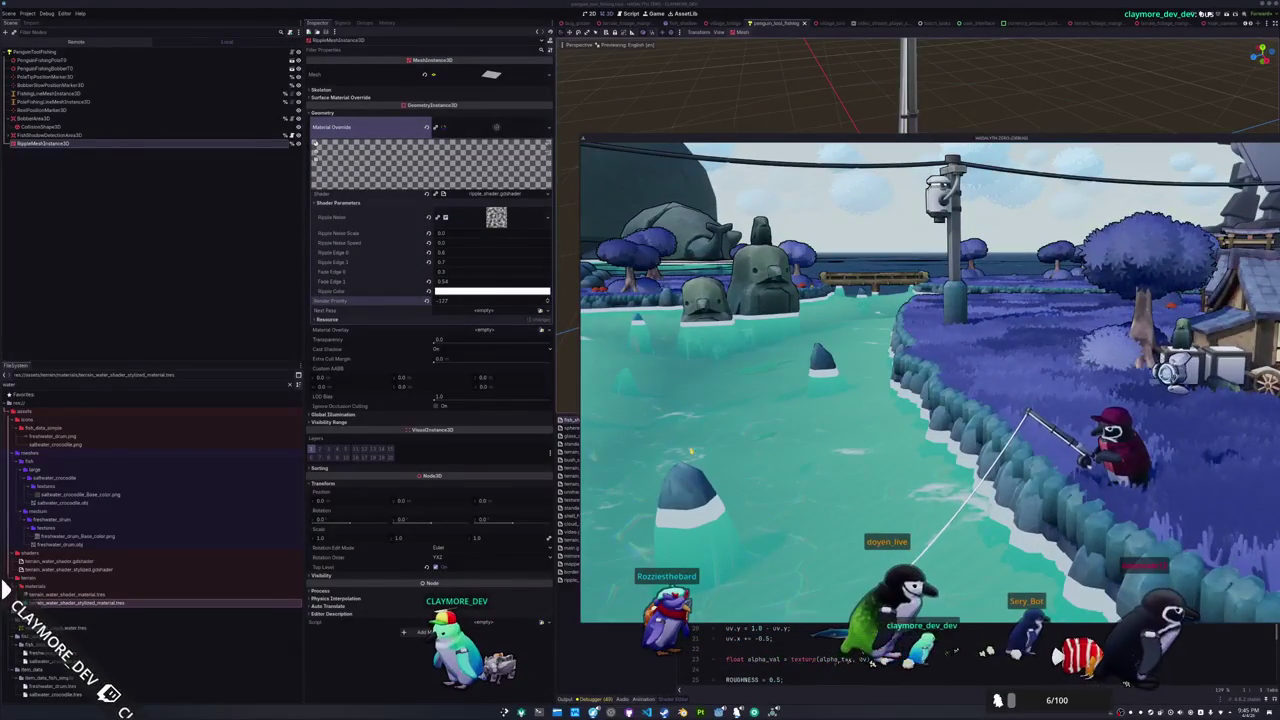
pyautogui.click(77, 42)
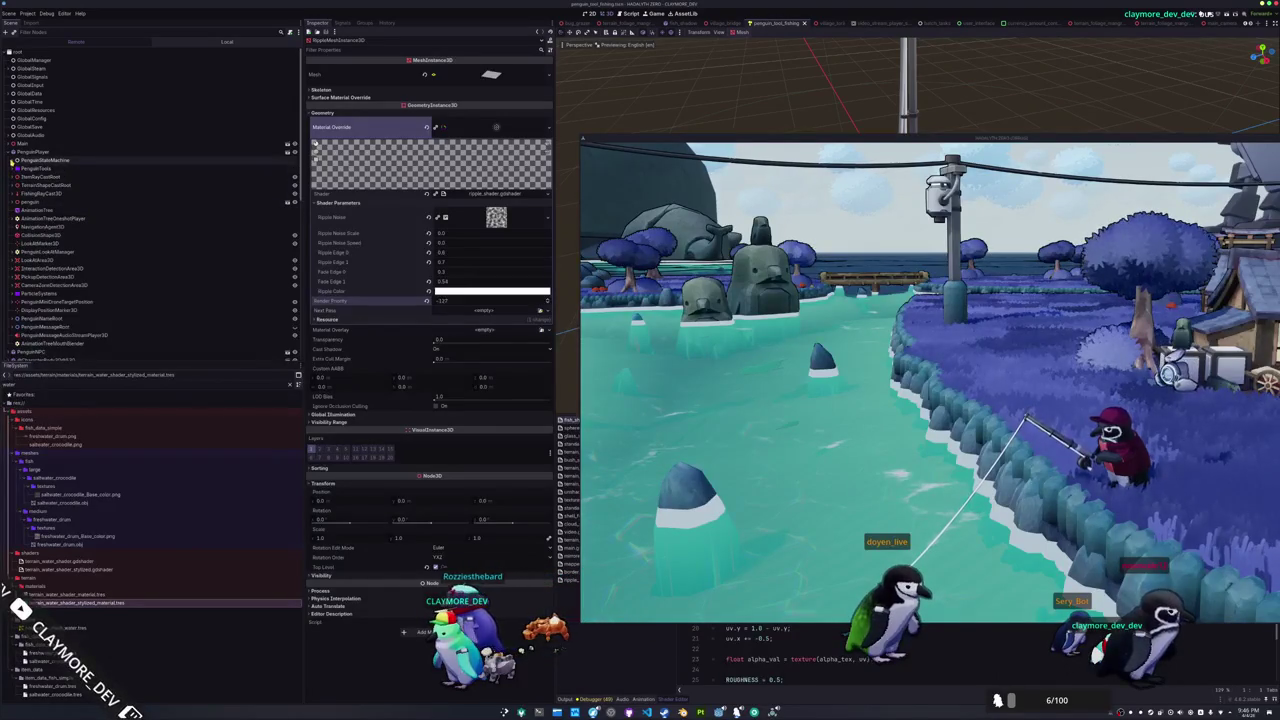
pyautogui.click(21, 176)
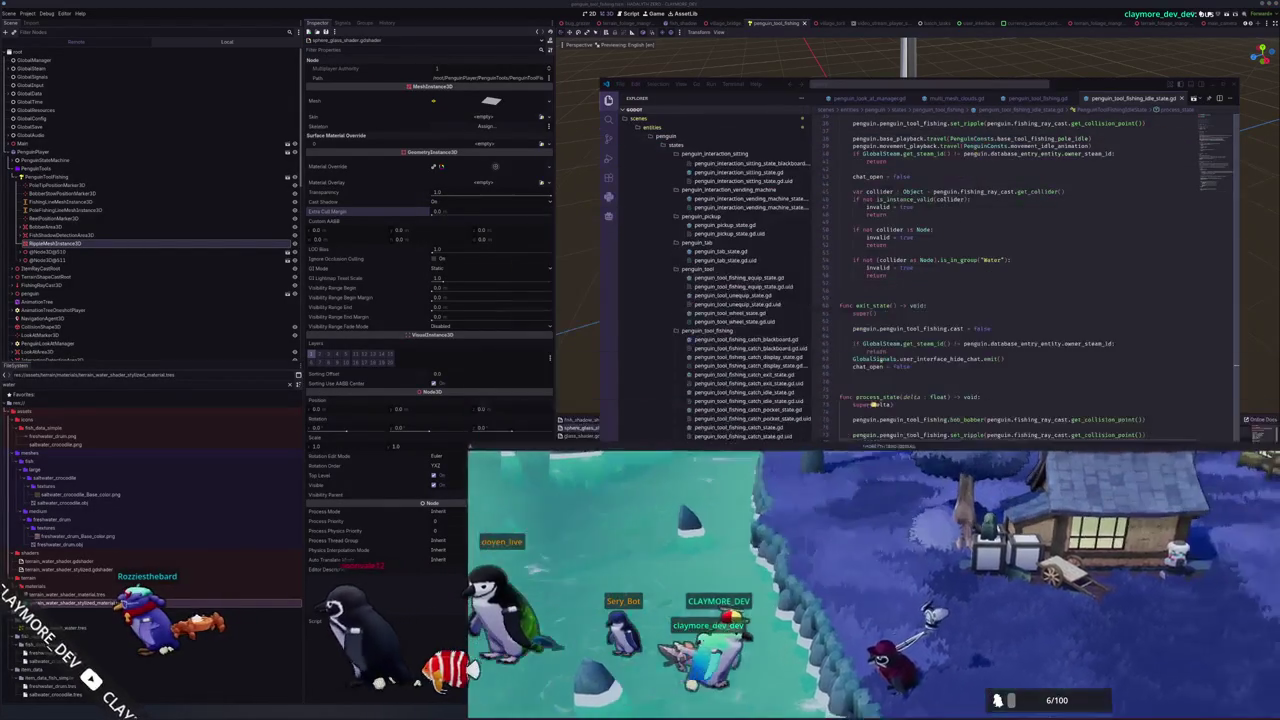
# Delete the set_ripple line from enter_state in penguin_tool_fishing_idle_state.gd
pyautogui.scroll(-1, 898, 291)
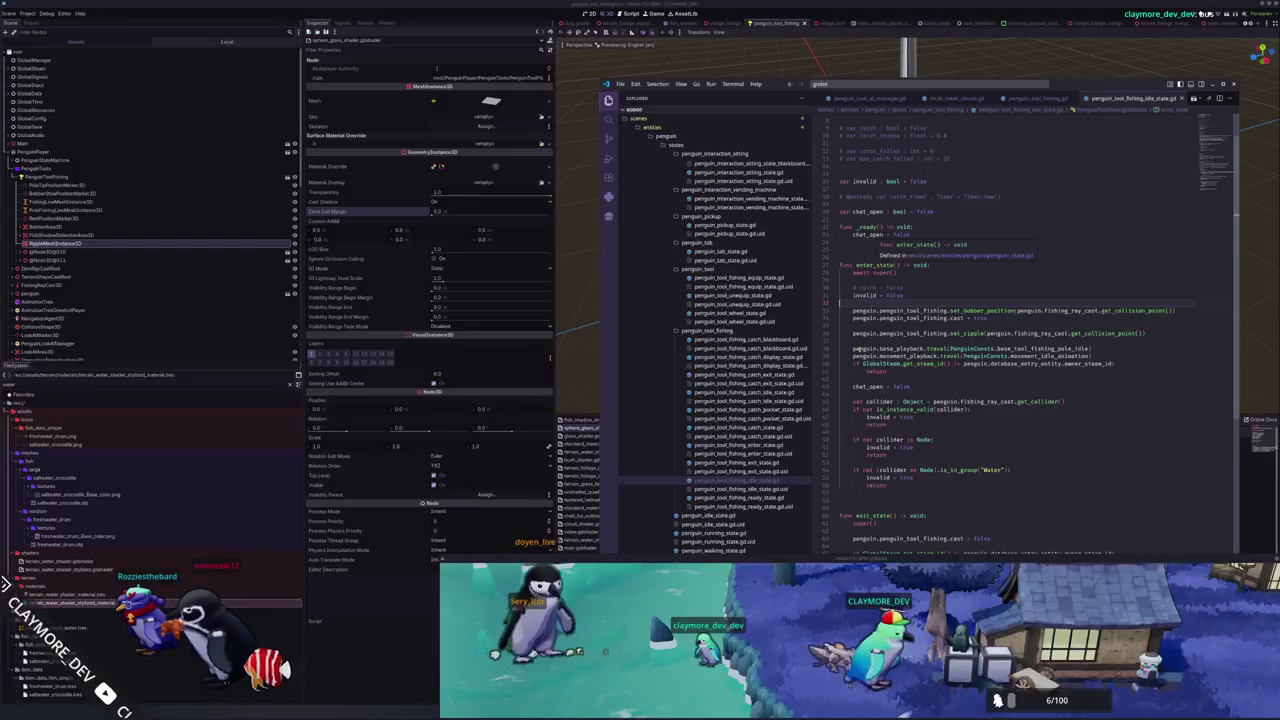
pyautogui.scroll(-5, 1011, 318)
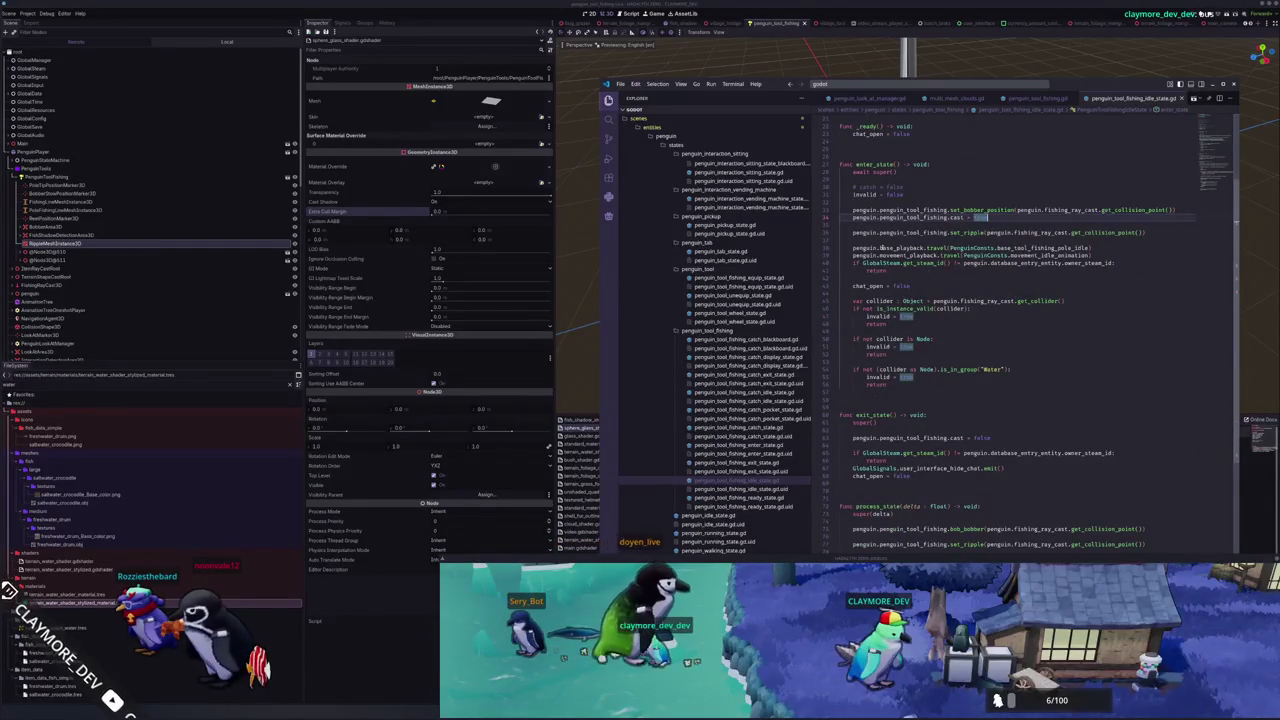
pyautogui.click(855, 232)
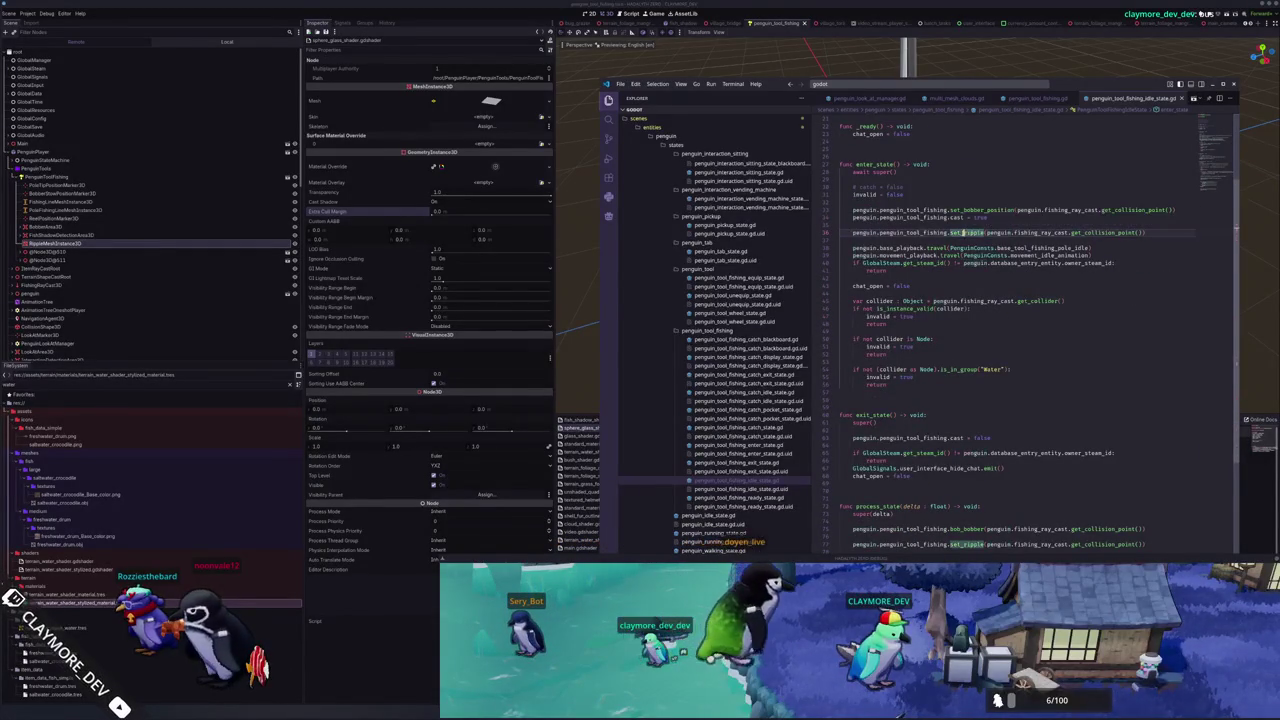
pyautogui.moveTo(840, 240); pyautogui.dragTo(1161, 224)
pyautogui.press('BackSpace')
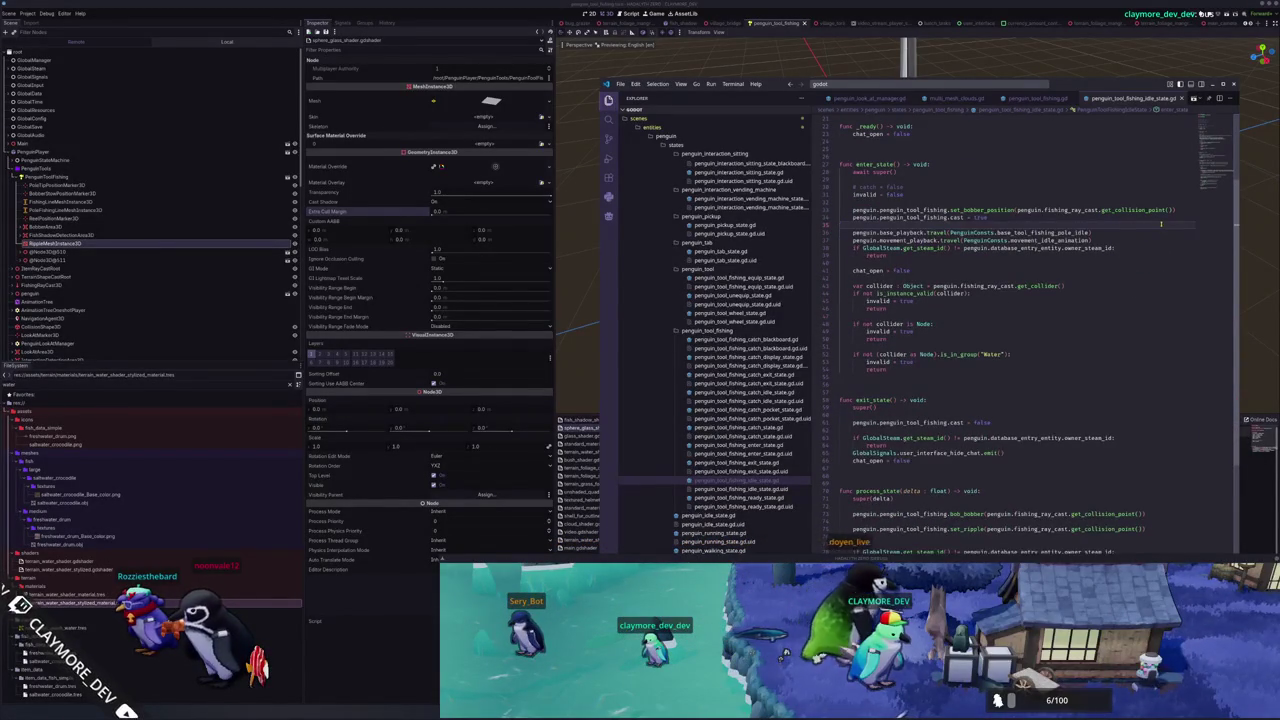
pyautogui.scroll(7, 1055, 277)
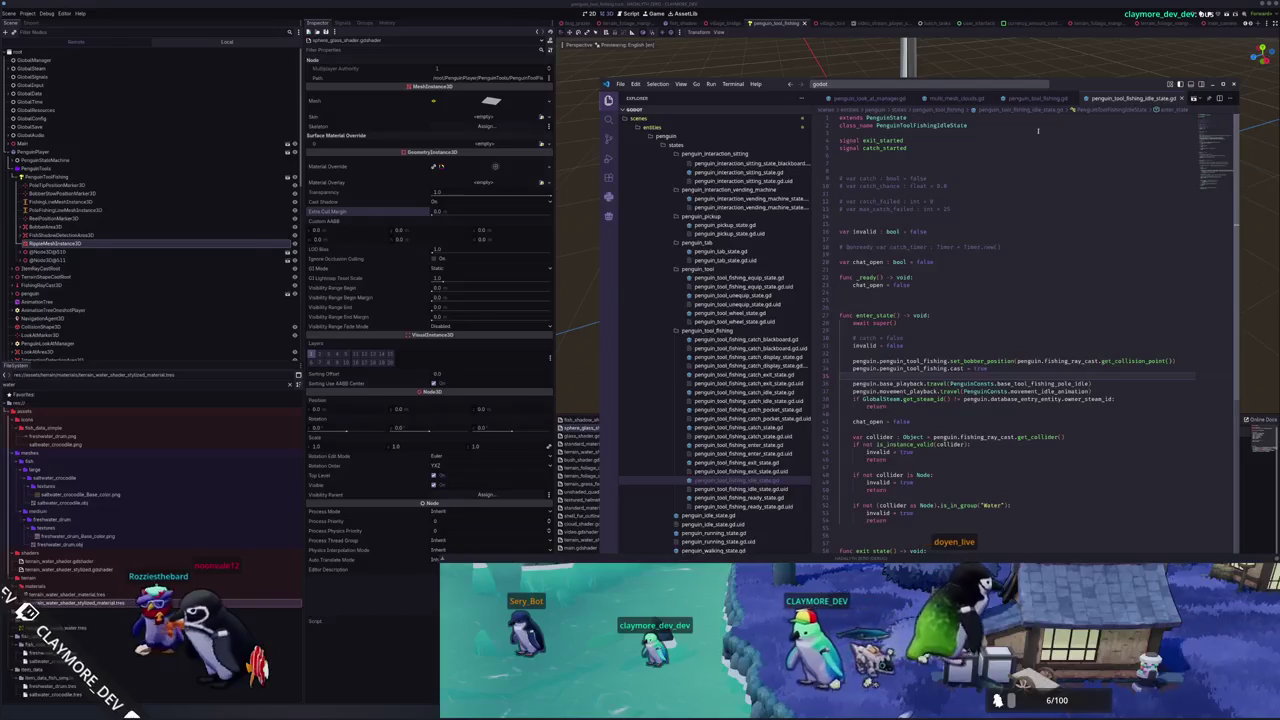
pyautogui.click(1038, 98)
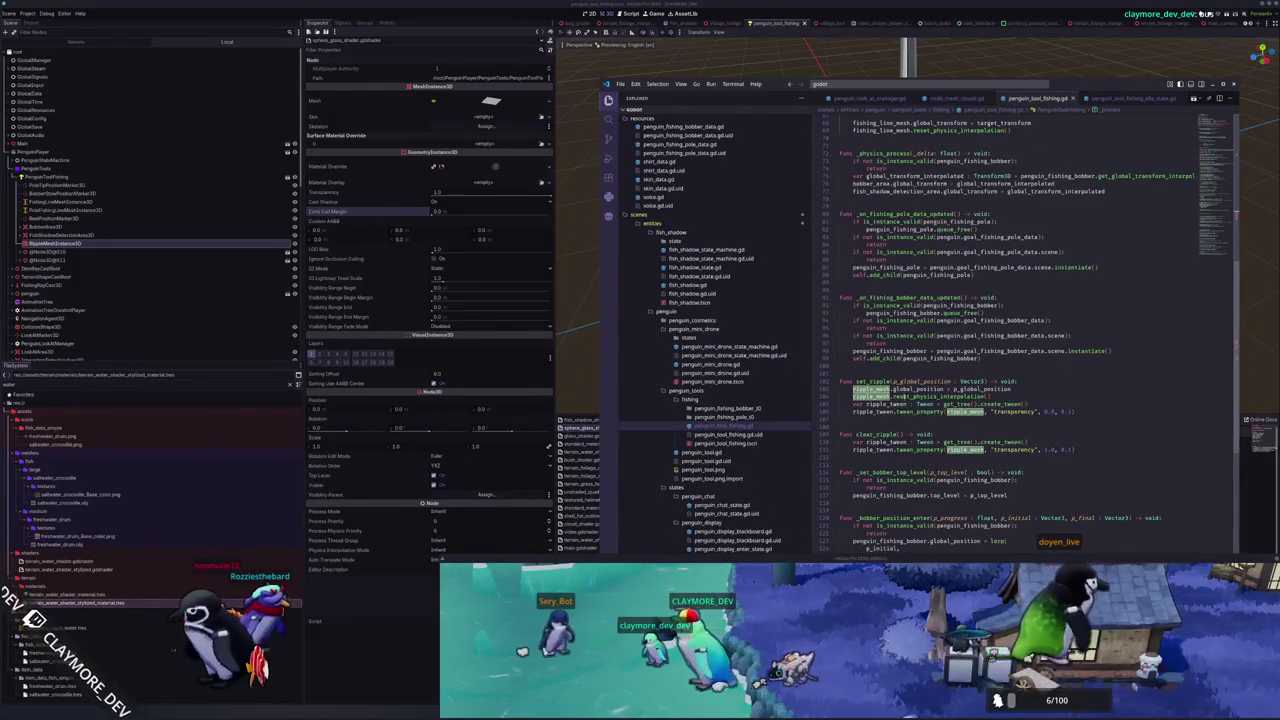
# Check what ripple_tween refers to and pick out the set_ripple function in penguin_tool_fishing.gd
pyautogui.click(883, 411)
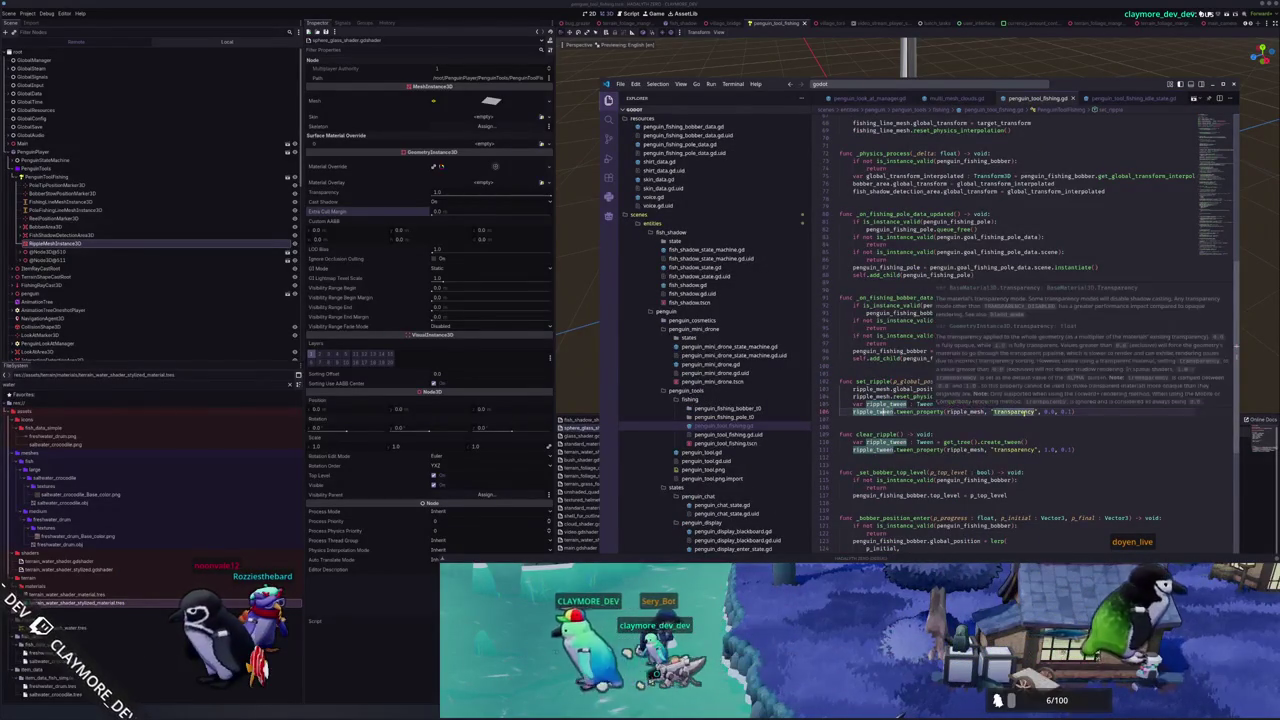
pyautogui.click(1073, 411)
pyautogui.doubleClick(872, 381)
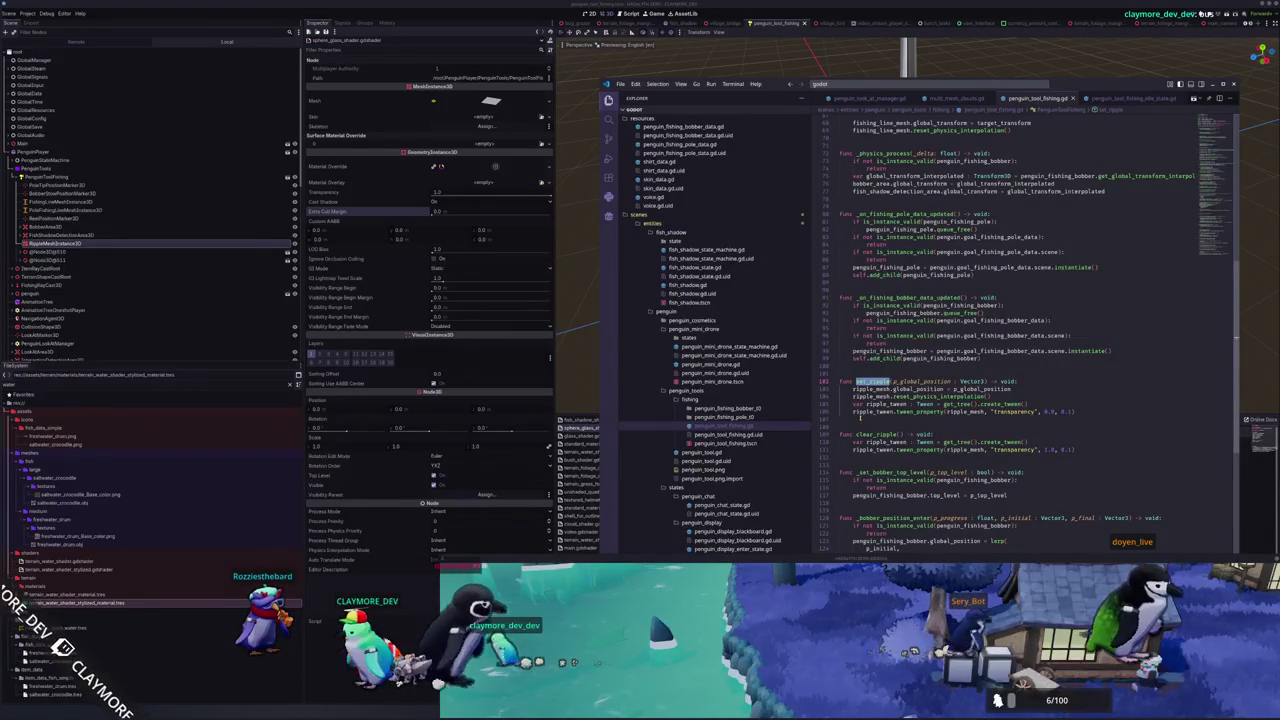
pyautogui.scroll(8, 860, 418)
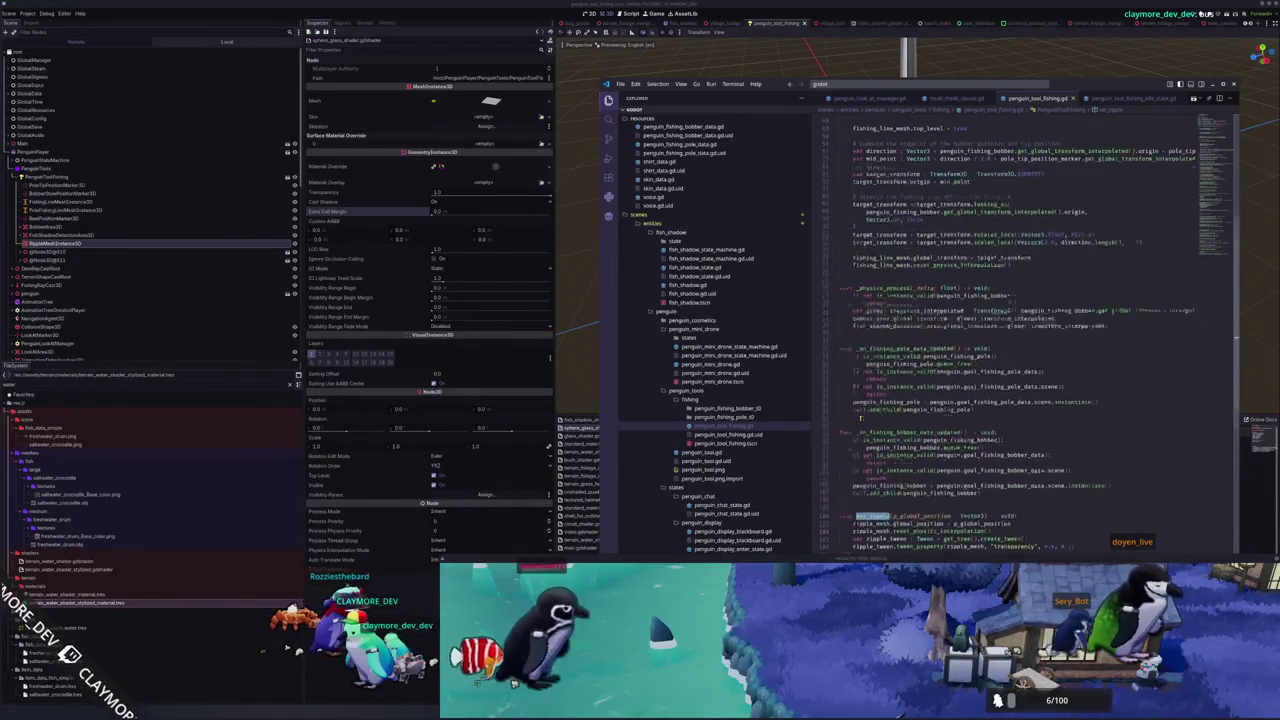
pyautogui.scroll(2, 855, 419)
pyautogui.scroll(3, 853, 400)
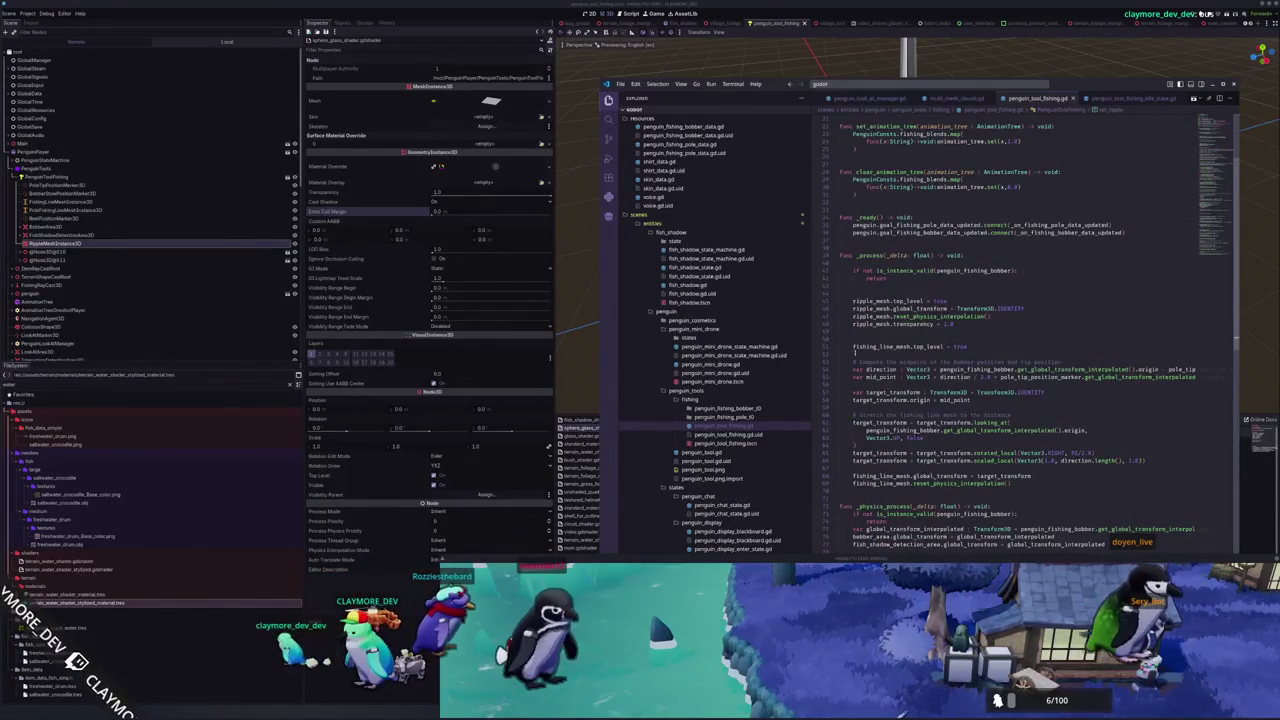
# Move the ripple_mesh setup block from _process up into _ready, then cast in the running game
pyautogui.click(877, 249)
pyautogui.scroll(2, 968, 377)
pyautogui.moveTo(810, 364); pyautogui.dragTo(840, 339)
pyautogui.hotkey('ctrl', 'c')
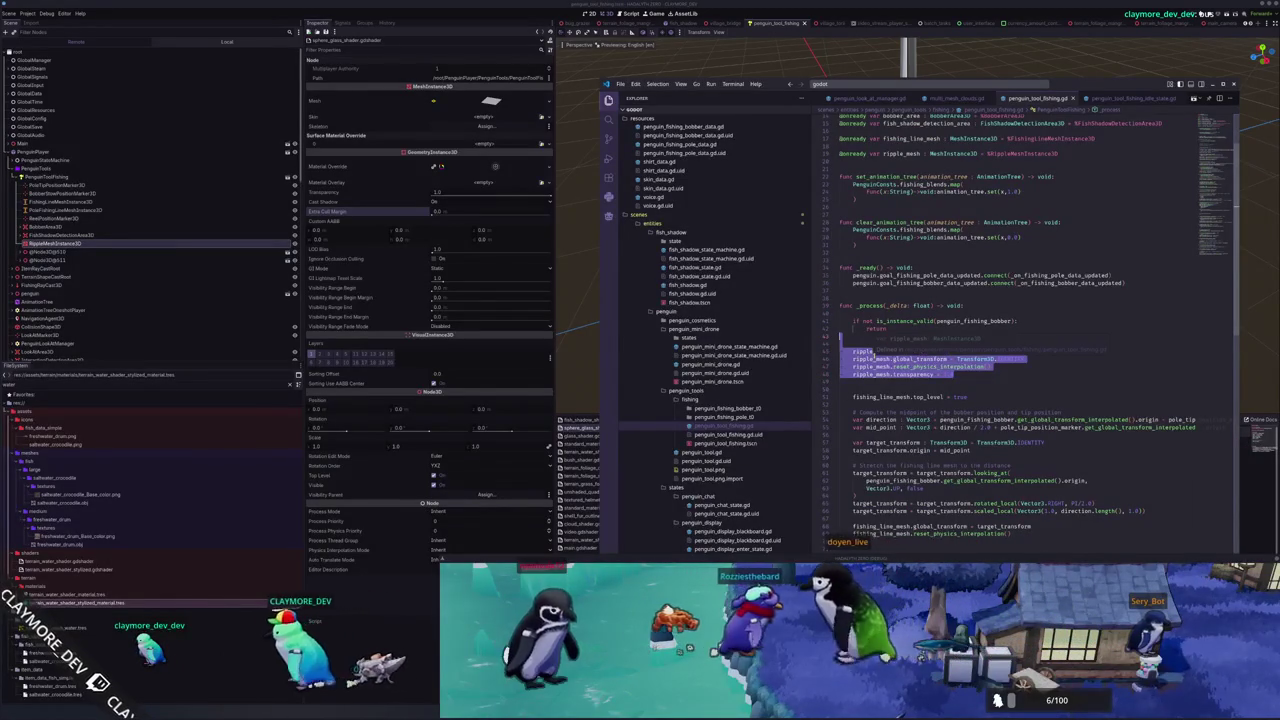
pyautogui.press('Delete')
pyautogui.press('Up')
pyautogui.press('Up')
pyautogui.hotkey('ctrl', 'v')
pyautogui.hotkey('alt', 'Up')
pyautogui.hotkey('alt', 'Up')
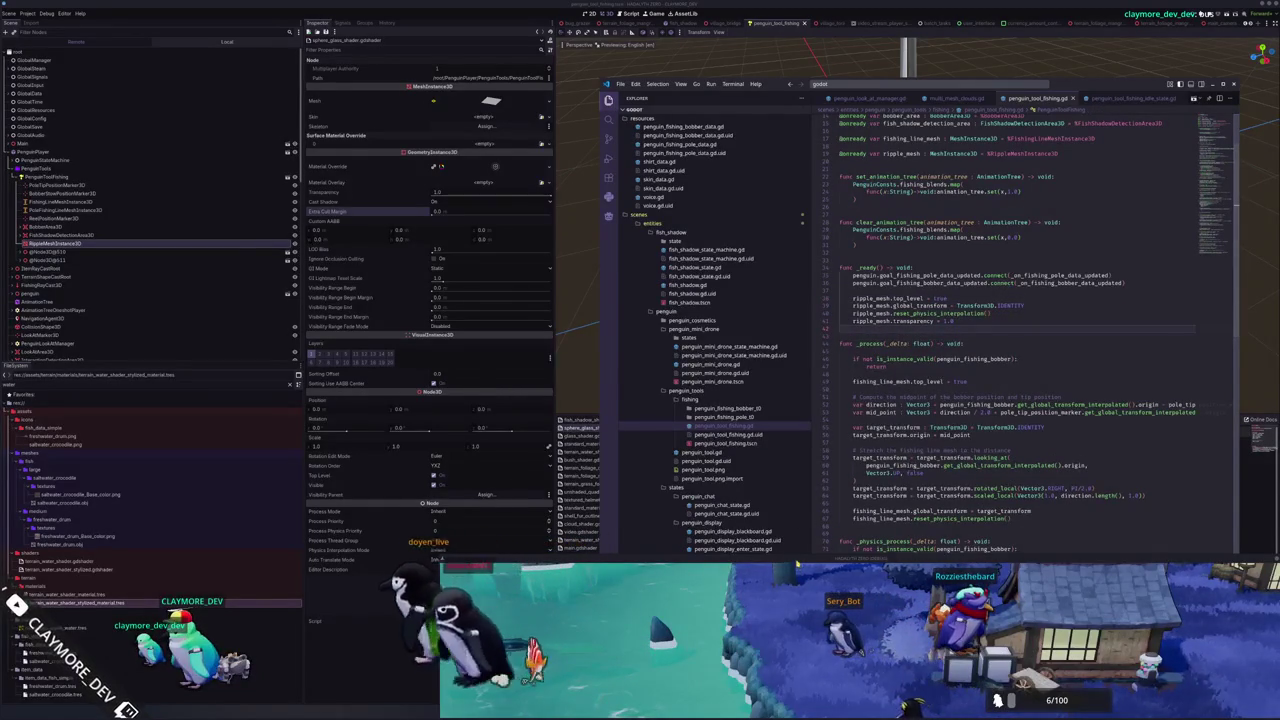
pyautogui.hotkey('alt', 'Tab')
pyautogui.click(826, 575)
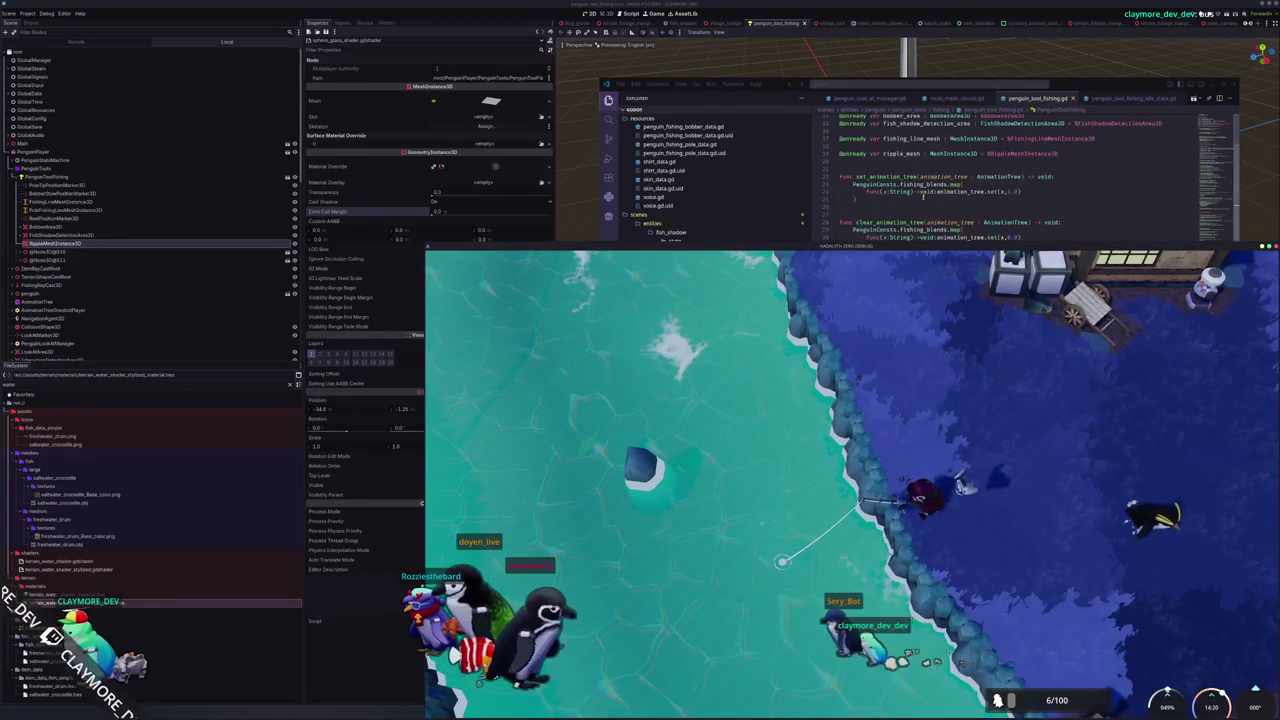
# Move the game window up-left and raise the Godot editor above VS Code
pyautogui.moveTo(629, 242)
pyautogui.mouseDown()
pyautogui.moveTo(560, 150)
pyautogui.moveTo(469, 185)
pyautogui.moveTo(473, 198)
pyautogui.mouseUp()
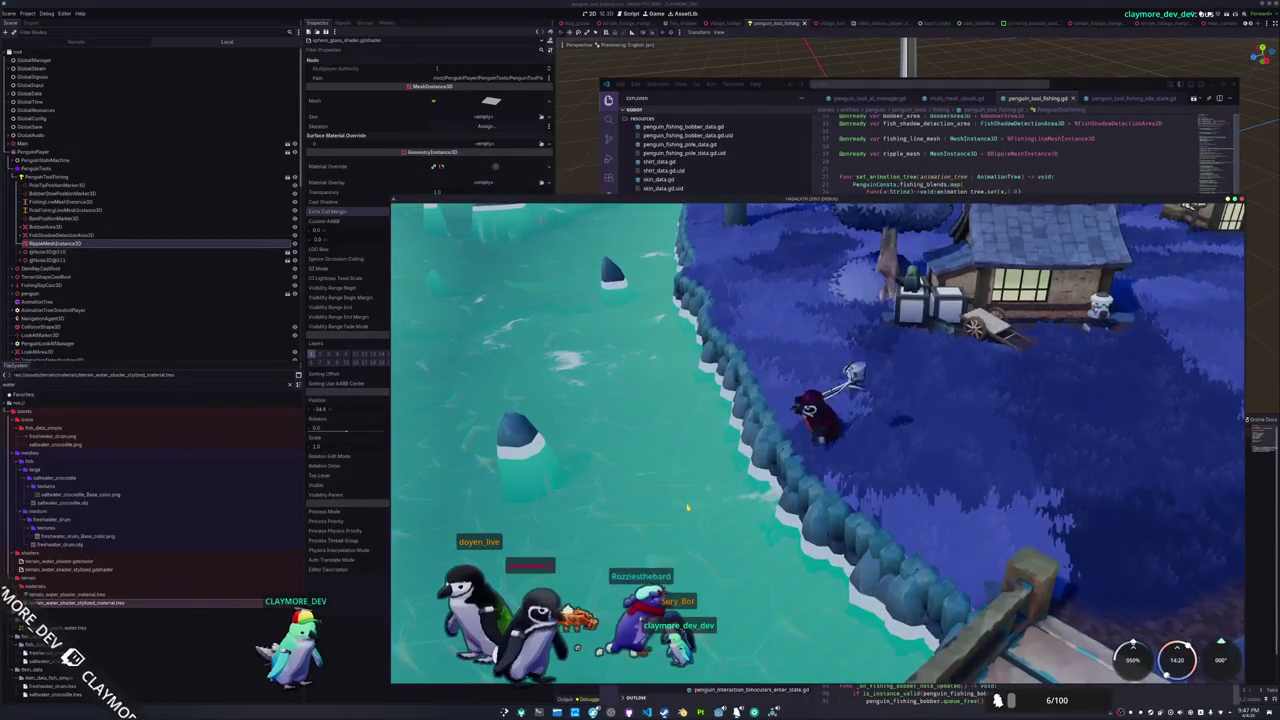
pyautogui.scroll(-3, 687, 508)
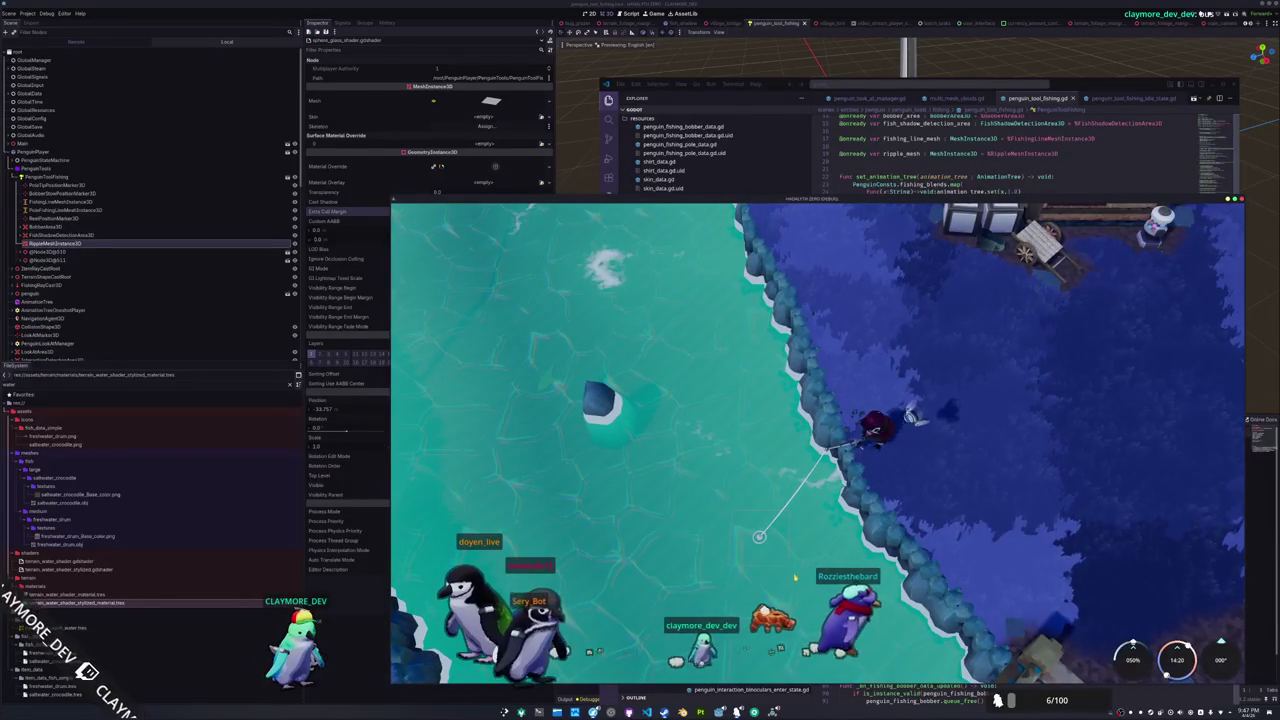
pyautogui.click(1258, 566)
# Tuck the game into the bottom-left corner and scroll through ripple_shader.gdshader's code
pyautogui.moveTo(1000, 198)
pyautogui.mouseDown()
pyautogui.moveTo(667, 277)
pyautogui.moveTo(270, 584)
pyautogui.mouseUp()
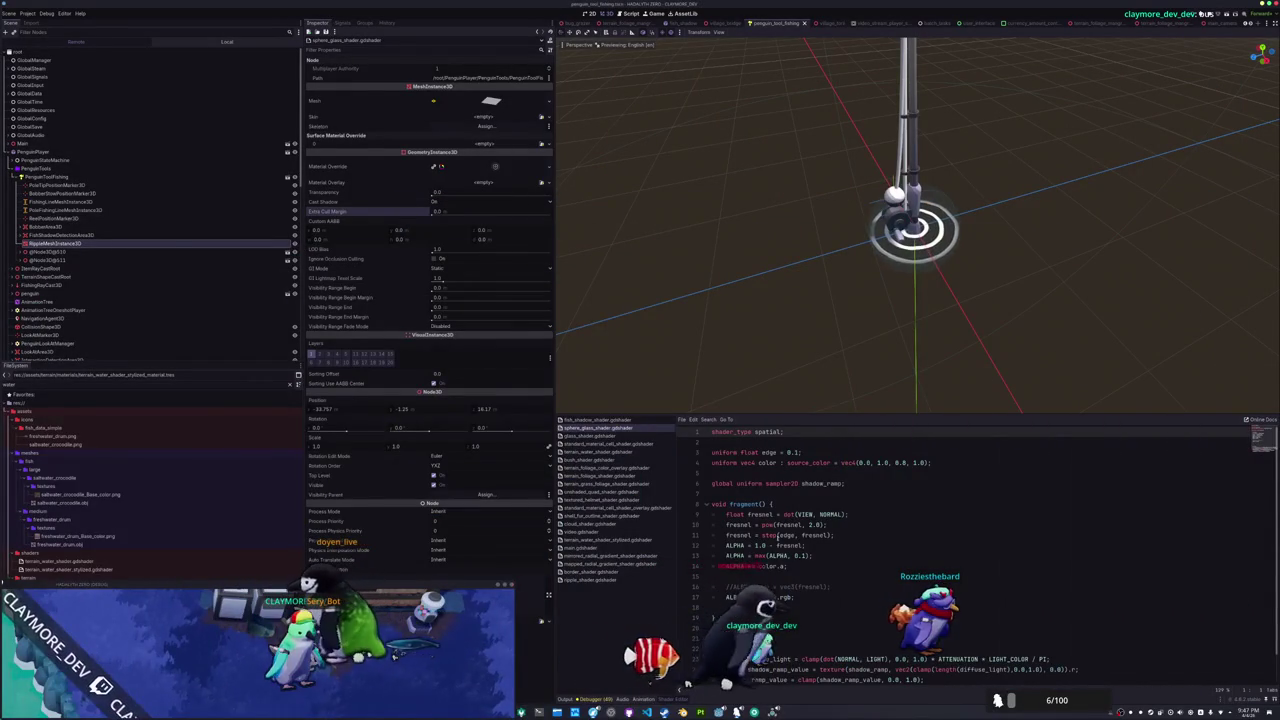
pyautogui.click(733, 441)
pyautogui.click(604, 580)
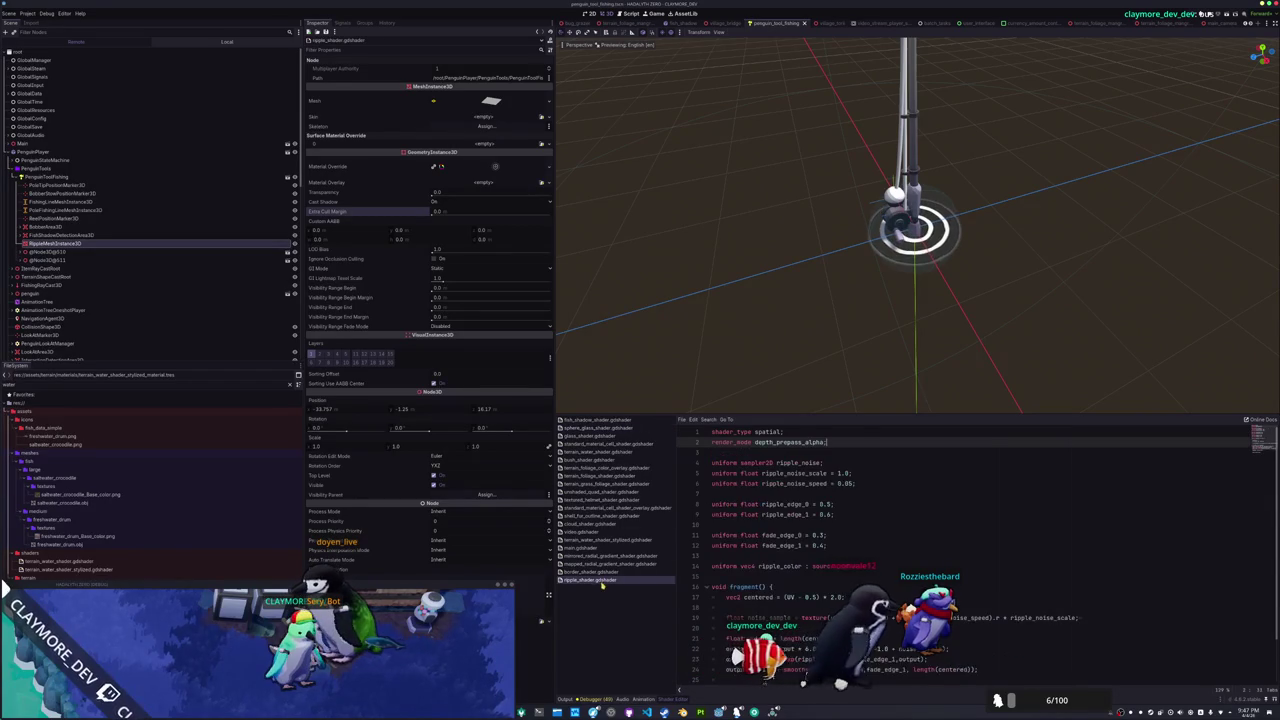
pyautogui.click(745, 451)
pyautogui.scroll(-2, 745, 452)
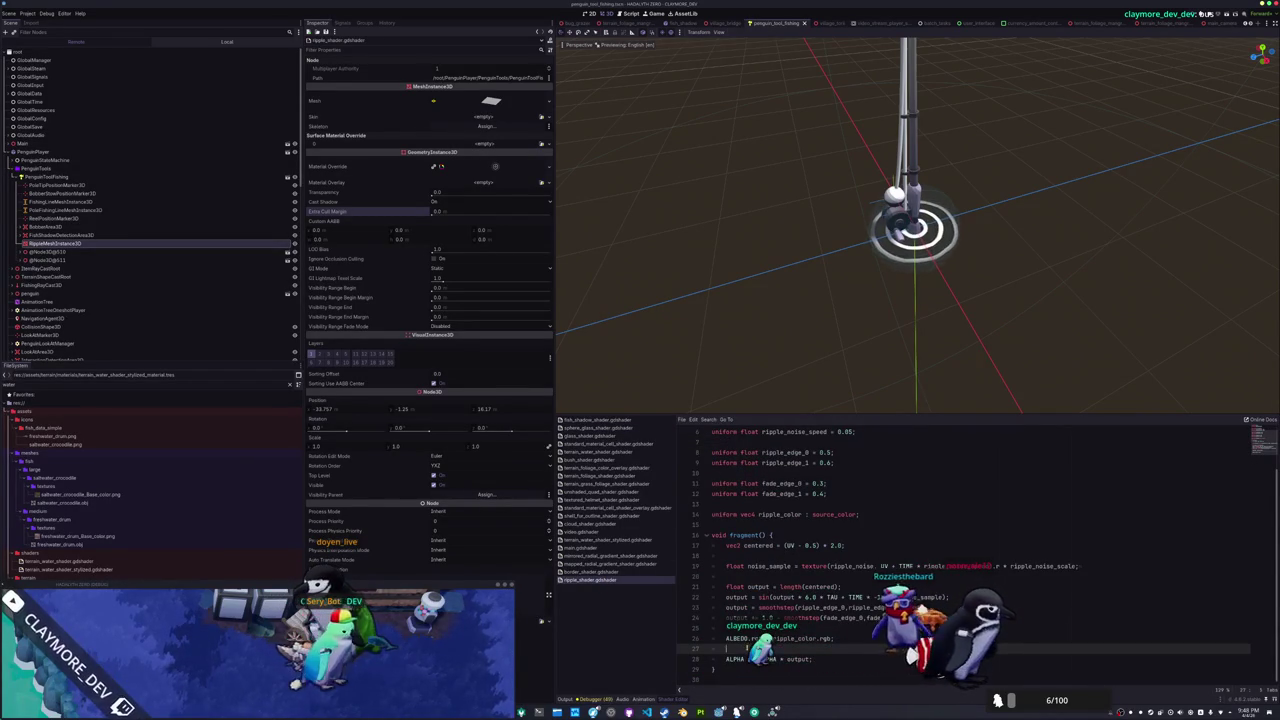
pyautogui.scroll(2, 750, 645)
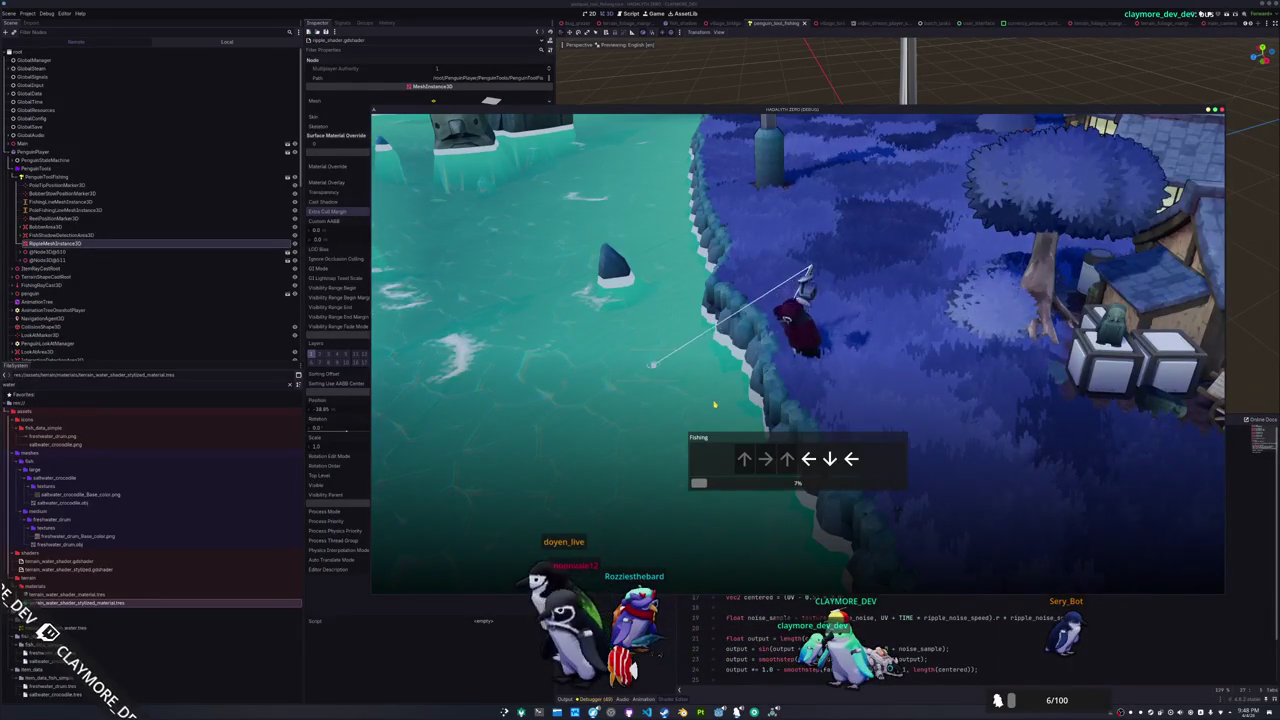
# Answer the first Fishing arrow sequences with the matching arrow keys
pyautogui.press('Up')
pyautogui.press('Left')
pyautogui.press('Right')
pyautogui.press('Left')
pyautogui.press('Right')
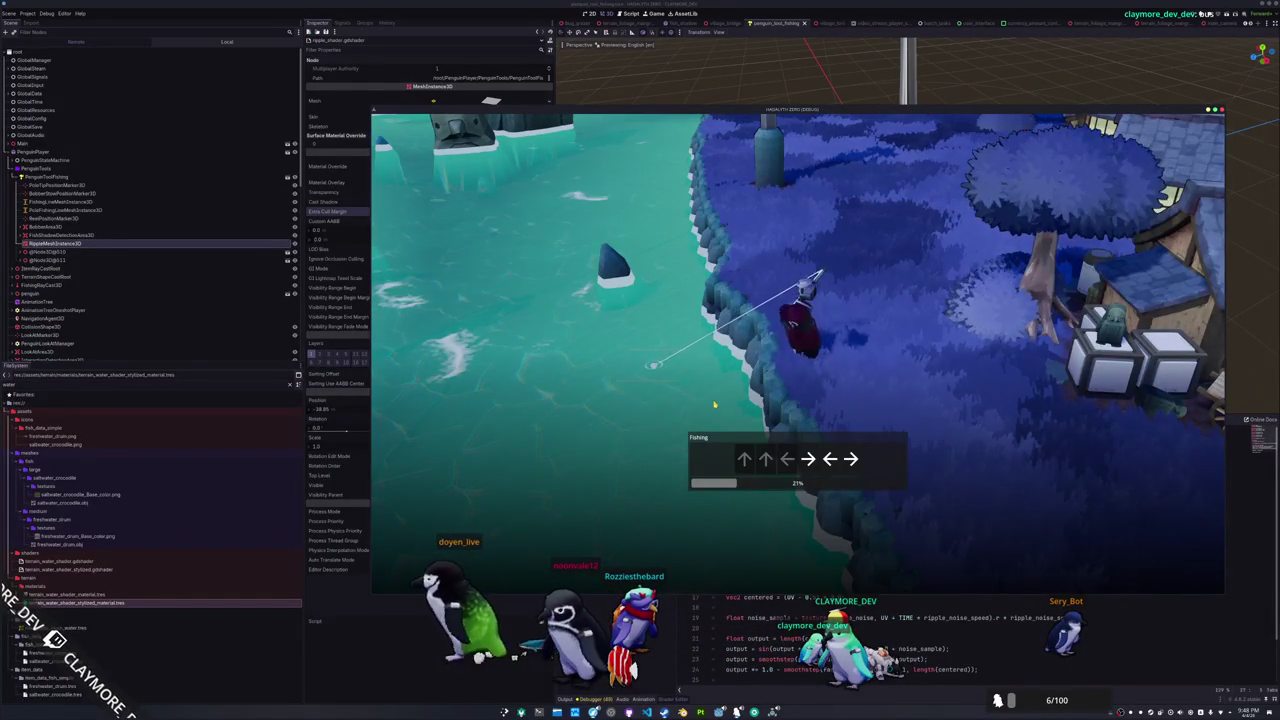
pyautogui.press('Down')
pyautogui.press('Left')
pyautogui.press('Left')
pyautogui.press('Down')
pyautogui.press('Up')
pyautogui.press('Right')
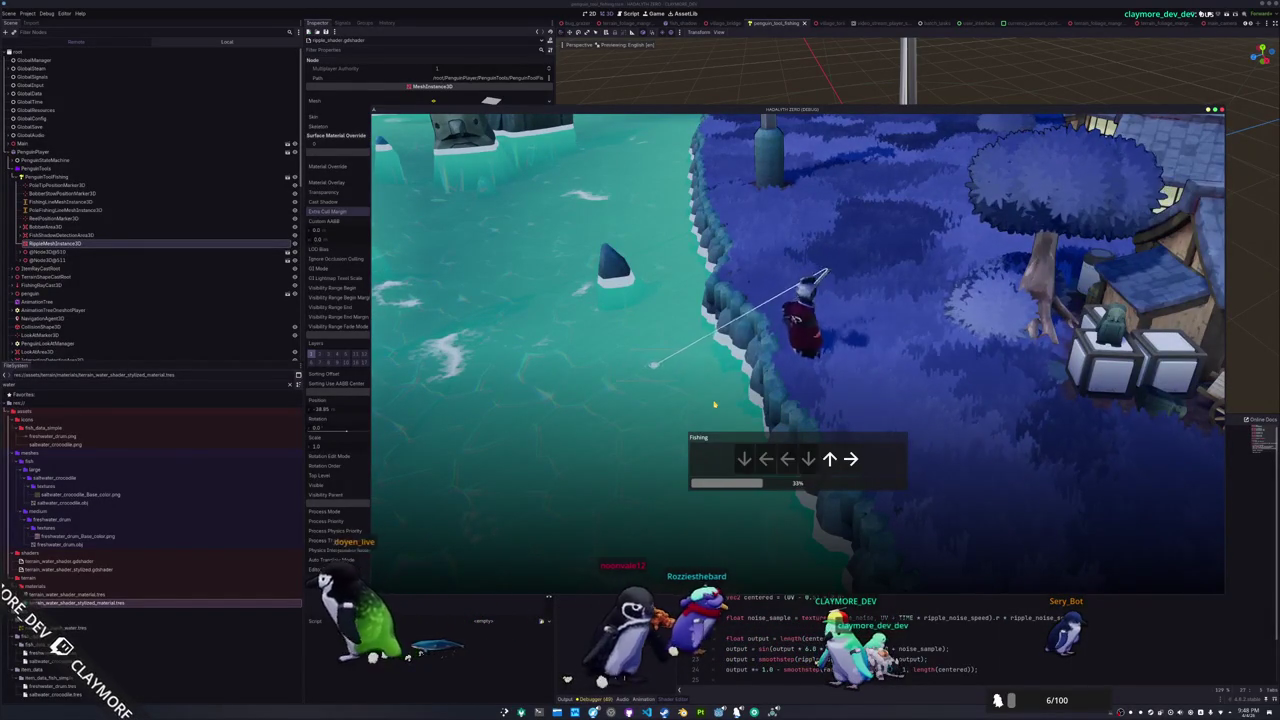
pyautogui.press('Down')
pyautogui.press('Up')
pyautogui.press('Left')
pyautogui.press('Left')
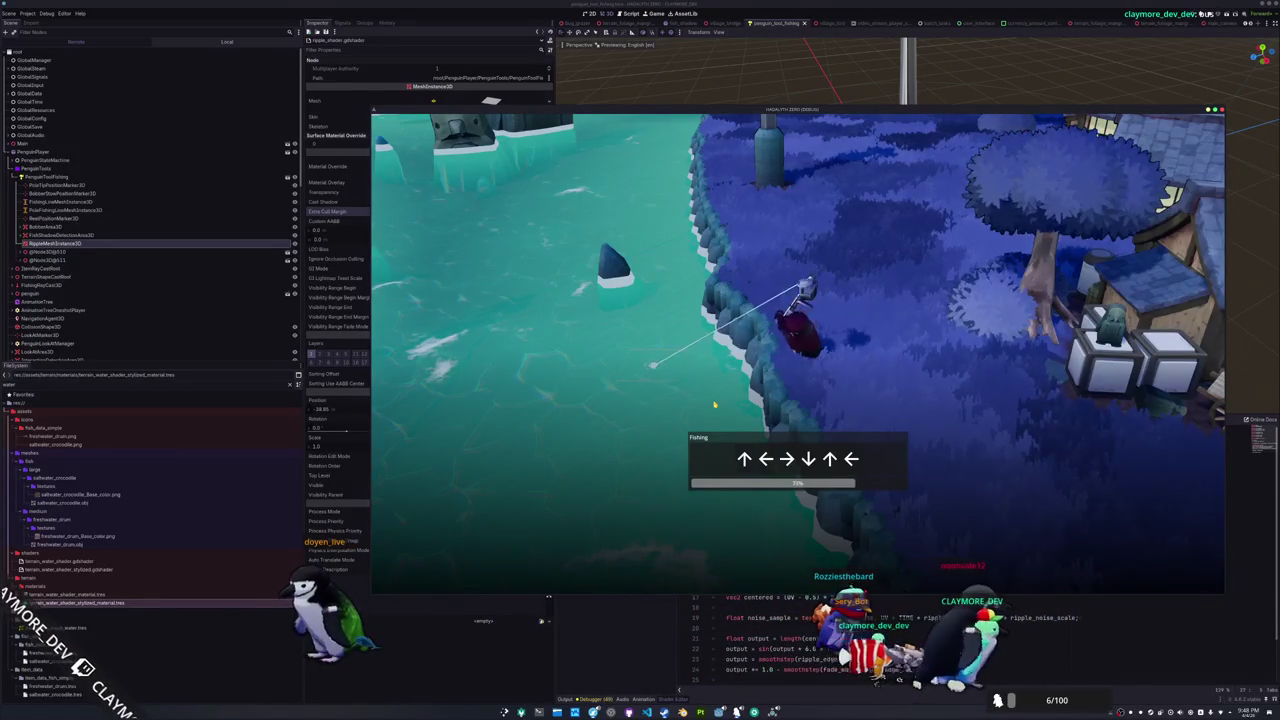
pyautogui.press('Up')
pyautogui.press('Left')
pyautogui.press('Right')
pyautogui.press('Down')
pyautogui.press('Up')
pyautogui.press('Left')
pyautogui.press('Left')
pyautogui.press('Up')
pyautogui.press('Up')
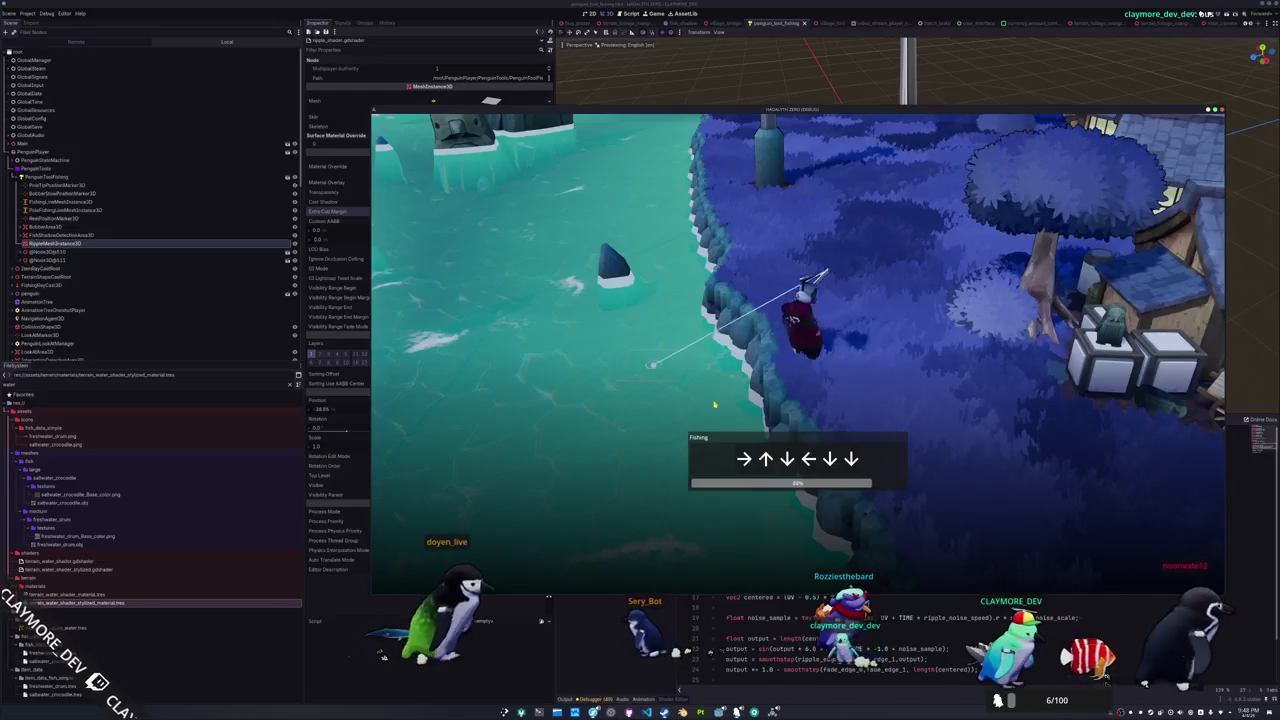
# Keep answering the fresh arrow prompts until catch progress reaches about 37%
pyautogui.press('Left')
pyautogui.press('Up')
pyautogui.press('Up')
pyautogui.press('Left')
pyautogui.press('Left')
pyautogui.press('Down')
pyautogui.press('Down')
pyautogui.press('Up')
pyautogui.press('Down')
pyautogui.press('Up')
pyautogui.press('Left')
pyautogui.press('Left')
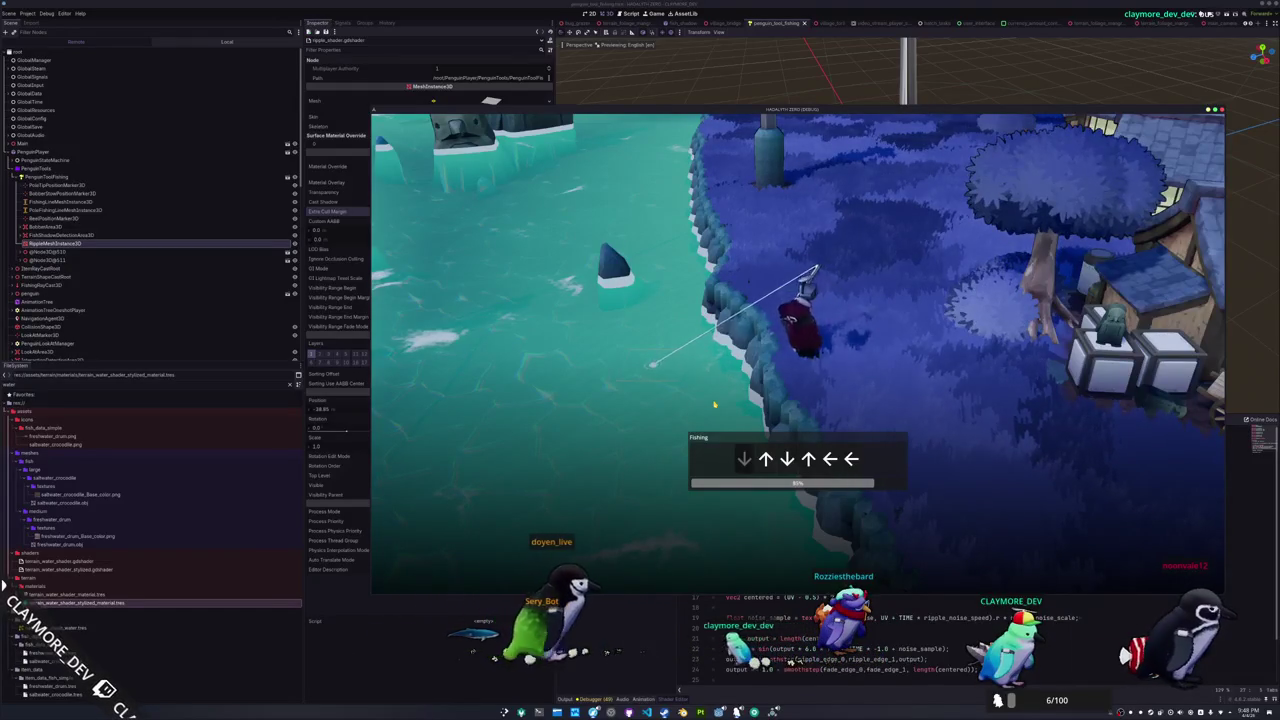
pyautogui.press('Left')
pyautogui.press('Down')
pyautogui.press('Down')
pyautogui.press('Right')
pyautogui.press('Down')
pyautogui.press('Left')
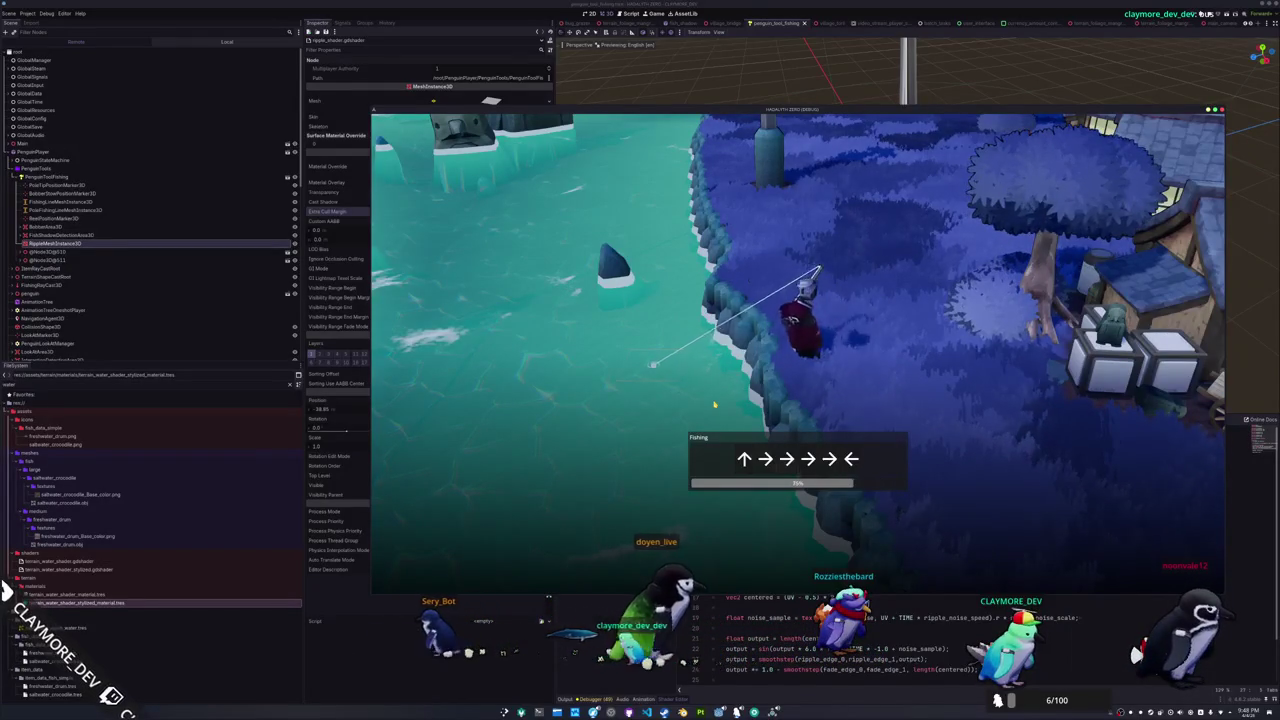
pyautogui.press('Up')
pyautogui.press('Left')
pyautogui.press('Up')
pyautogui.press('Right')
pyautogui.press('Up')
pyautogui.press('Up')
pyautogui.press('Right')
pyautogui.press('Right')
pyautogui.press('Down')
pyautogui.press('Up')
pyautogui.press('Right')
pyautogui.press('Right')
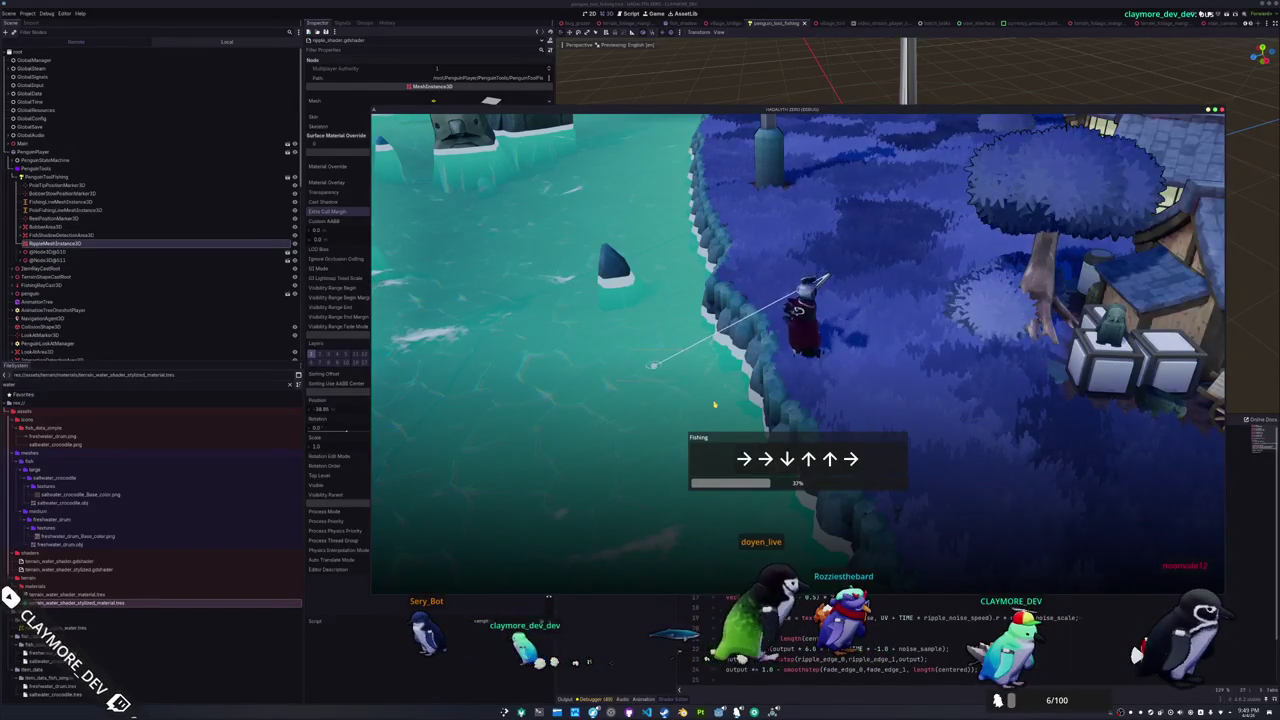
pyautogui.press('Up')
pyautogui.press('Down')
pyautogui.press('Left')
pyautogui.press('Left')
pyautogui.press('Left')
pyautogui.press('Down')
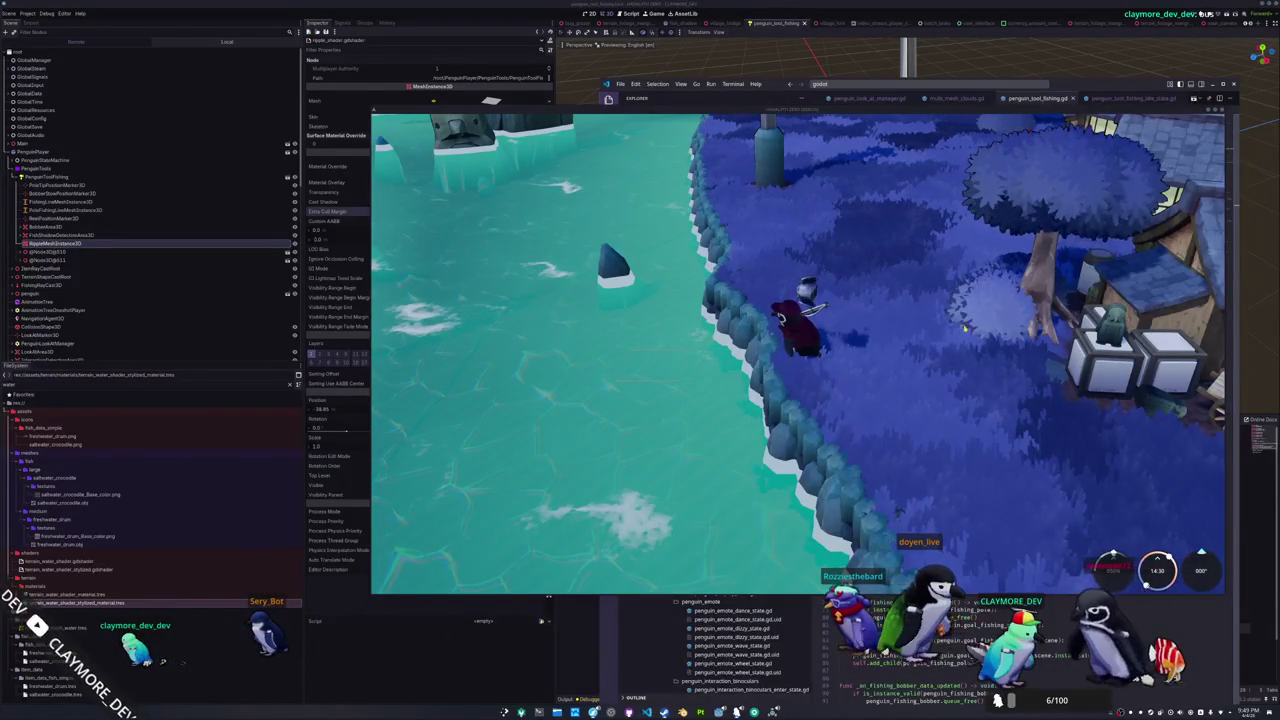
# Snap the game left and change the _ready line to ripple_mesh.visible = false
pyautogui.press('super+Left')
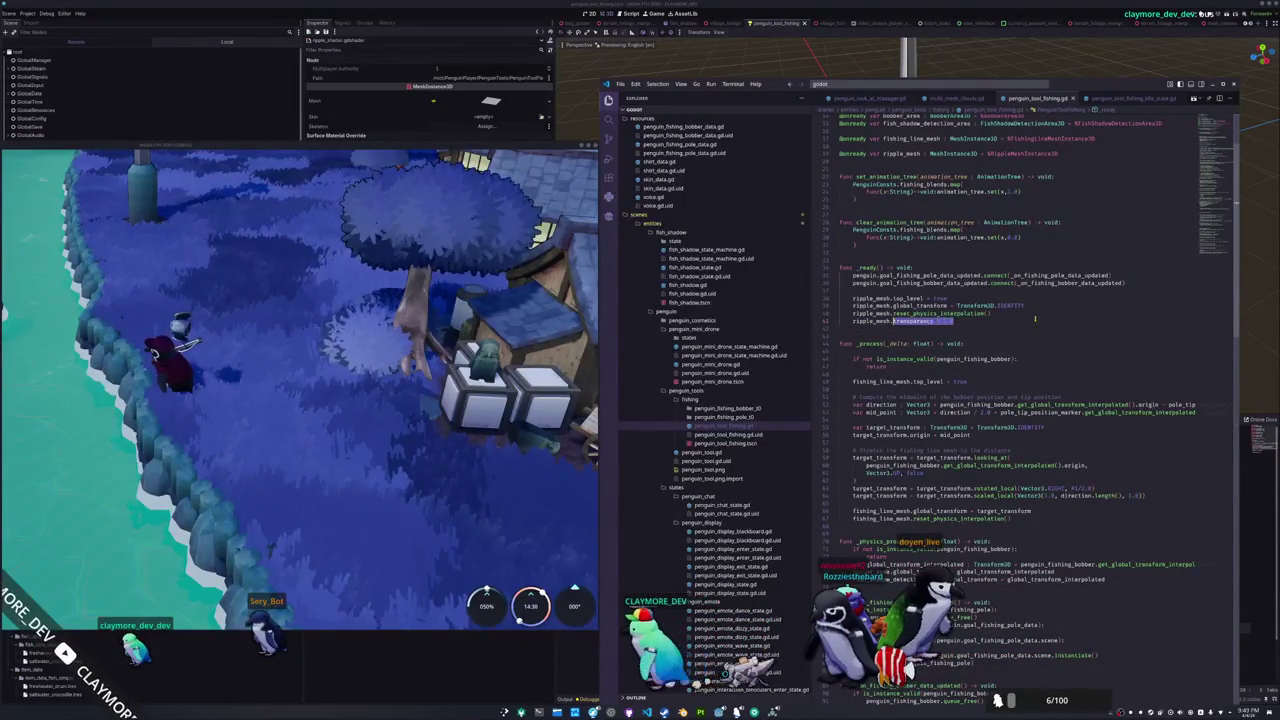
pyautogui.write('visible = f')
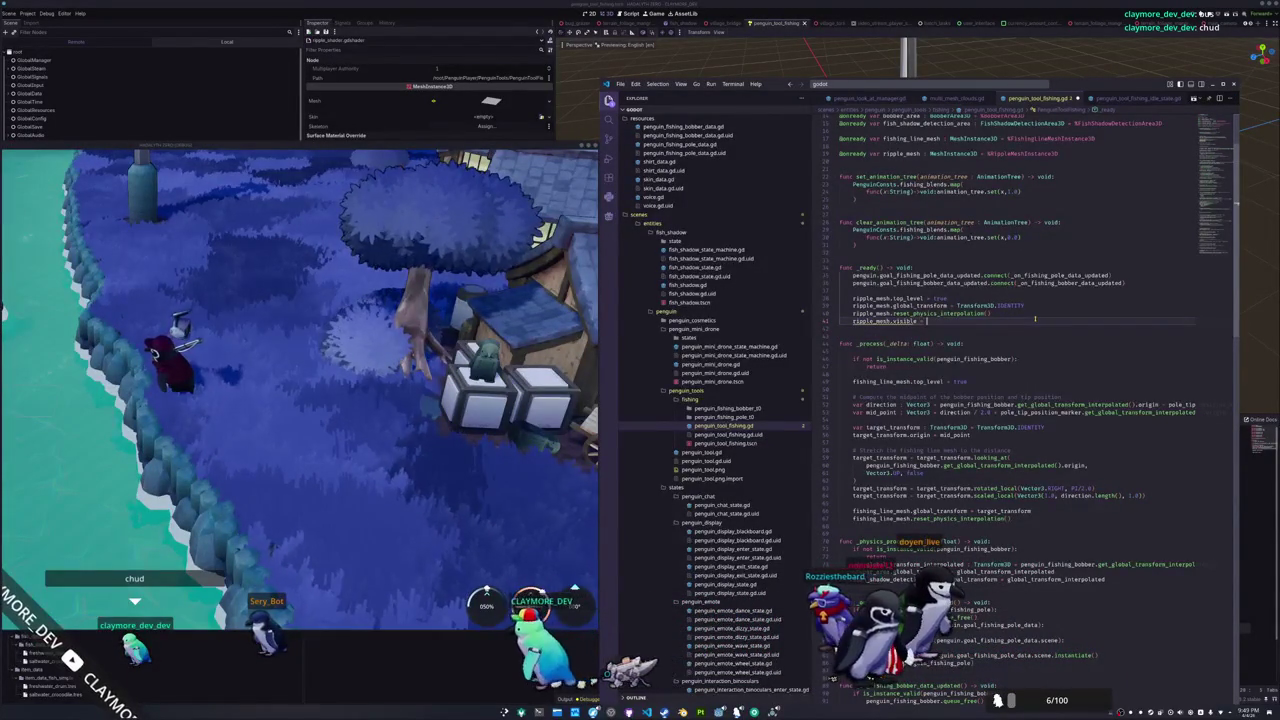
pyautogui.press('Return')
pyautogui.click(1035, 330)
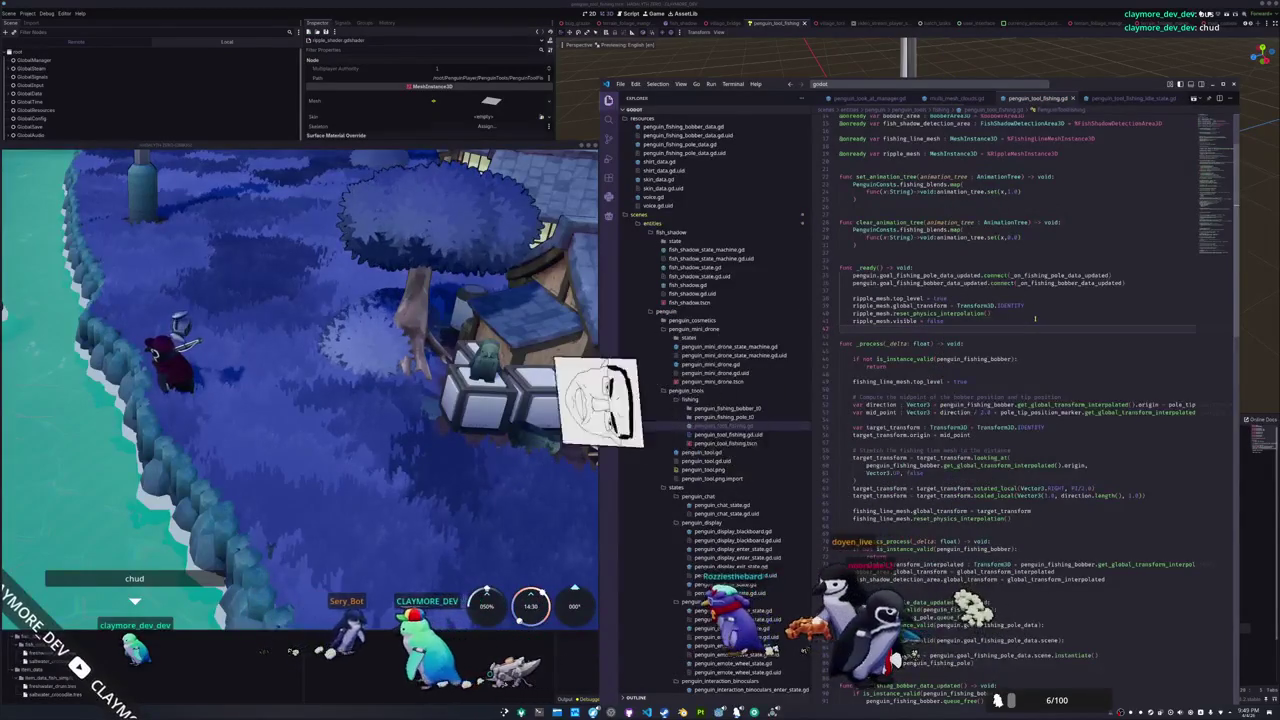
# In set_ripple, comment out the tween lines and add ripple_mesh.visible = true above them
pyautogui.scroll(-10, 1000, 380)
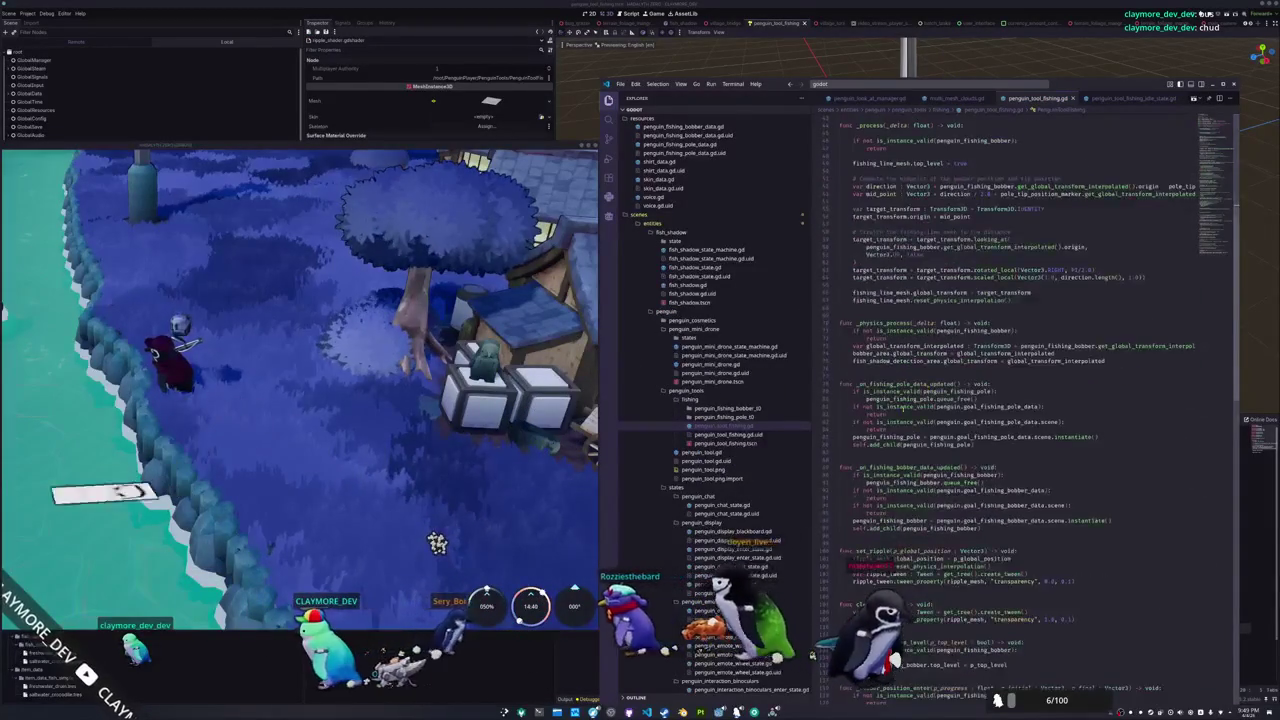
pyautogui.scroll(-1, 890, 422)
pyautogui.moveTo(1075, 464); pyautogui.dragTo(852, 449)
pyautogui.hotkey('ctrl', '/')
pyautogui.press('Return')
pyautogui.write('rippl')
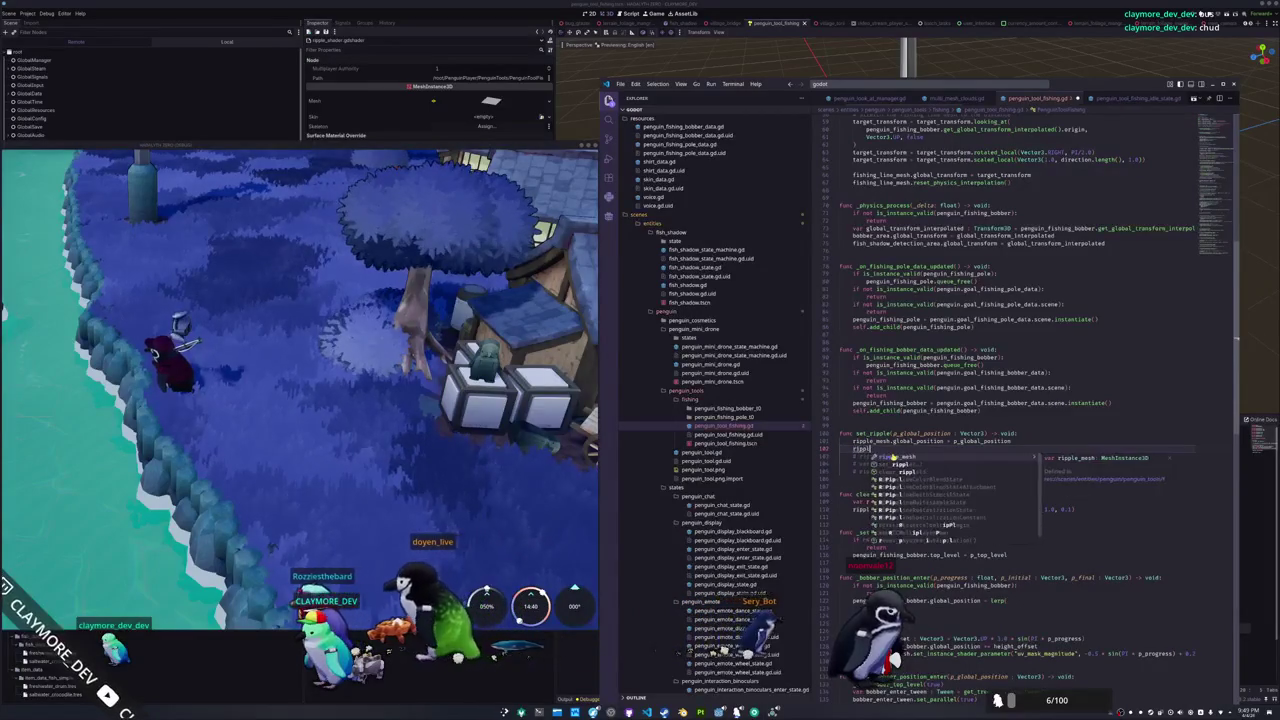
pyautogui.write('e_mesh.visib')
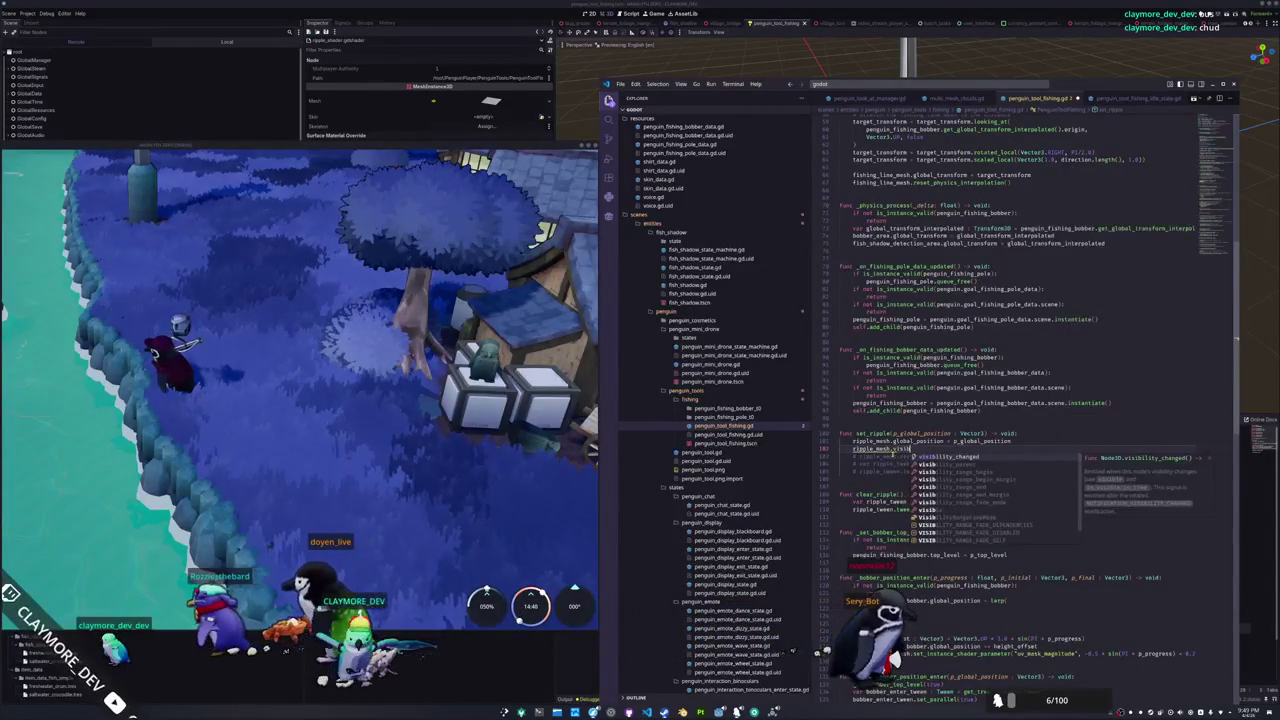
pyautogui.write('le = true')
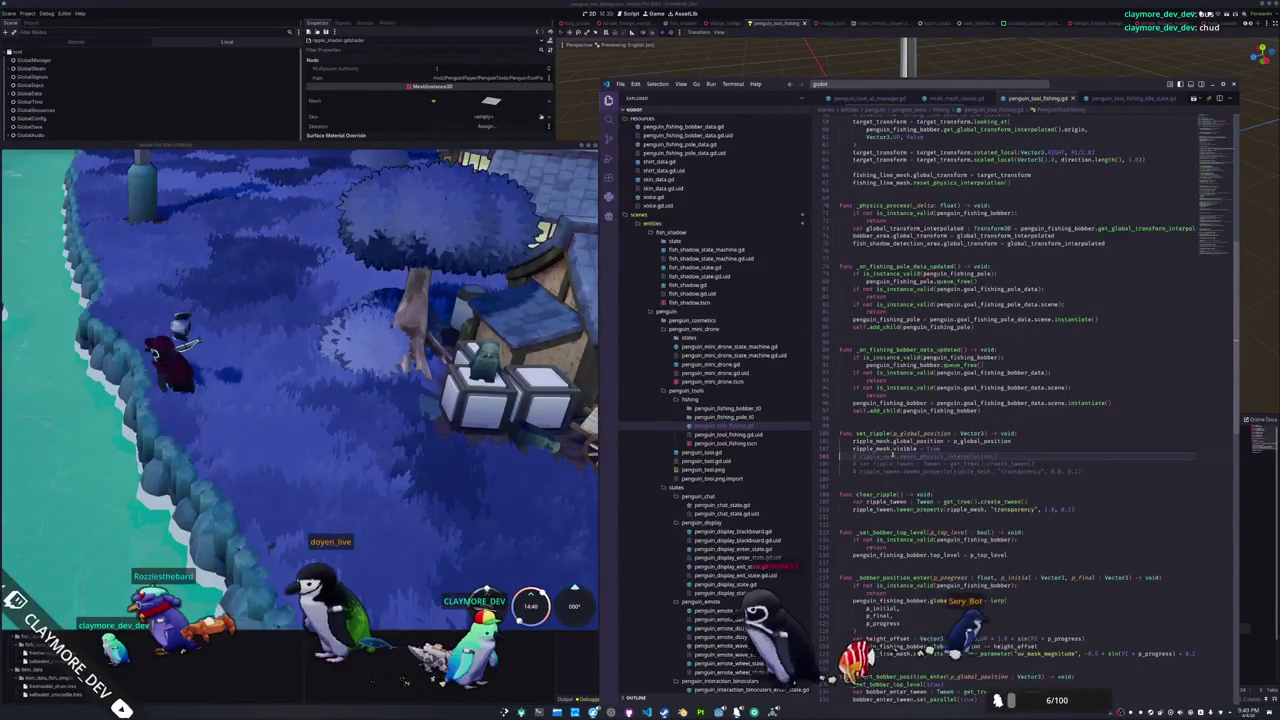
pyautogui.click(440, 475)
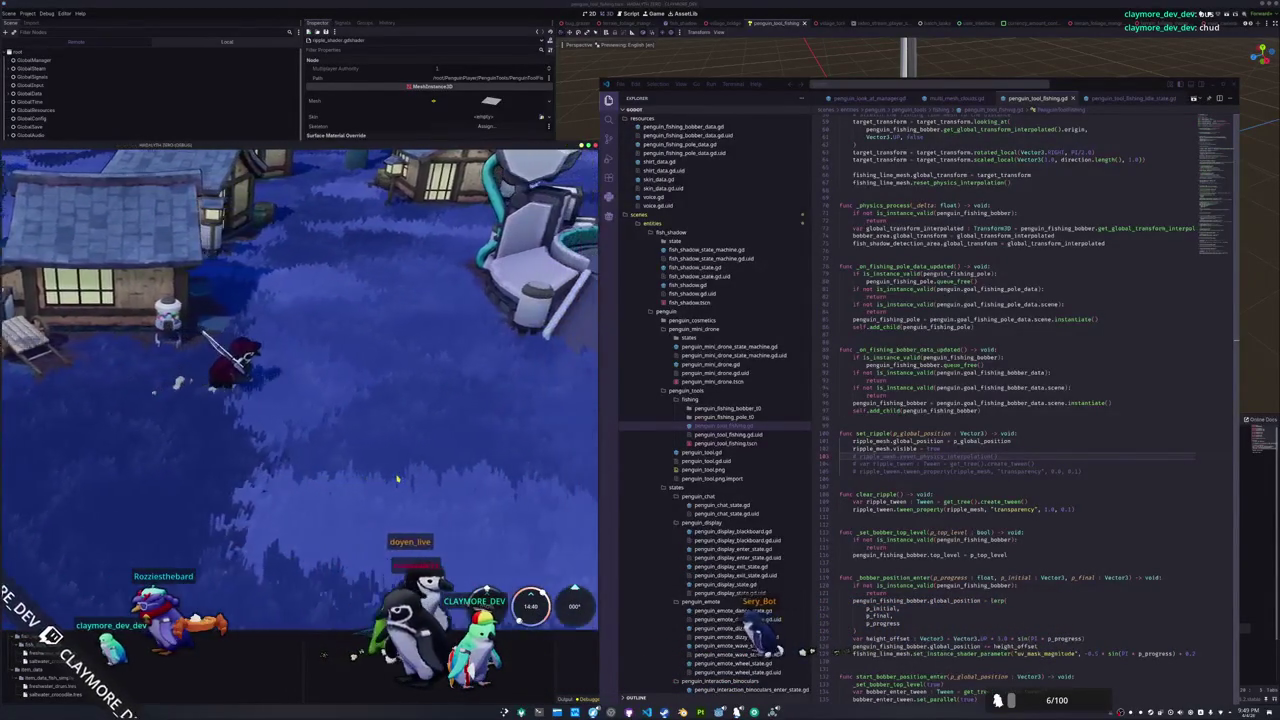
# Undo the visibility edit in set_ripple and uncomment its ripple tween lines
pyautogui.hotkey('alt', 'Tab')
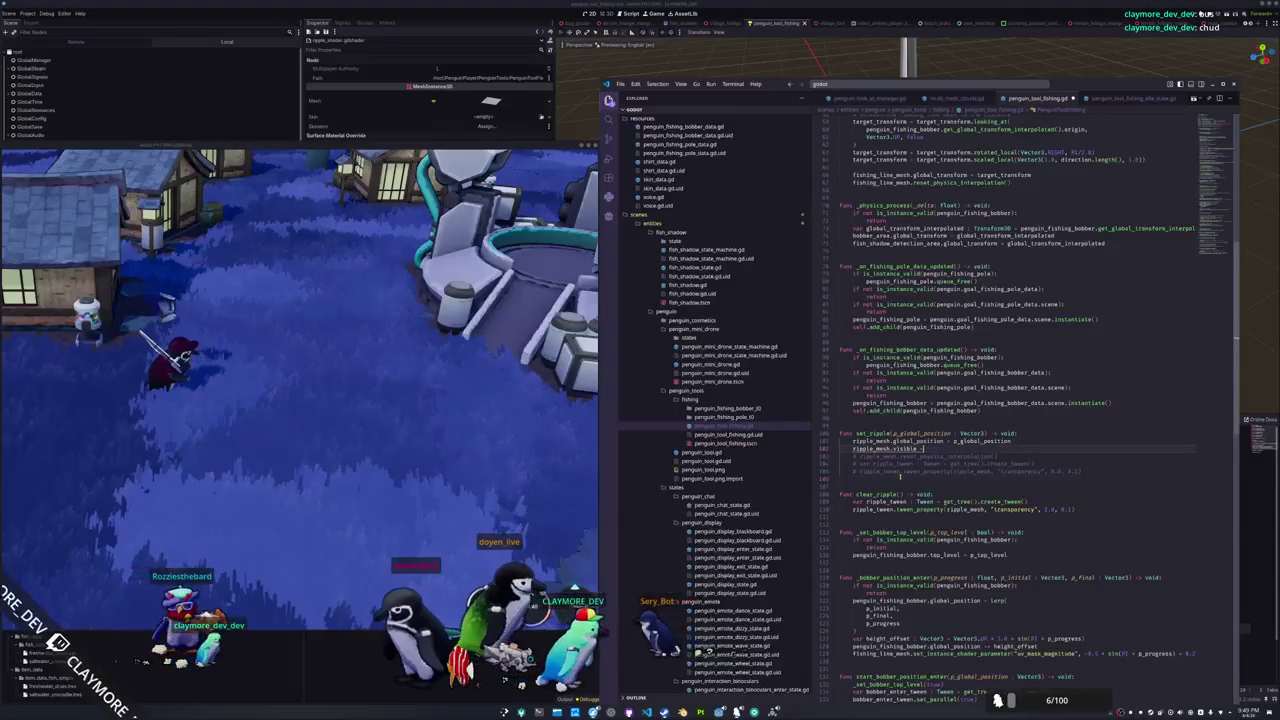
pyautogui.press('Delete')
pyautogui.hotkey('shift', 'Down')
pyautogui.hotkey('shift', 'Down')
pyautogui.hotkey('shift', 'Down')
pyautogui.hotkey('ctrl', '/')
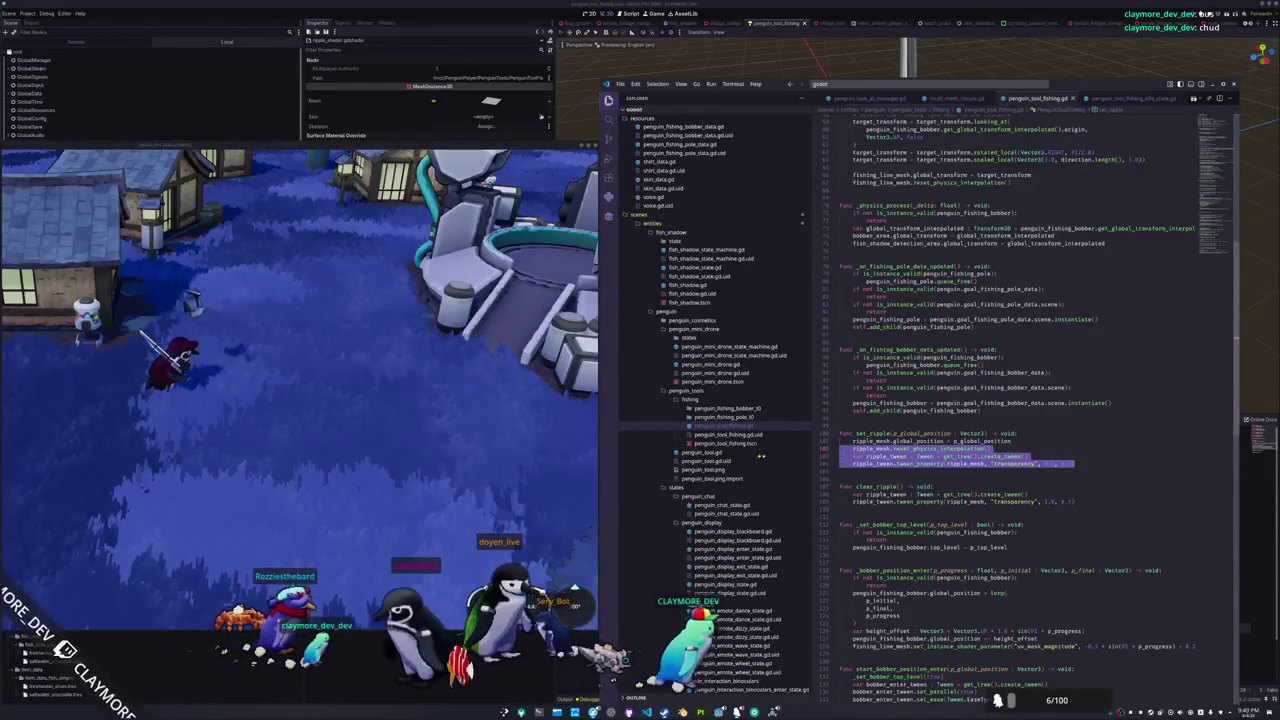
# Walk the penguin down-left with S and cast the fishing line at that spot
pyautogui.hotkey('alt', 'Tab')
pyautogui.press('s')
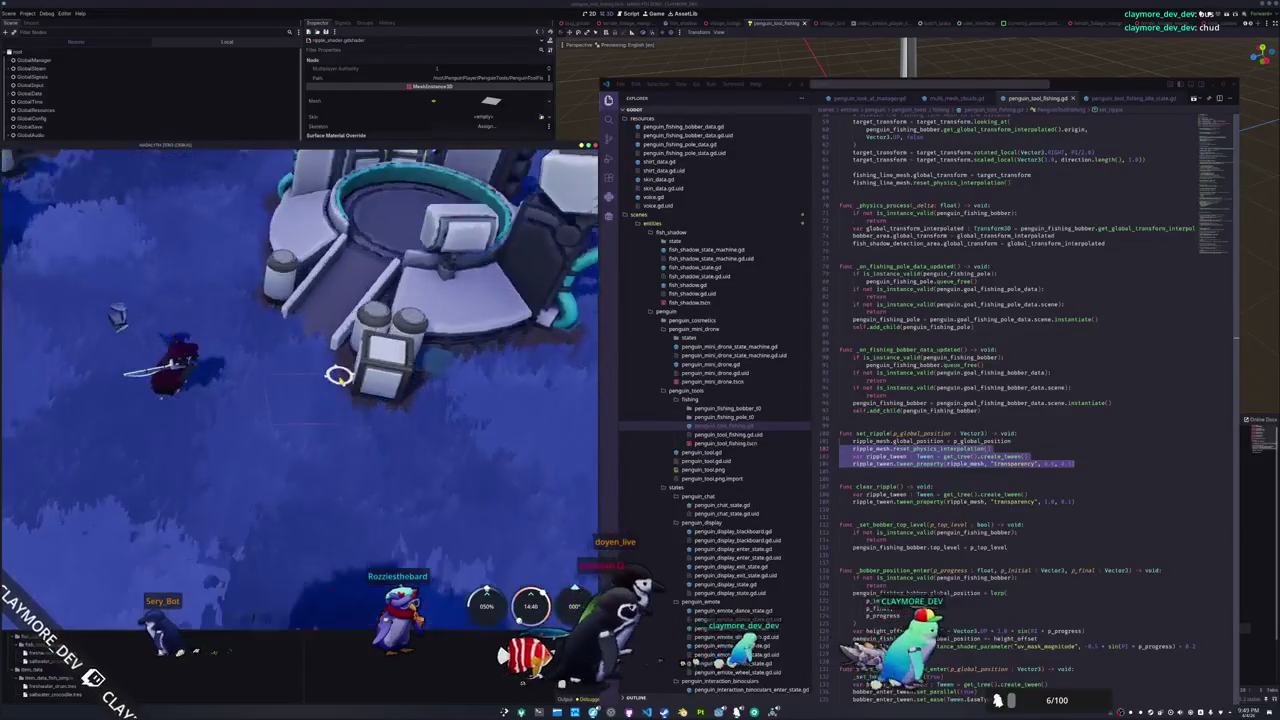
pyautogui.click(343, 497)
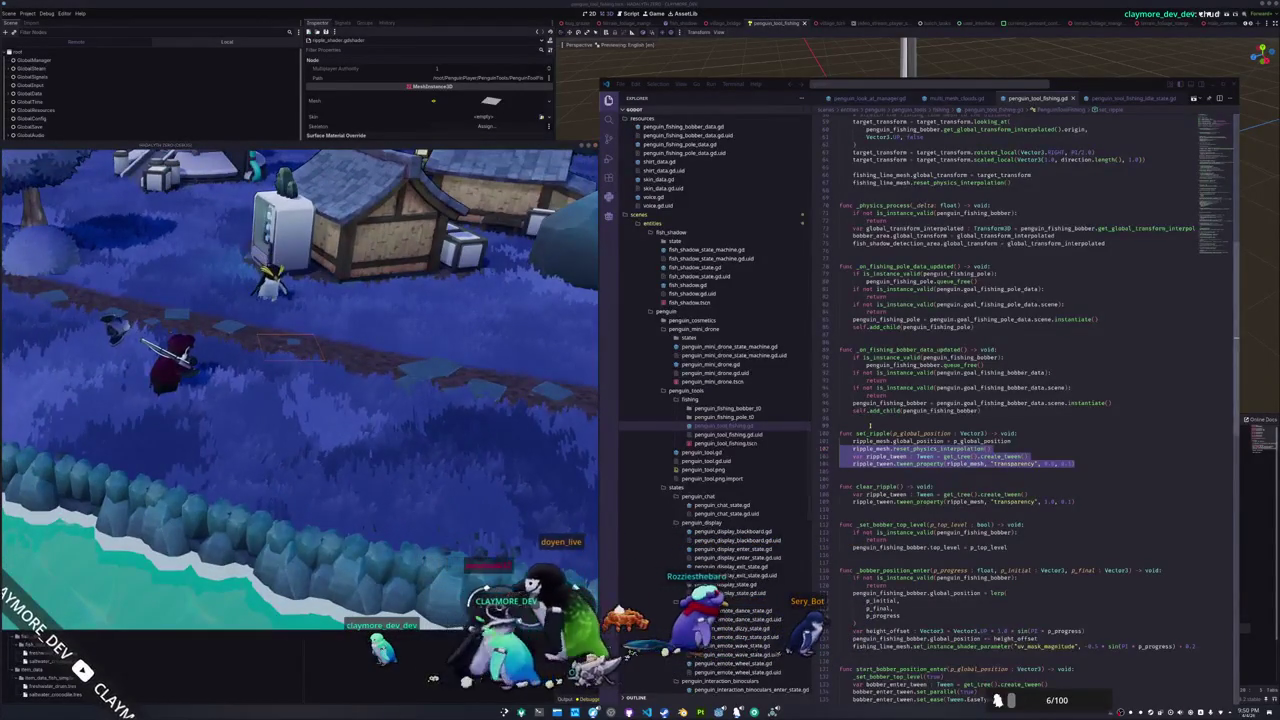
# Open penguin_tool_fishing_idle_state.gd and scroll down to its enter_state code
pyautogui.click(870, 425)
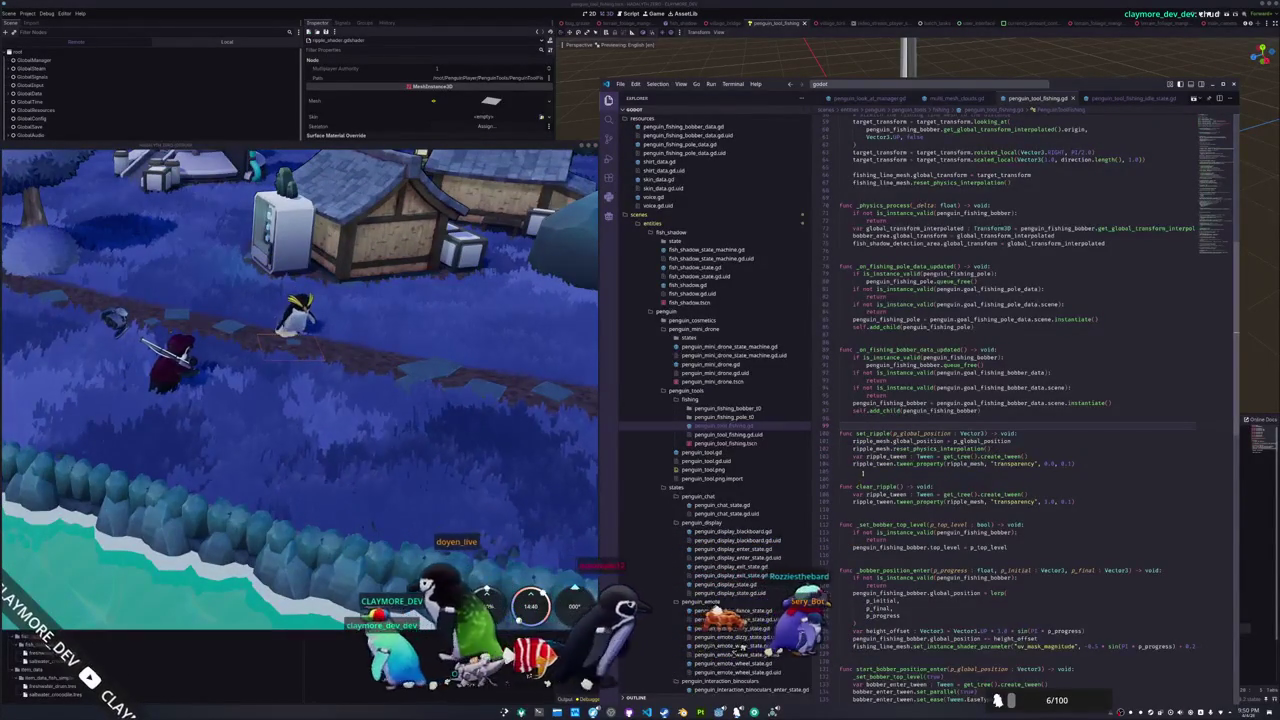
pyautogui.scroll(-15, 690, 500)
pyautogui.scroll(-8, 687, 508)
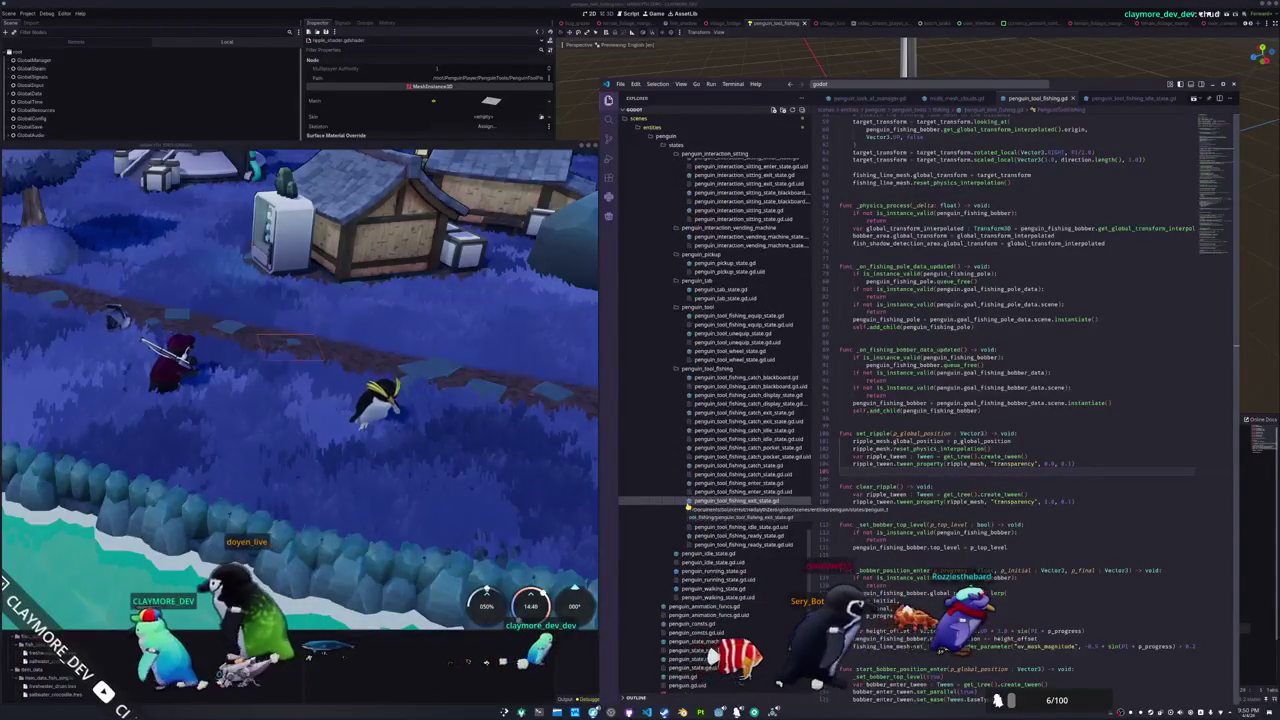
pyautogui.click(700, 517)
pyautogui.scroll(-3, 910, 476)
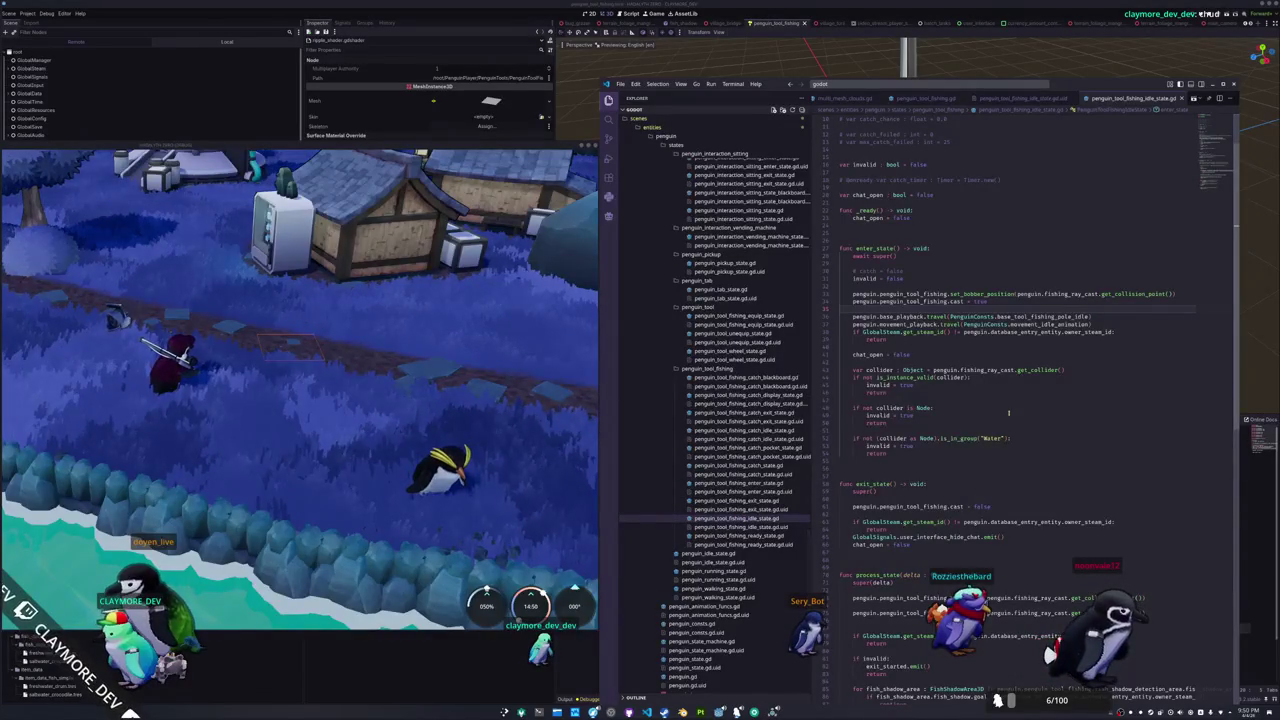
pyautogui.scroll(-5, 1009, 413)
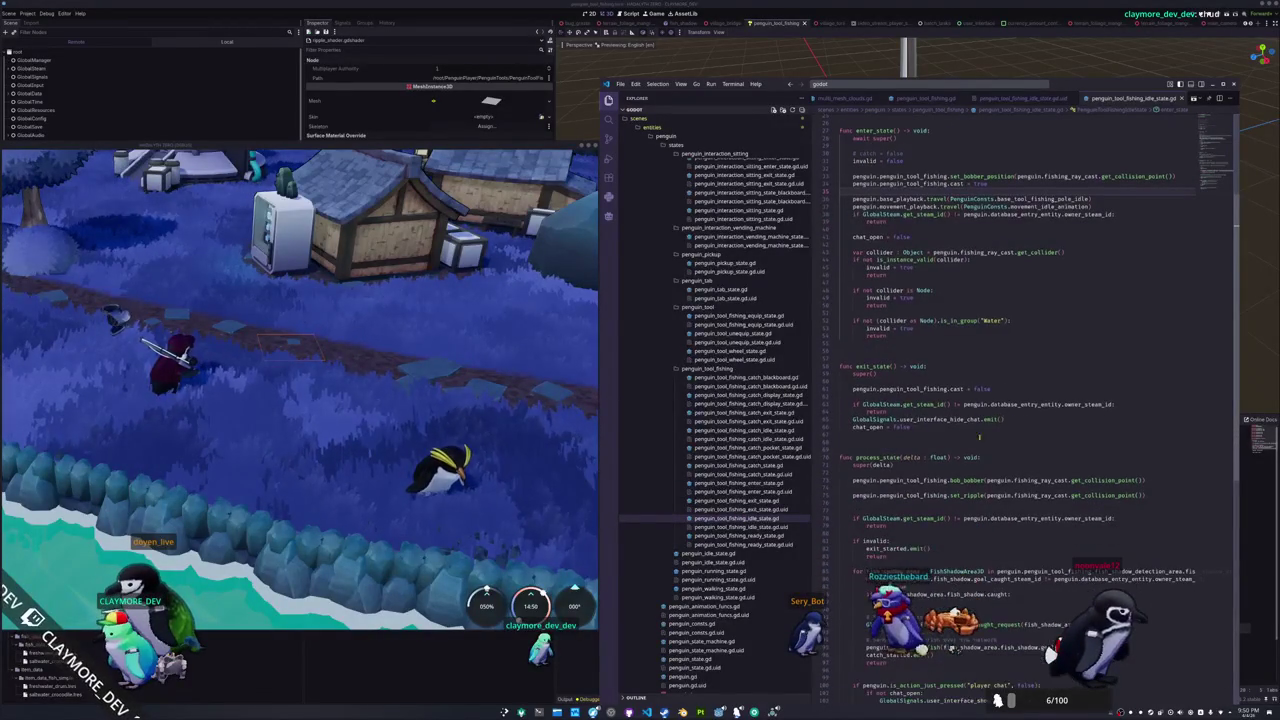
# Remove the old set_ripple line and paste the collision-point set_ripple call after 'cast = true'
pyautogui.click(829, 494)
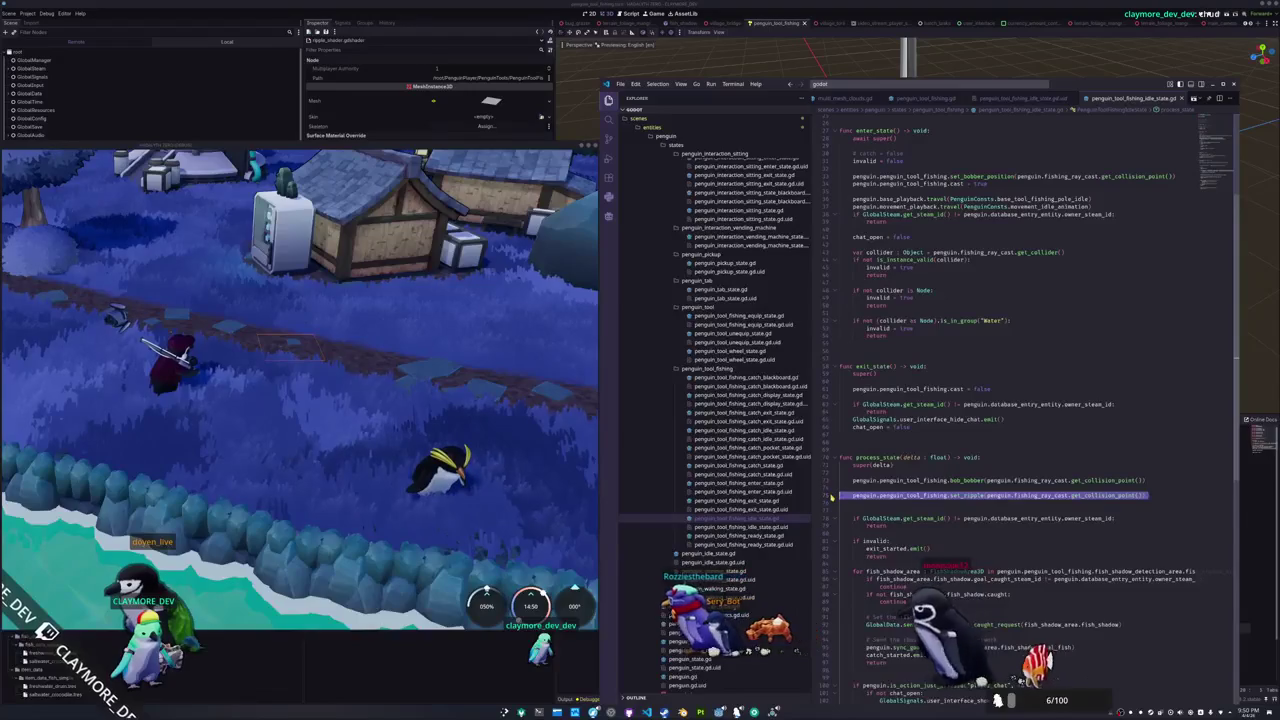
pyautogui.press('BackSpace')
pyautogui.press('Delete')
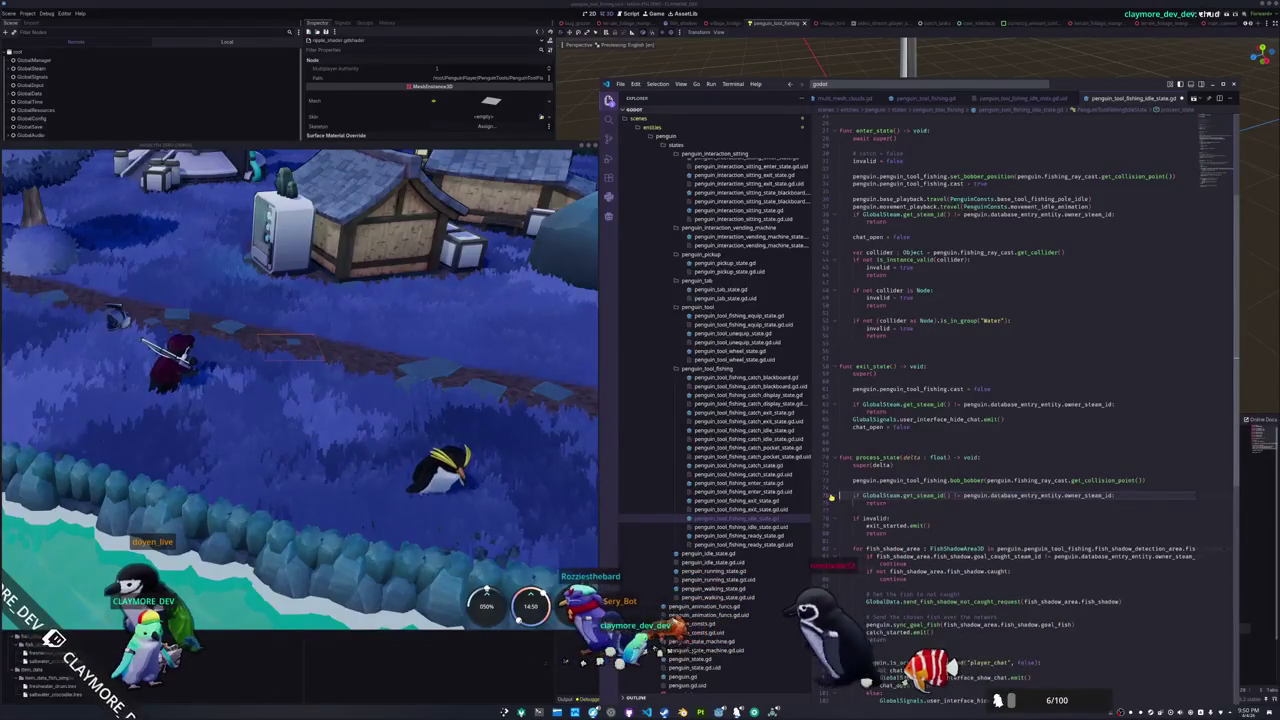
pyautogui.scroll(2, 858, 441)
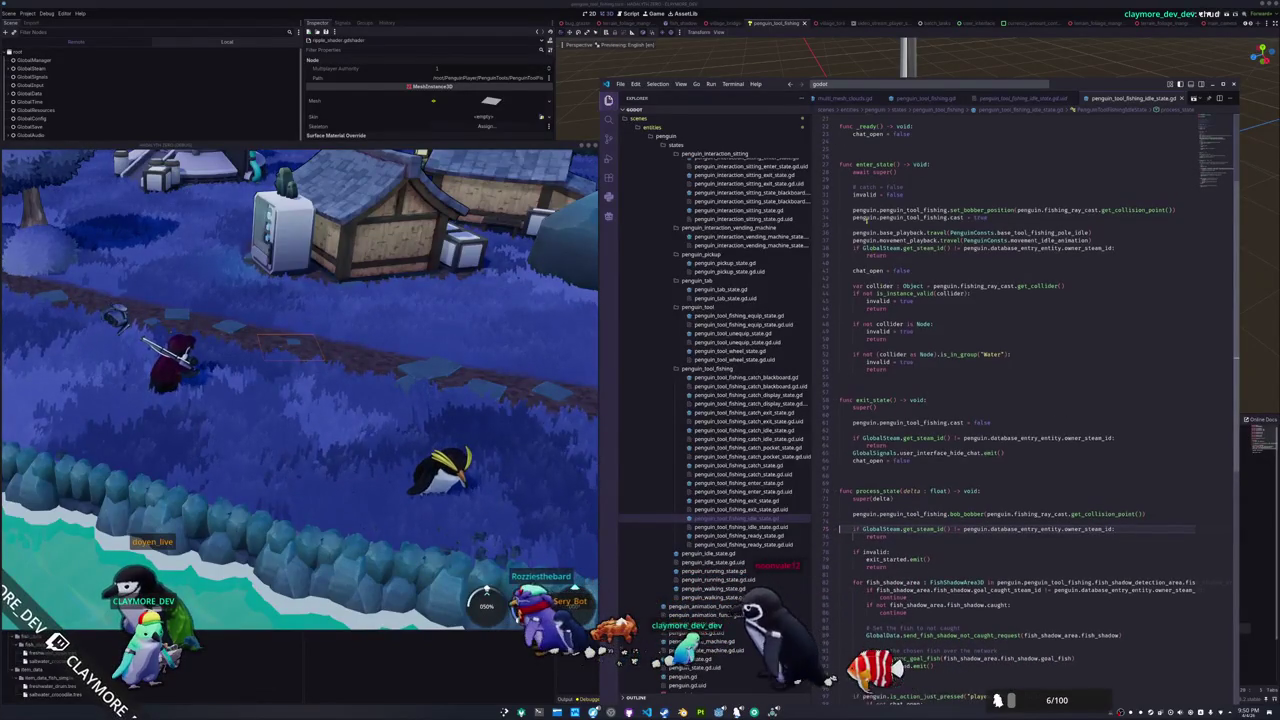
pyautogui.click(860, 226)
pyautogui.press('Return')
pyautogui.write('penguin.penguin_tool_fishing.set_ripple(penguin.fishing_ray_cast.get_collision_point())')
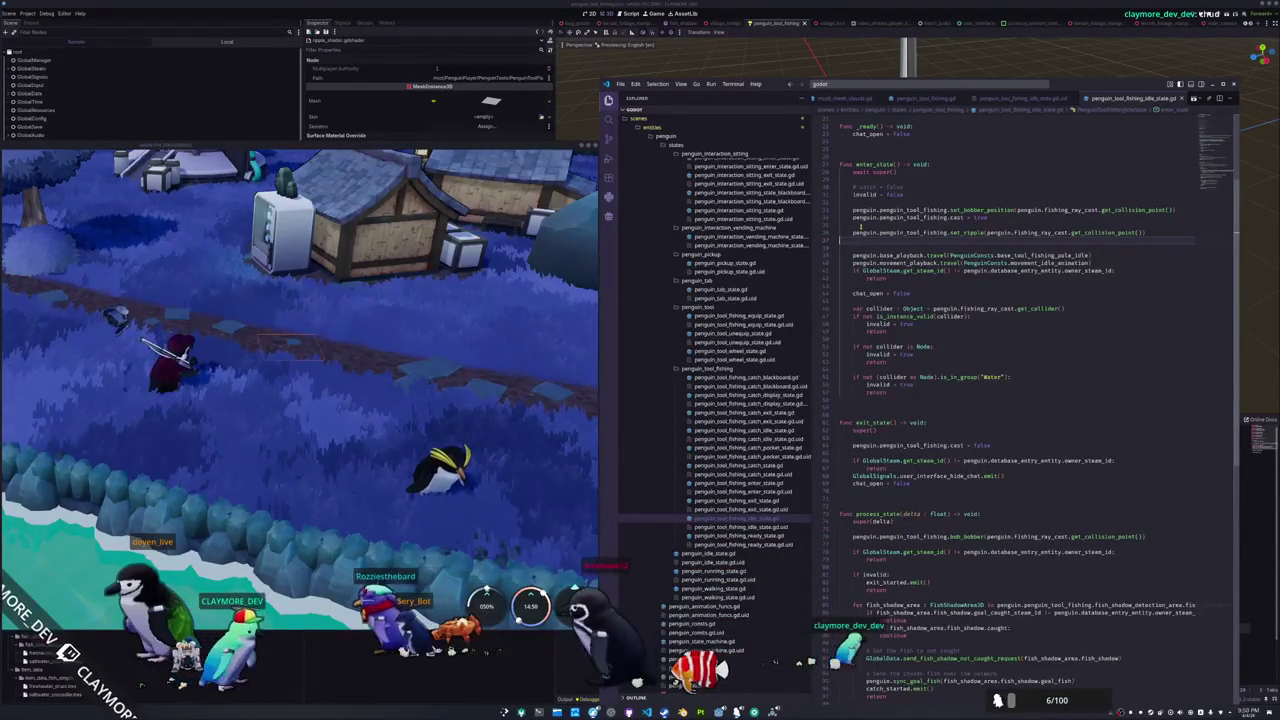
# Dismiss the quick file finder, glance at the running game, and return to the code
pyautogui.hotkey('ctrl', 'p')
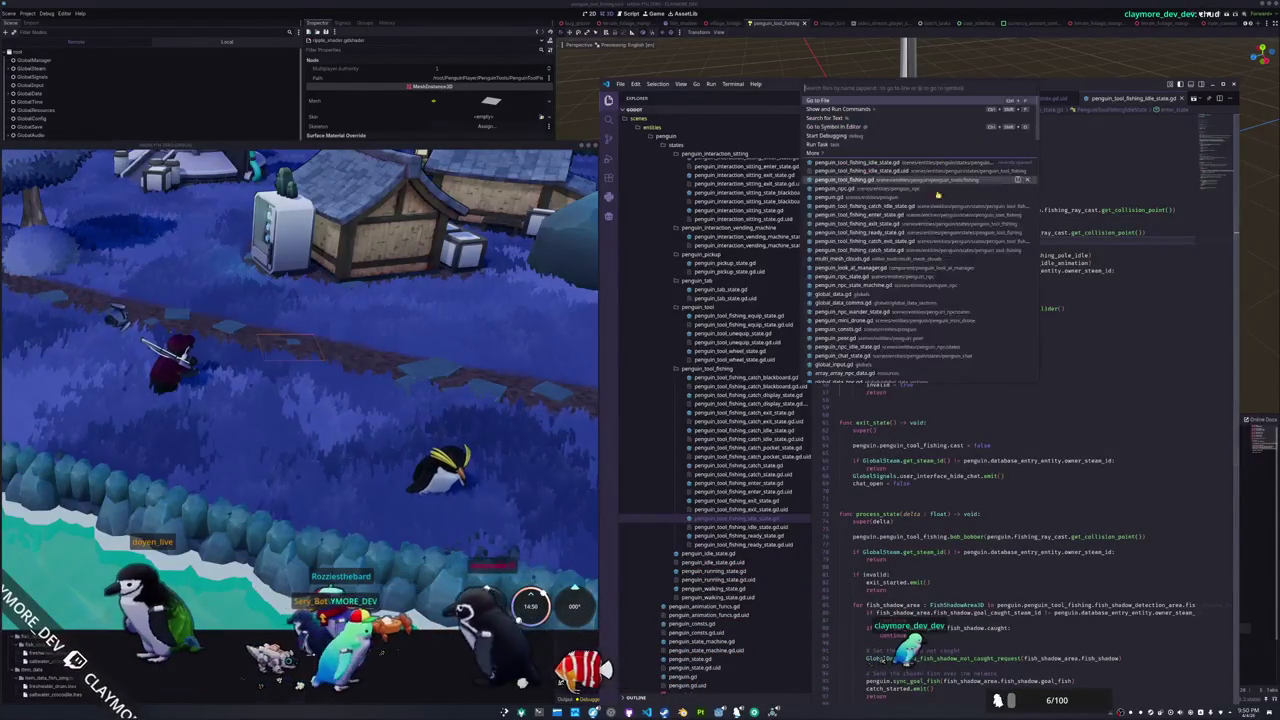
pyautogui.press('Escape')
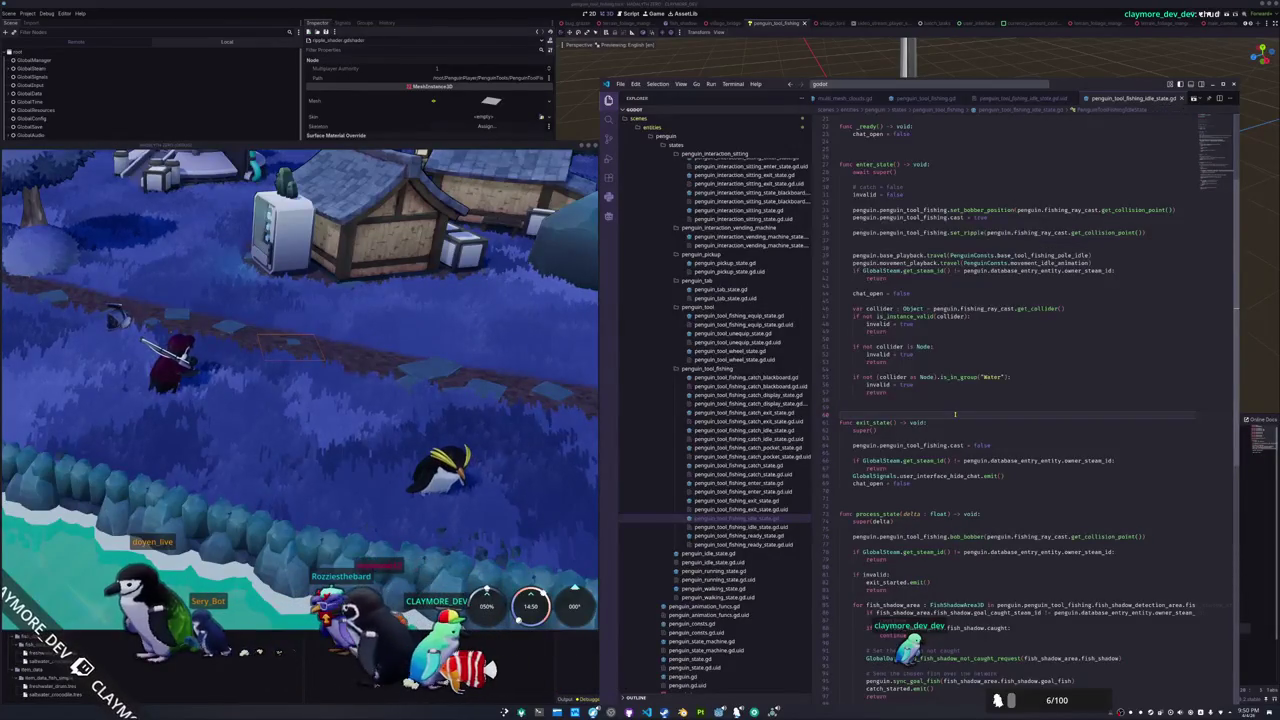
pyautogui.click(408, 338)
pyautogui.scroll(3, 408, 338)
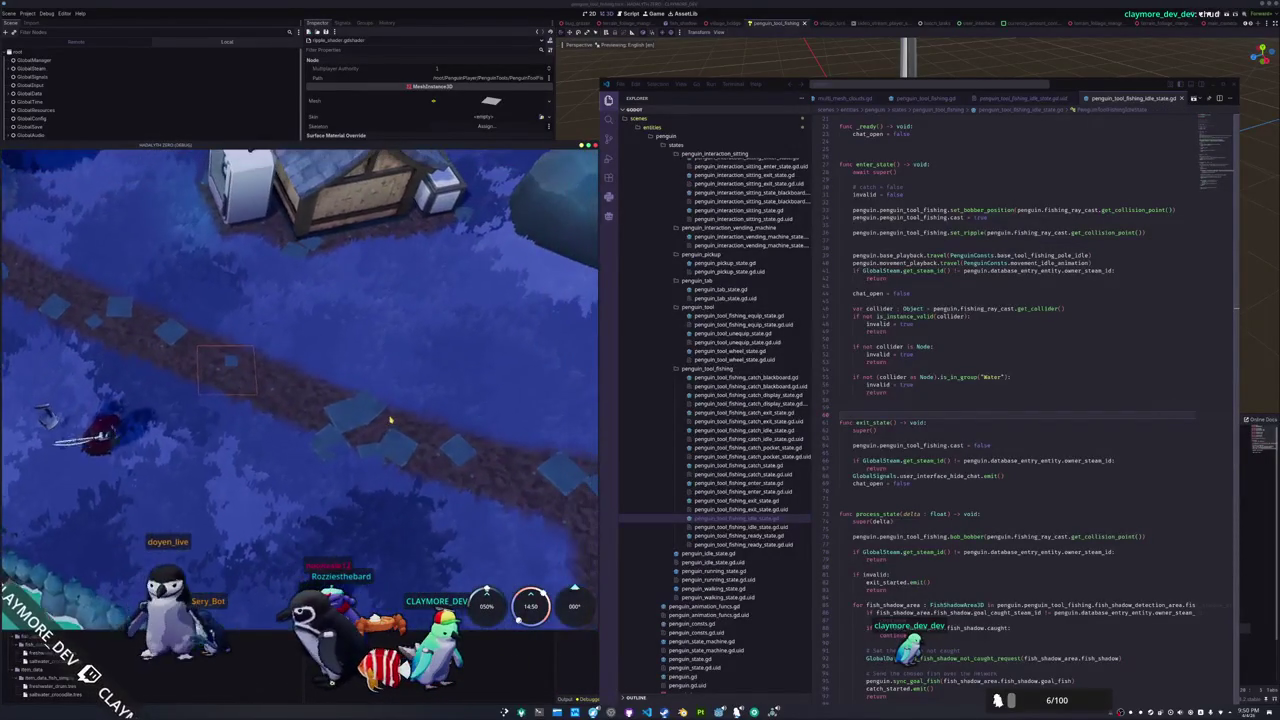
pyautogui.scroll(-3, 327, 446)
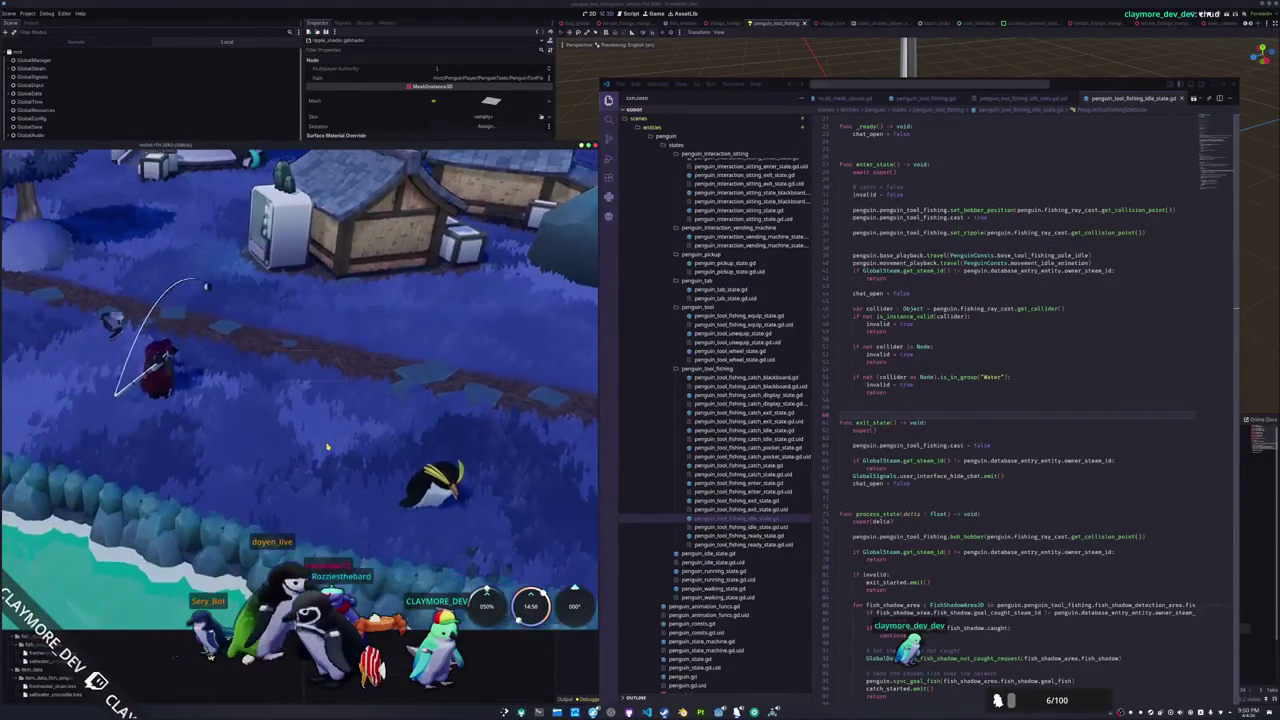
pyautogui.scroll(3, 321, 422)
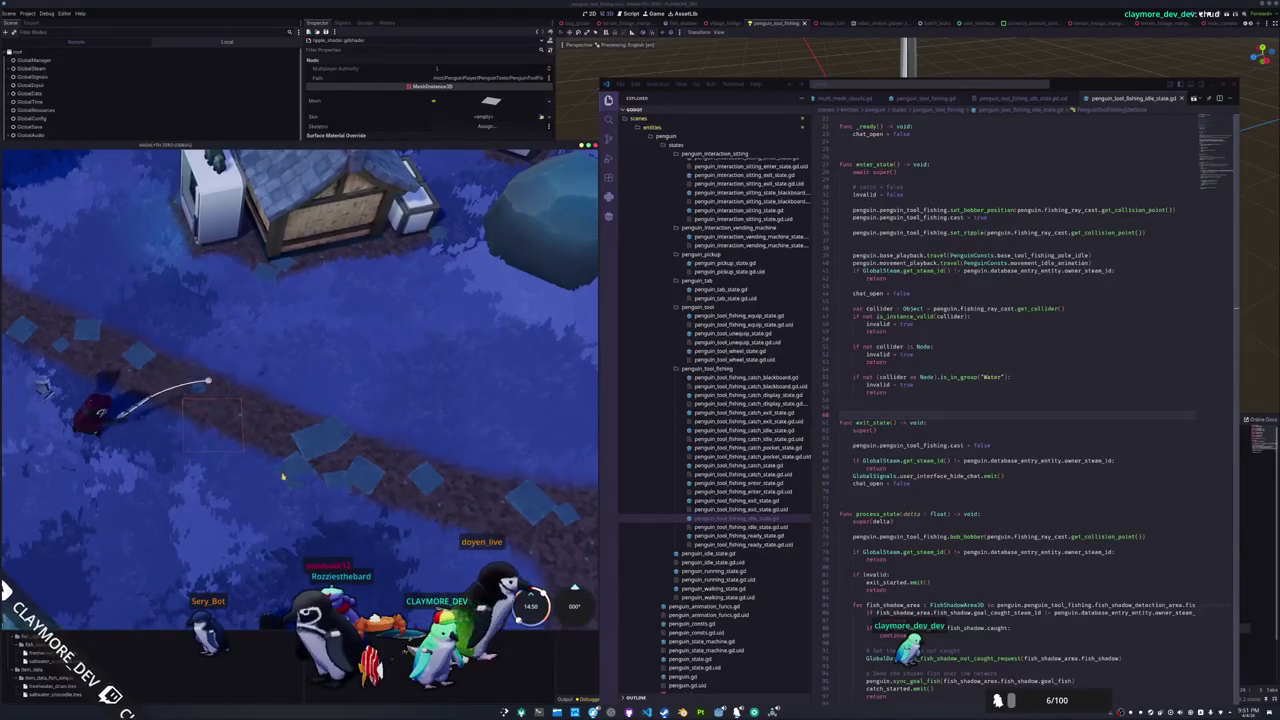
pyautogui.scroll(-3, 269, 481)
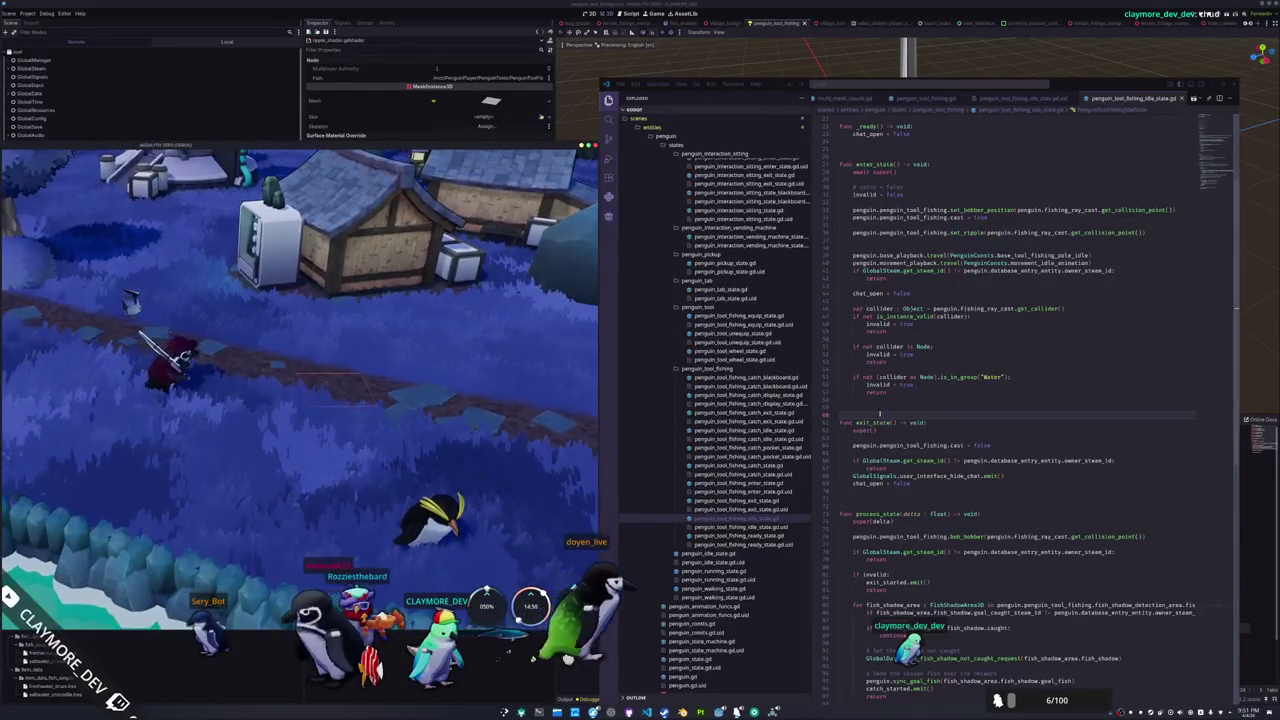
pyautogui.click(879, 408)
pyautogui.scroll(2, 879, 408)
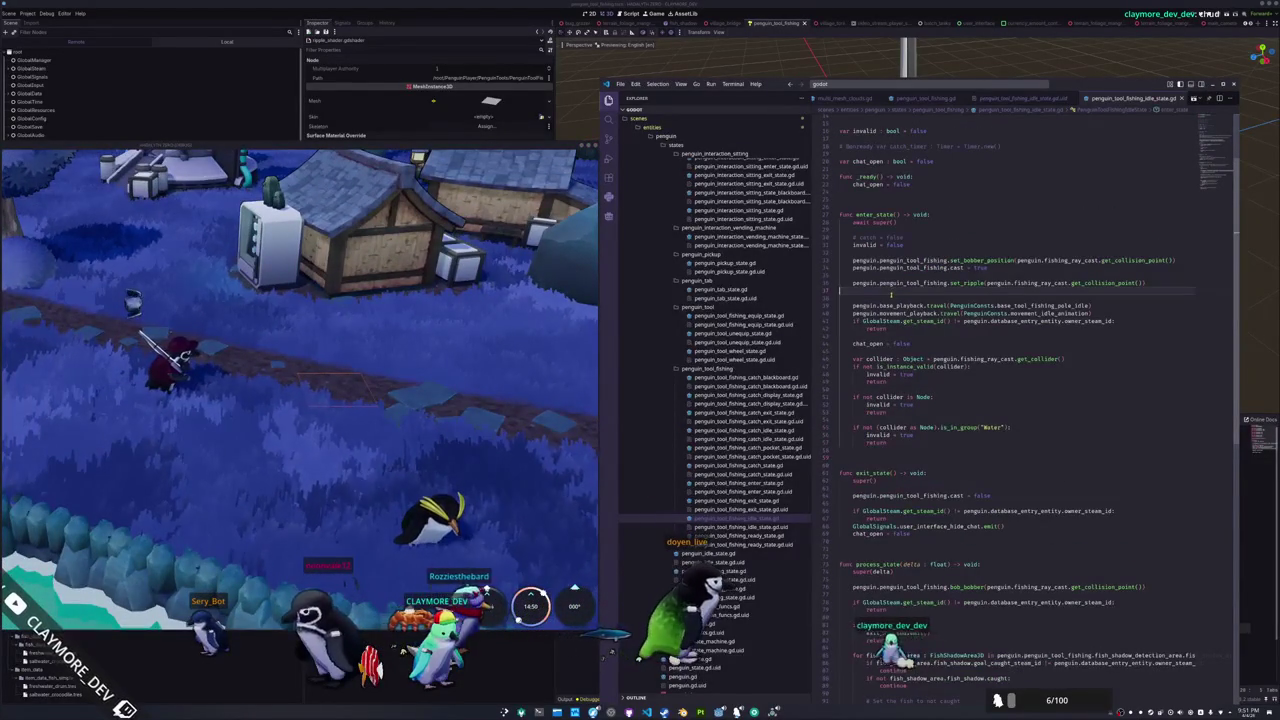
# Move the set_ripple call below the 'Water' group check, discarding a trial 'if not invalid:' line
pyautogui.tripleClick(891, 289)
pyautogui.hotkey('ctrl', 'c')
pyautogui.press('Delete')
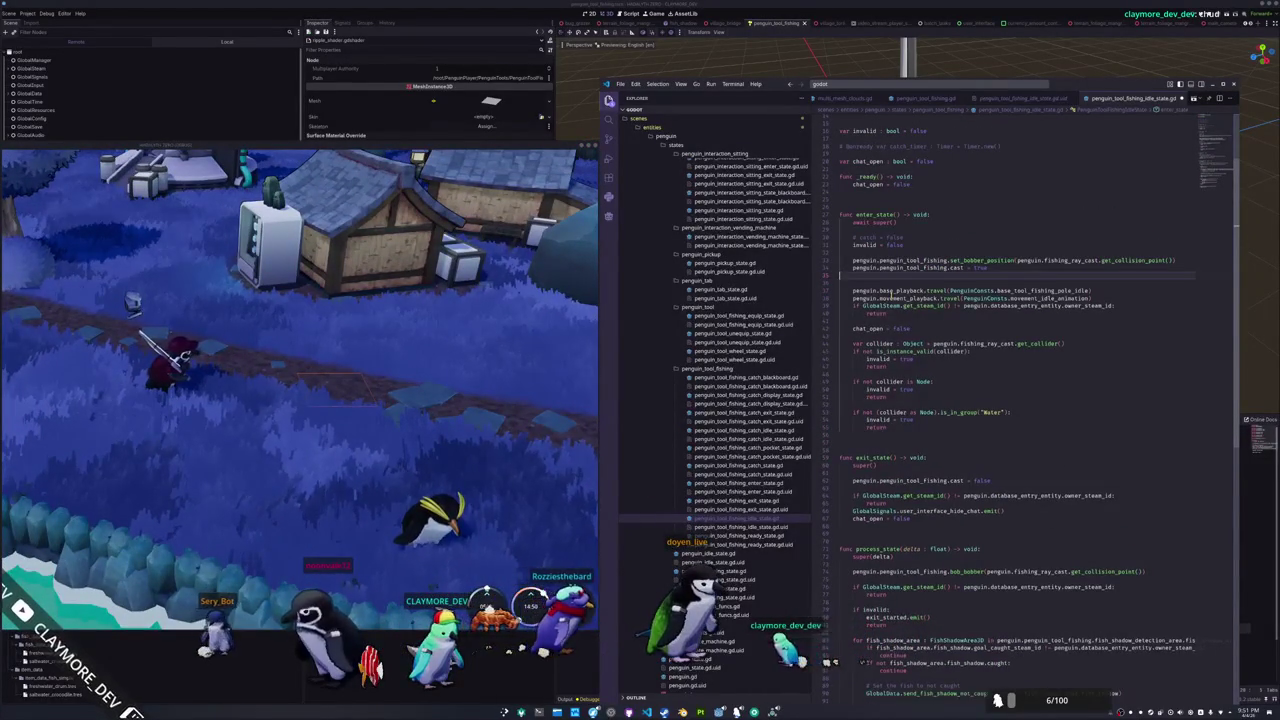
pyautogui.press('Delete')
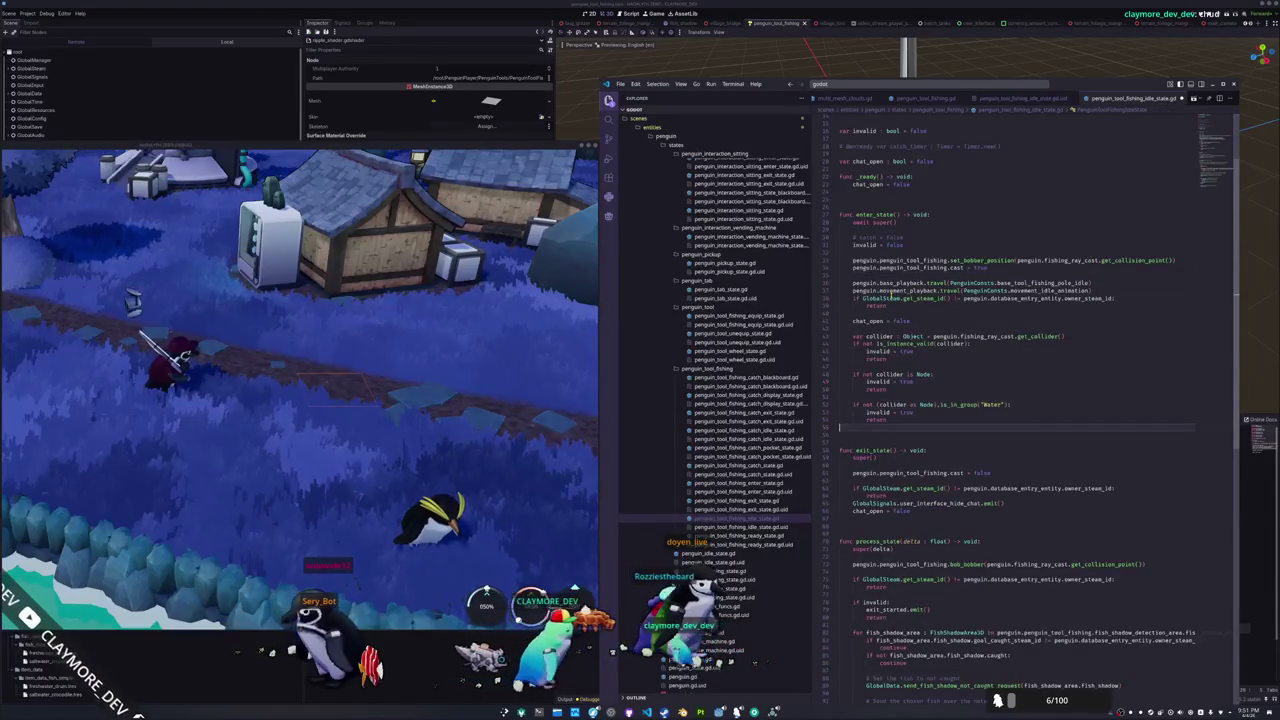
pyautogui.press('Return')
pyautogui.press('Return')
pyautogui.hotkey('ctrl', 'v')
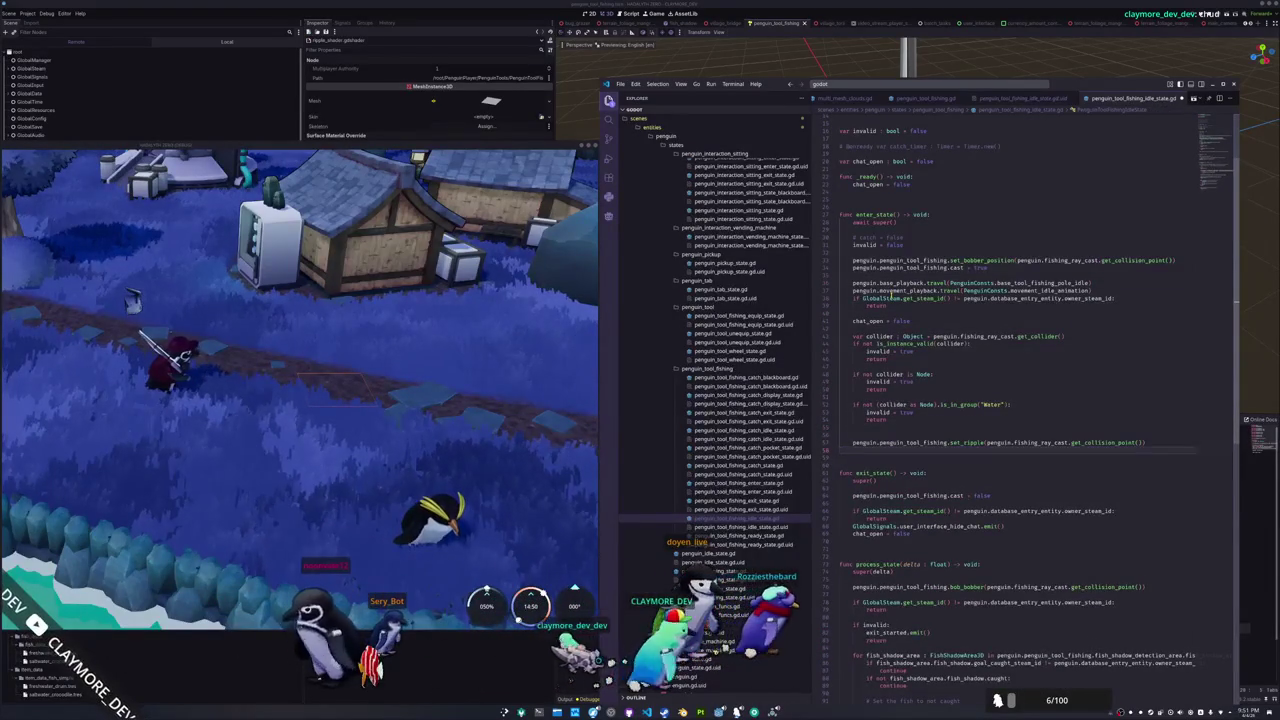
pyautogui.write('if not invalid:')
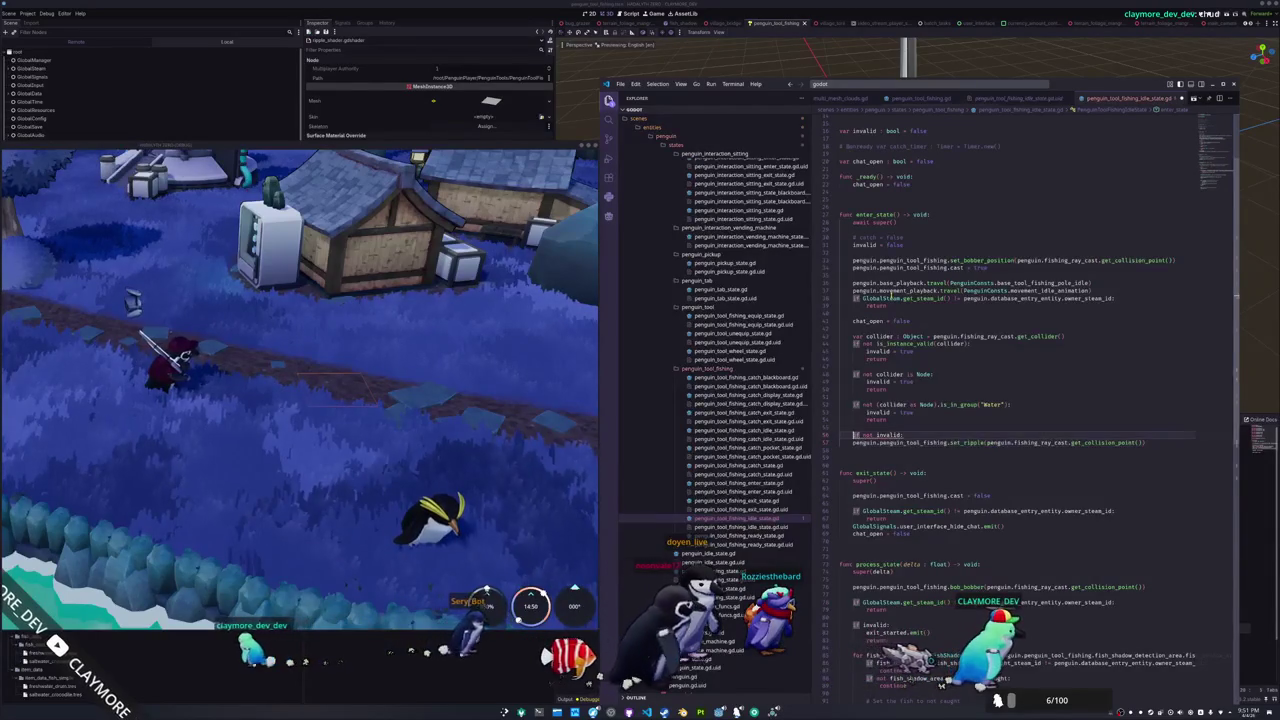
pyautogui.hotkey('ctrl', 'shift', 'k')
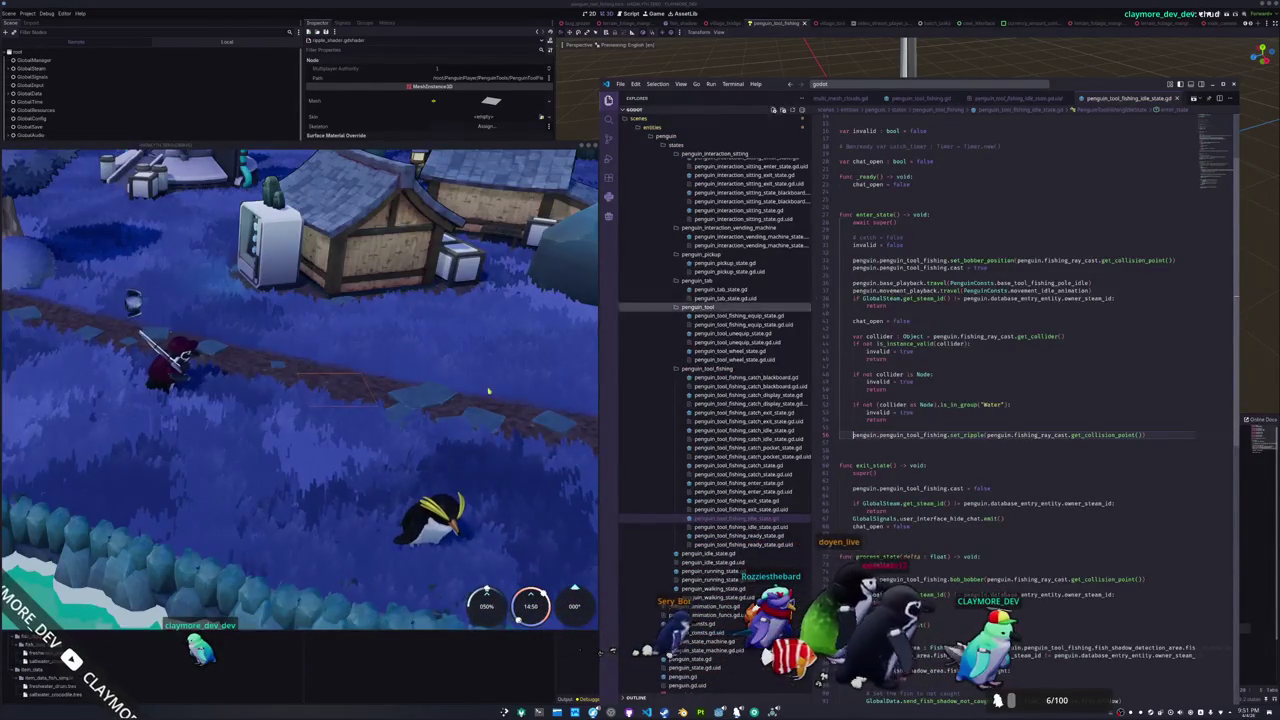
# Test the cast in the game, then bring up penguin_tool_fishing.gd
pyautogui.click(334, 374)
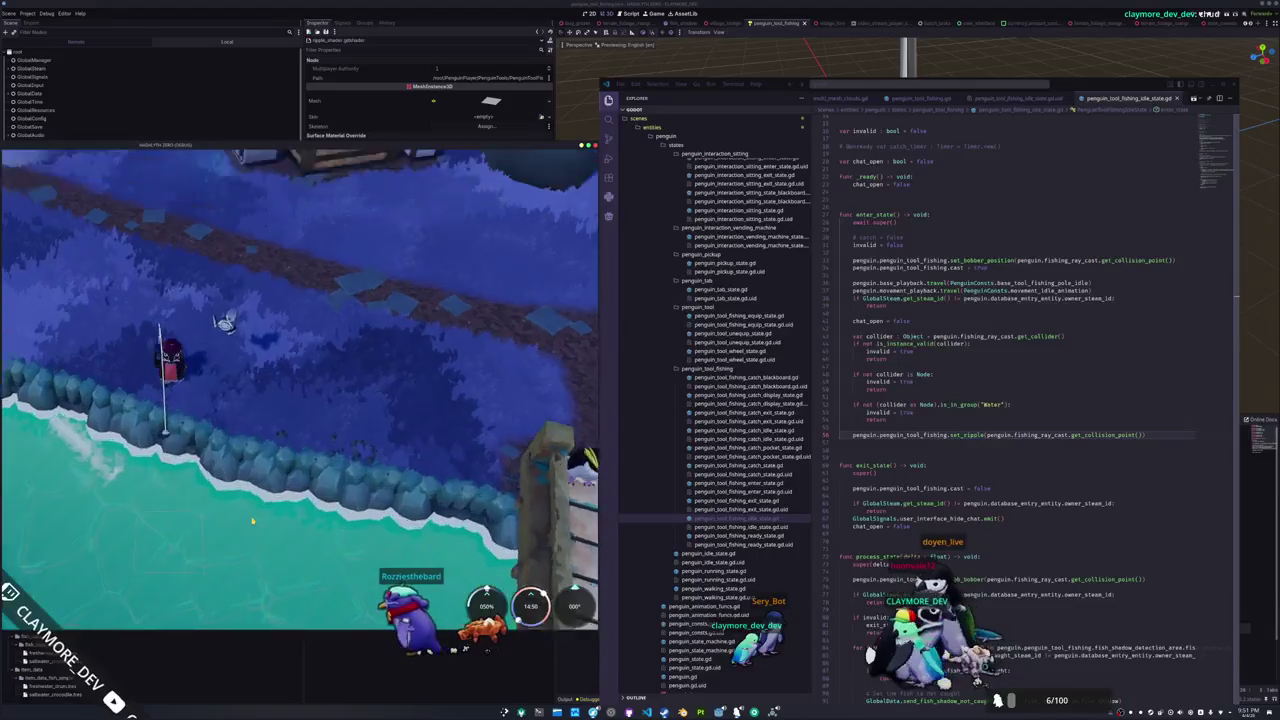
pyautogui.click(840, 534)
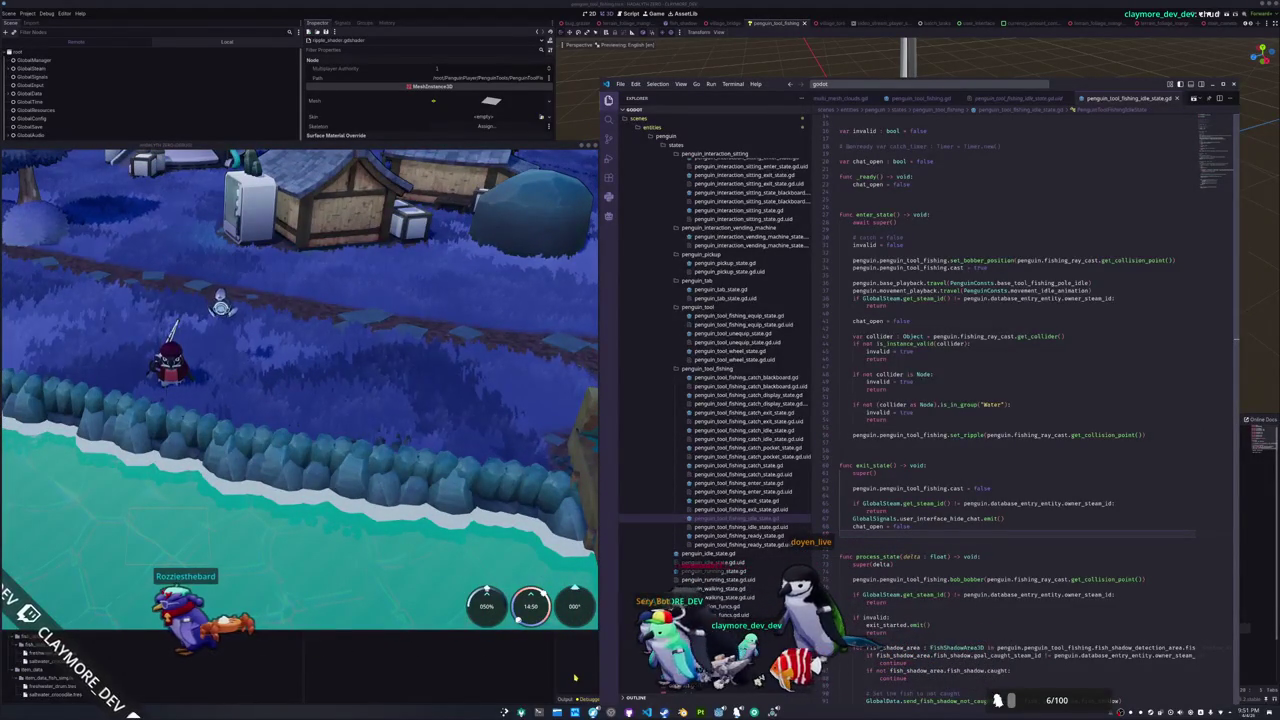
pyautogui.click(918, 98)
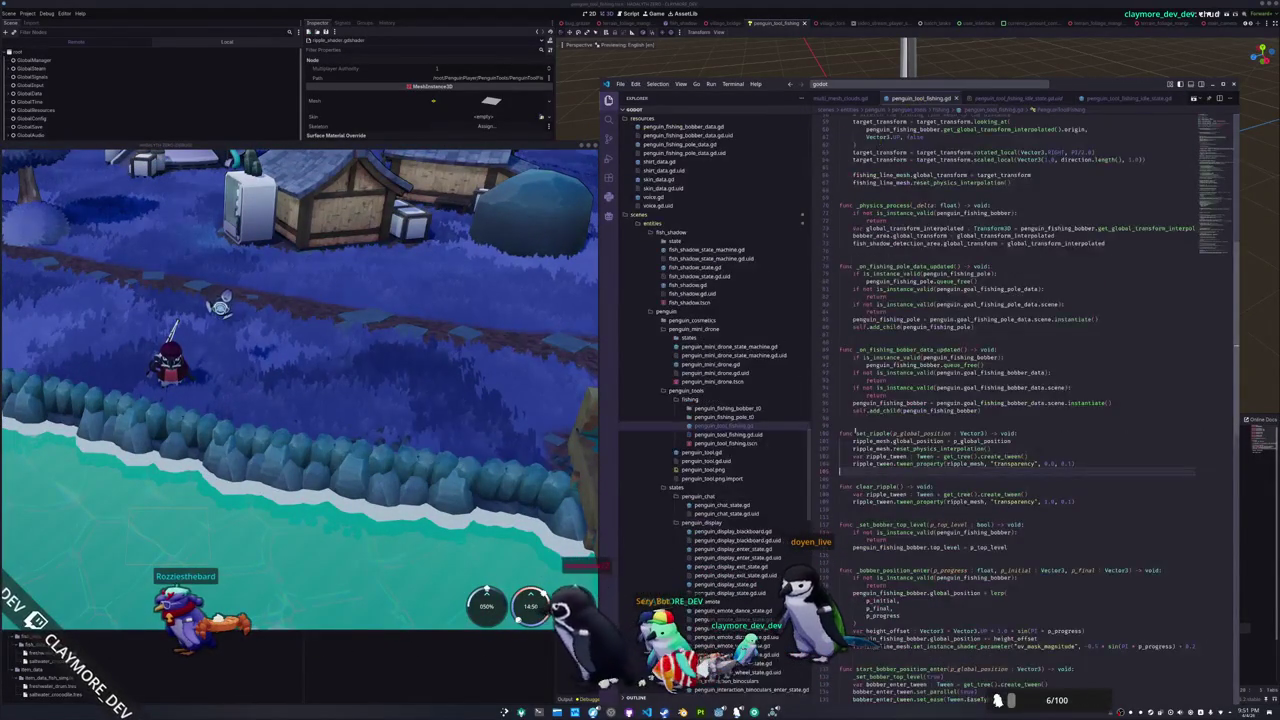
# Comment out set_ripple's three tween lines and add ripple_mesh.visible = true above them
pyautogui.moveTo(856, 404); pyautogui.dragTo(826, 382)
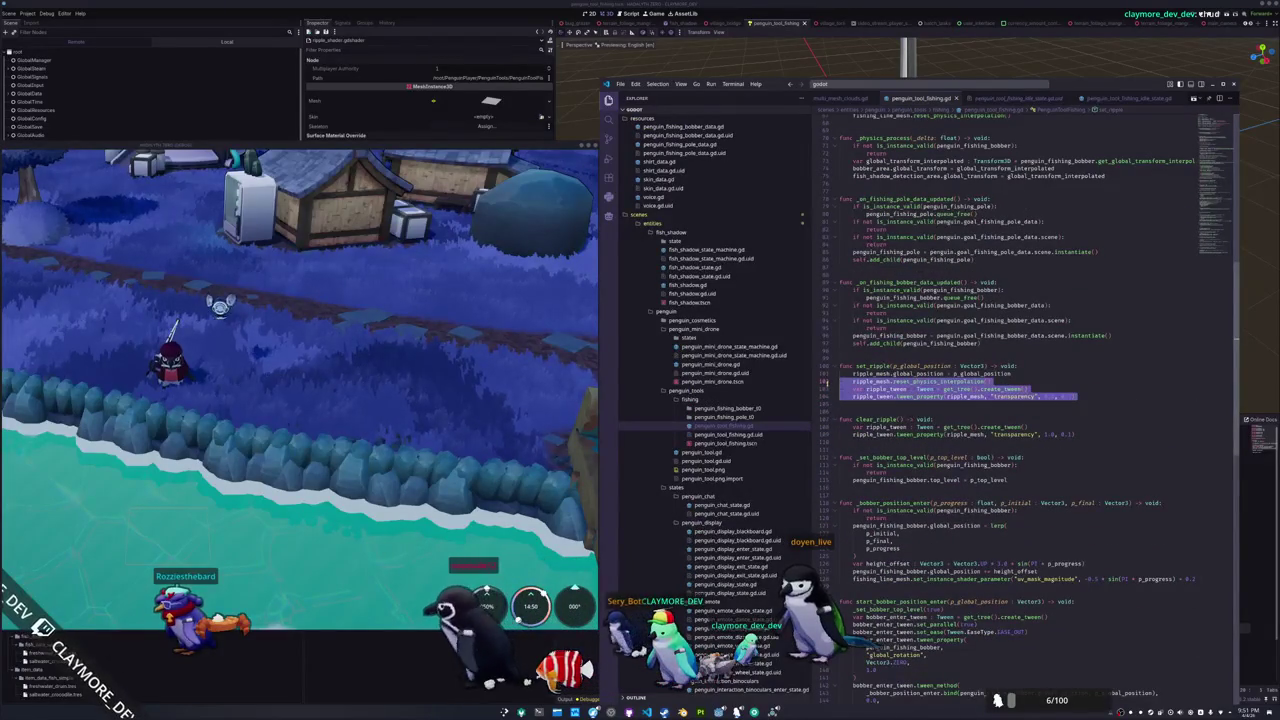
pyautogui.hotkey('ctrl', '/')
pyautogui.press('Return')
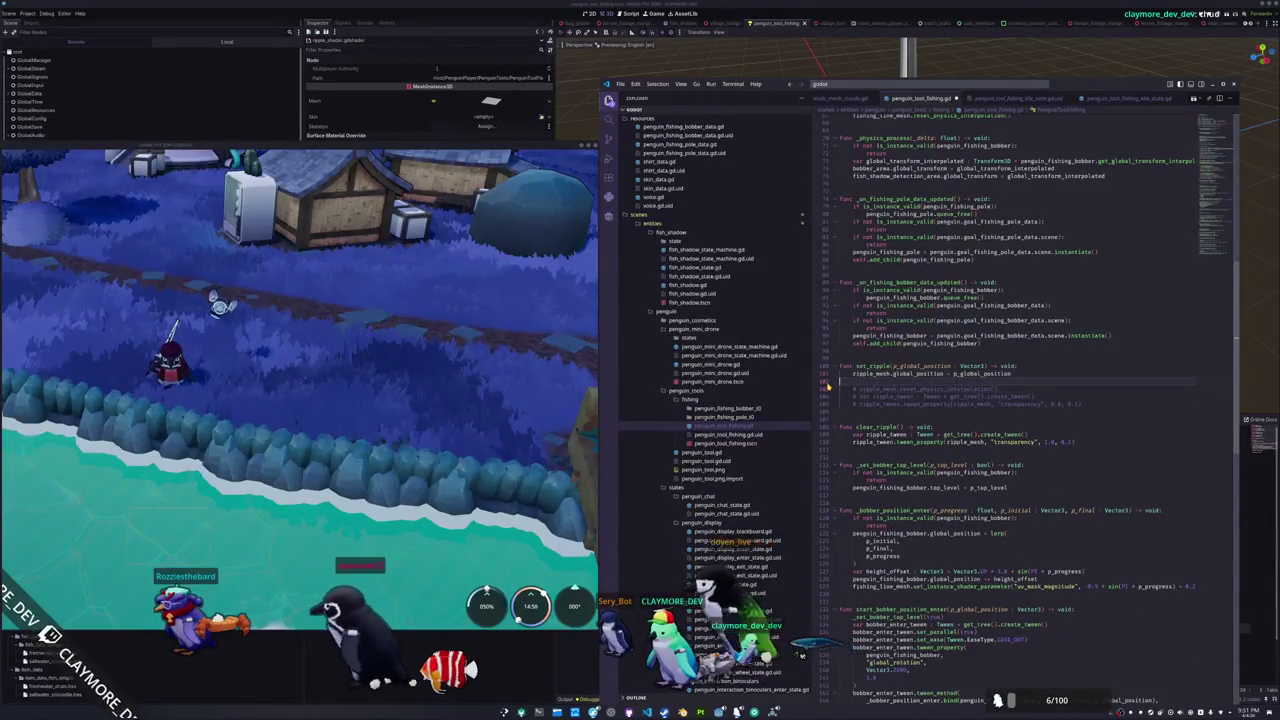
pyautogui.write('ripple_mesh.')
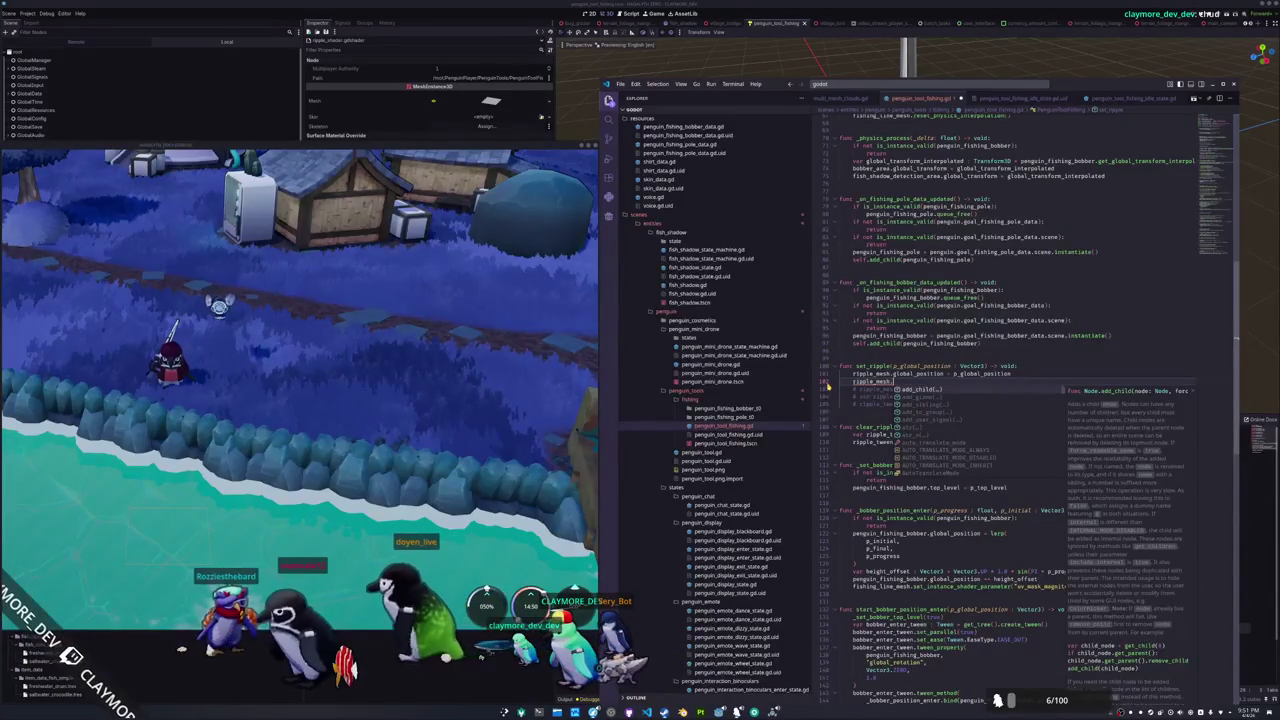
pyautogui.write('visible = tru')
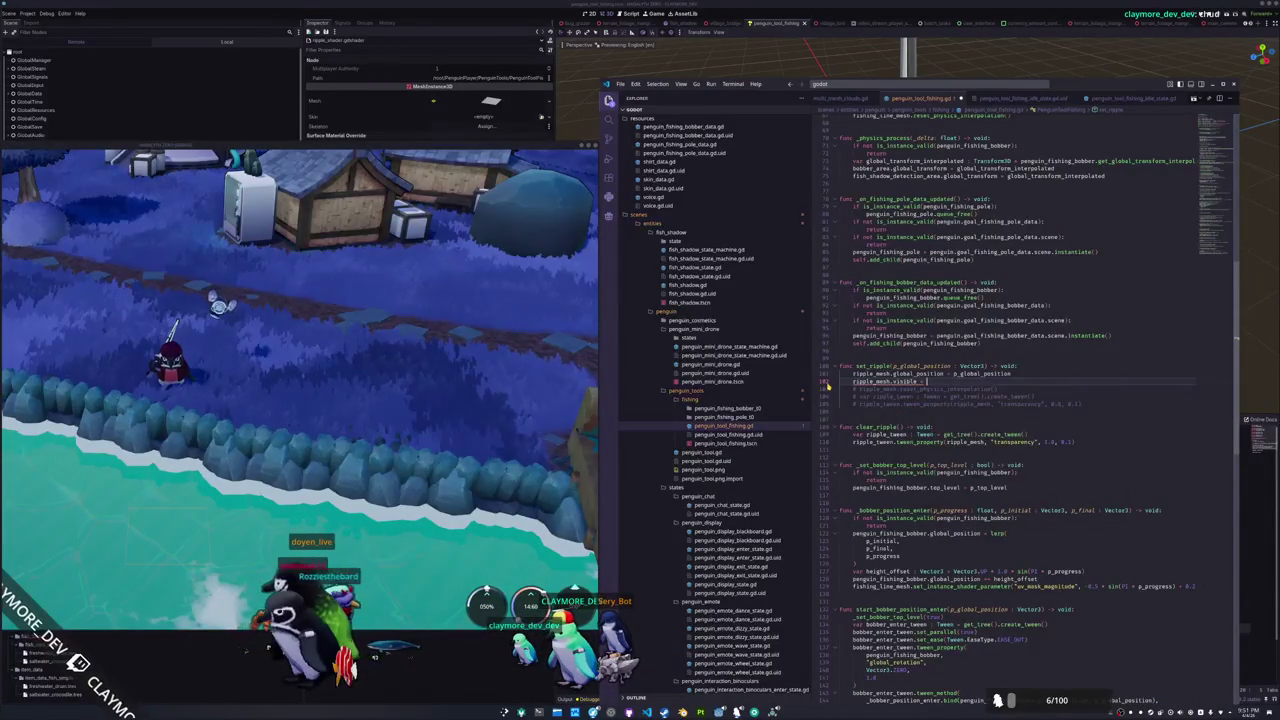
pyautogui.press('Return')
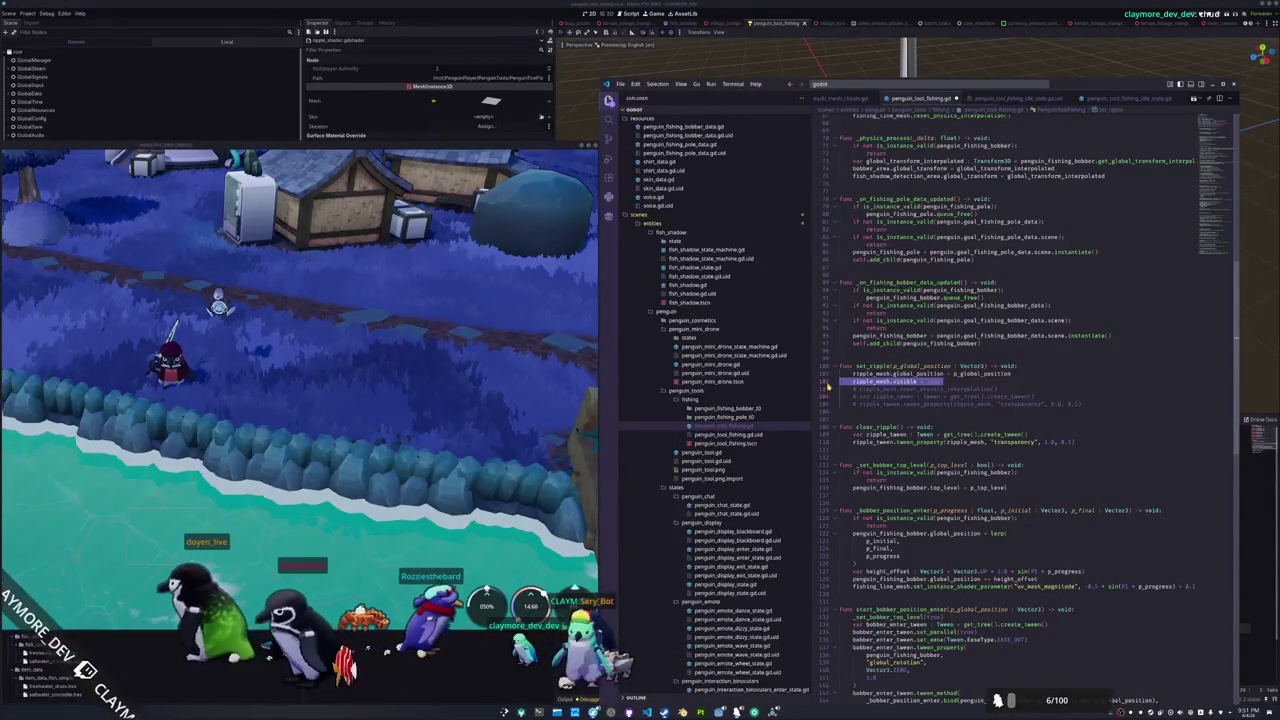
# Add ripple_mesh.visible = false to clear_ripple and delete the leftover tween lines
pyautogui.press('Down')
pyautogui.press('Down')
pyautogui.press('Down')
pyautogui.press('Return')
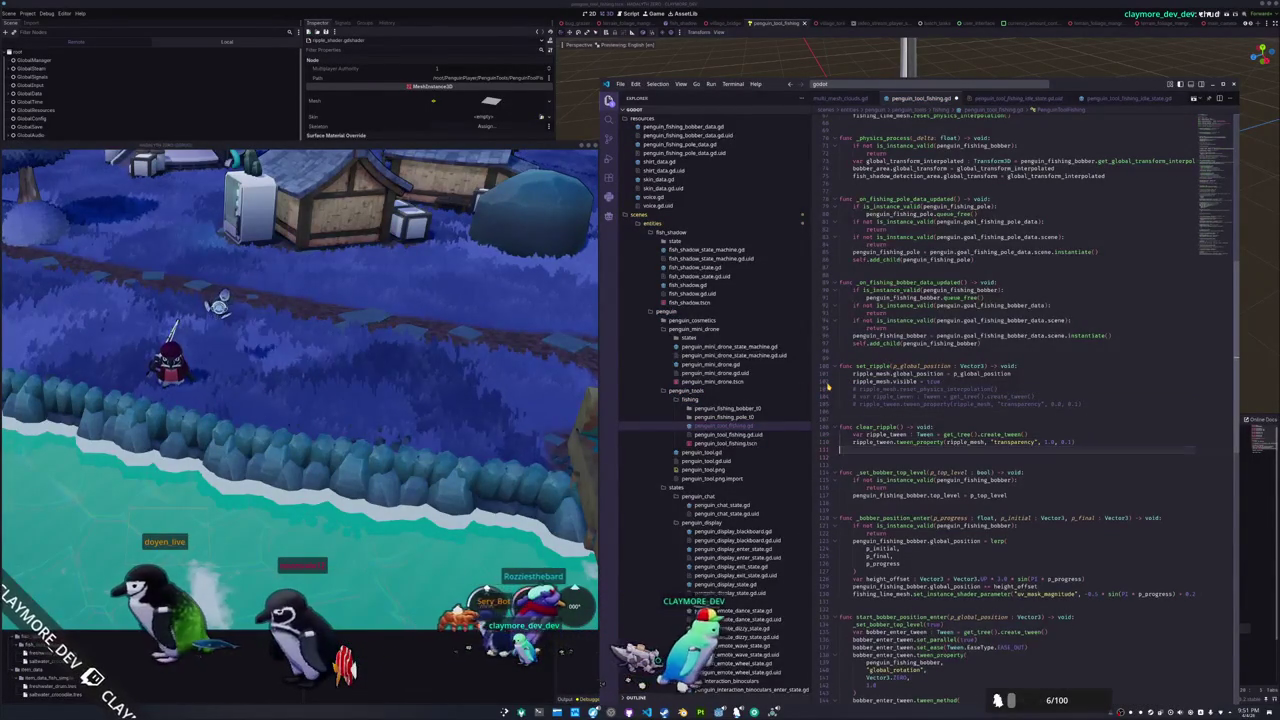
pyautogui.press('Up')
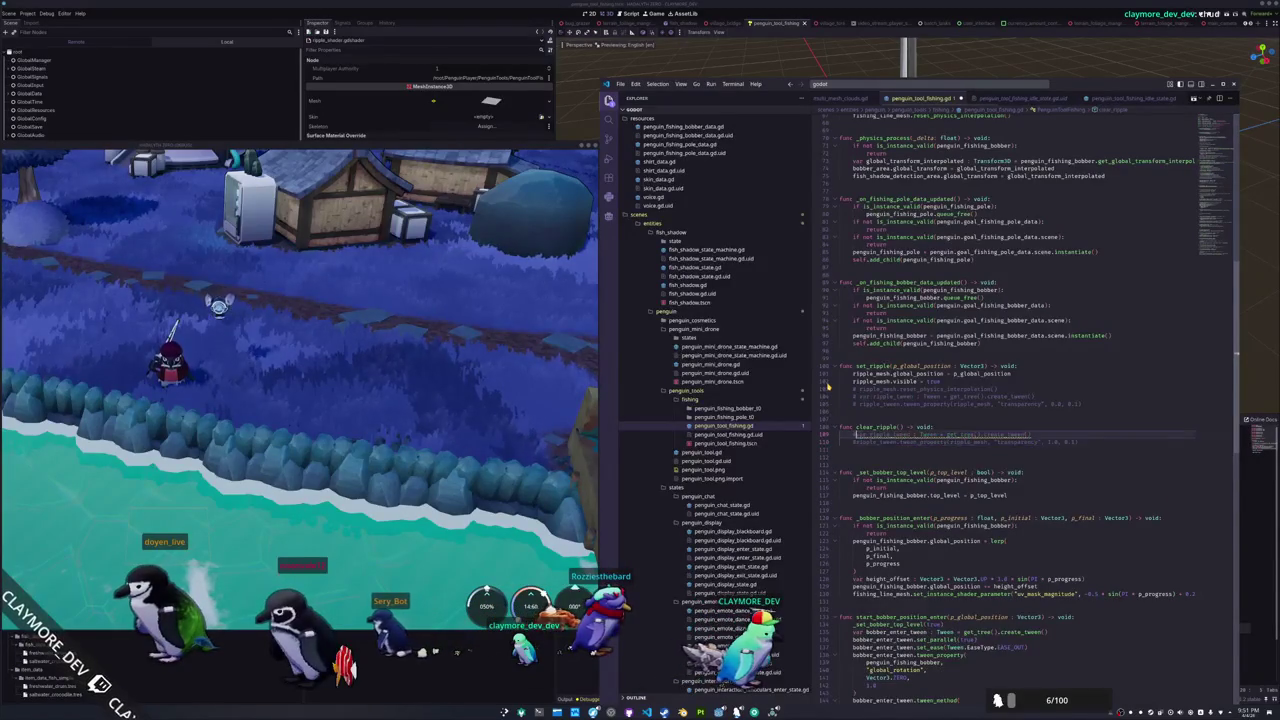
pyautogui.hotkey('ctrl', 'shift', 'Return')
pyautogui.write('ripple_mesh.visible = true')
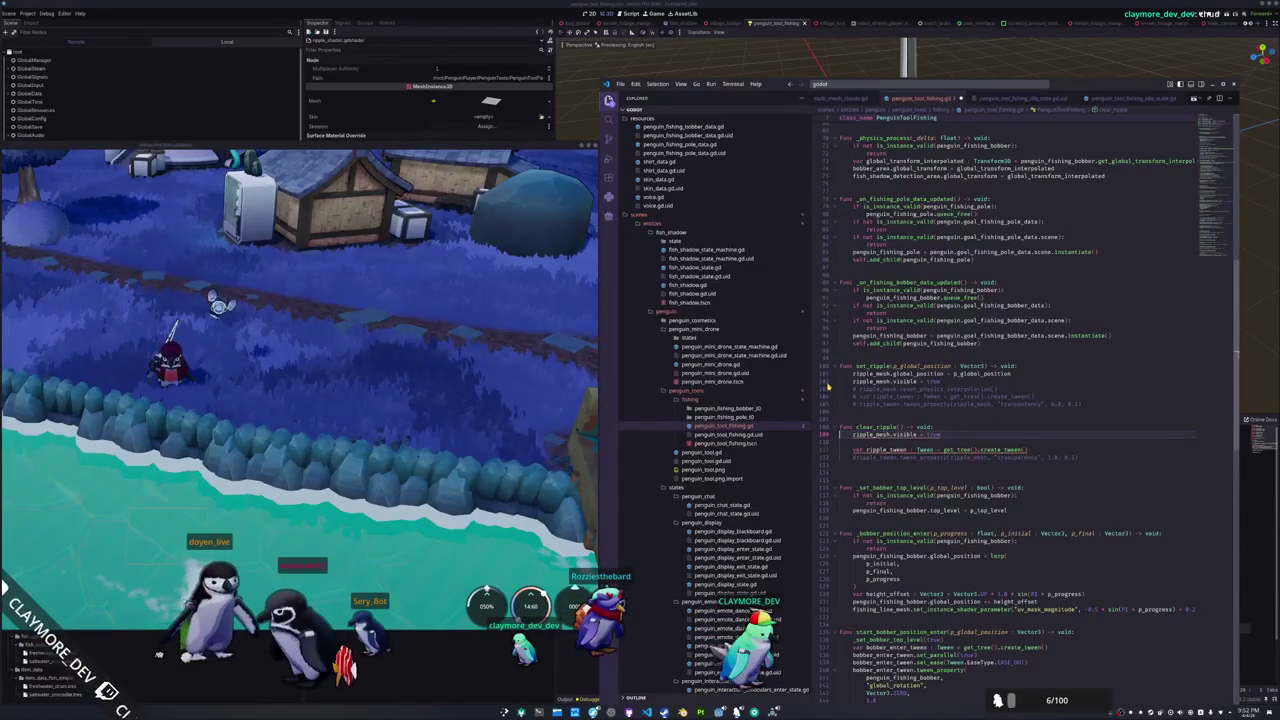
pyautogui.write('false')
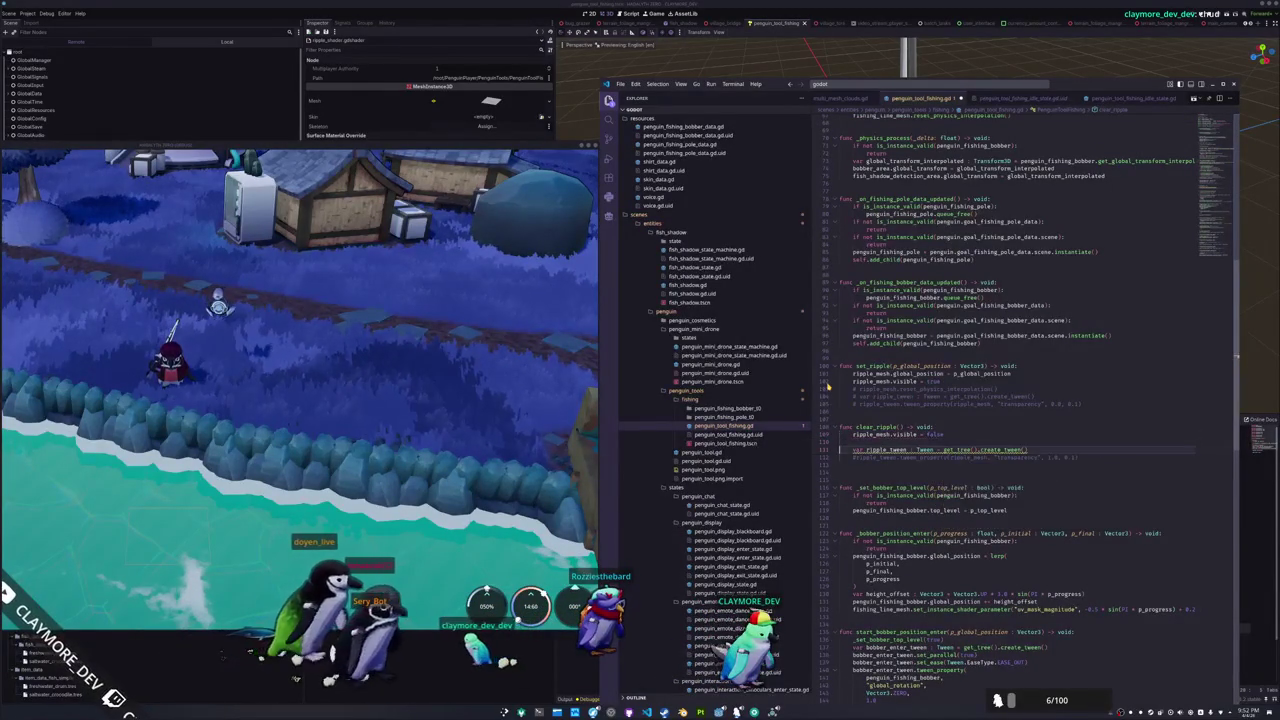
pyautogui.press('BackSpace')
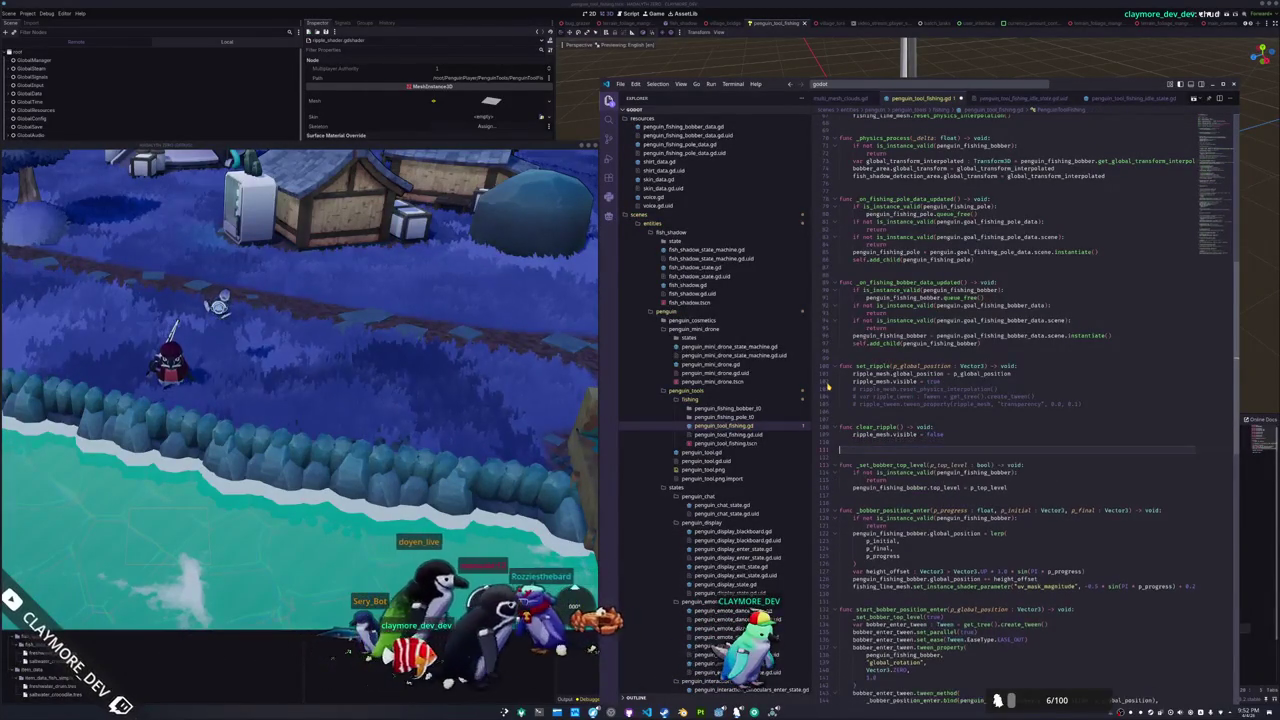
pyautogui.hotkey('shift', 'Up')
pyautogui.hotkey('shift', 'Up')
pyautogui.hotkey('shift', 'Up')
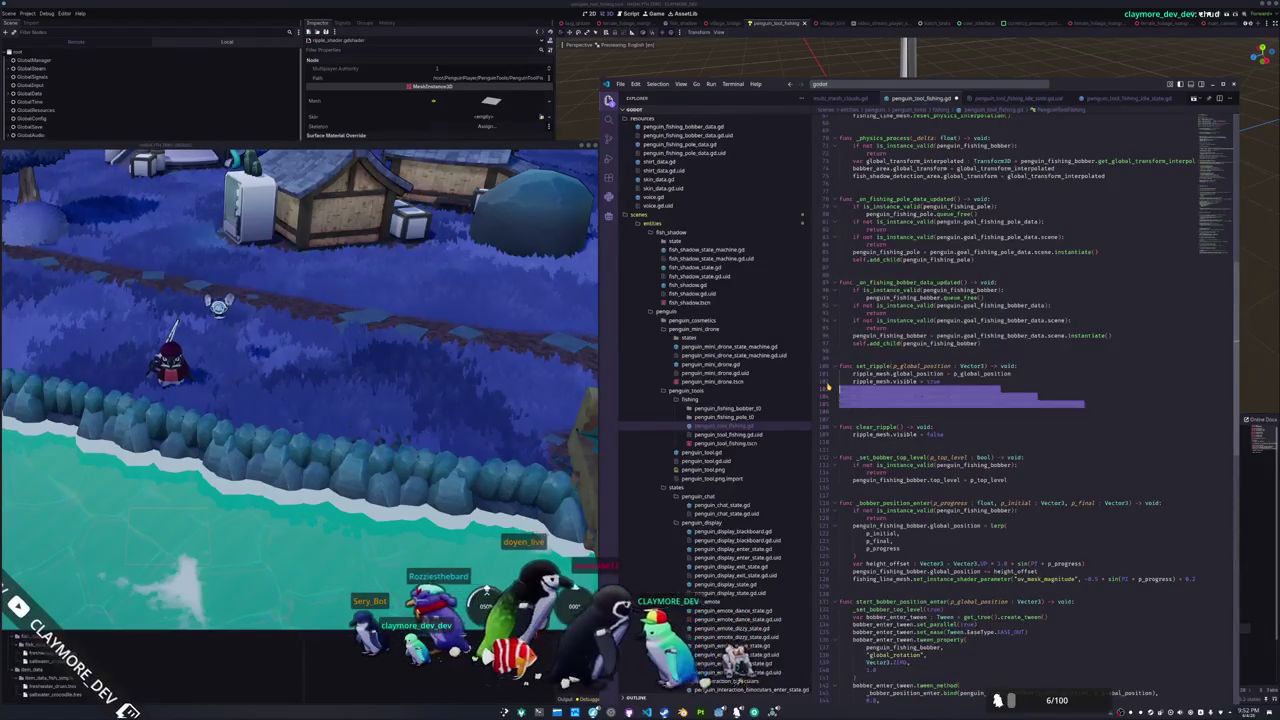
pyautogui.press('BackSpace')
pyautogui.scroll(20, 917, 381)
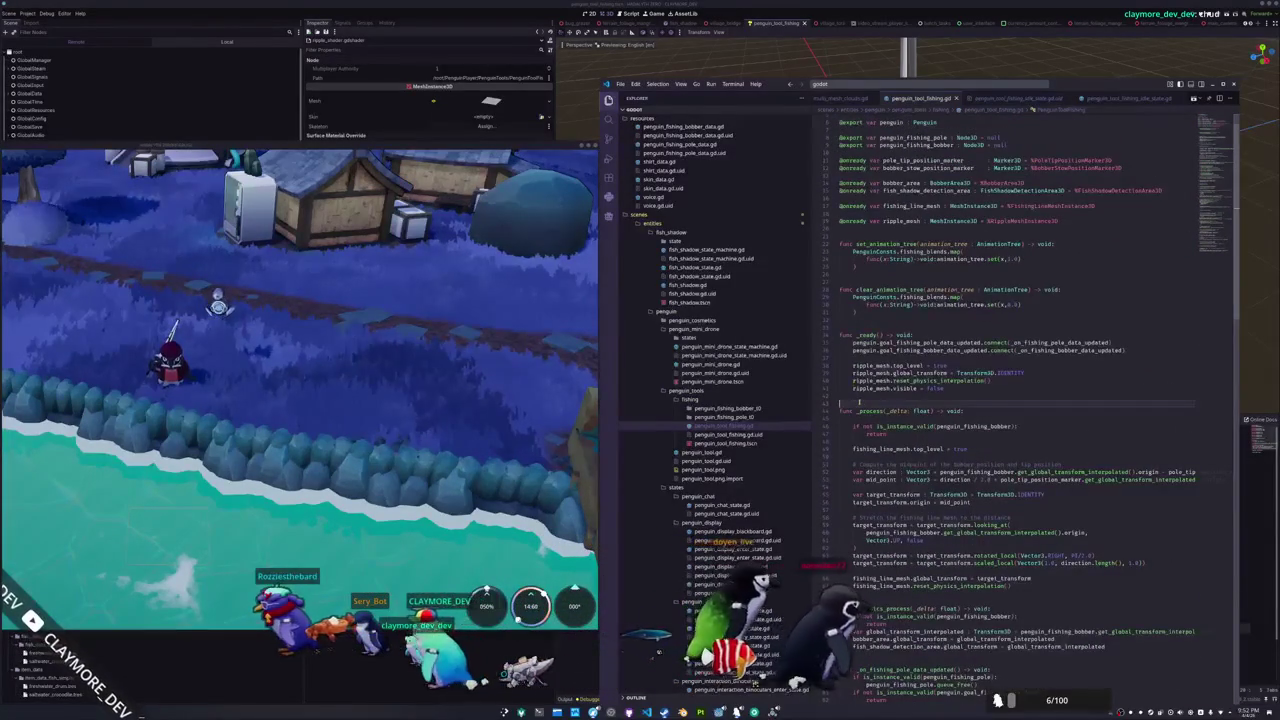
pyautogui.hotkey('alt', 'Tab')
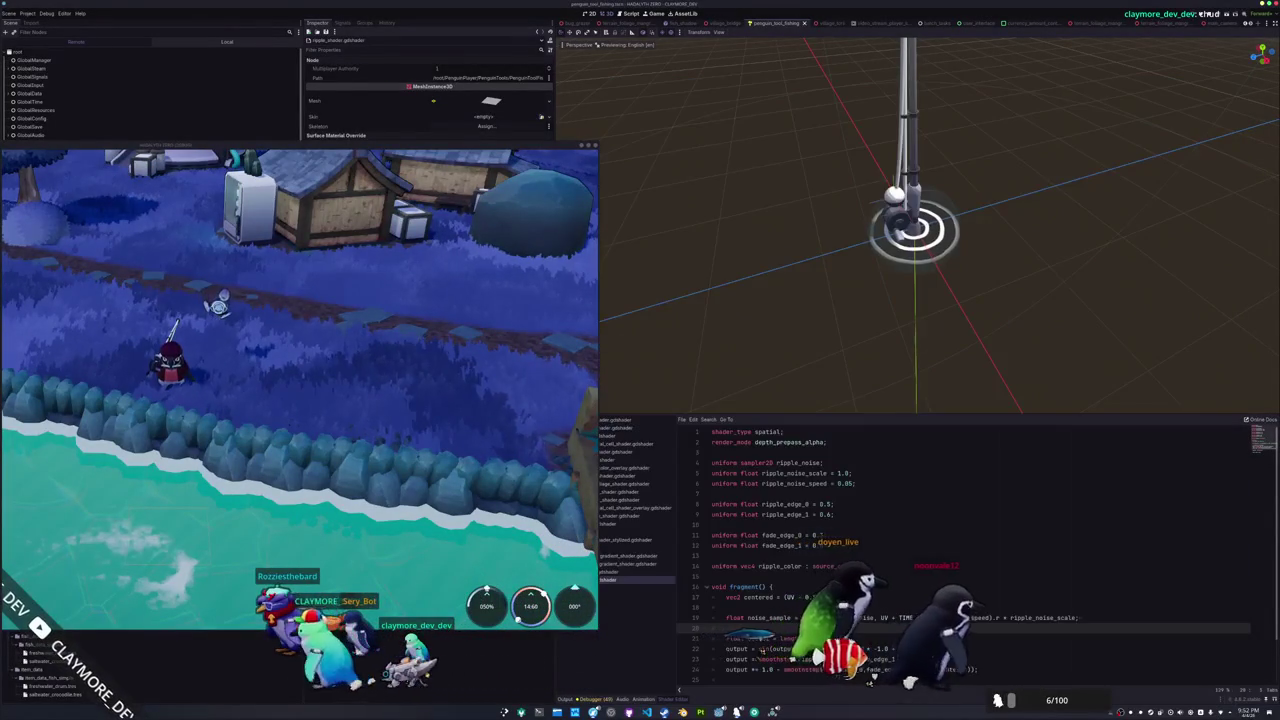
# Stop the game with F8 and duplicate RippleMeshInstance3D as CatchRippleMeshInstance3D
pyautogui.press('F8')
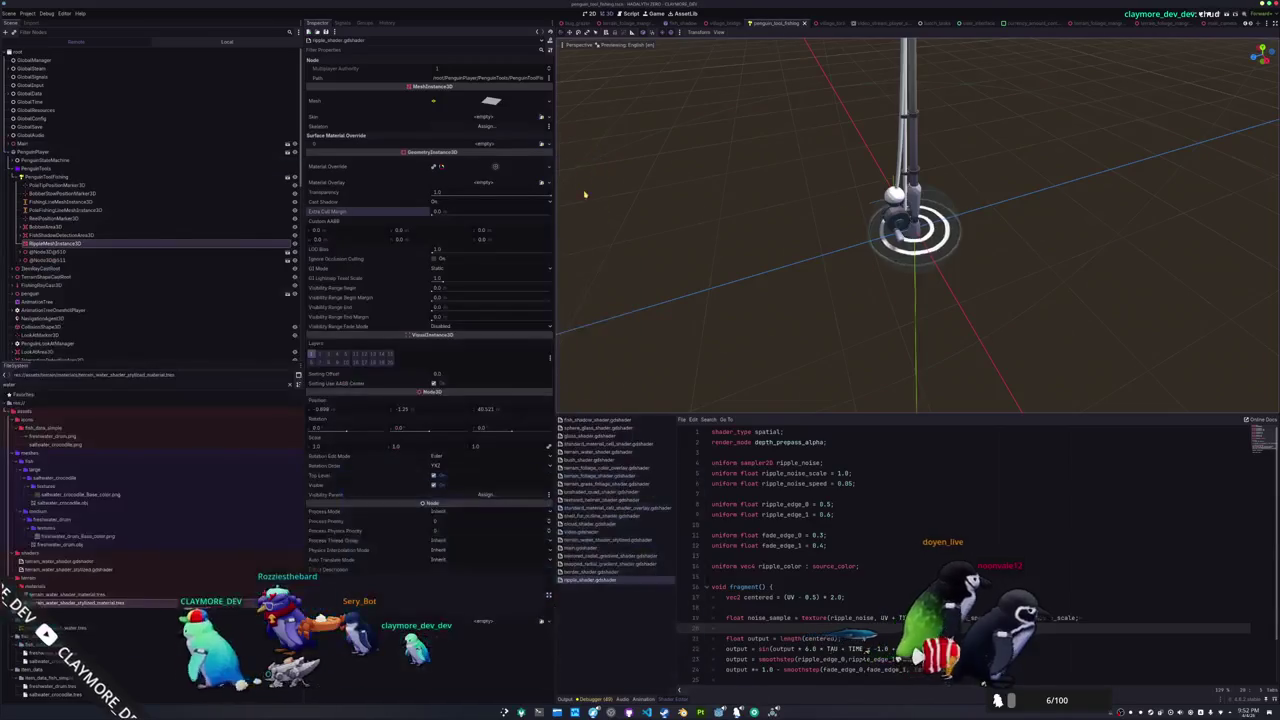
pyautogui.click(248, 41)
pyautogui.click(128, 148)
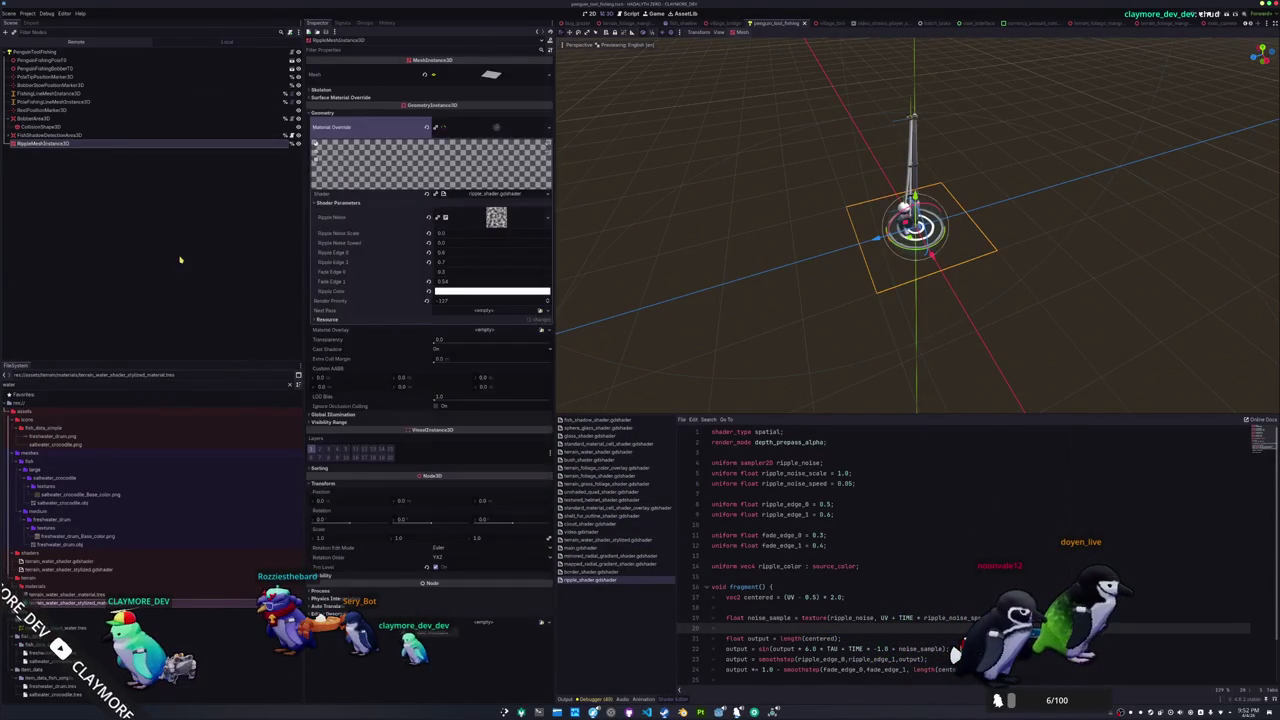
pyautogui.hotkey('ctrl', 'd')
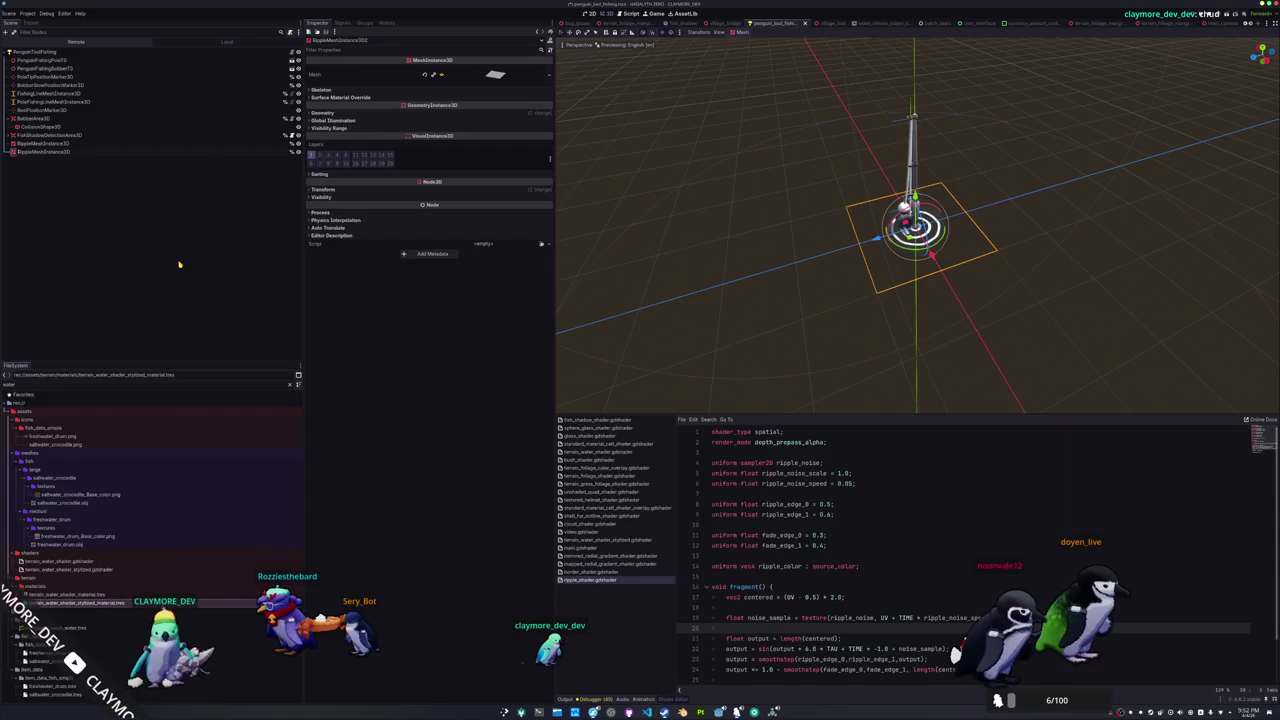
pyautogui.press('Return')
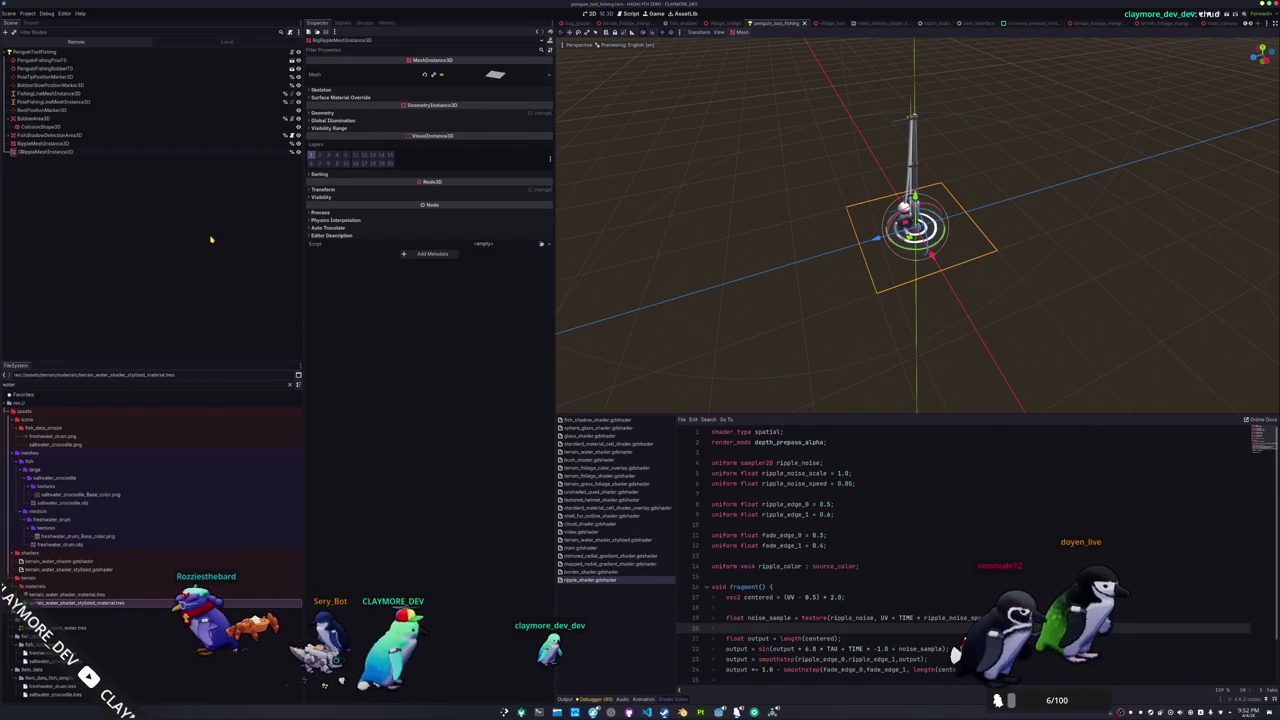
pyautogui.write('Catch')
# Select CatchRippleMeshInstance3D and expand its material override in the Inspector
pyautogui.click(200, 151)
pyautogui.write('atch')
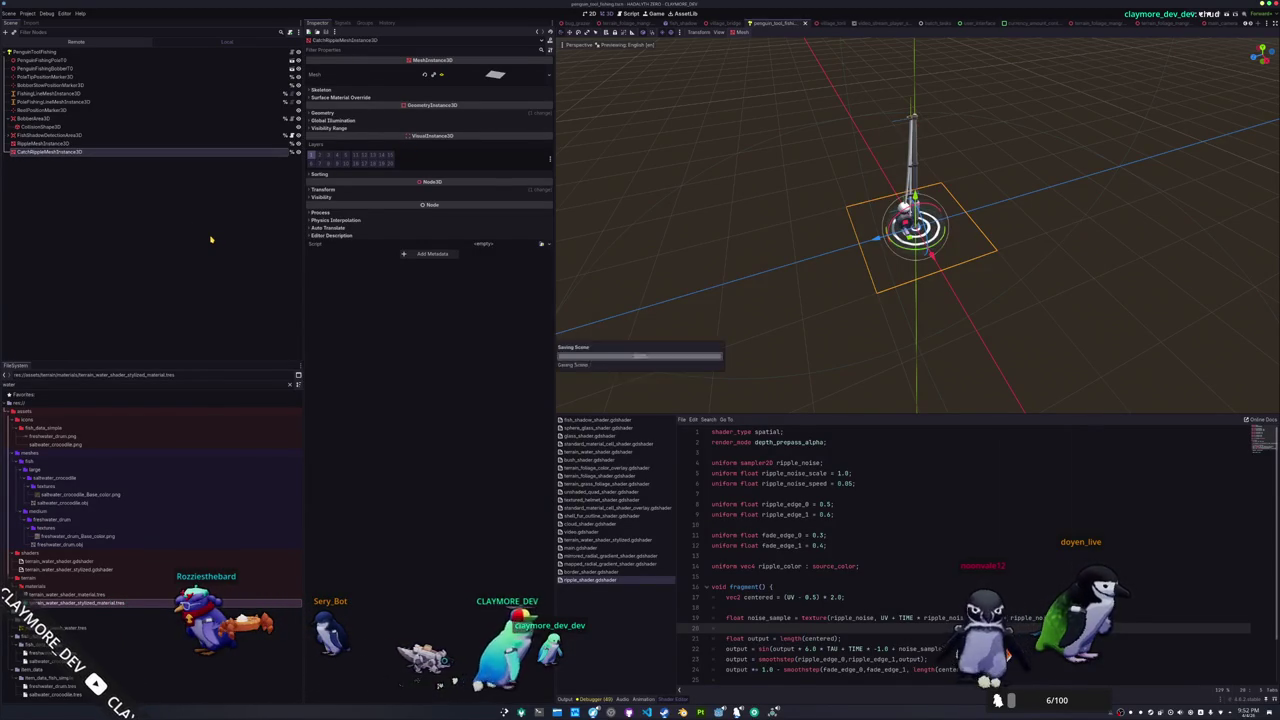
pyautogui.click(460, 112)
pyautogui.click(436, 128)
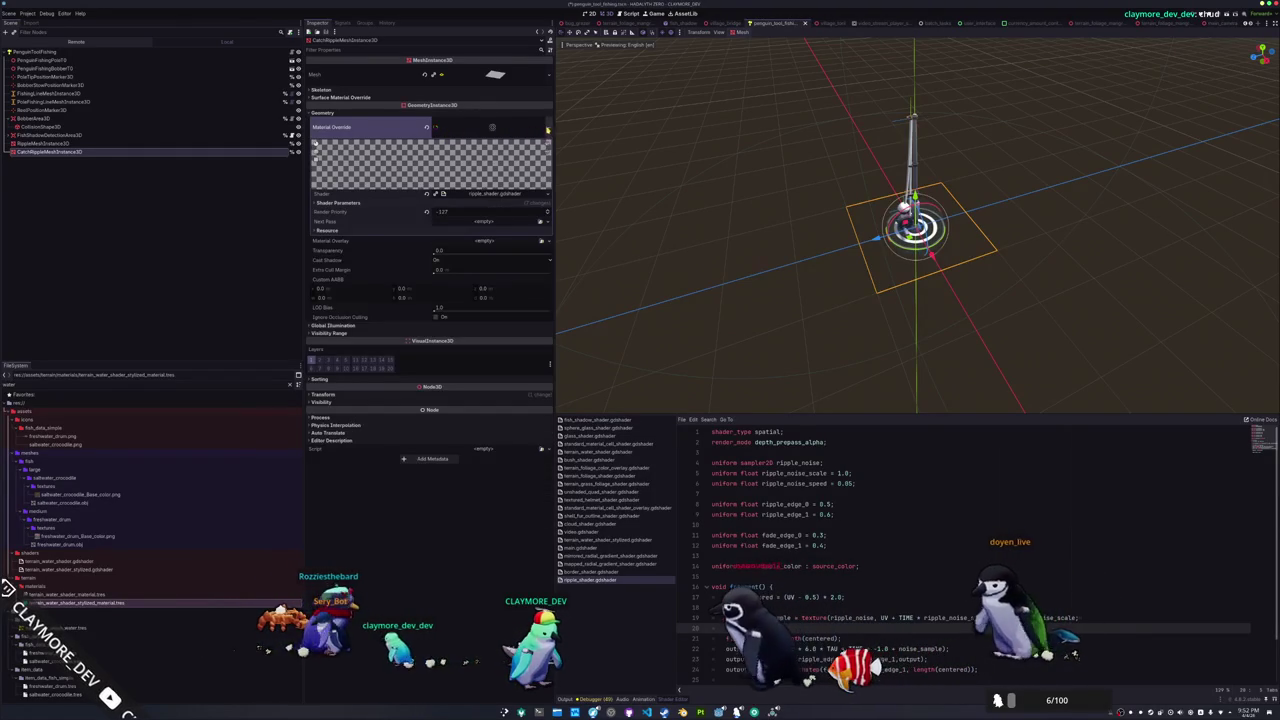
# Save the catch ripple's material override over penguin_tool_fishing_ripple_shader_material.tres
pyautogui.click(547, 127)
pyautogui.click(512, 244)
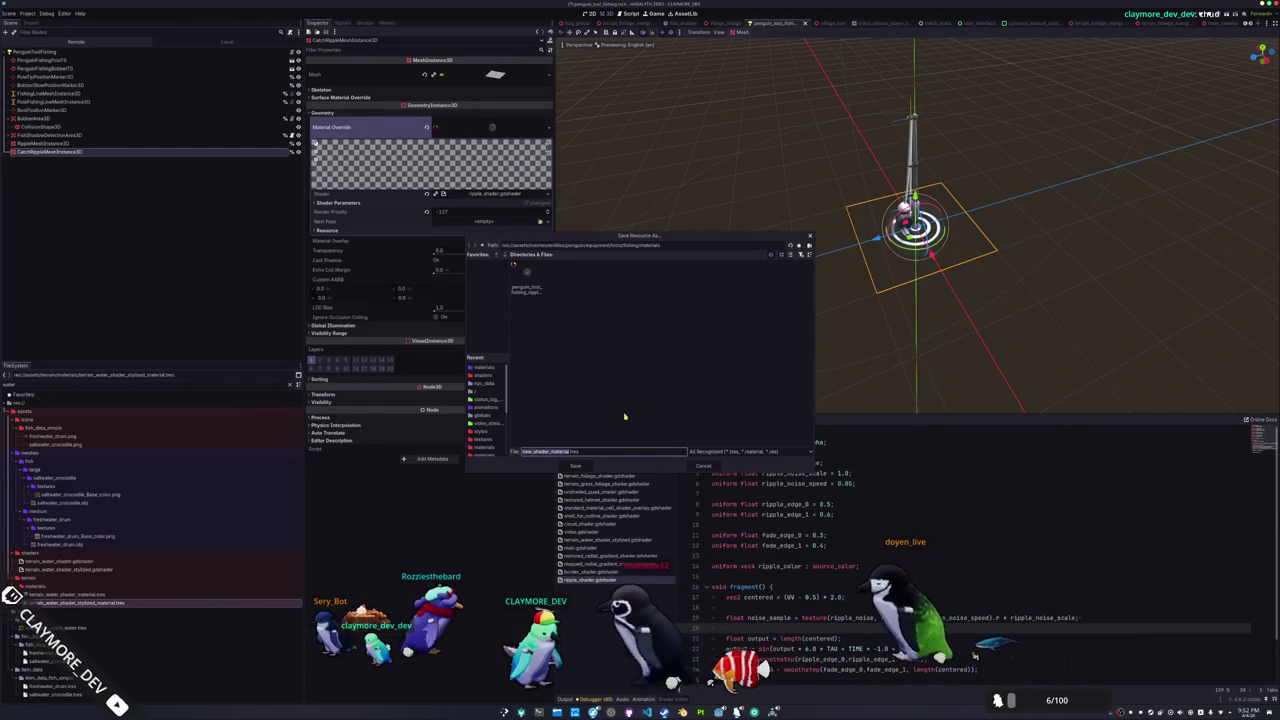
pyautogui.click(527, 285)
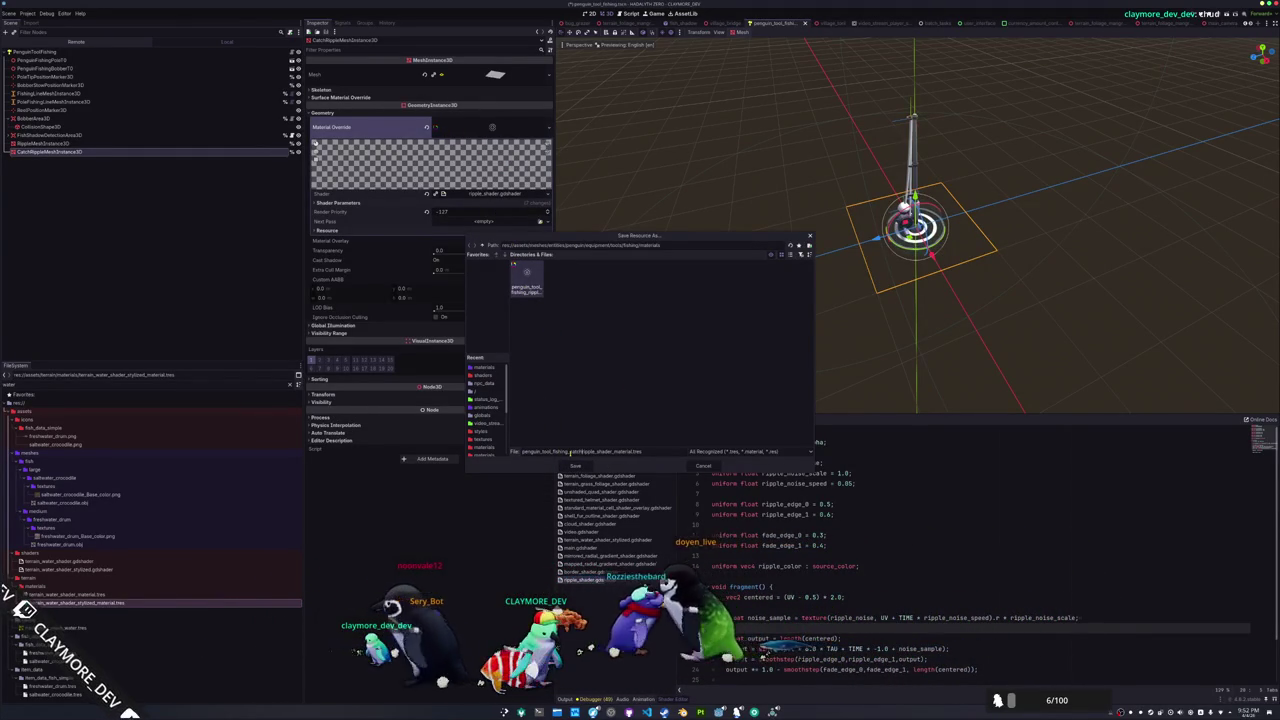
pyautogui.press('Return')
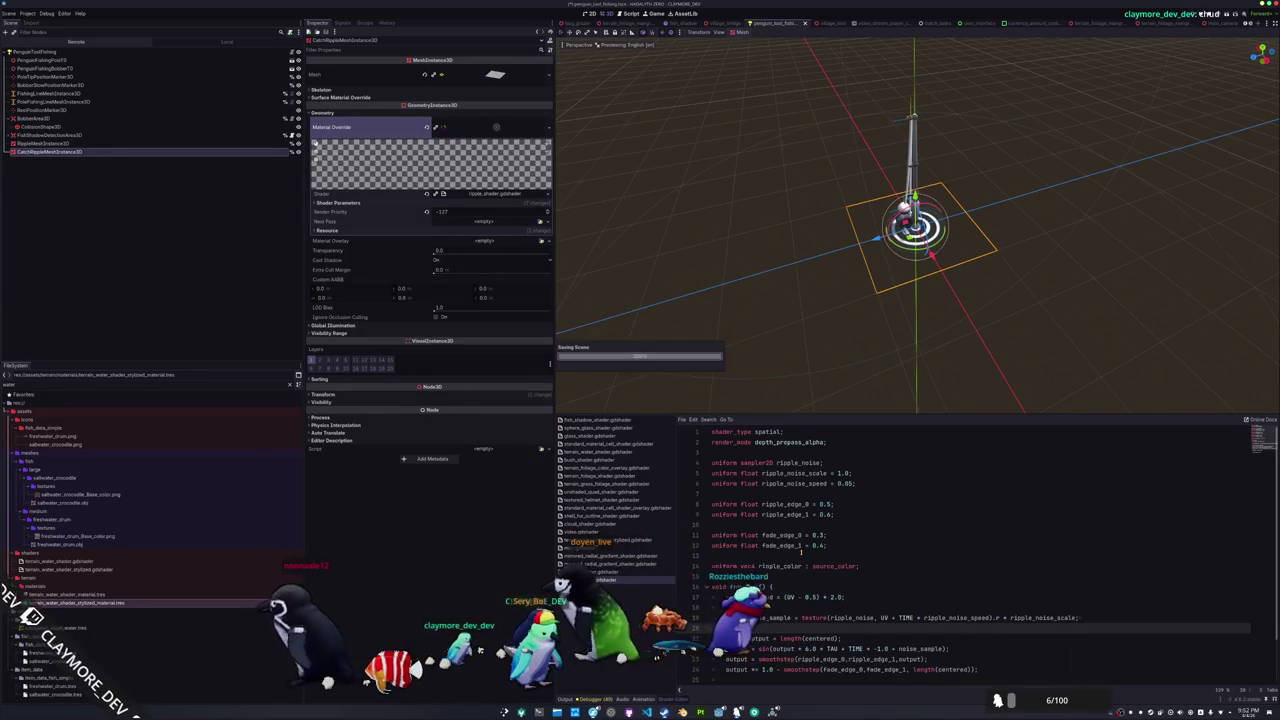
pyautogui.scroll(-2, 911, 597)
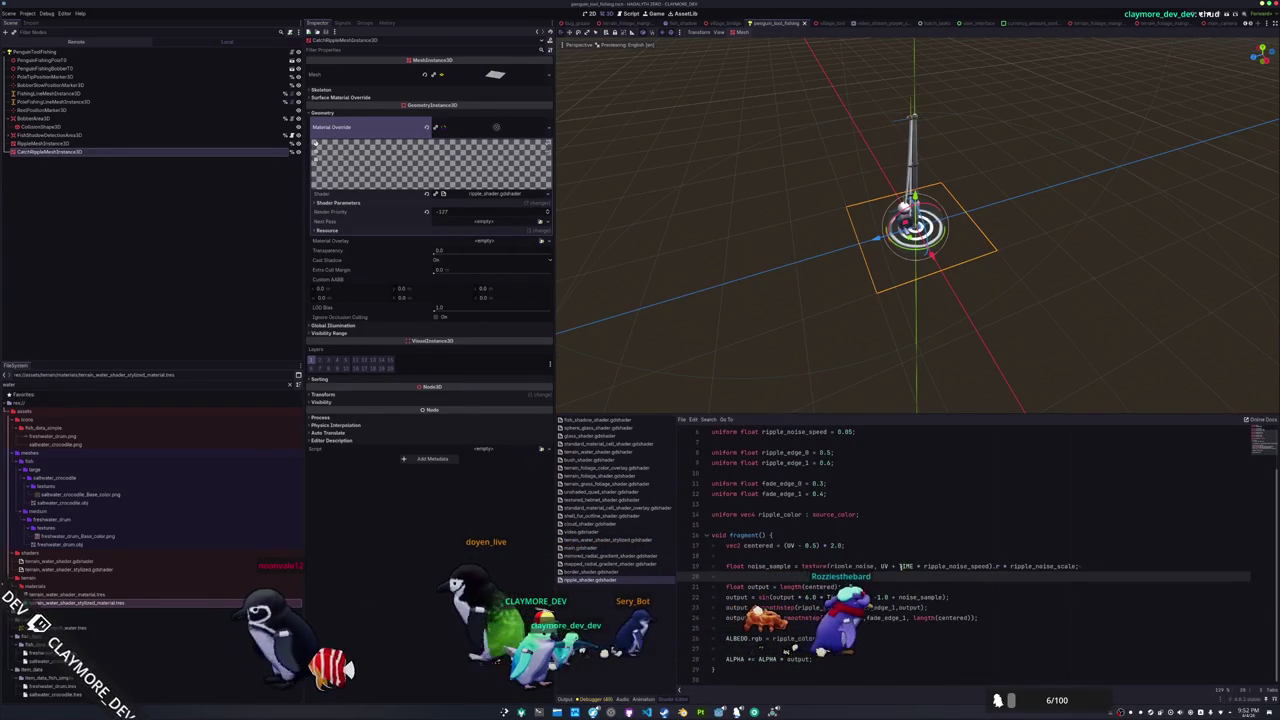
# Declare 'uniform float ripple_time_scale = 1.0;' near the top of the ripple shader and save it
pyautogui.doubleClick(958, 566)
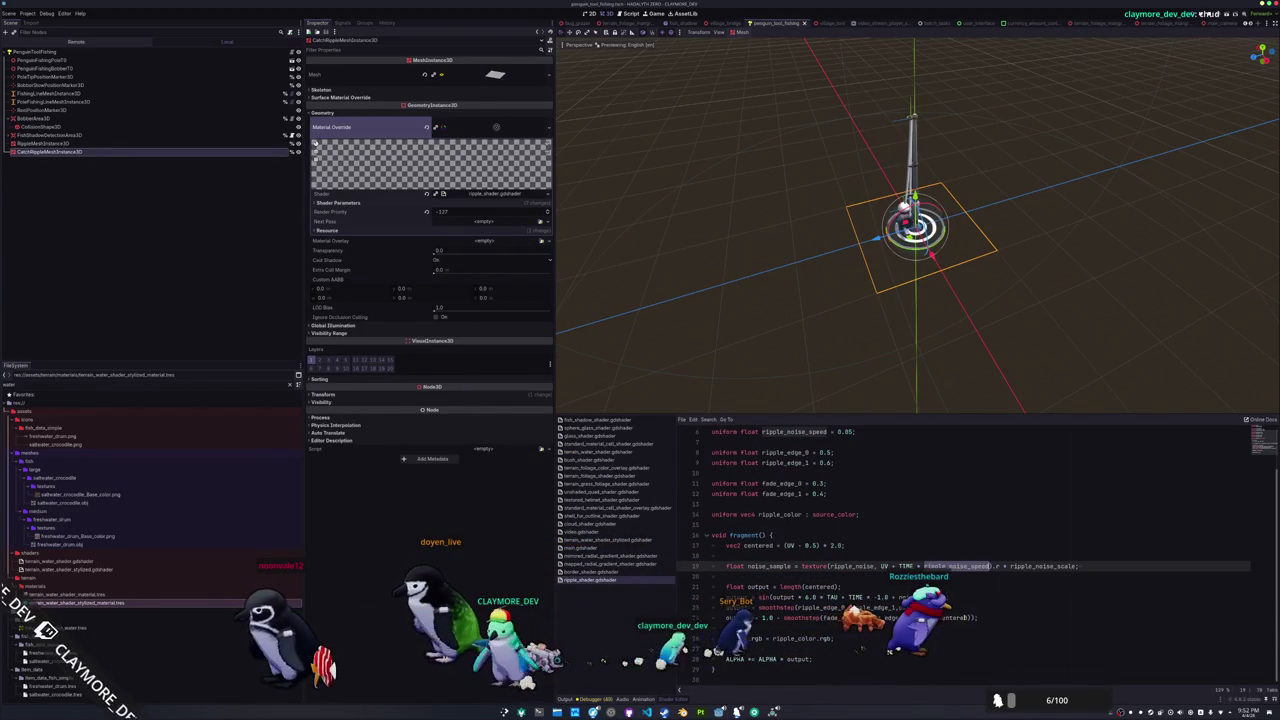
pyautogui.click(855, 597)
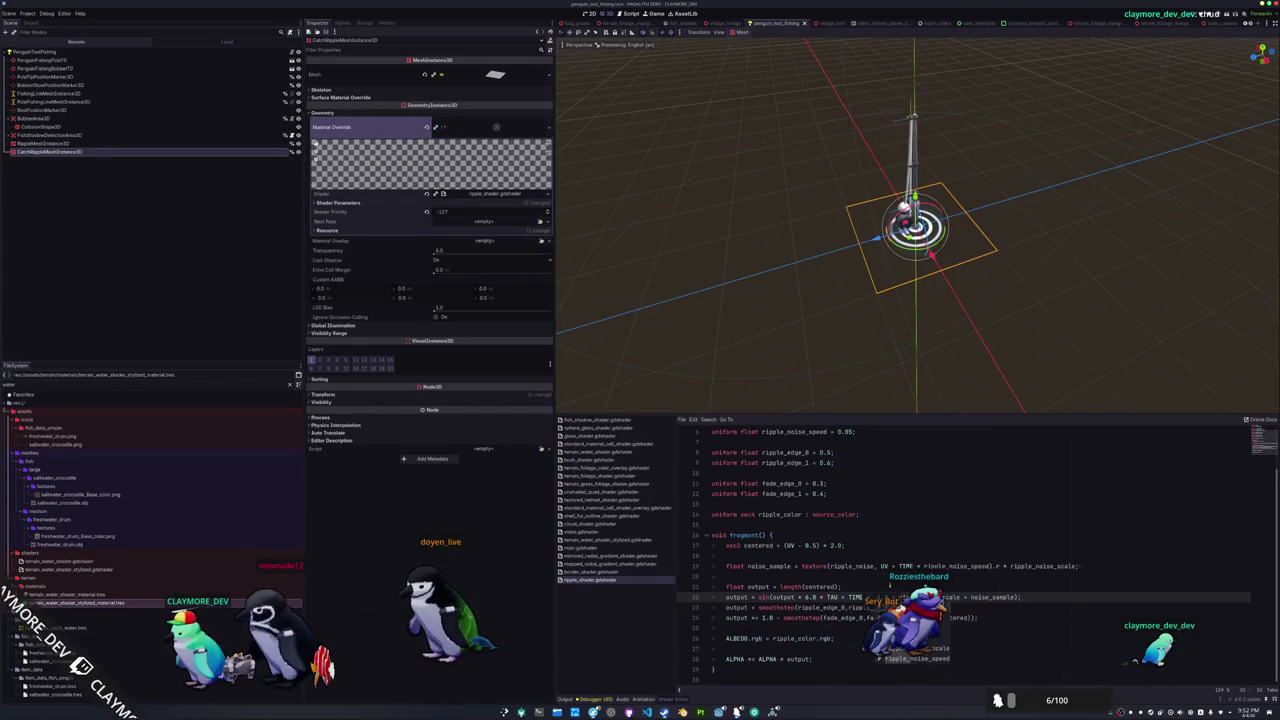
pyautogui.scroll(2, 759, 451)
pyautogui.click(759, 451)
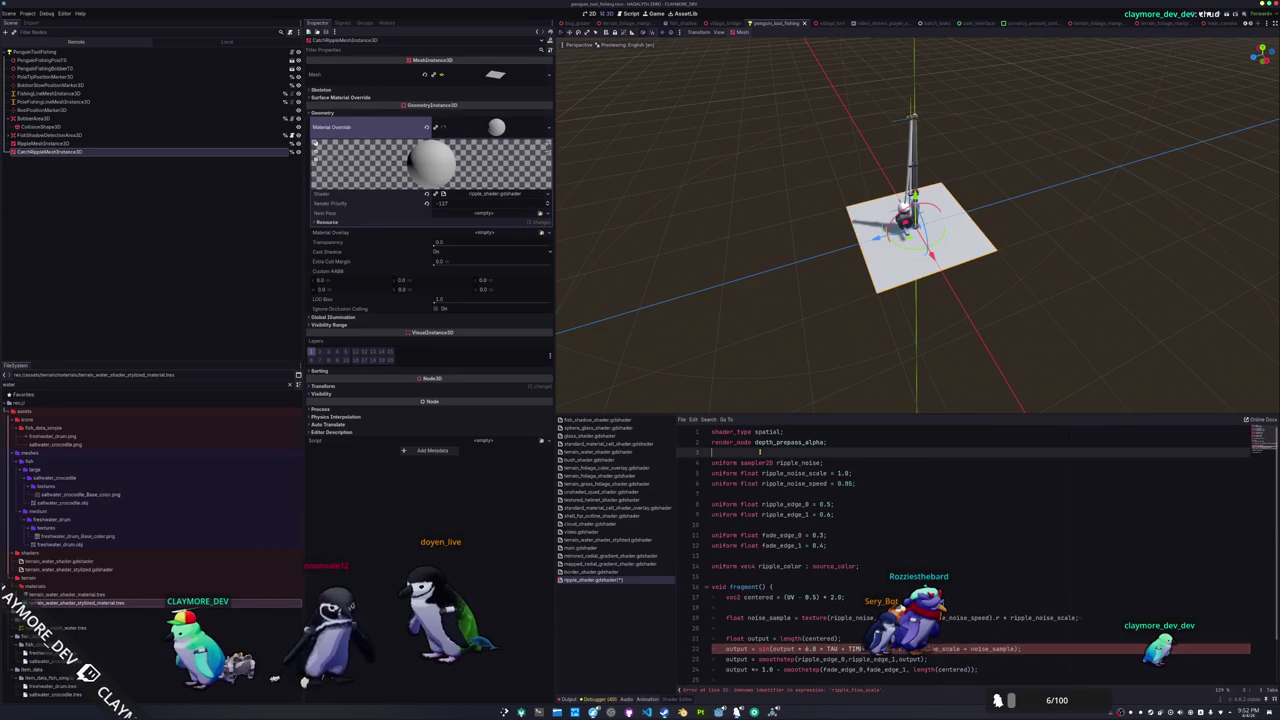
pyautogui.press('Return')
pyautogui.press('Return')
pyautogui.write('uniform fl')
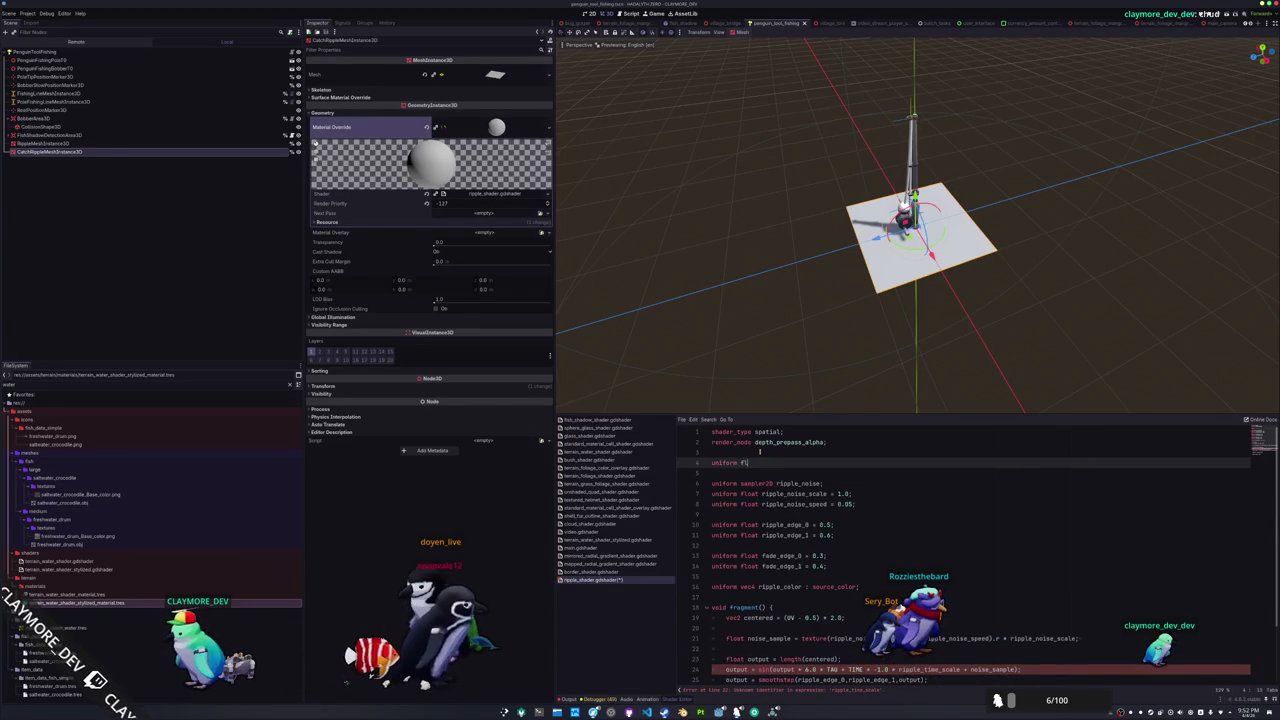
pyautogui.write('oat ripple_time')
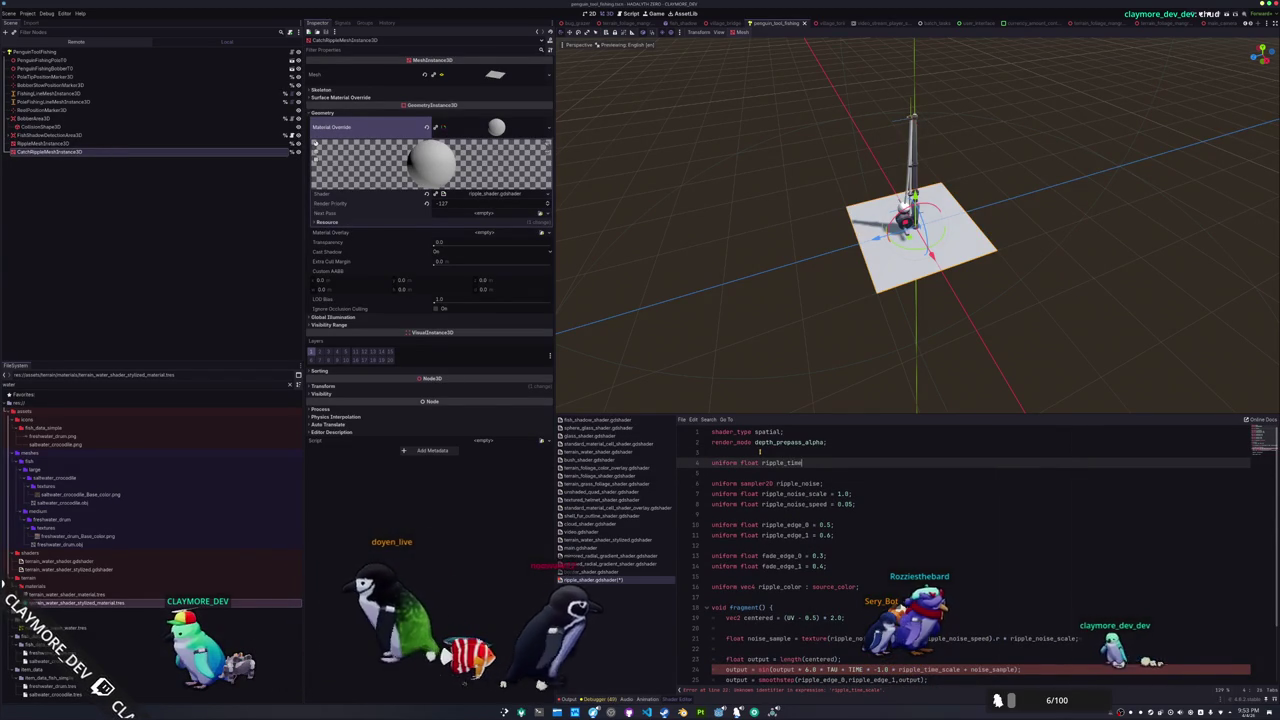
pyautogui.write('_scale = 1.0;')
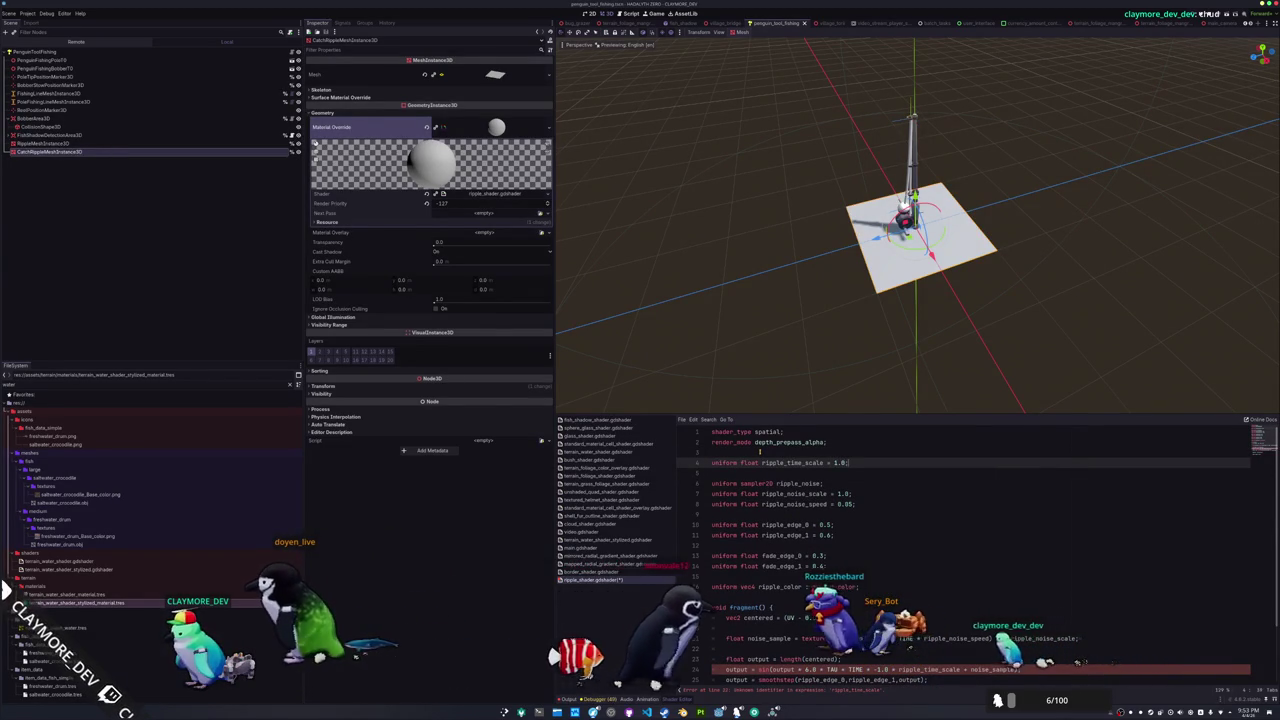
pyautogui.hotkey('ctrl', 's')
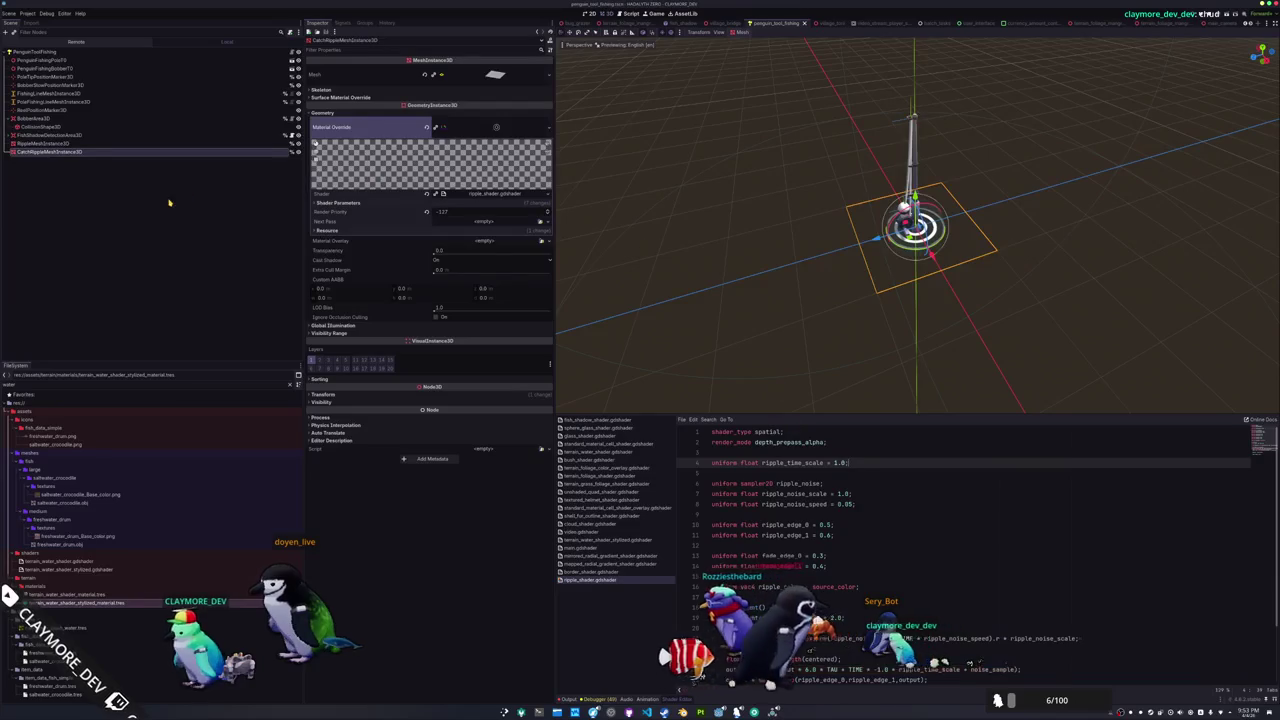
# Set the catch ripple material's Ripple Time Scale to 10.0
pyautogui.click(297, 145)
pyautogui.click(290, 151)
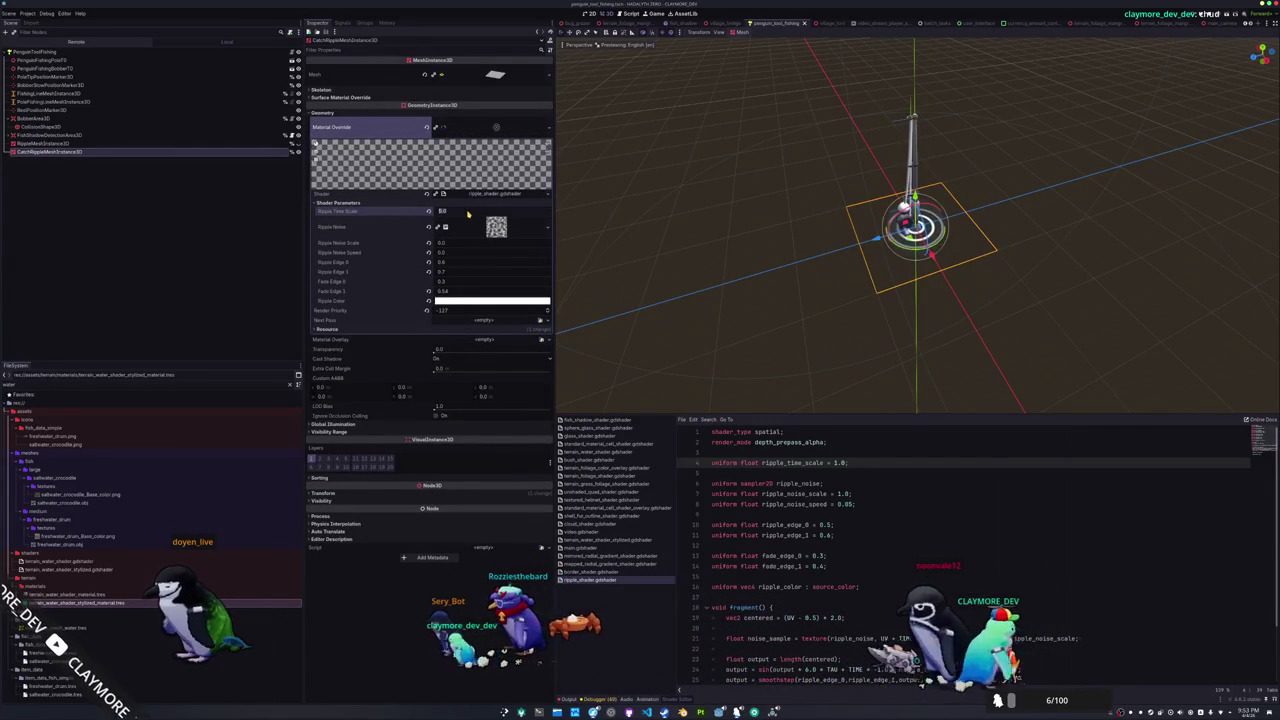
pyautogui.click(447, 212)
pyautogui.write('2.0')
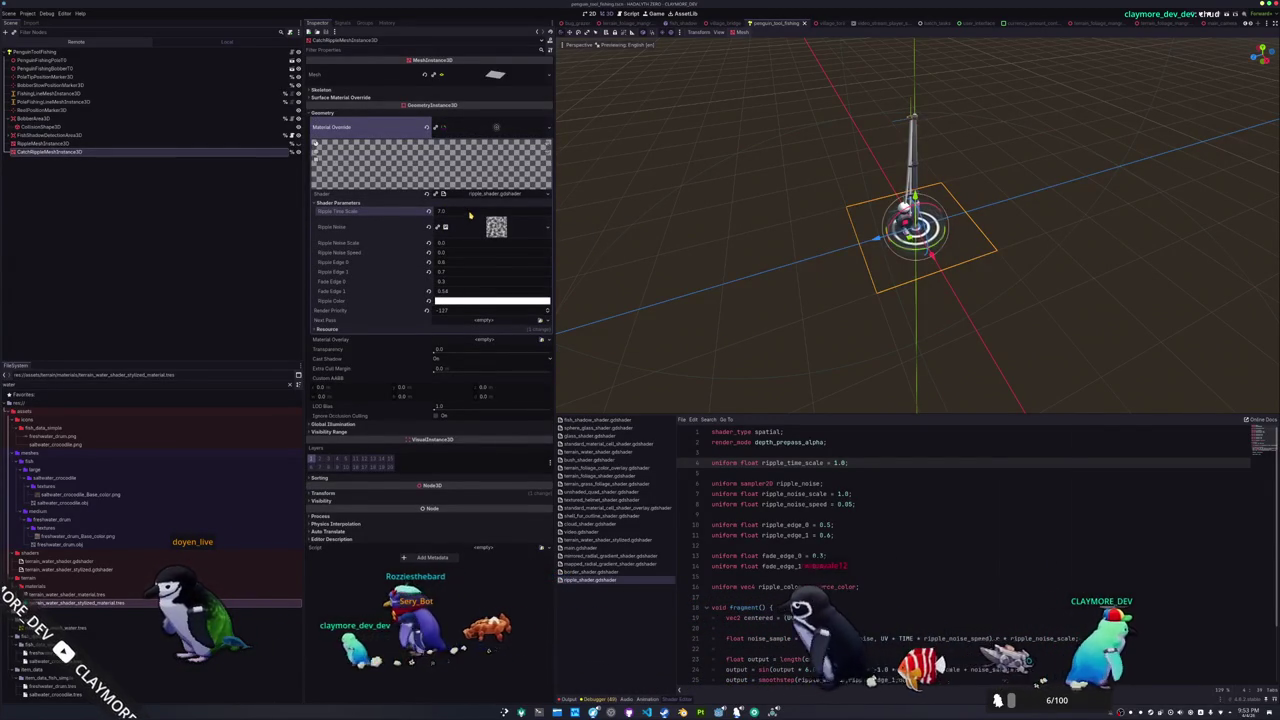
pyautogui.write('10')
pyautogui.press('Return')
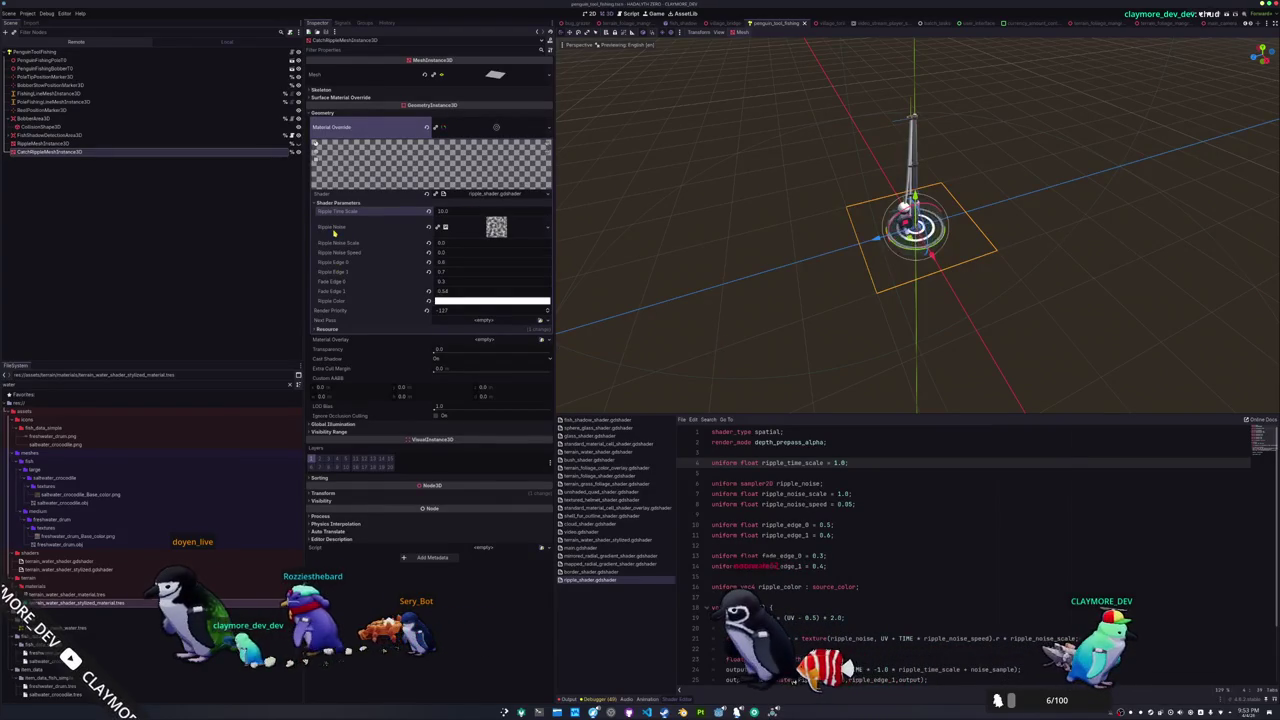
# Tune Fade Edge 0 and Fade Edge 1 (0.7), save the scene, and hide the catch ripple mesh
pyautogui.scroll(4, 720, 250)
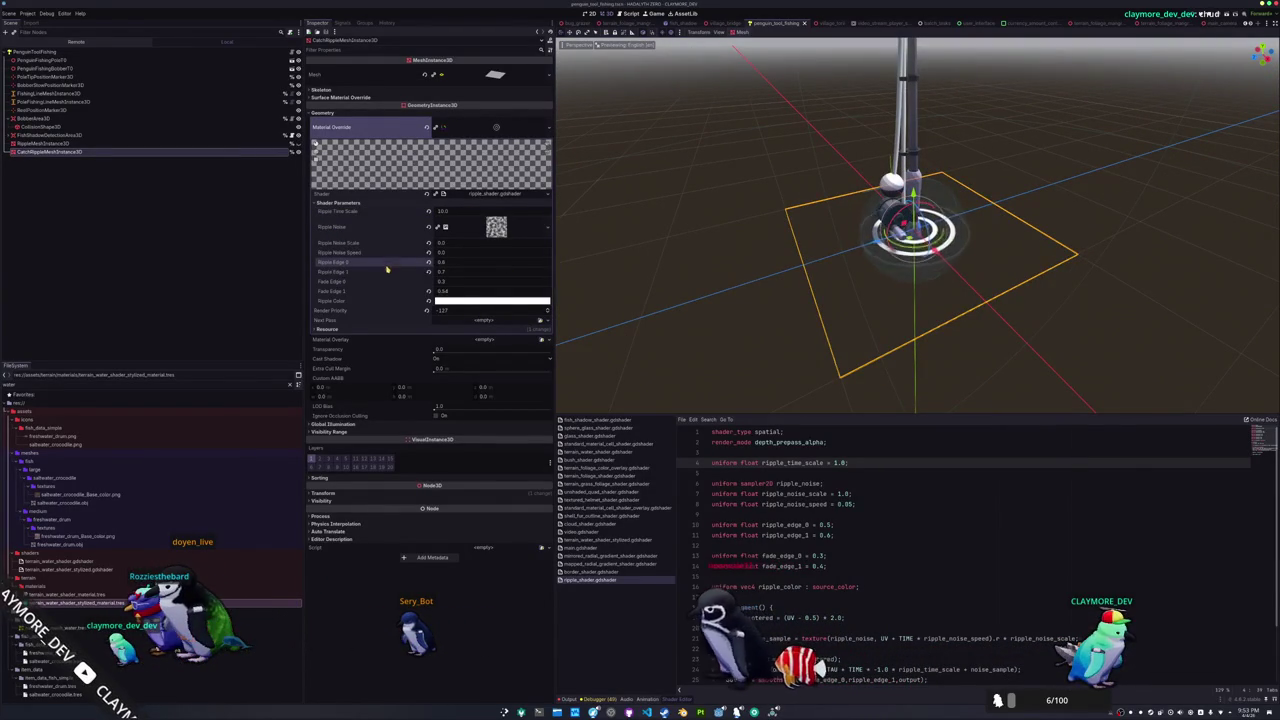
pyautogui.moveTo(440, 290)
pyautogui.mouseDown()
pyautogui.moveTo(520, 290)
pyautogui.moveTo(400, 291)
pyautogui.mouseUp()
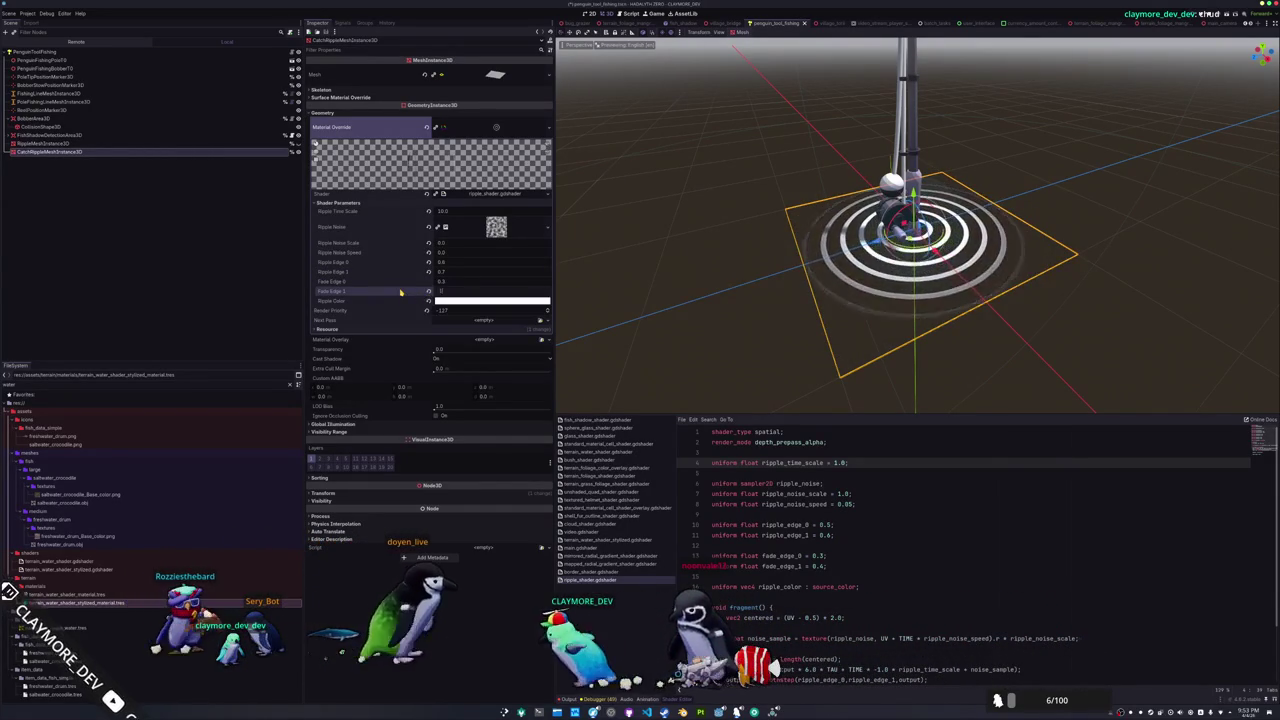
pyautogui.hotkey('ctrl', 's')
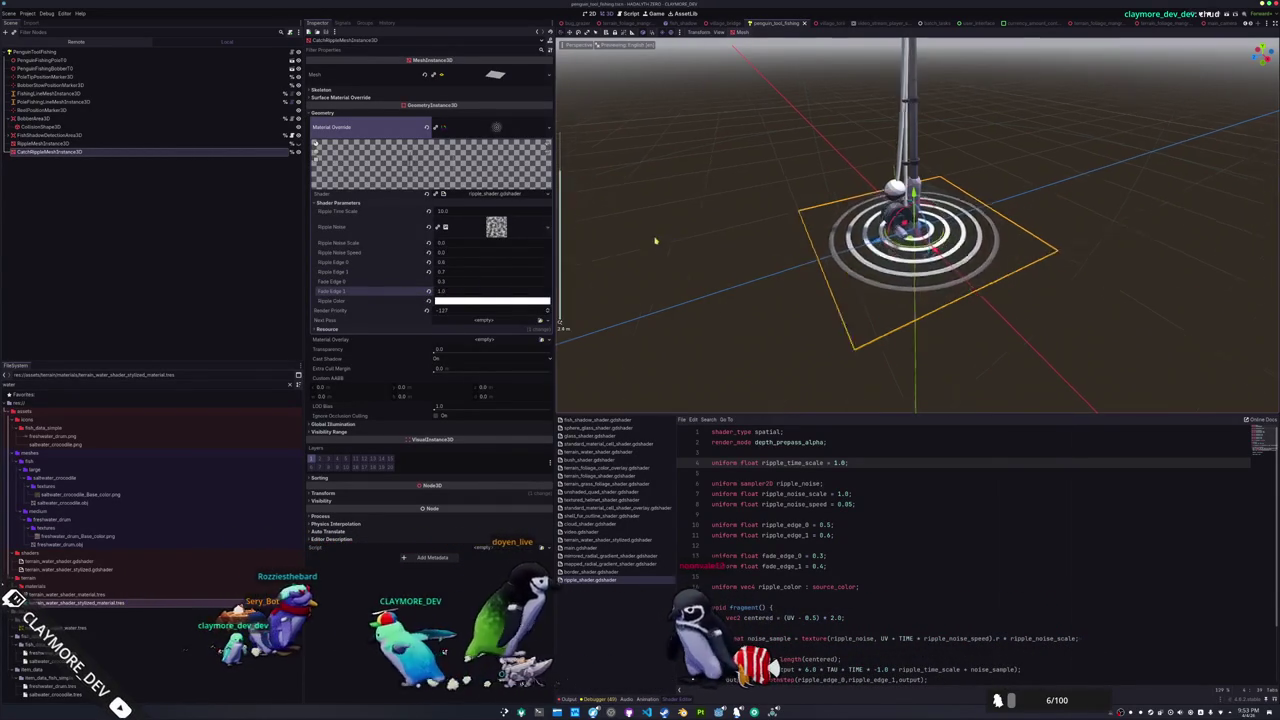
pyautogui.scroll(-3, 656, 245)
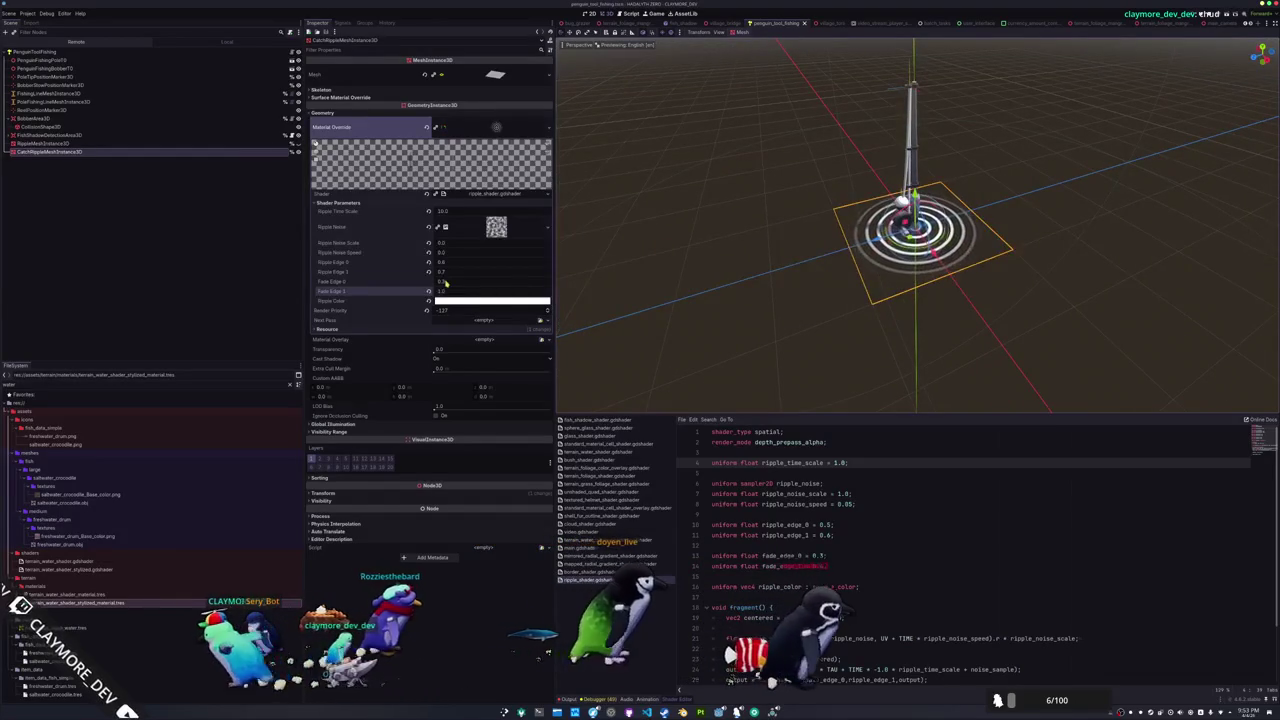
pyautogui.moveTo(440, 281); pyautogui.dragTo(500, 281)
pyautogui.write('-0.5')
pyautogui.press('Return')
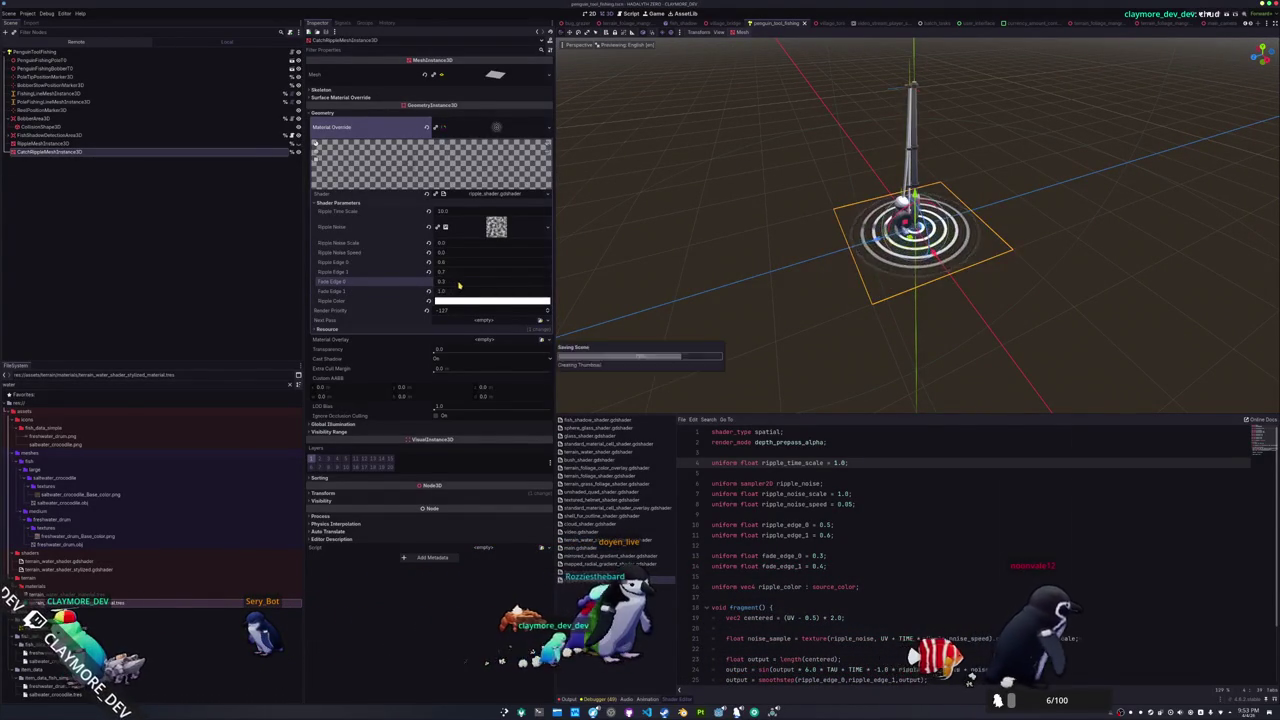
pyautogui.moveTo(440, 291); pyautogui.dragTo(451, 295)
pyautogui.moveTo(680, 285); pyautogui.dragTo(716, 273)
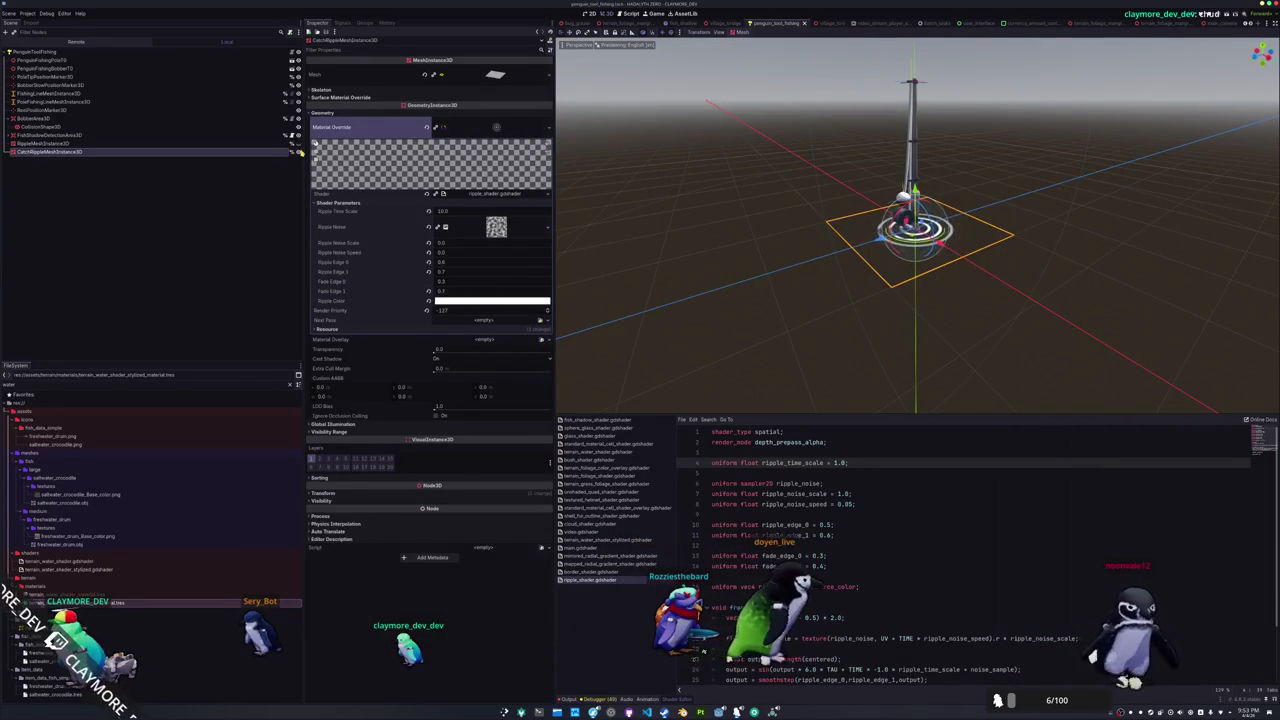
pyautogui.click(298, 153)
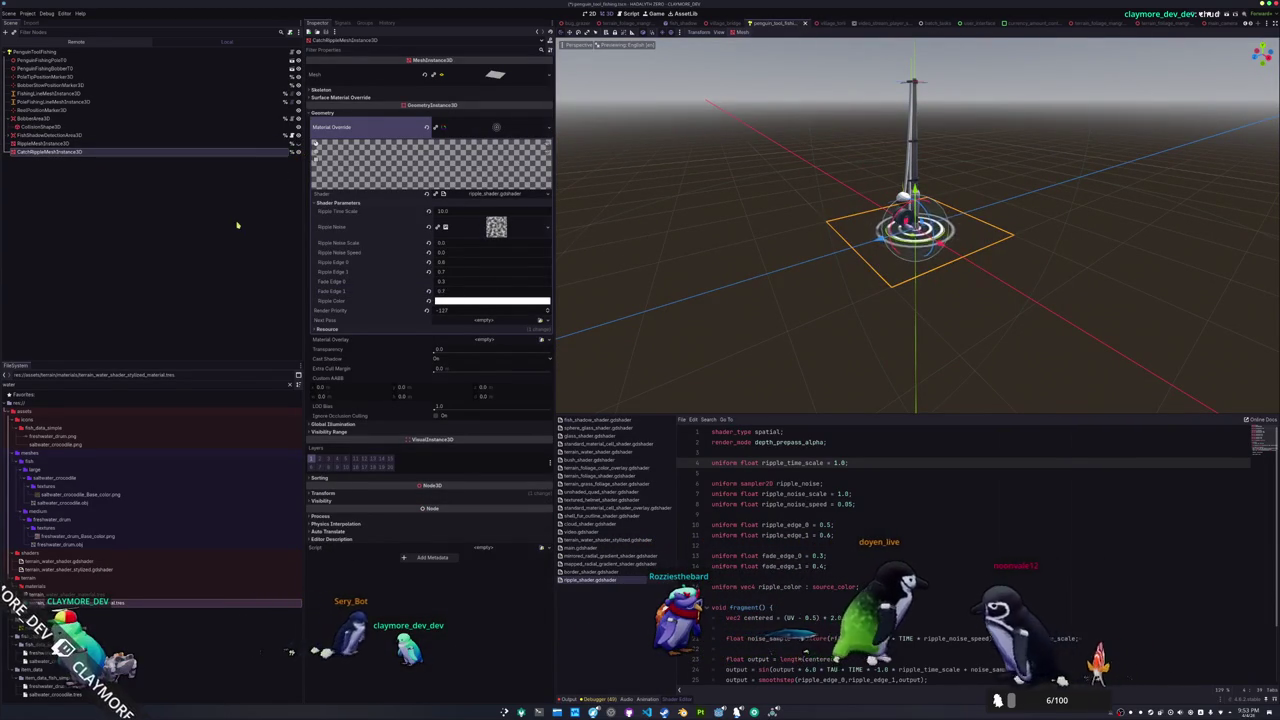
# Open penguin_tool_fishing_catch_idle_state.gd in VS Code and select the set_ripple call in enter_state()
pyautogui.hotkey('alt', 'Tab')
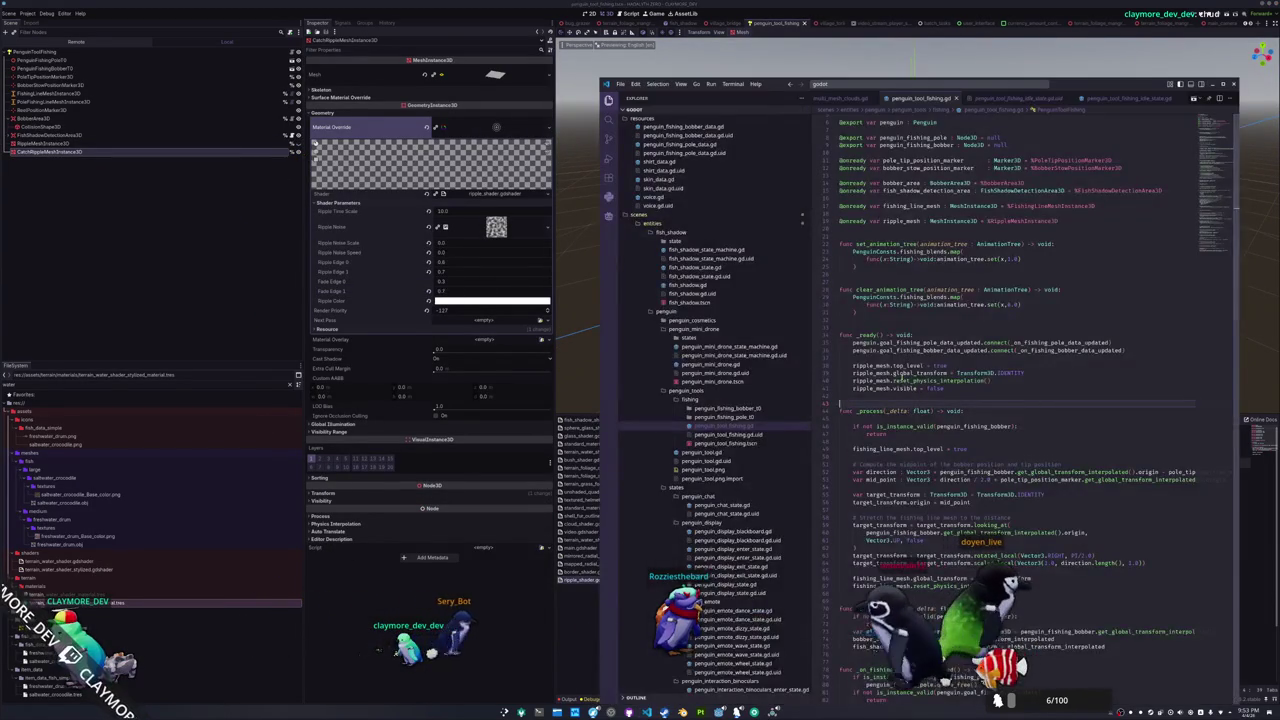
pyautogui.scroll(-1, 890, 391)
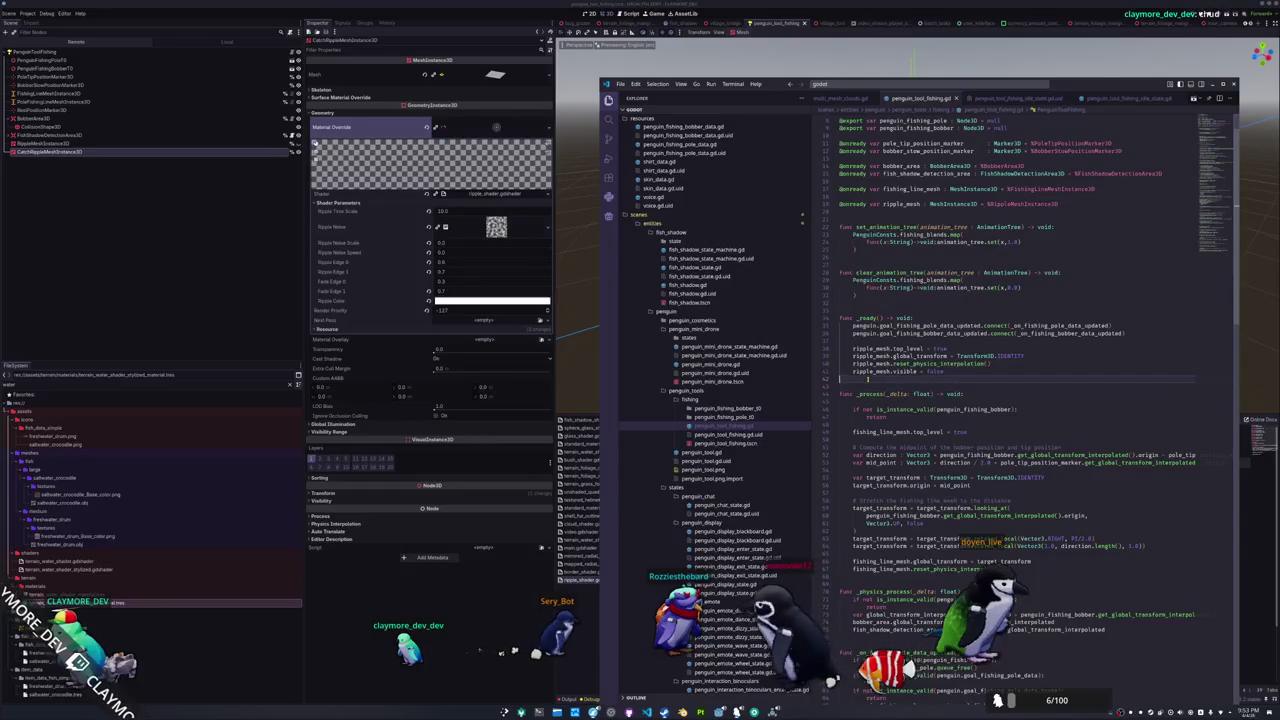
pyautogui.scroll(-5, 740, 450)
pyautogui.click(745, 548)
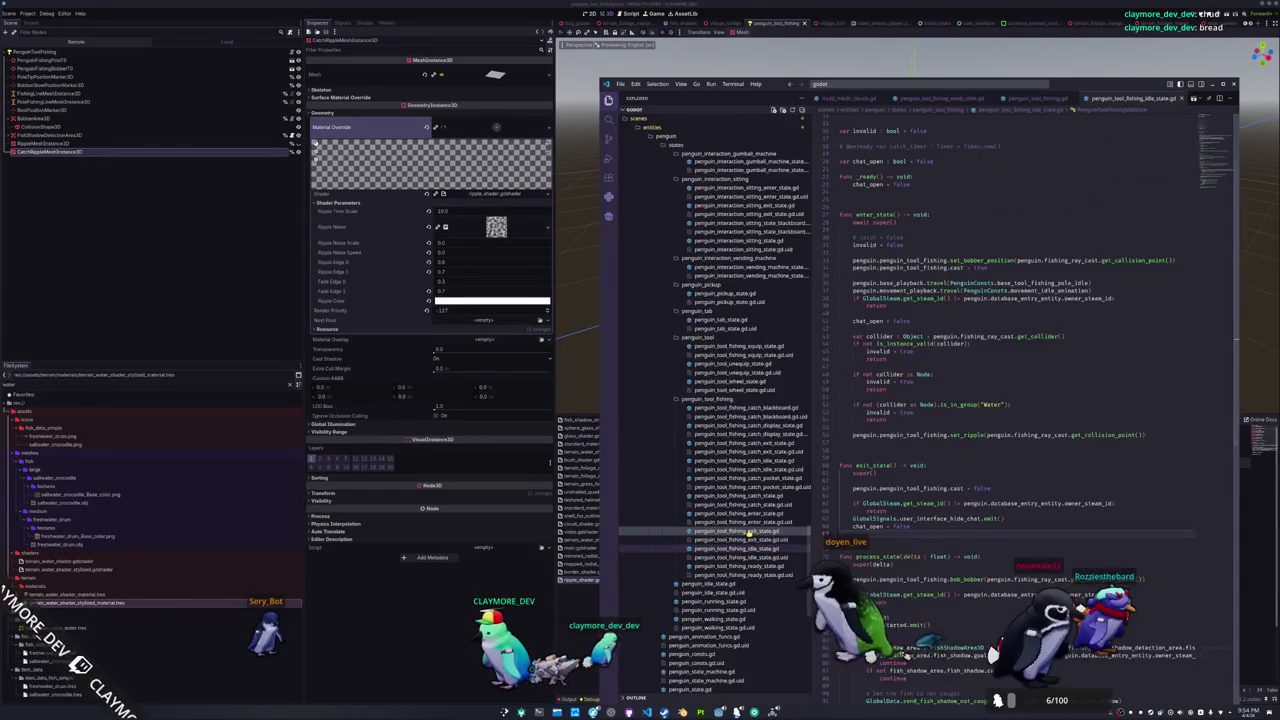
pyautogui.click(748, 531)
pyautogui.click(745, 513)
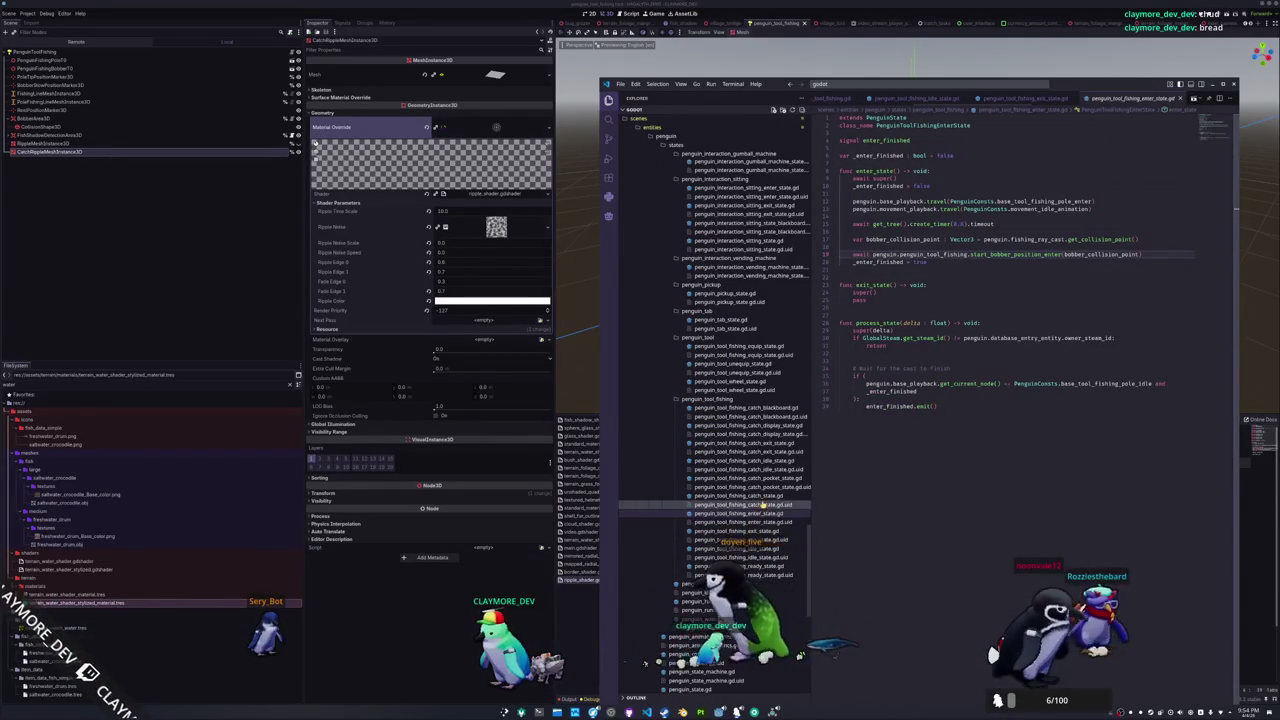
pyautogui.click(767, 497)
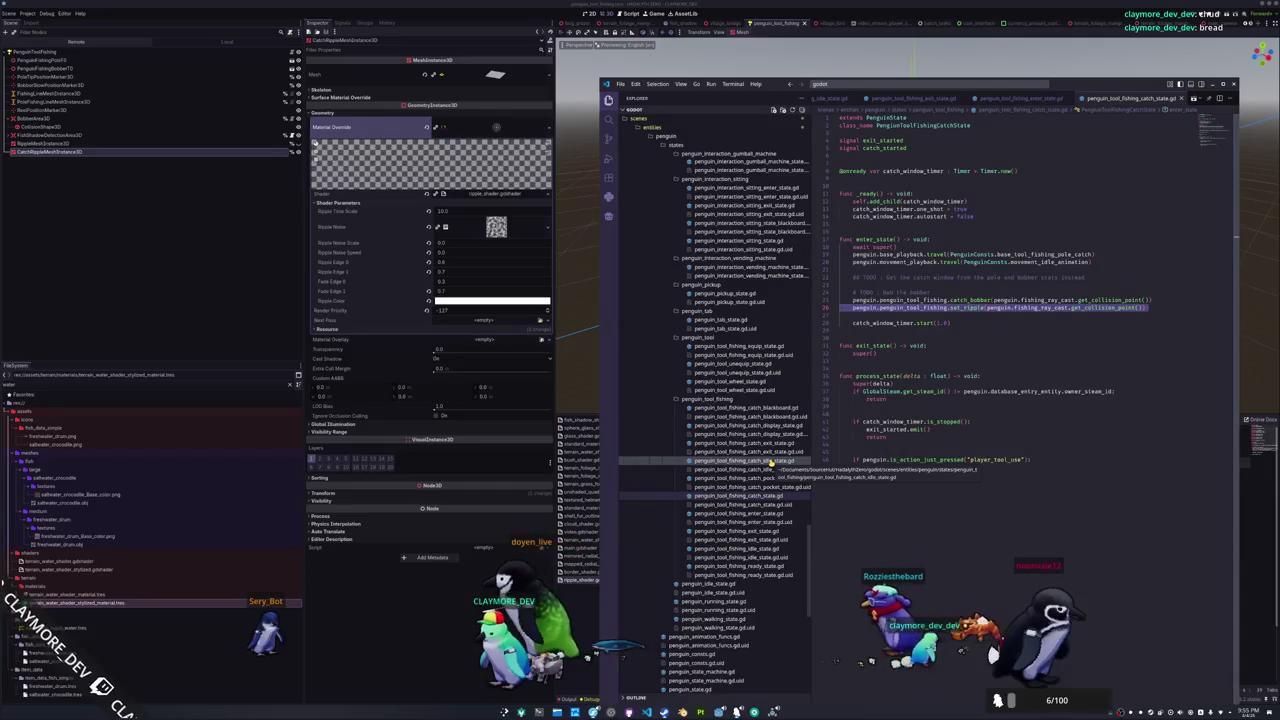
pyautogui.click(770, 462)
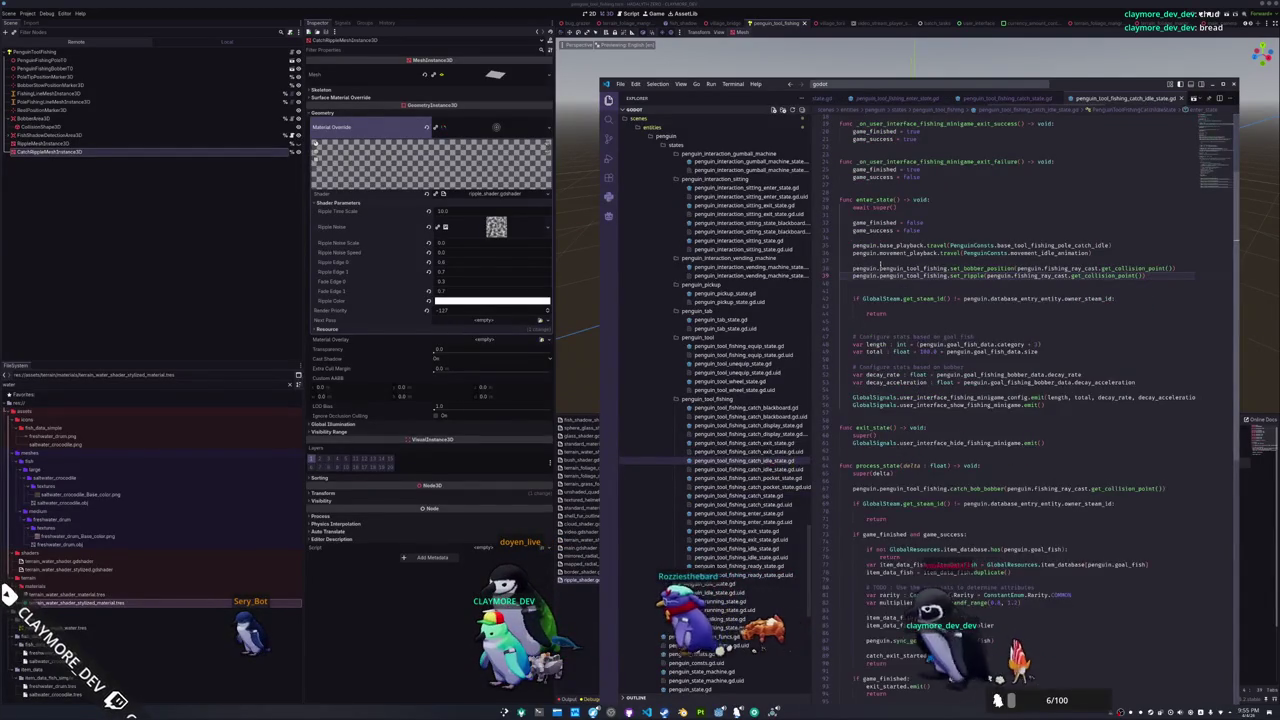
pyautogui.doubleClick(966, 276)
# Change the set_ripple call to clear_ripple() with no argument
pyautogui.write('clear_')
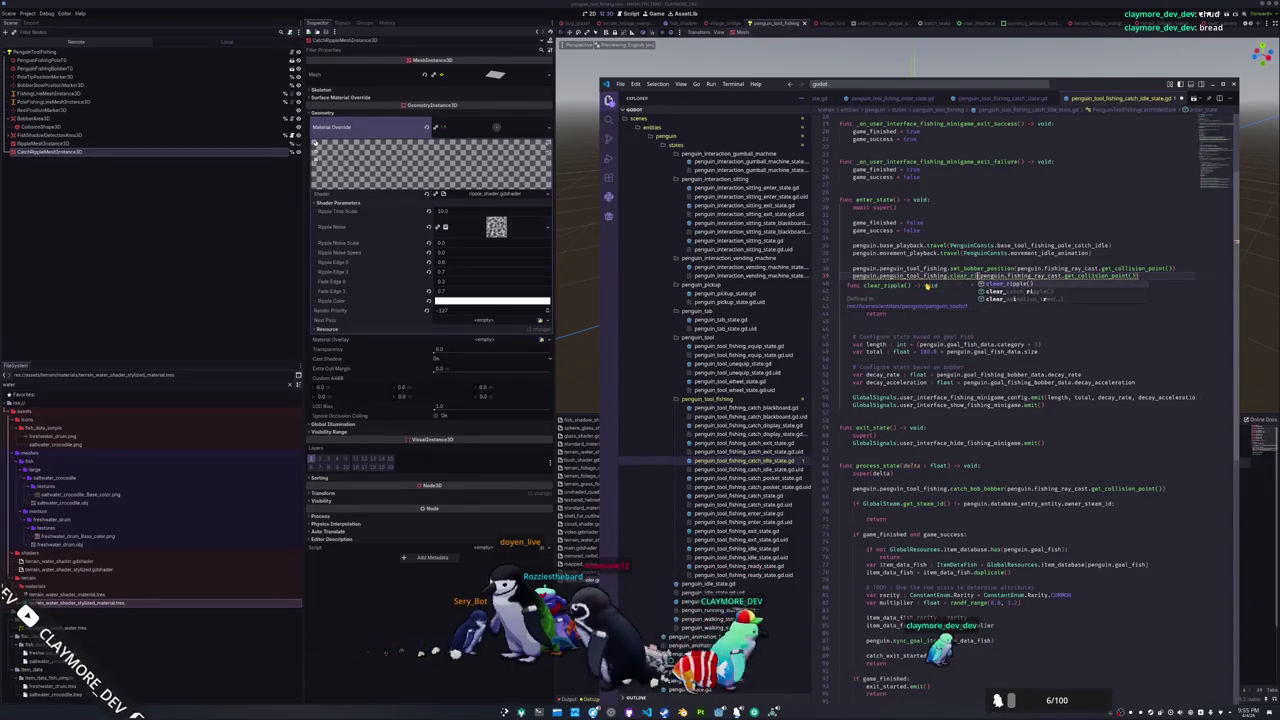
pyautogui.press('Return')
pyautogui.hotkey('ctrl', 'shift', 'Right')
pyautogui.hotkey('ctrl', 'shift', 'Right')
pyautogui.hotkey('ctrl', 'shift', 'Right')
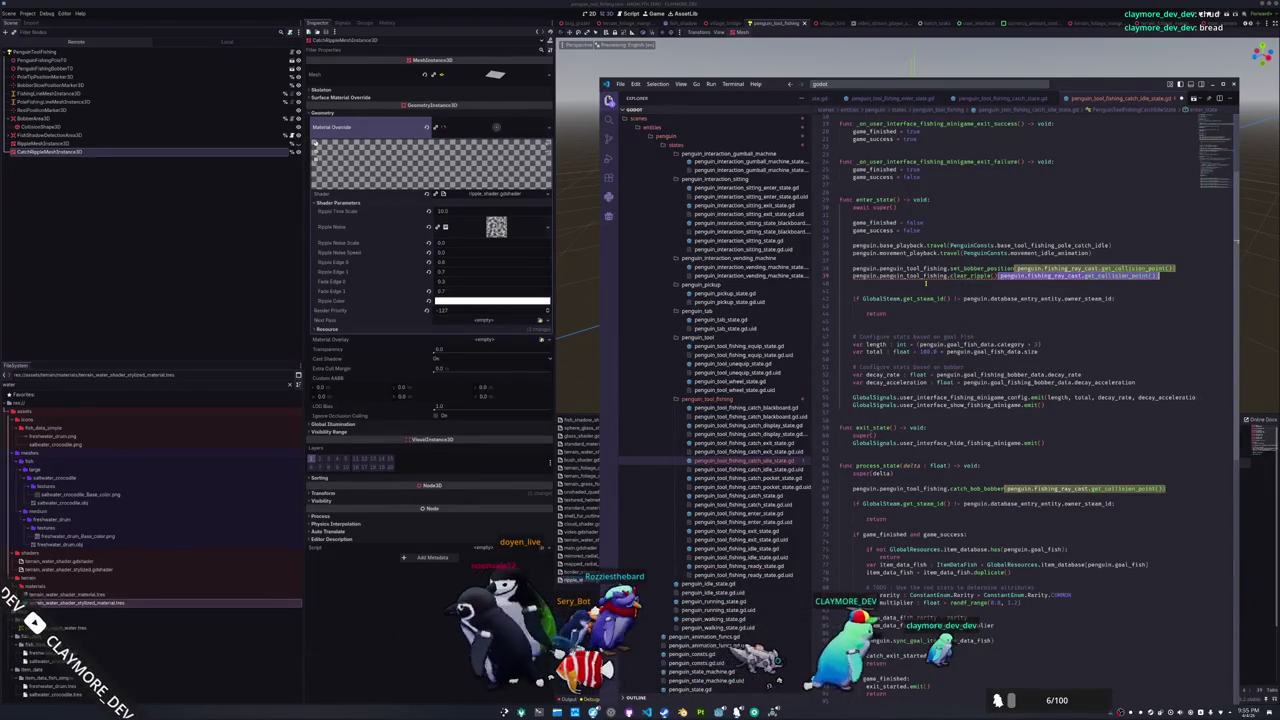
pyautogui.press('BackSpace')
pyautogui.press('End')
pyautogui.press('Return')
pyautogui.write('penguin')
pyautogui.hotkey('ctrl', 'BackSpace')
# Add a set_catch_ripple() line below it, passing the ray's get_collision_point()
pyautogui.hotkey('shift', 'Up')
pyautogui.hotkey('ctrl', 'c')
pyautogui.hotkey('ctrl', 'v')
pyautogui.press('Delete')
pyautogui.press('Delete')
pyautogui.press('Return')
pyautogui.write('set_catc')
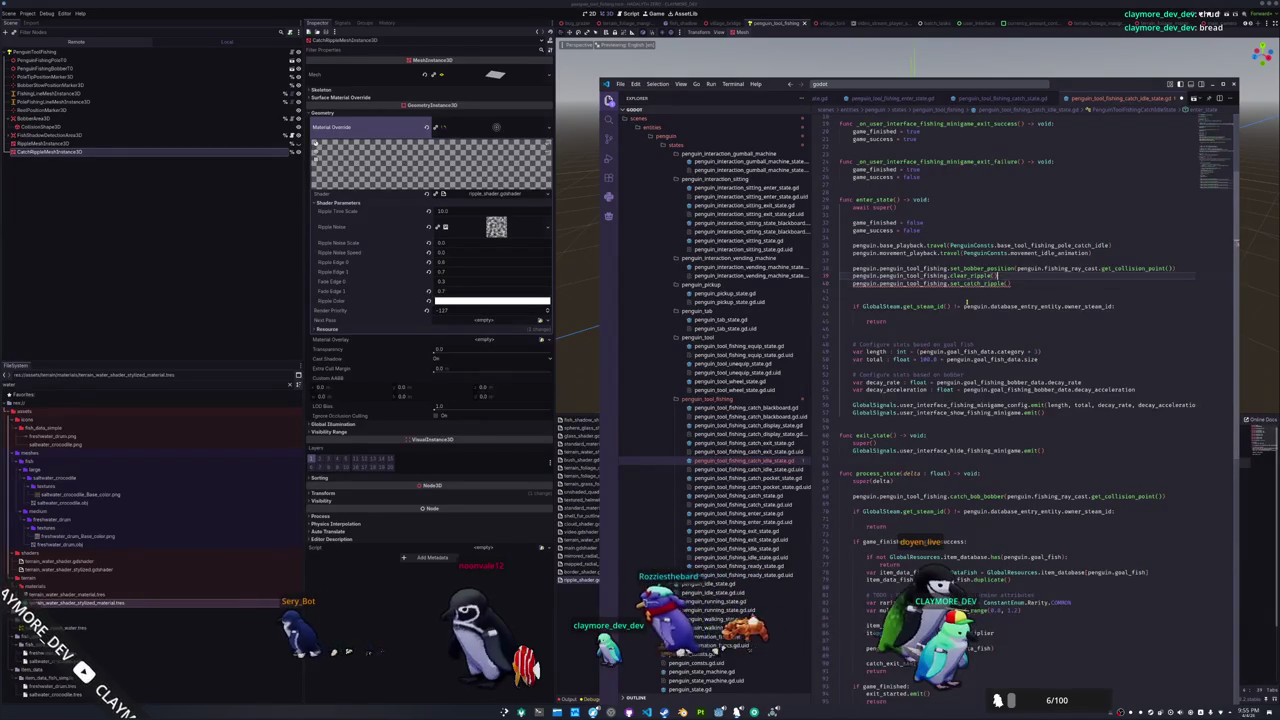
pyautogui.hotkey('shift', 'End')
pyautogui.hotkey('shift', 'Left')
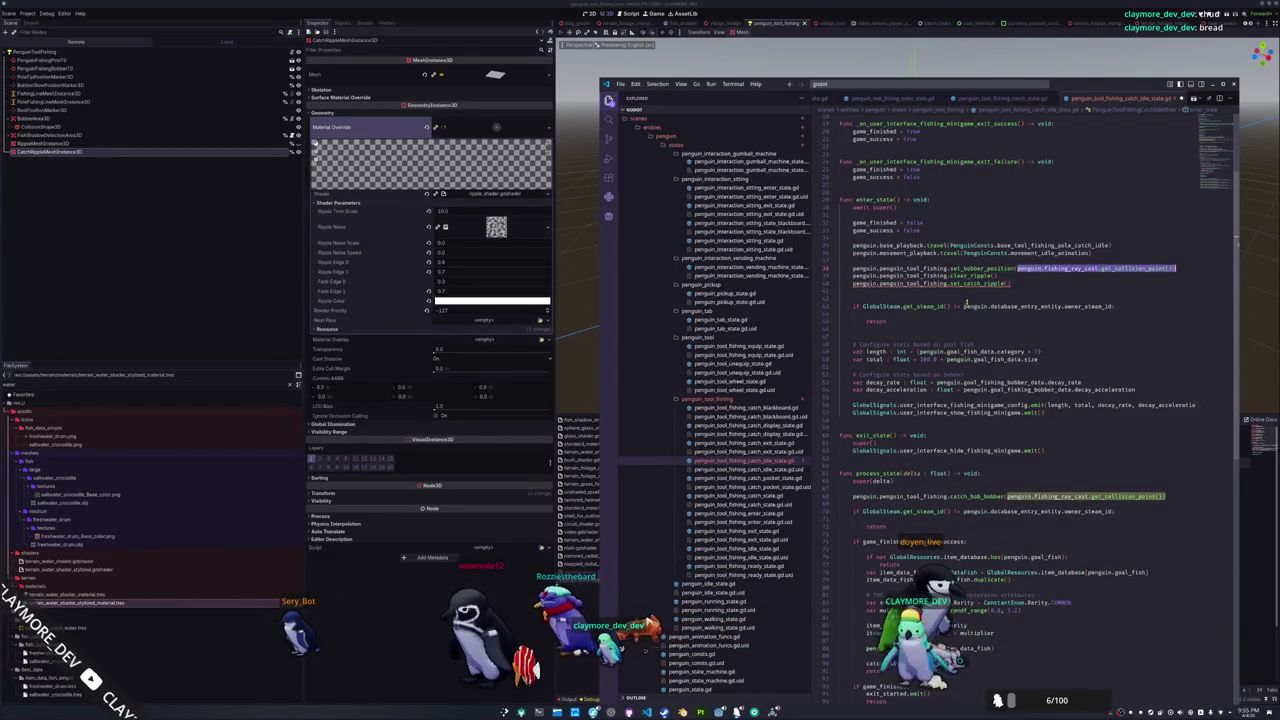
pyautogui.click(995, 276)
pyautogui.hotkey('ctrl', 'v')
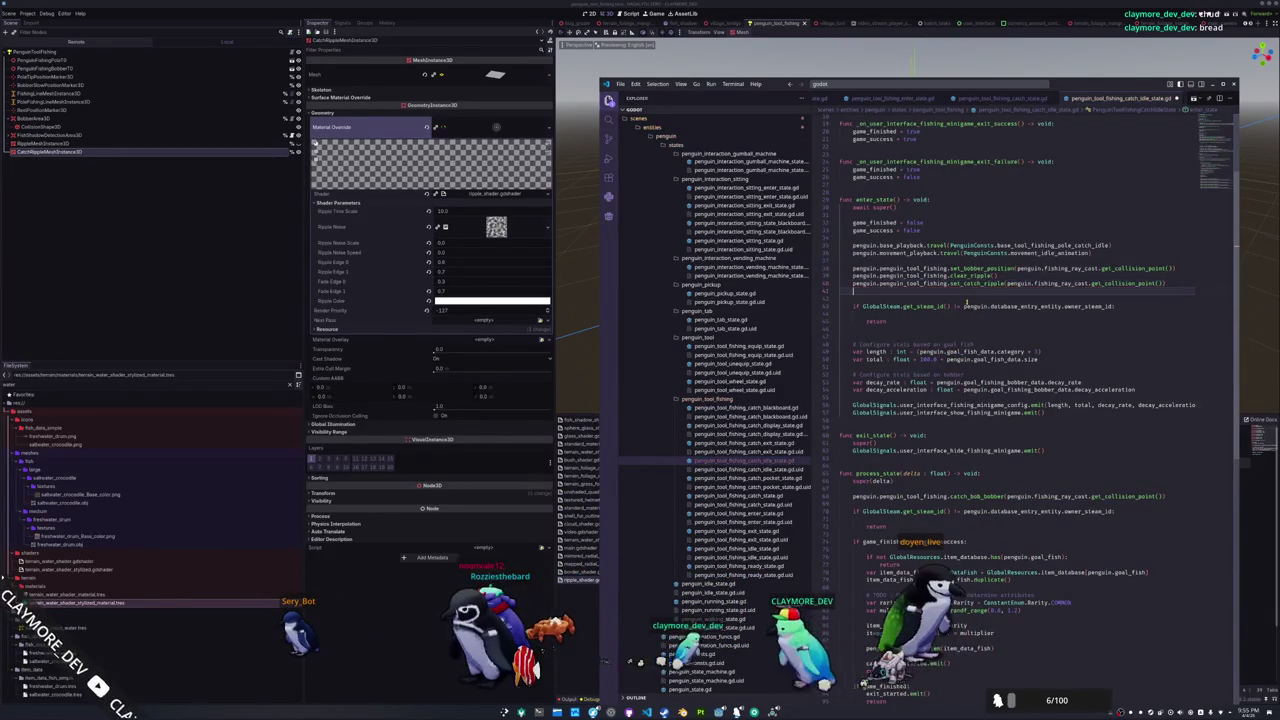
# In the catch exit state script, add penguin.penguin_tool_fishing.clear_catch_ripple() below clear_ripple()
pyautogui.click(783, 445)
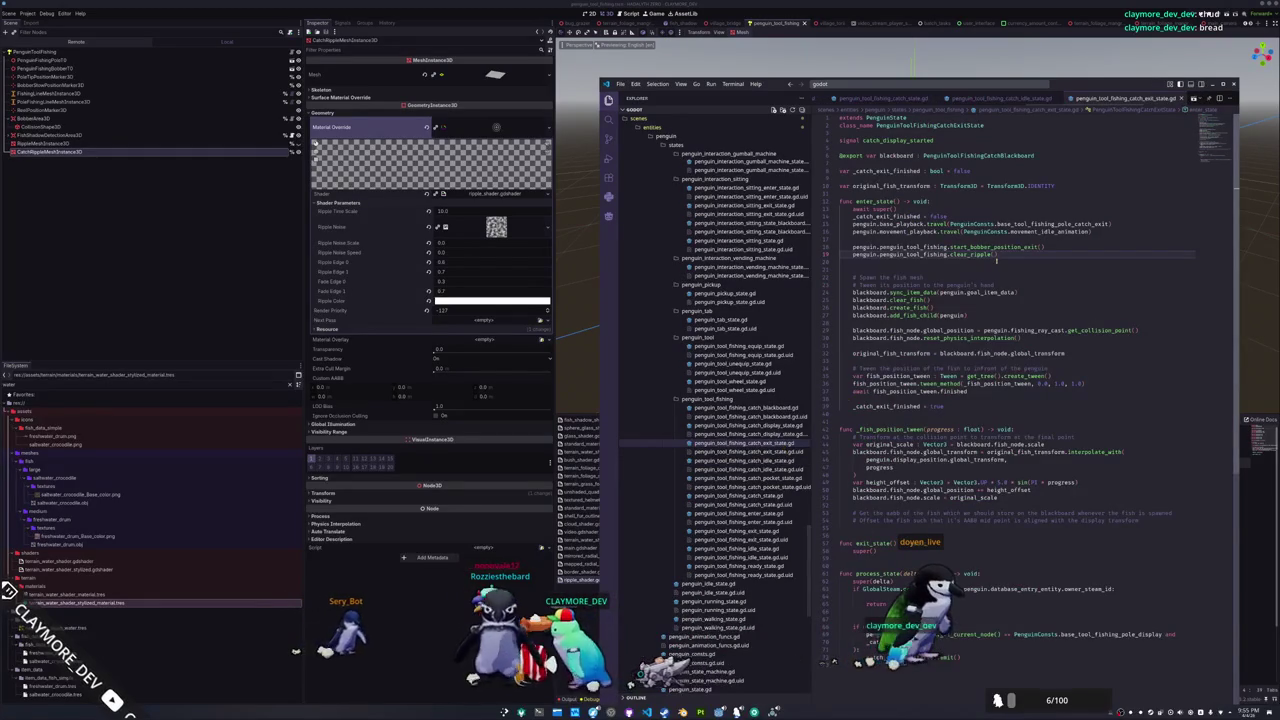
pyautogui.press('Return')
pyautogui.write('penguin')
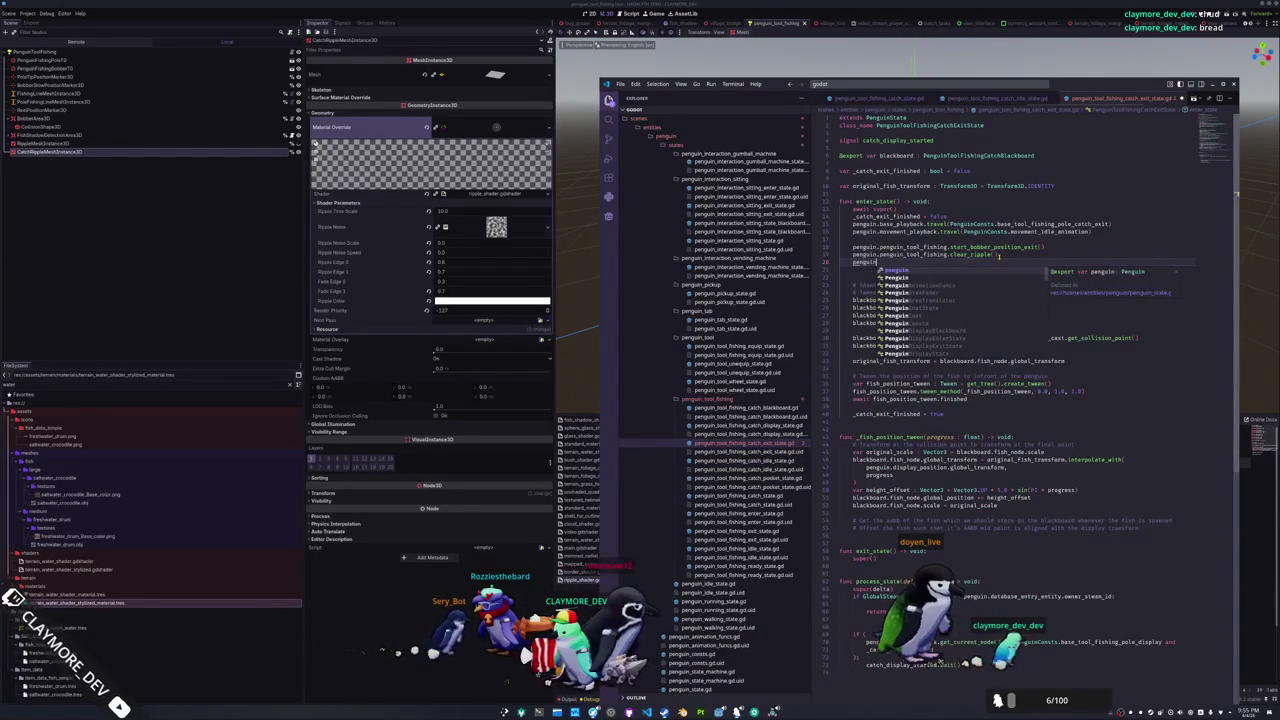
pyautogui.write('.penguin_tool')
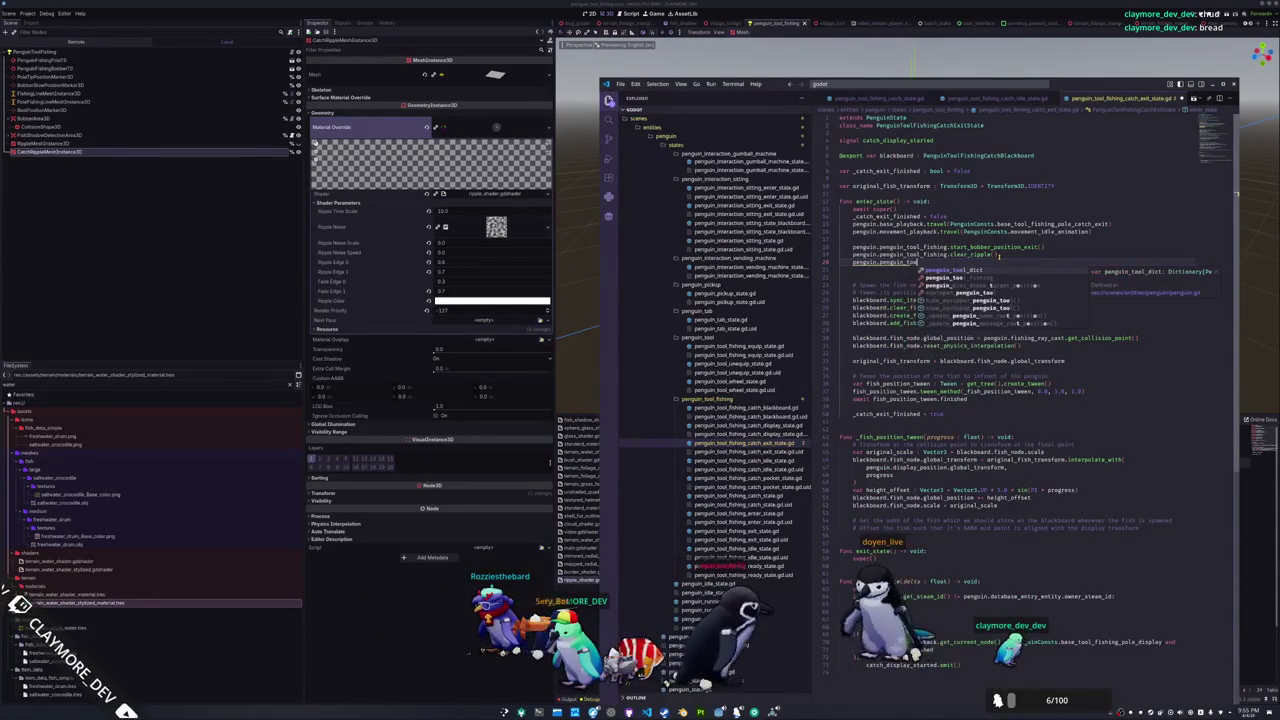
pyautogui.write('_fishing.clear_catch_ripple()')
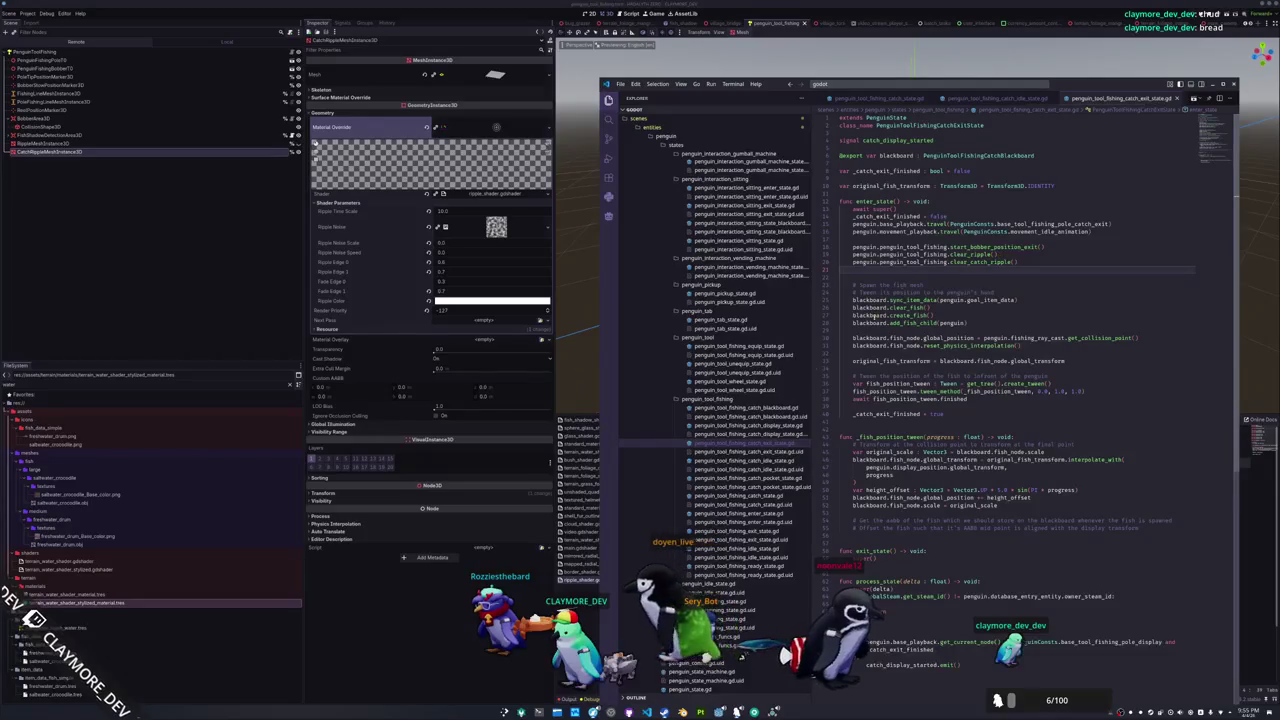
# Glance at the catch display and catch state scripts, then return to Godot
pyautogui.click(748, 425)
pyautogui.click(738, 494)
pyautogui.hotkey('alt', 'Tab')
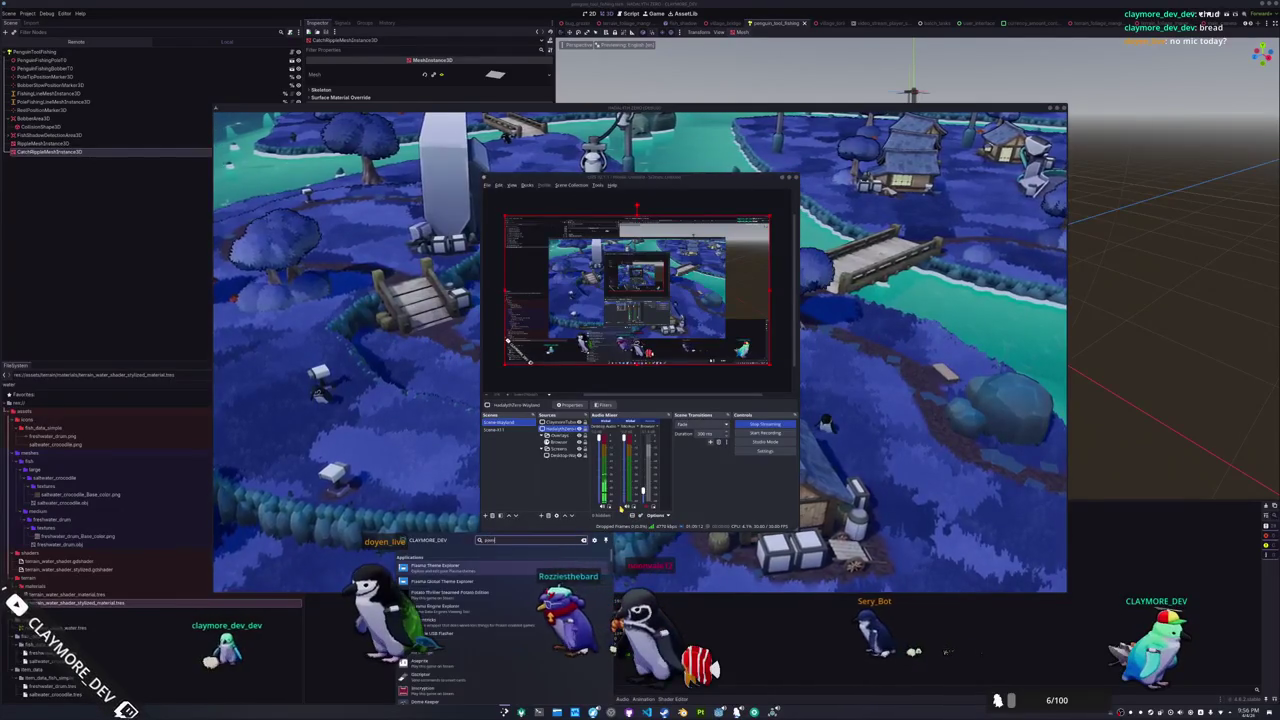
# Launch Volume Control, set the Wave:3 card profile to Off, then reopen its profile list
pyautogui.press('Return')
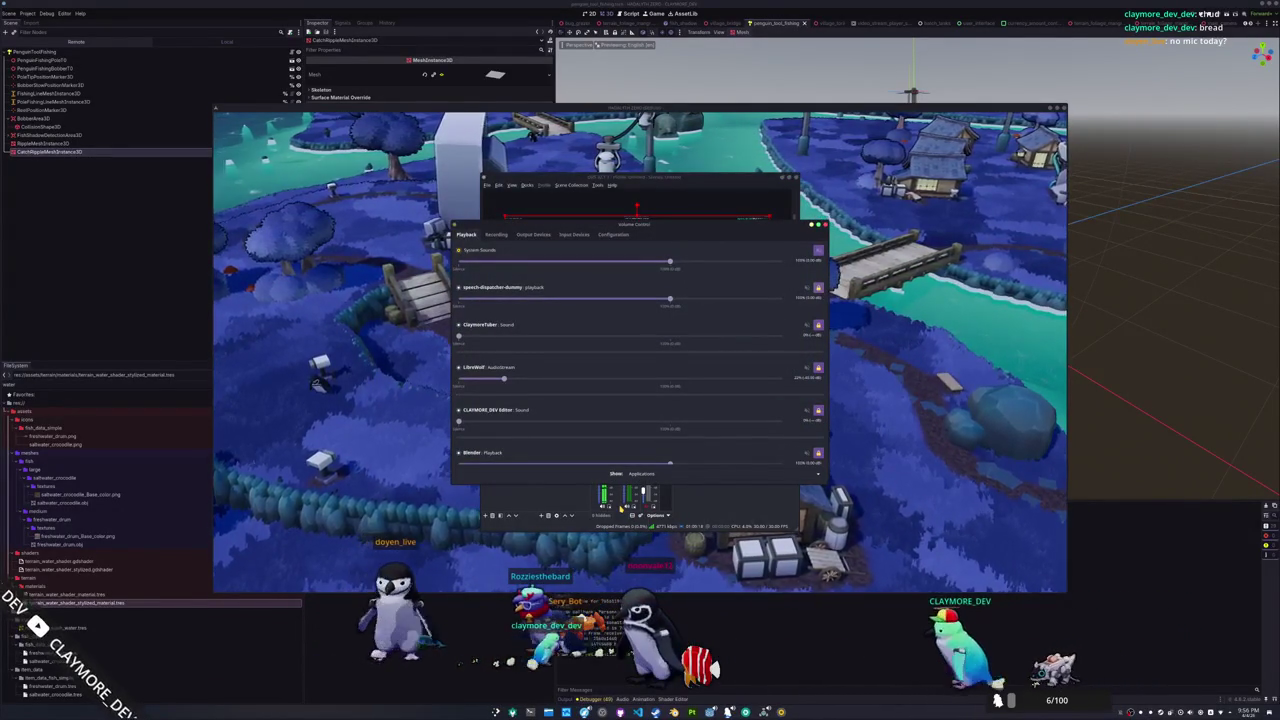
pyautogui.click(613, 234)
pyautogui.moveTo(633, 225); pyautogui.dragTo(263, 224)
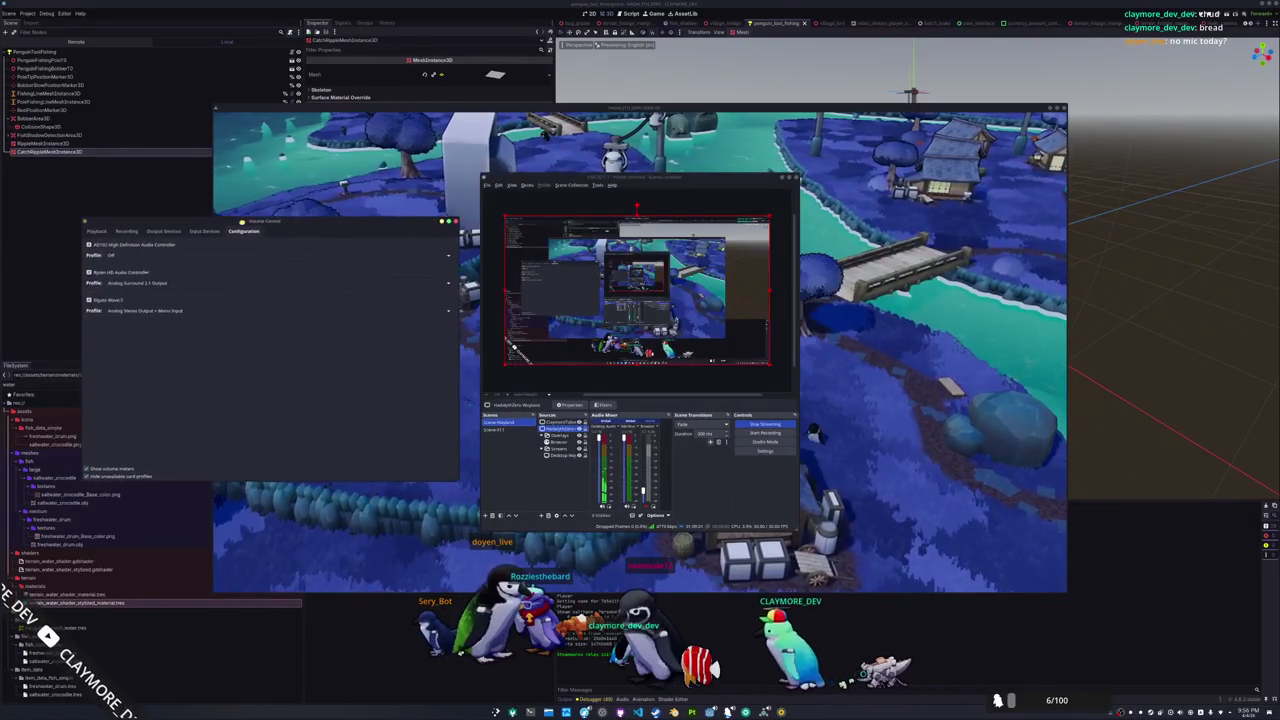
pyautogui.click(140, 311)
pyautogui.click(127, 385)
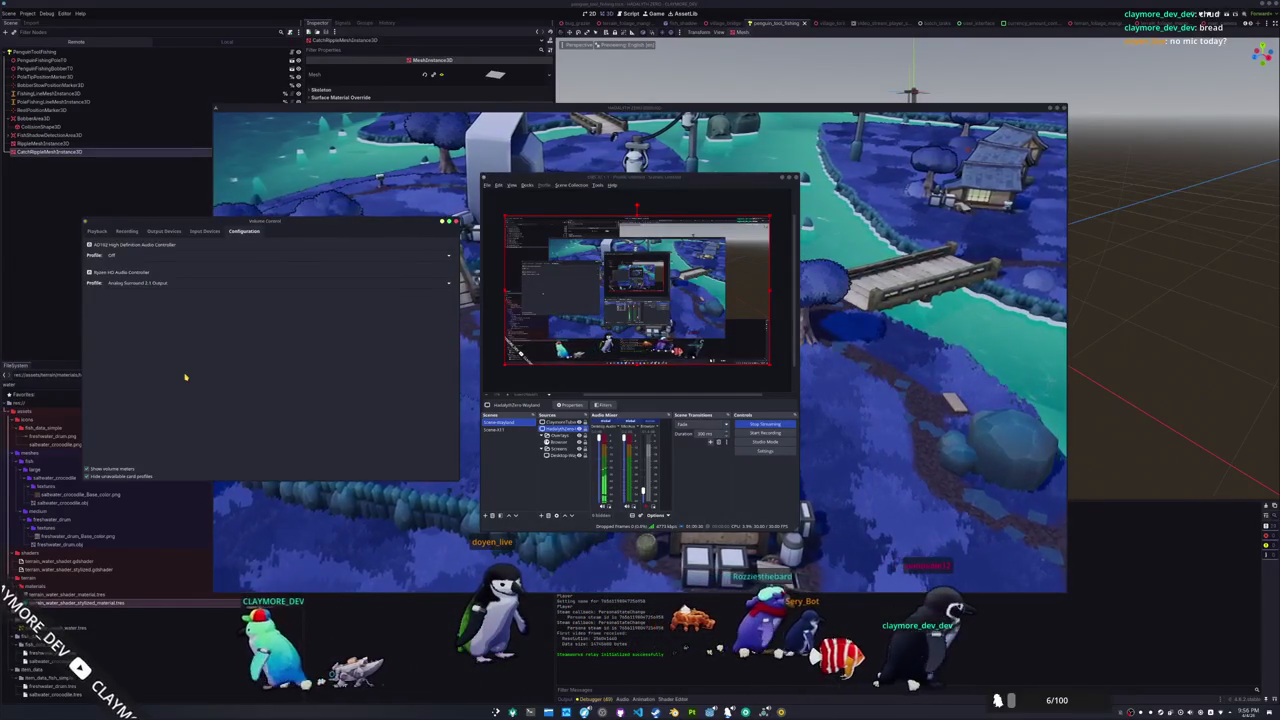
pyautogui.click(165, 311)
pyautogui.write('systemctl')
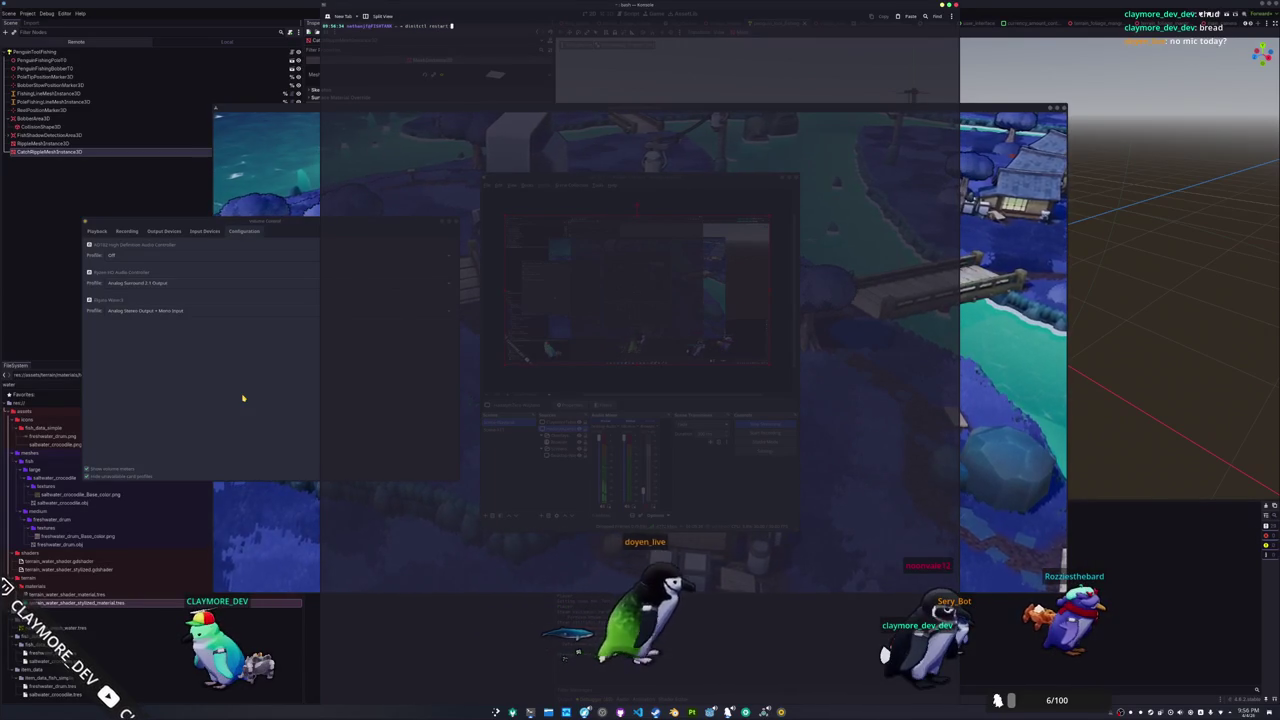
# Run dinitctl restart pipewire, then dinitctl restart wireplumber, lower the volume, and view Playback
pyautogui.write('re')
pyautogui.press('Return')
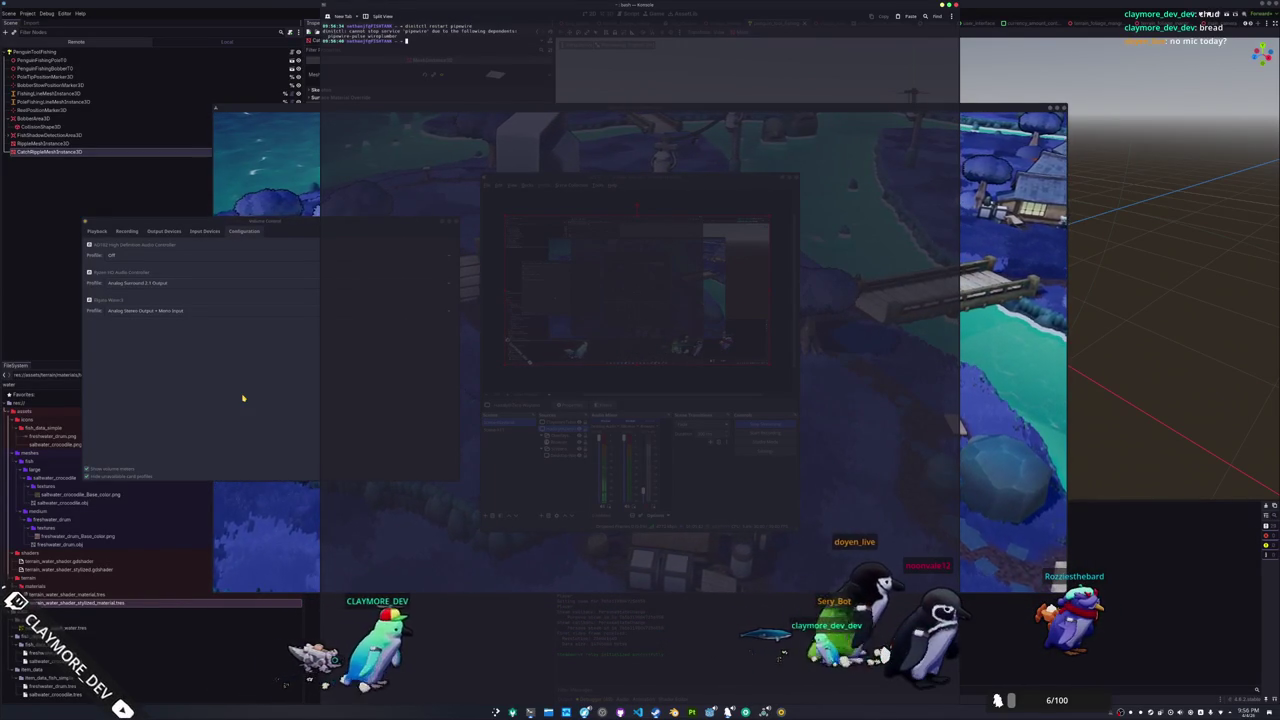
pyautogui.write('dinitctl restart pipewi')
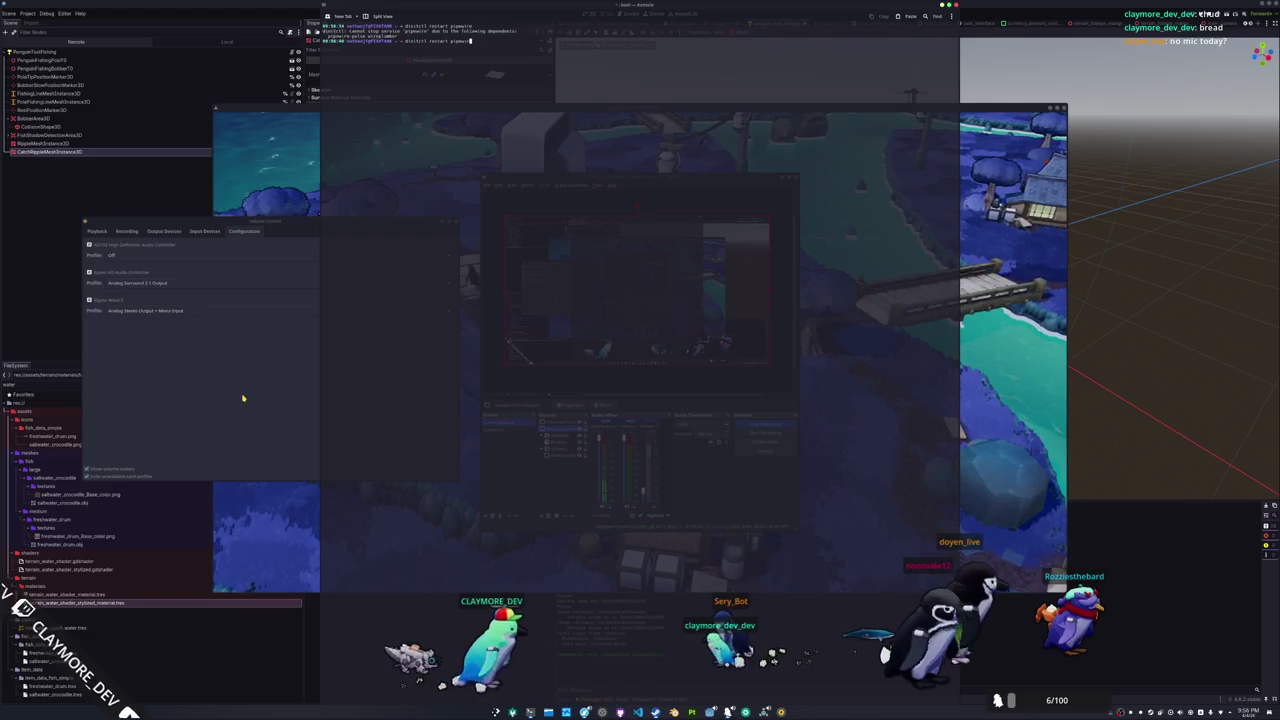
pyautogui.write('replumber')
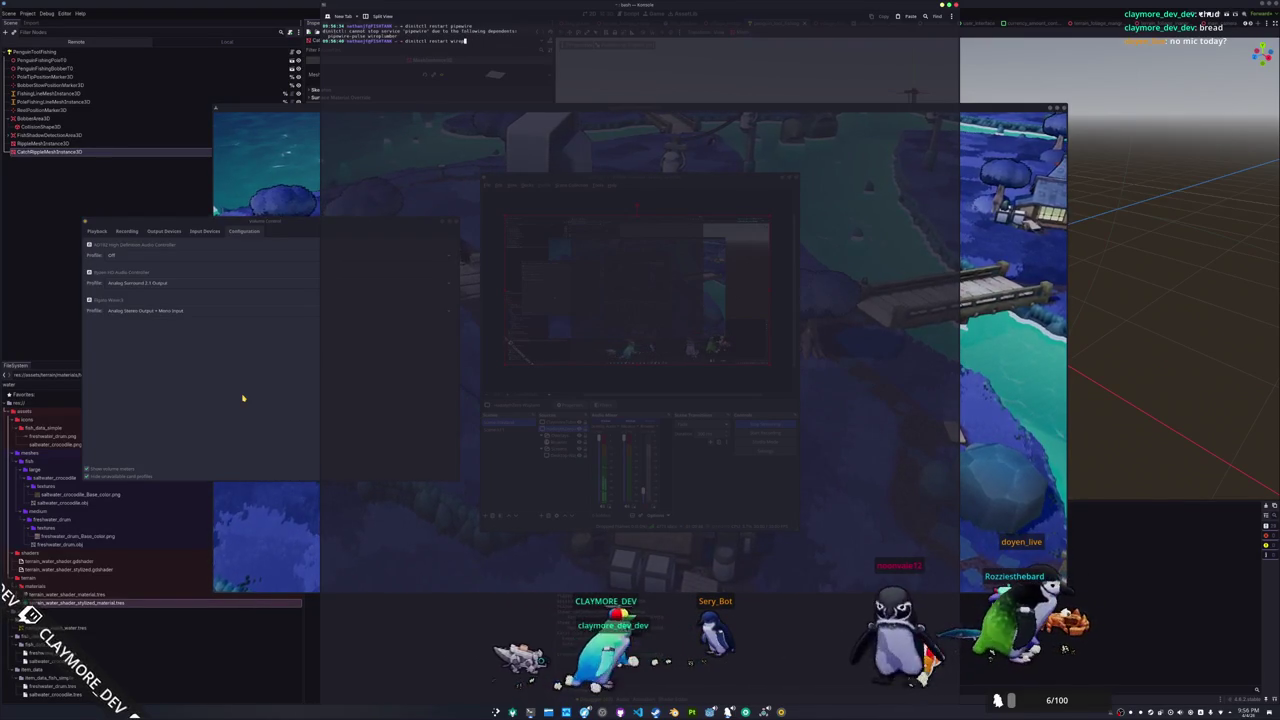
pyautogui.write('ber')
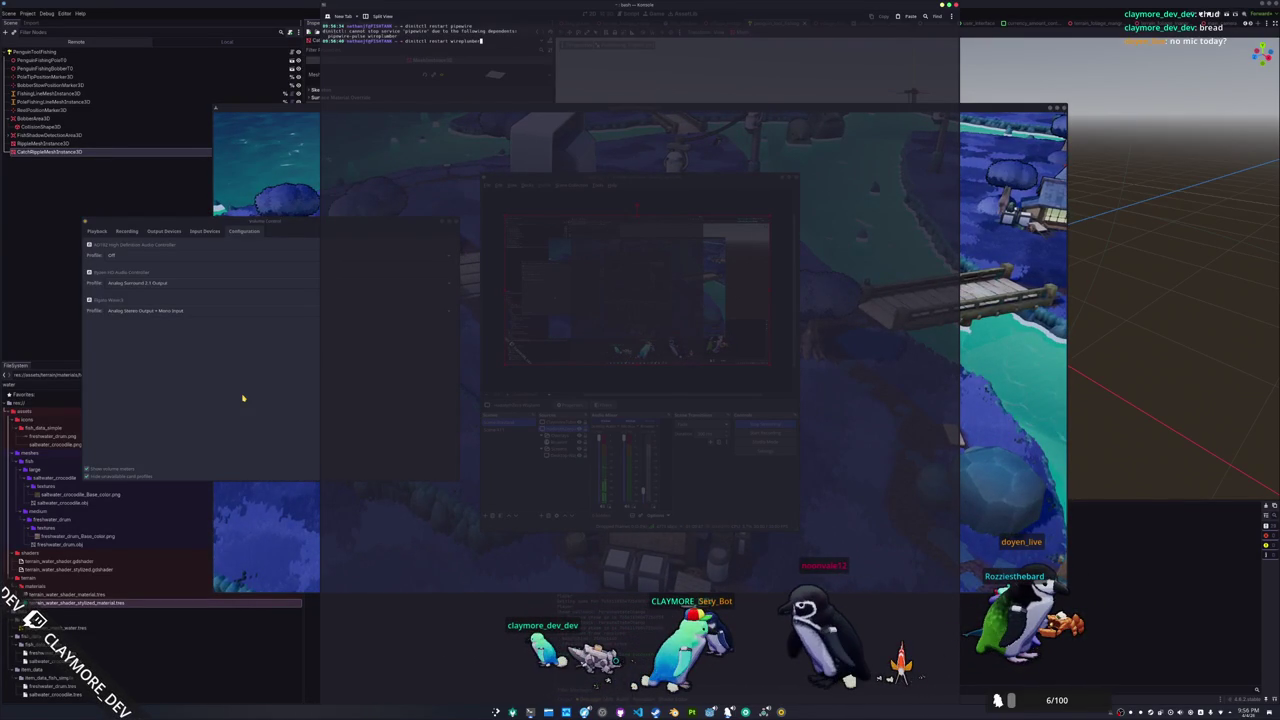
pyautogui.press('Return')
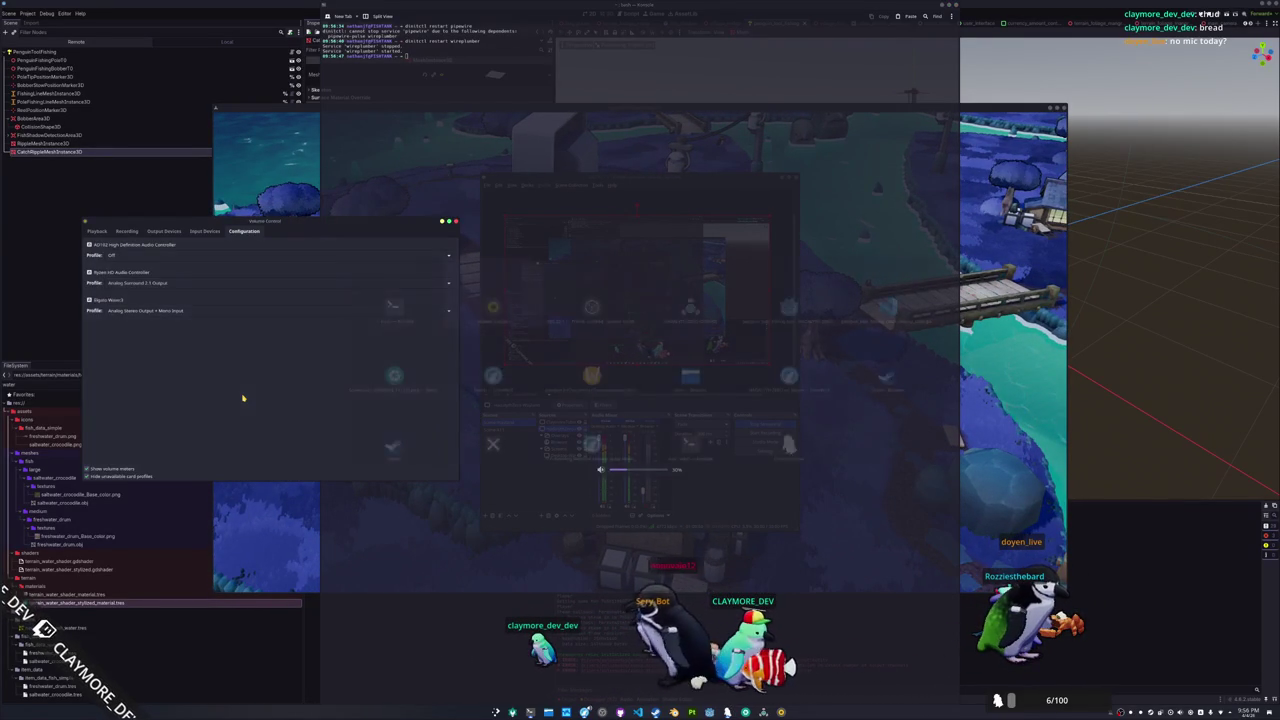
pyautogui.press('XF86AudioLowerVolume')
pyautogui.press('XF86AudioLowerVolume')
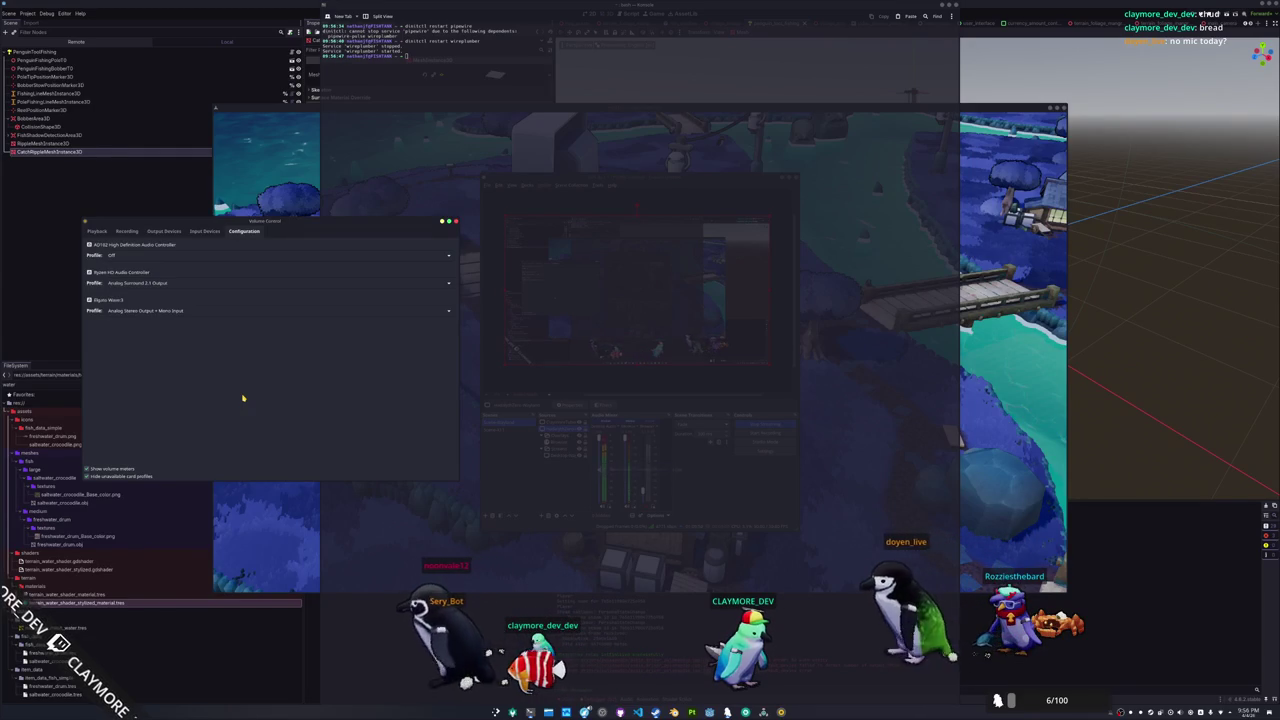
pyautogui.click(97, 231)
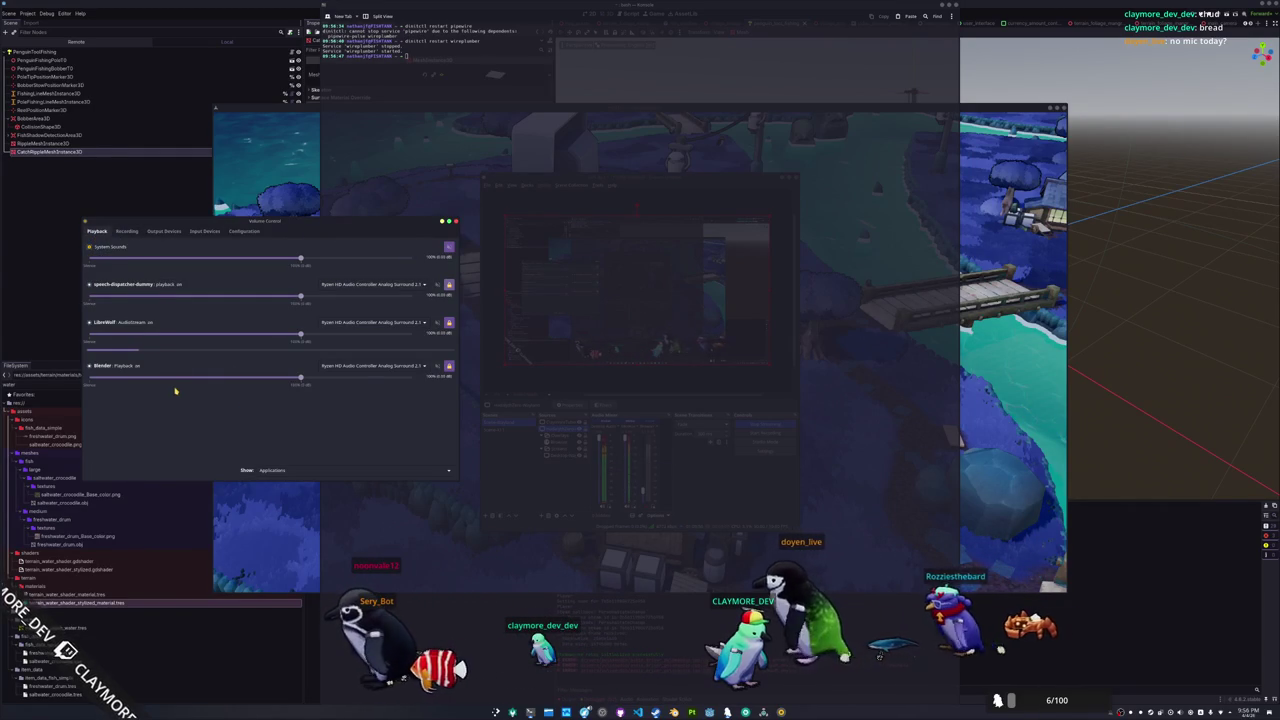
# Check Output Devices, Recording, Input Devices and Configuration in Volume Control, then close it
pyautogui.click(148, 231)
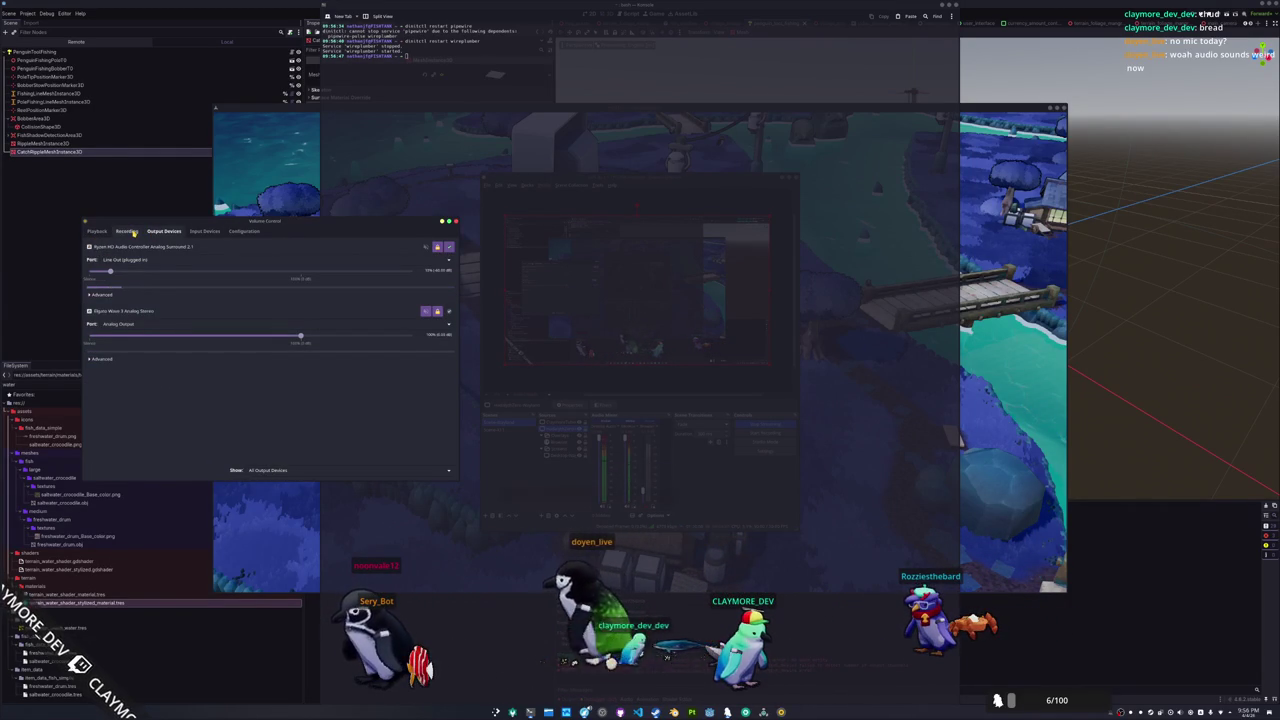
pyautogui.click(132, 231)
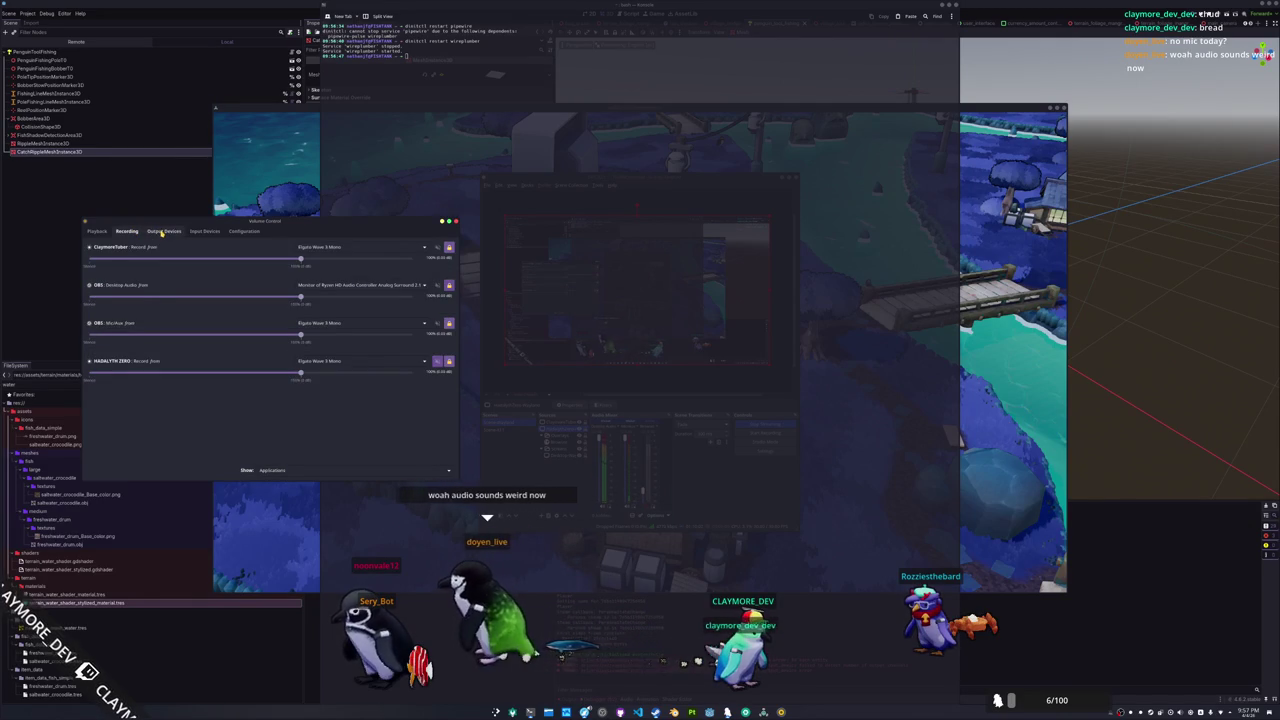
pyautogui.click(205, 231)
pyautogui.click(244, 231)
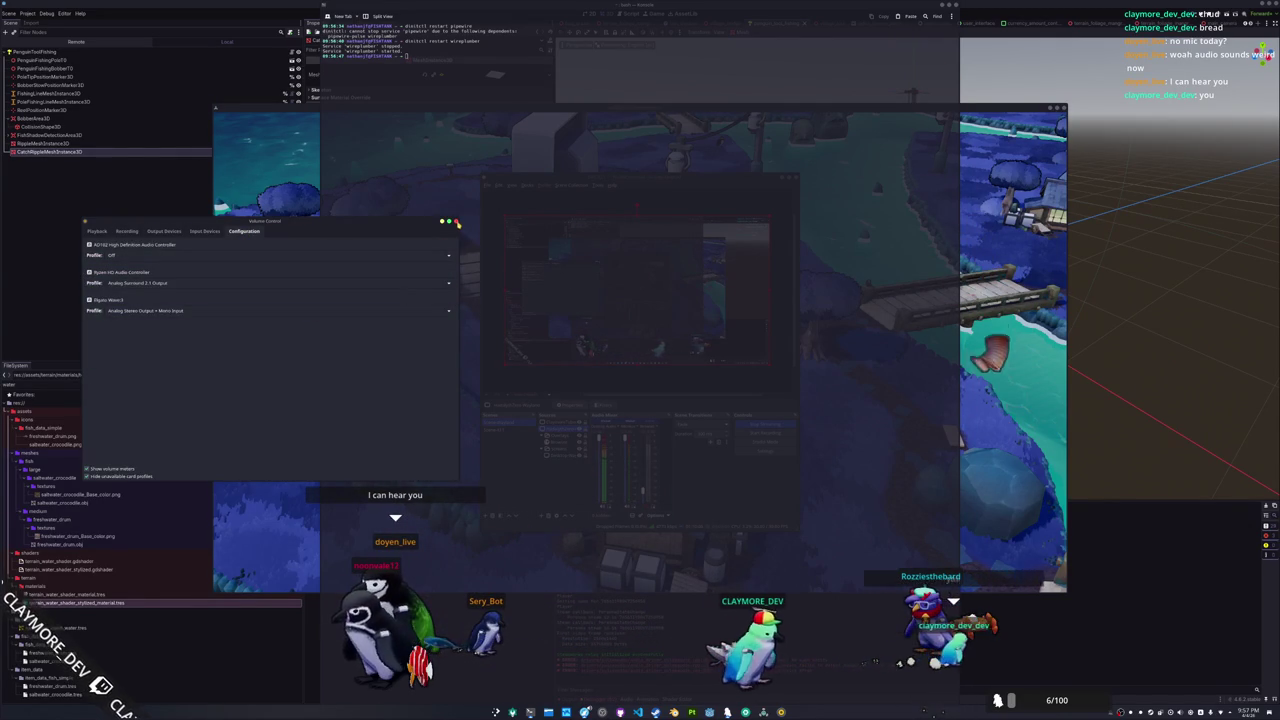
pyautogui.click(455, 220)
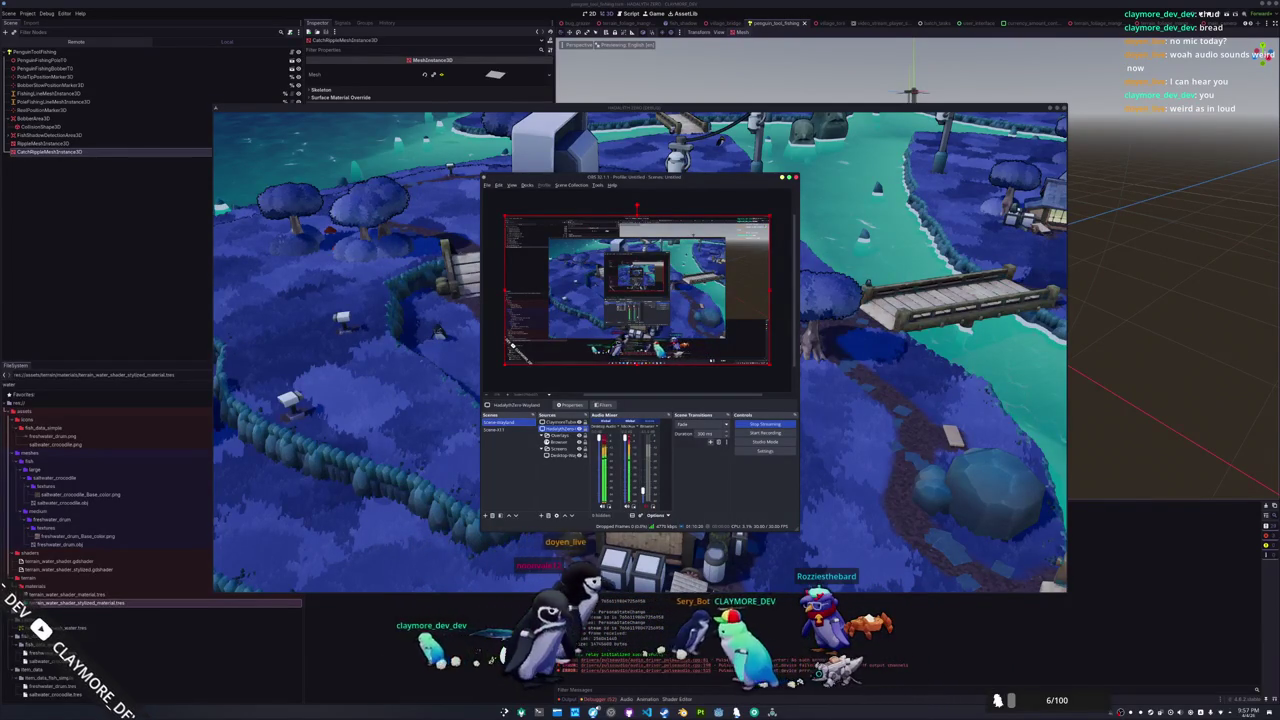
# Inspect the tray Audio Volume levels, then bring up the HADALYTH ZERO Steam store page
pyautogui.click(1181, 711)
pyautogui.scroll(-3, 1168, 630)
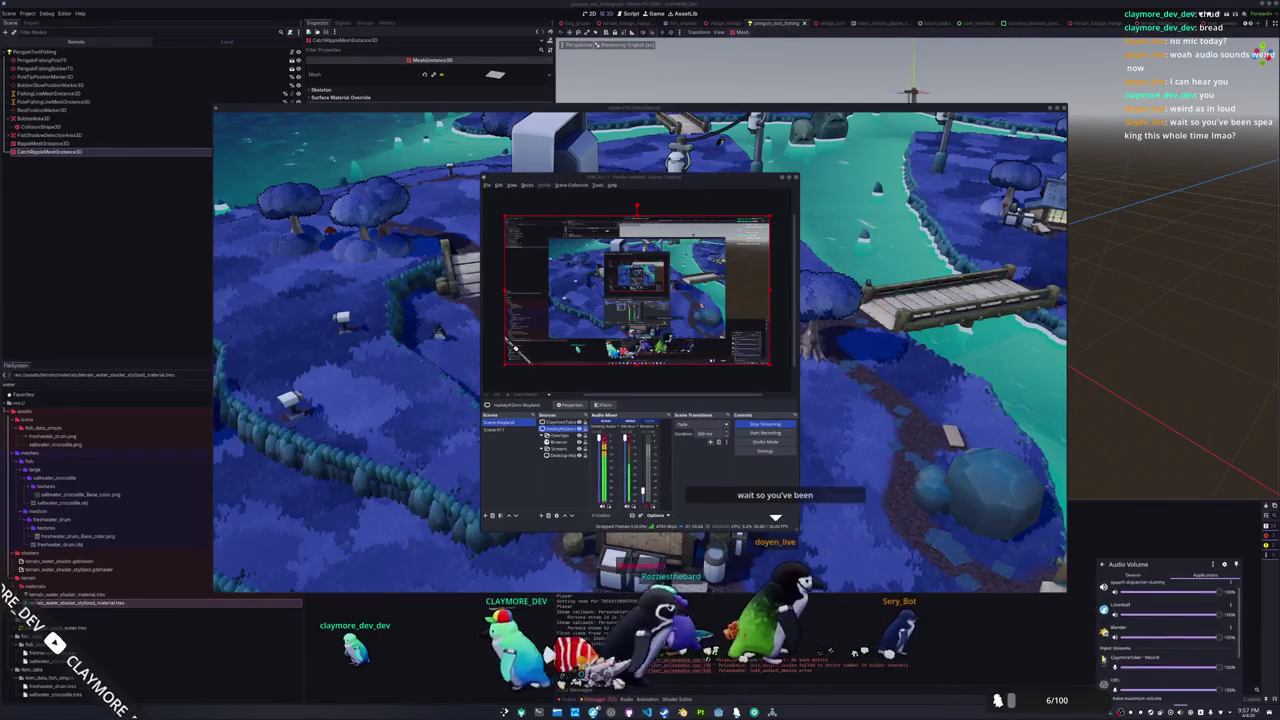
pyautogui.scroll(3, 1168, 630)
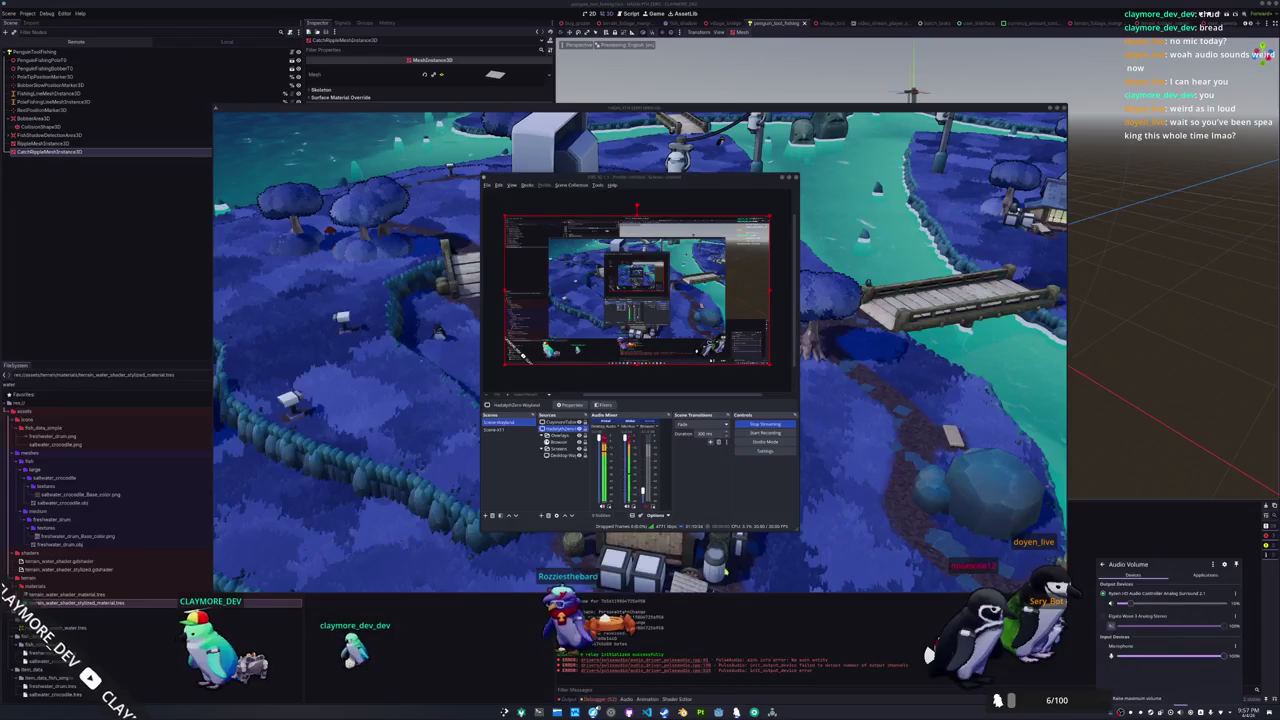
pyautogui.press('Escape')
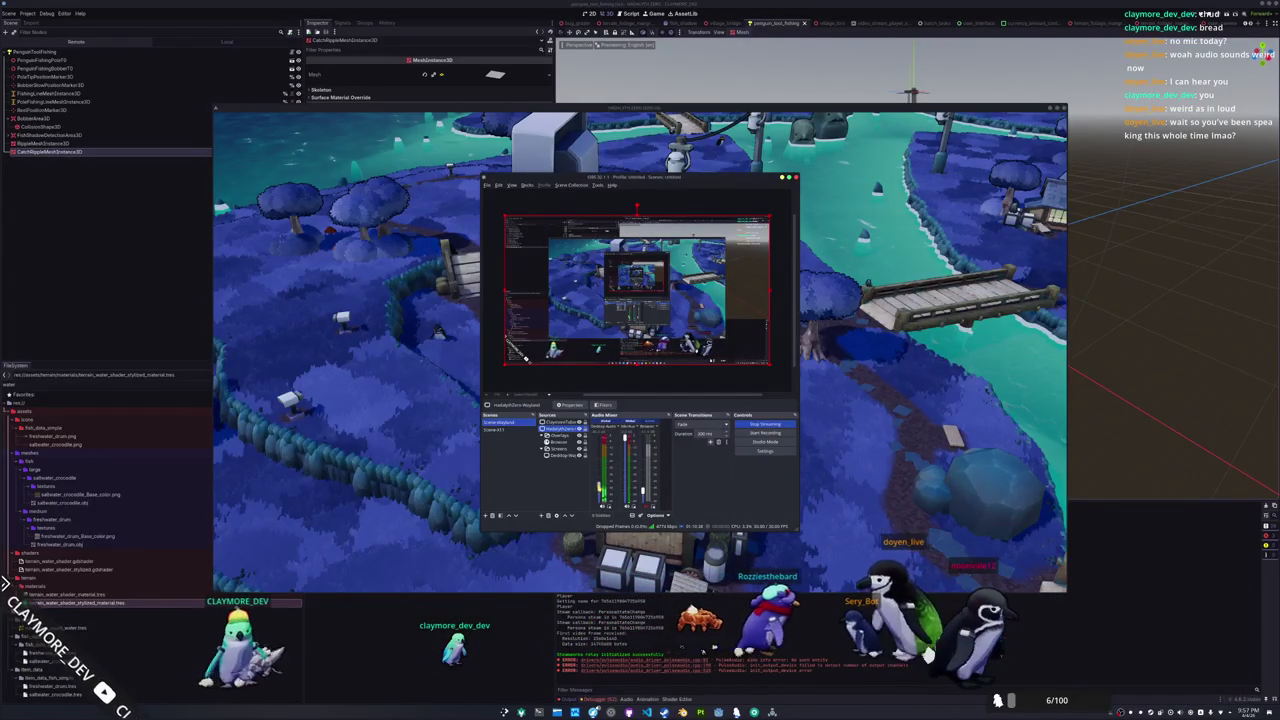
pyautogui.hotkey('alt', 'Tab')
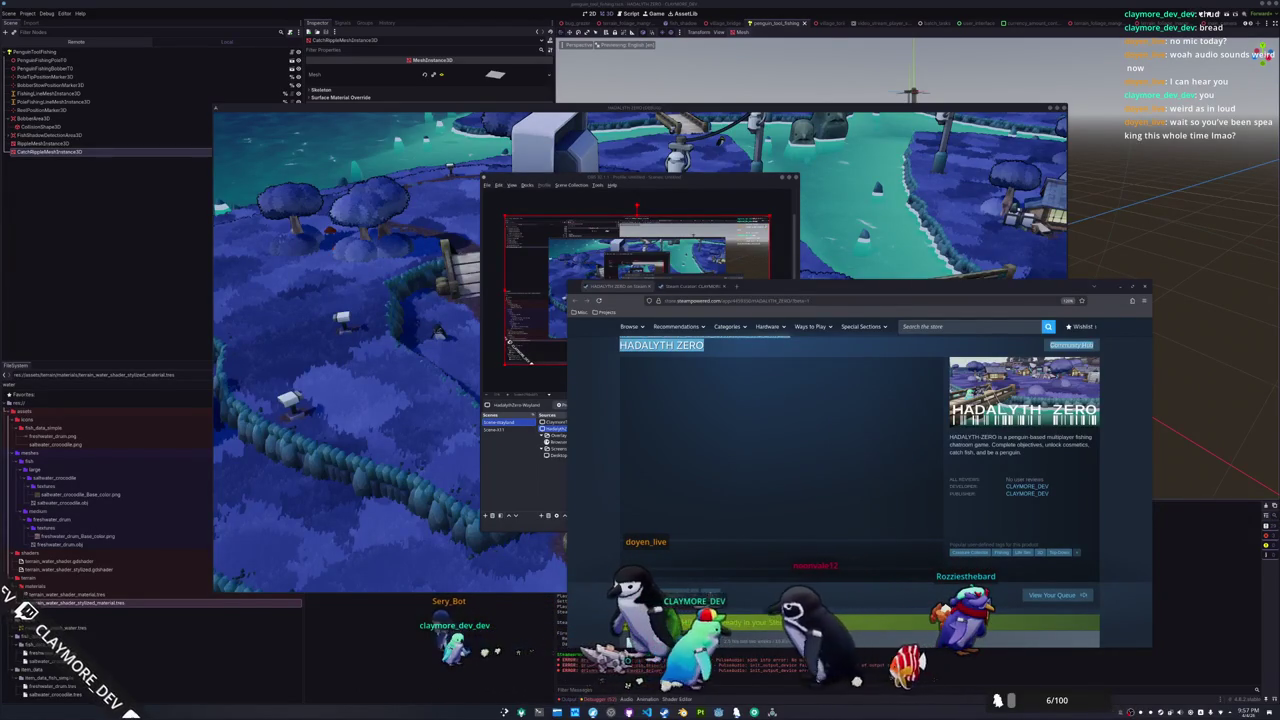
# Over the HADALYTH ZERO Steam store page and OBS, bring up a Konsole terminal with Ctrl+Alt+T
pyautogui.click(603, 503)
pyautogui.scroll(-2, 612, 540)
pyautogui.scroll(3, 615, 525)
pyautogui.scroll(-2, 618, 505)
pyautogui.scroll(2, 622, 490)
pyautogui.scroll(-2, 598, 447)
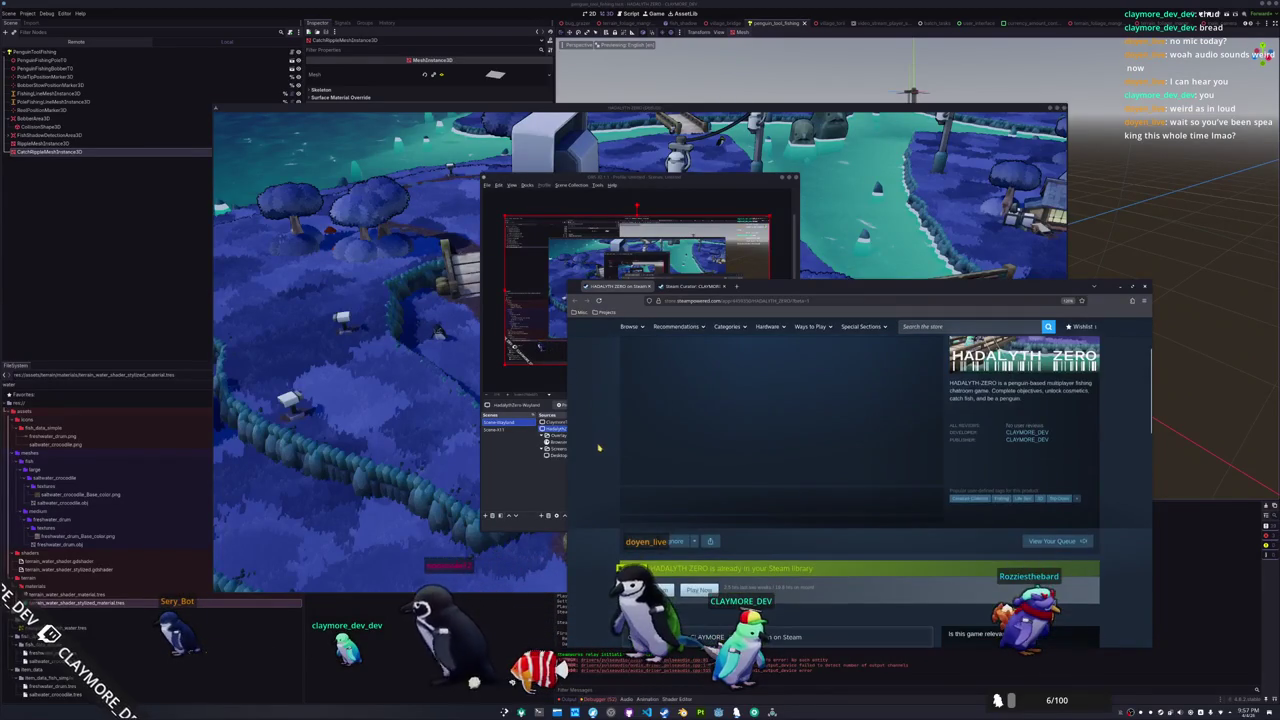
pyautogui.click(507, 478)
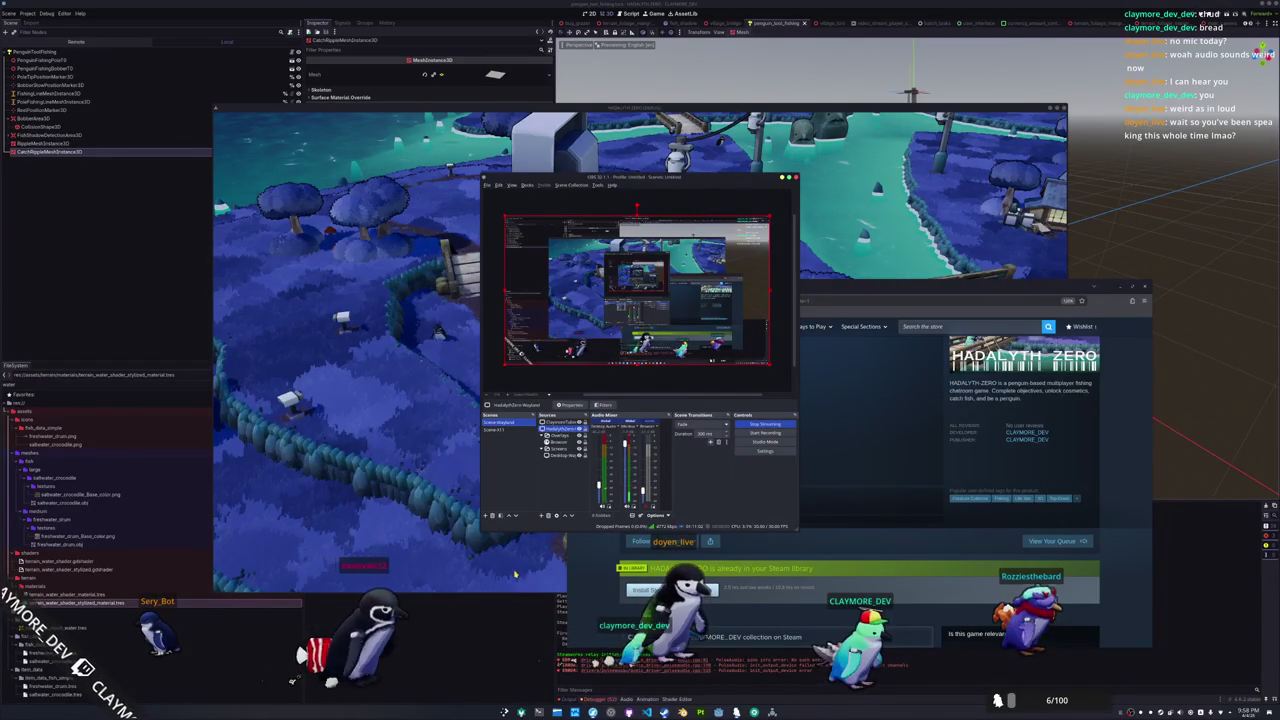
pyautogui.hotkey('ctrl', 'alt', 't')
# Run pkill librewolf in Konsole to close the LibreWolf browser processes
pyautogui.write('pkill librewolf')
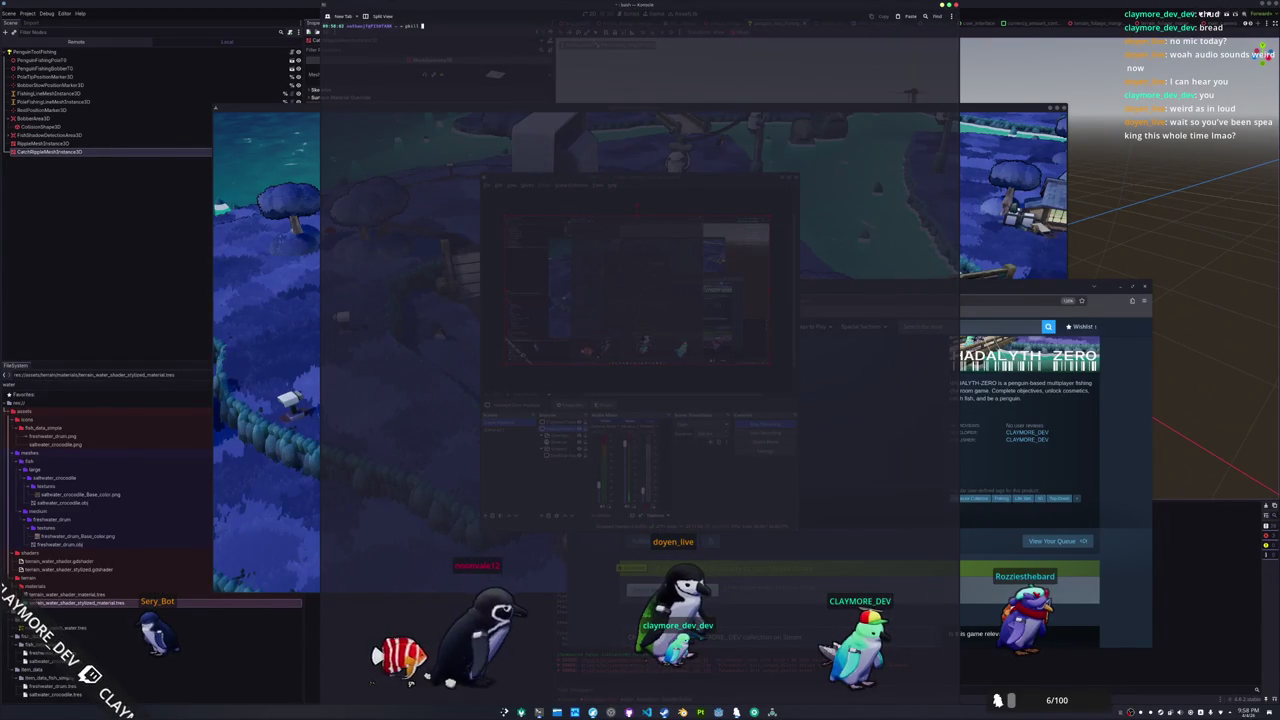
pyautogui.press('Return')
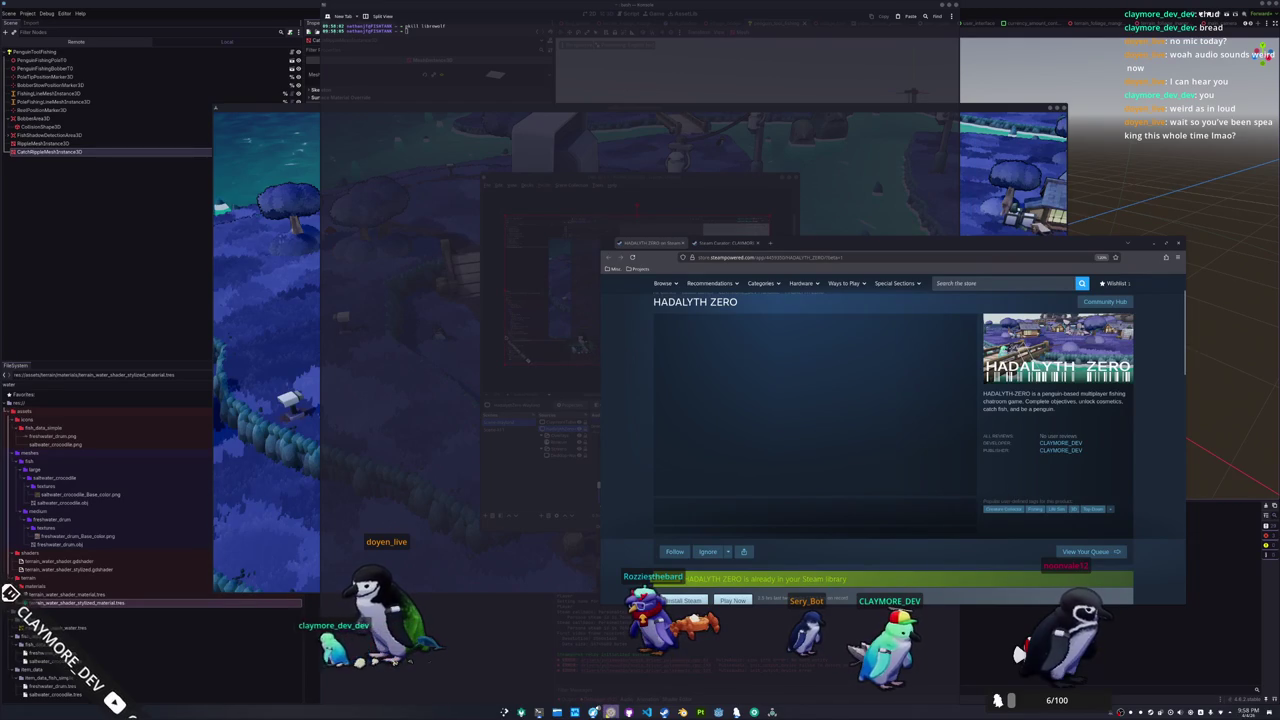
# Raise OBS Studio above the Steam store page and select an audio mixer volume slider
pyautogui.hotkey('alt', 'Tab')
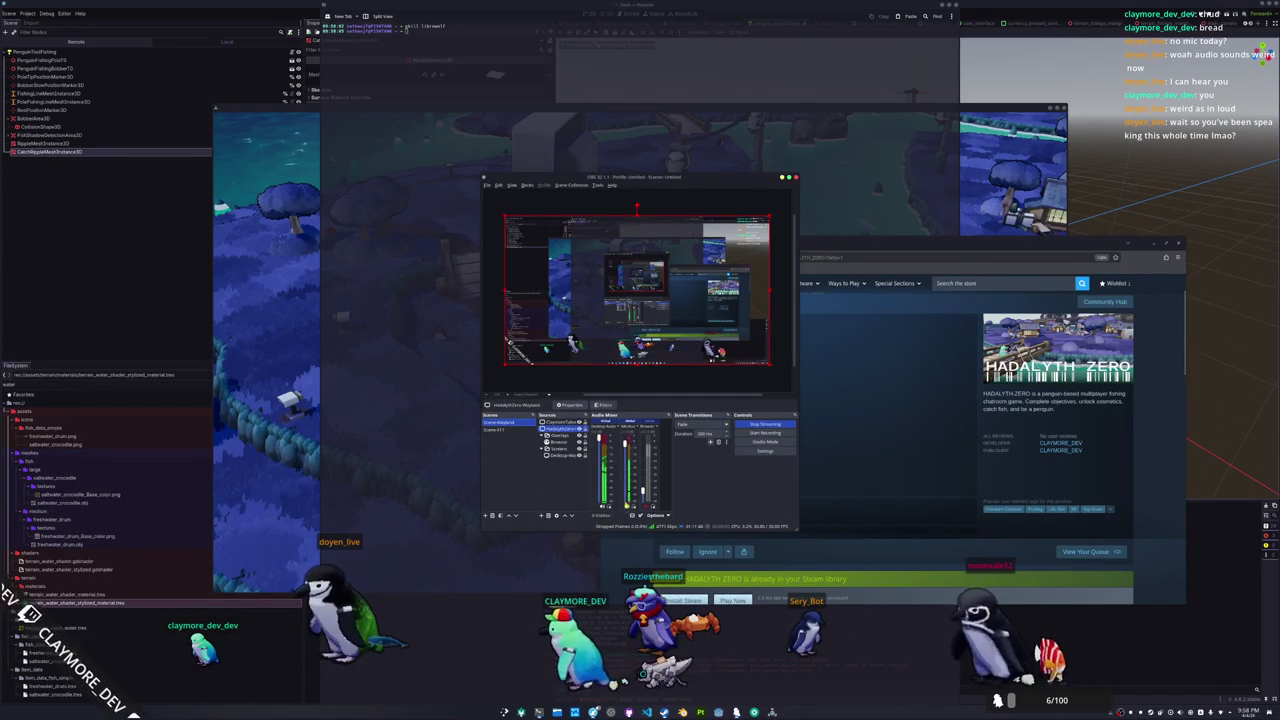
pyautogui.click(630, 510)
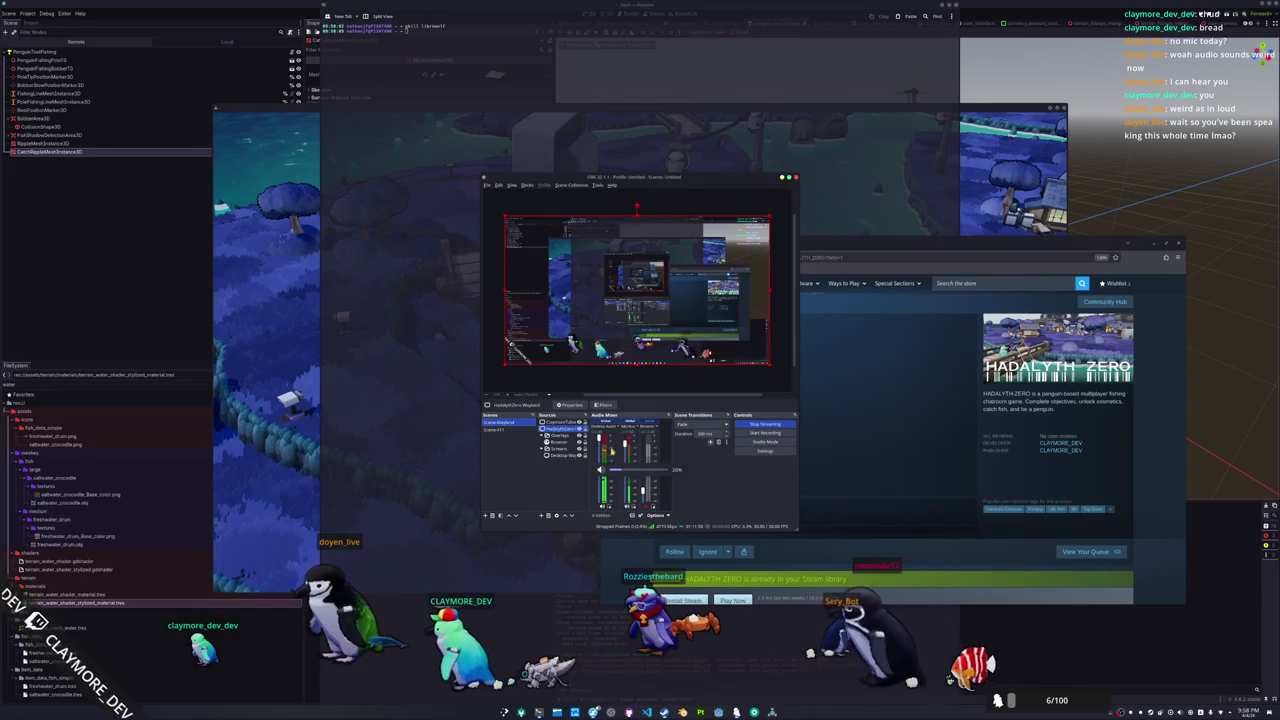
# Adjust the OBS audio channel to about 20% volume, then raise the HADALYTH ZERO game window
pyautogui.scroll(1, 630, 470)
pyautogui.scroll(-2, 630, 470)
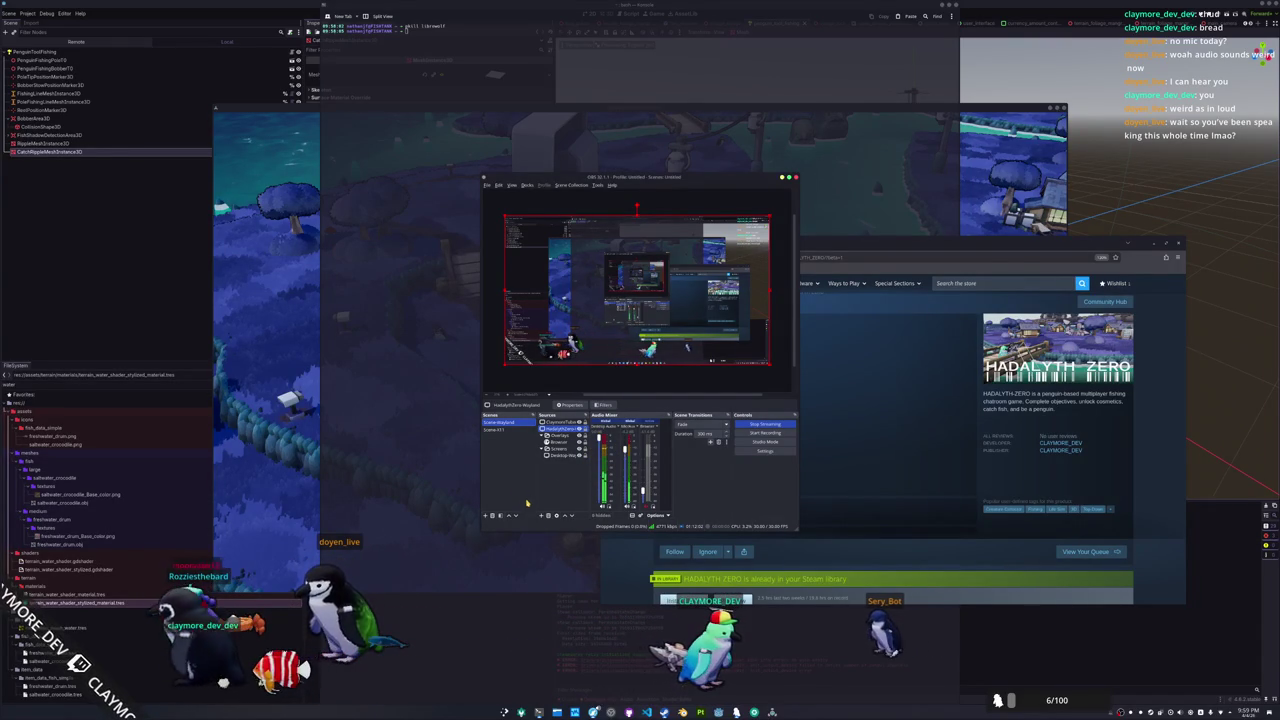
pyautogui.click(392, 495)
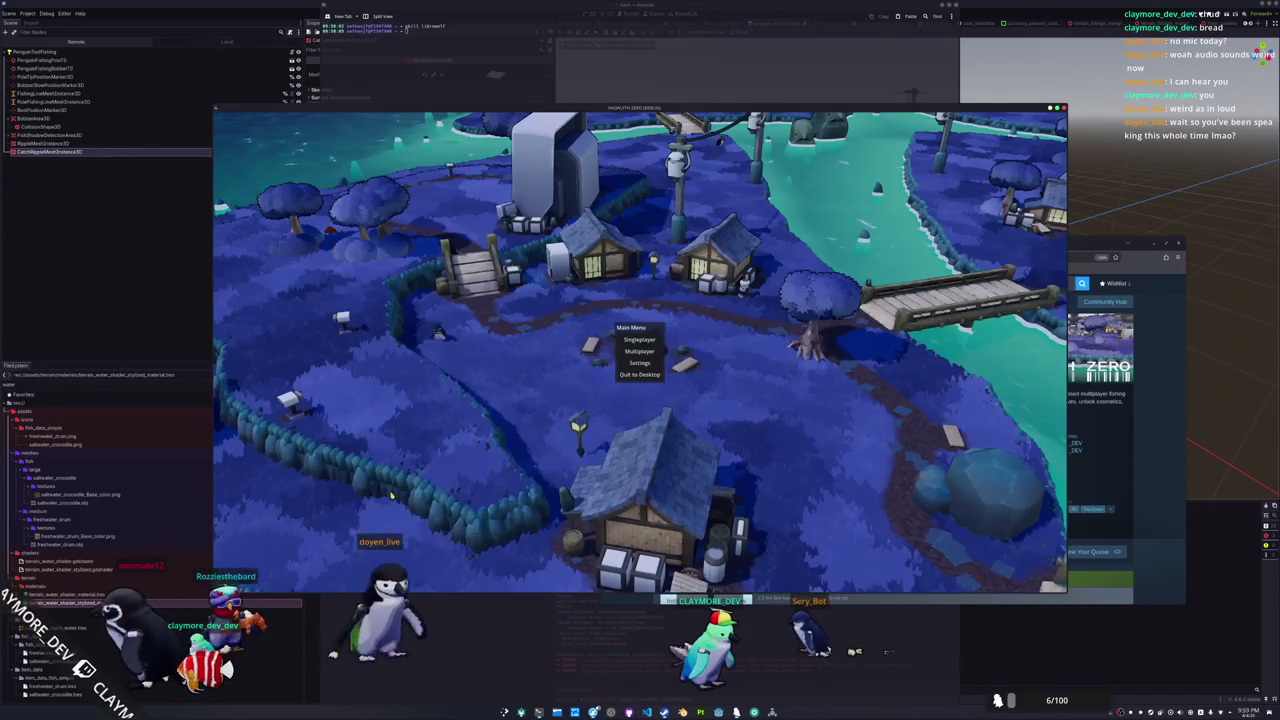
# Quit the game to desktop, relaunch it, and walk the penguin to the riverbank to cast
pyautogui.click(641, 373)
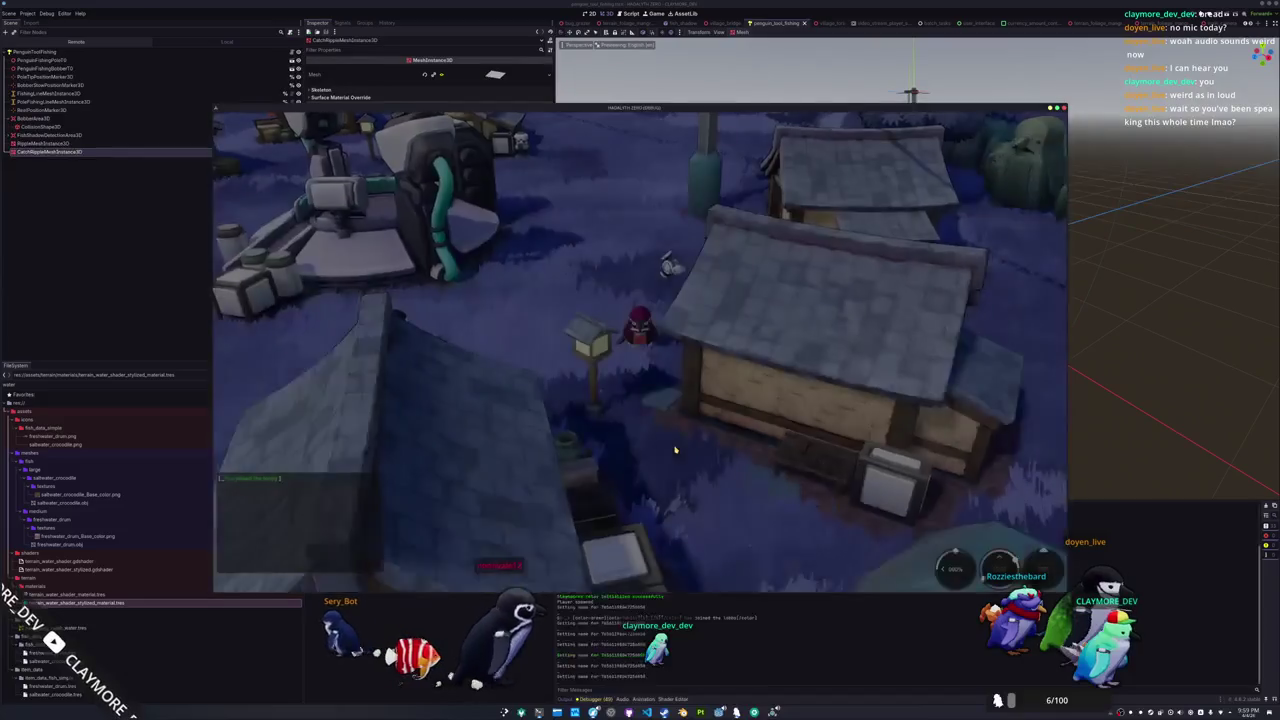
pyautogui.press('a')
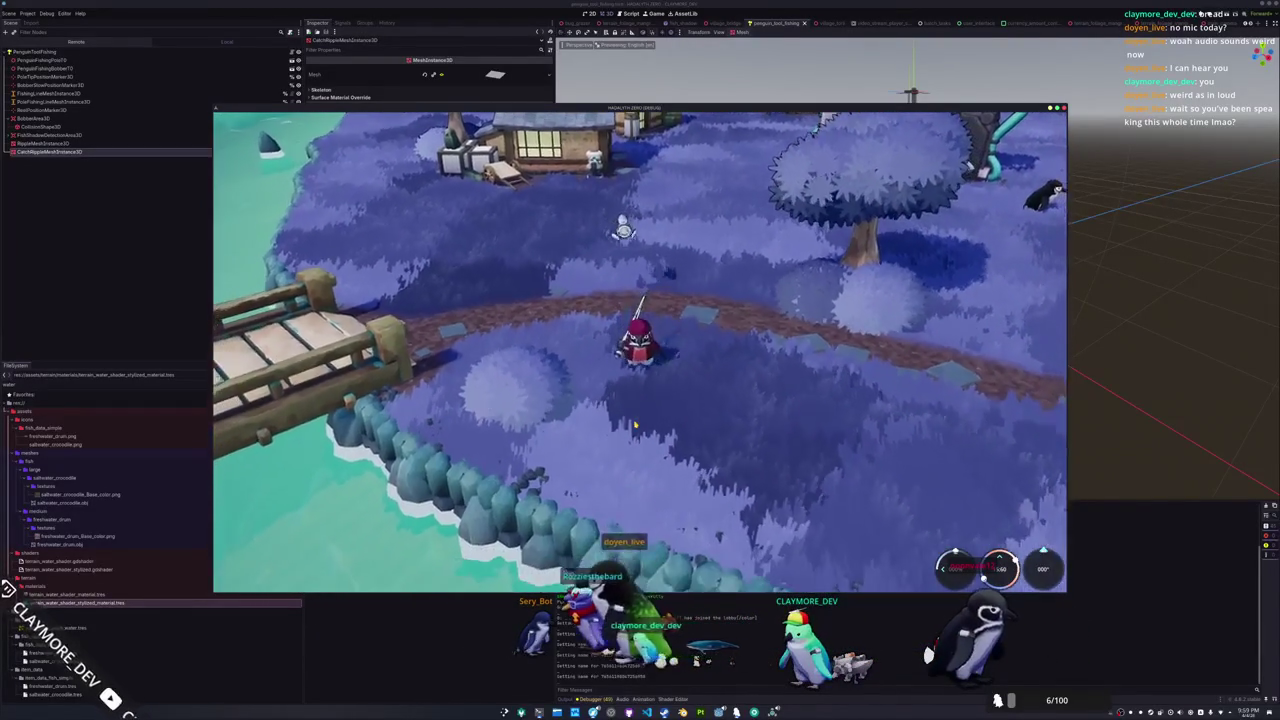
pyautogui.press('s')
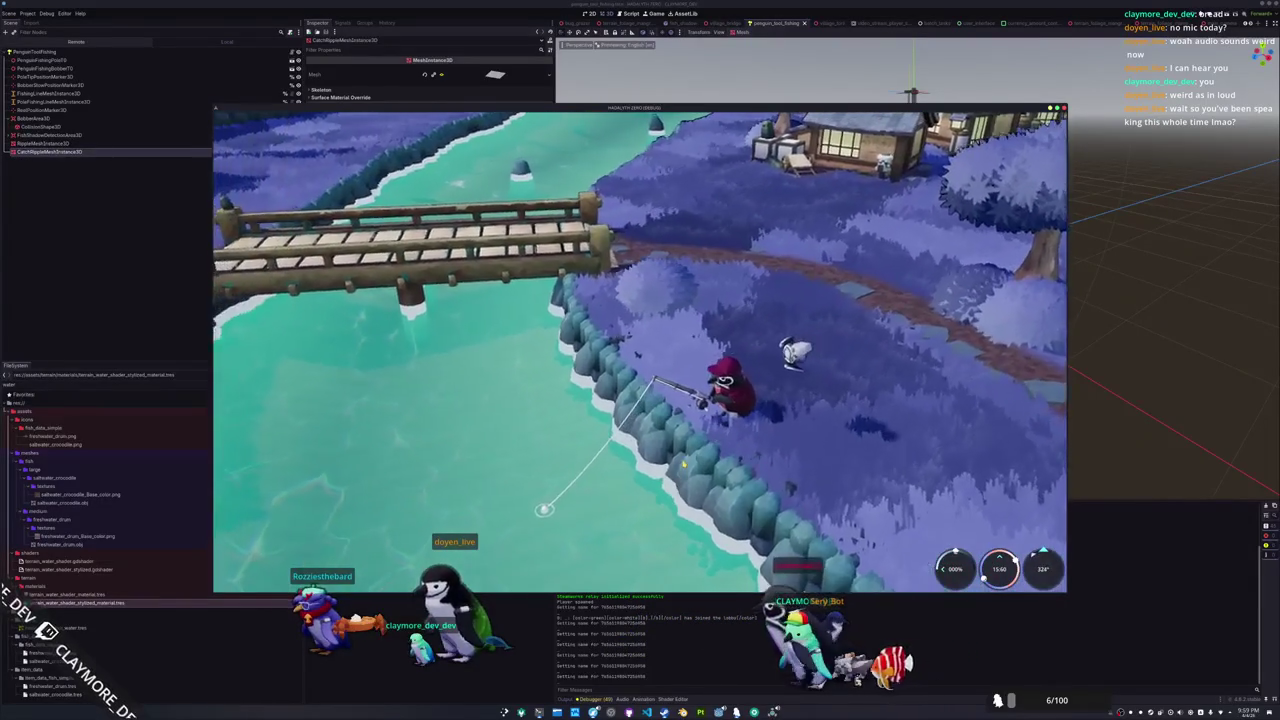
pyautogui.press('w')
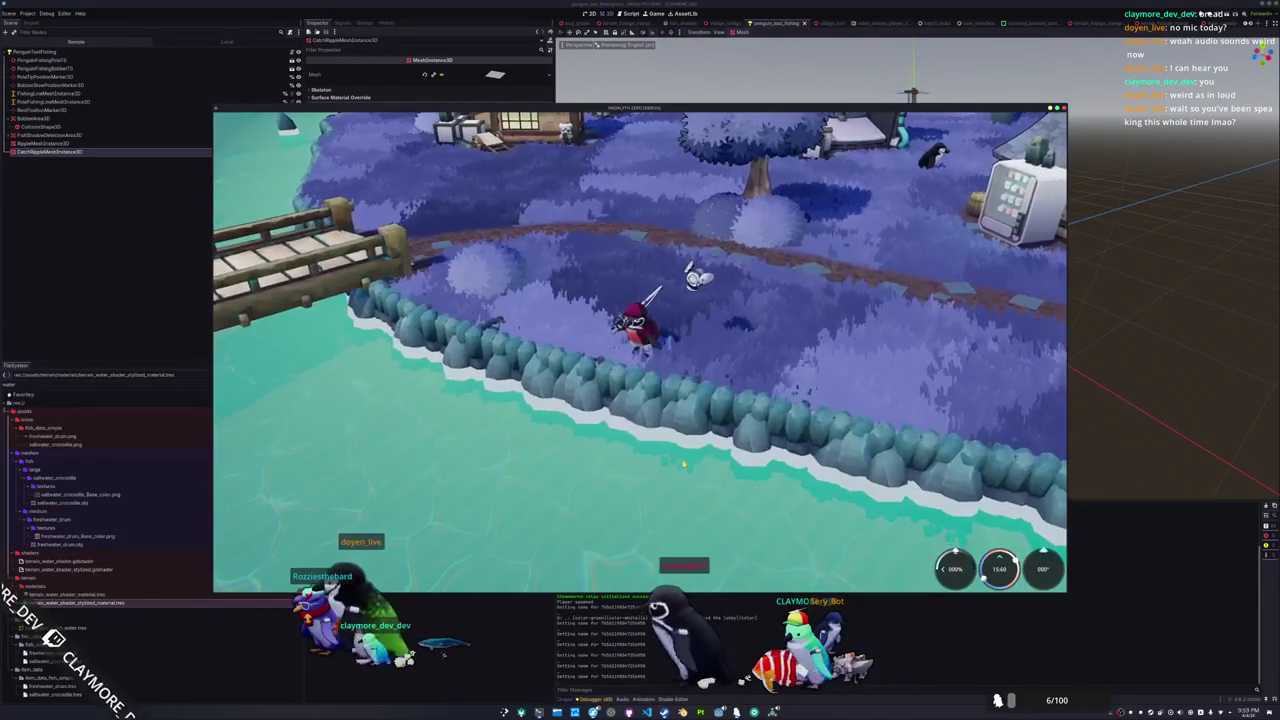
pyautogui.press('q')
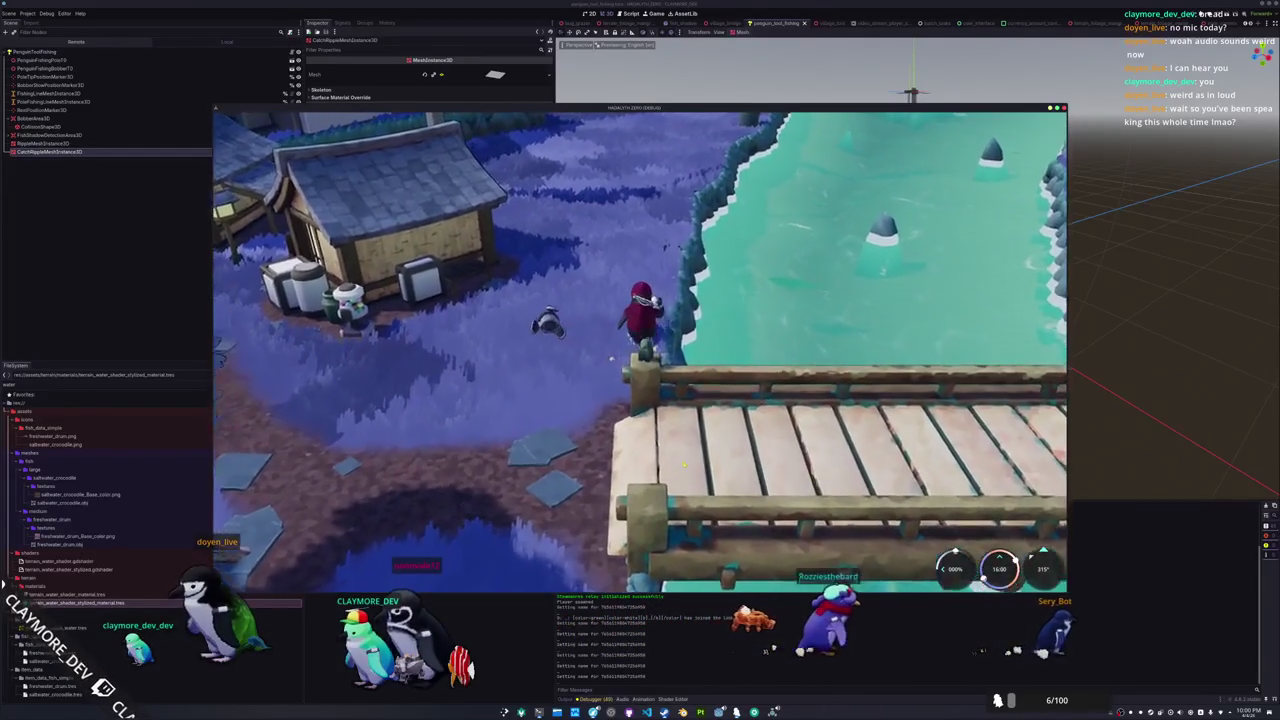
pyautogui.press('w')
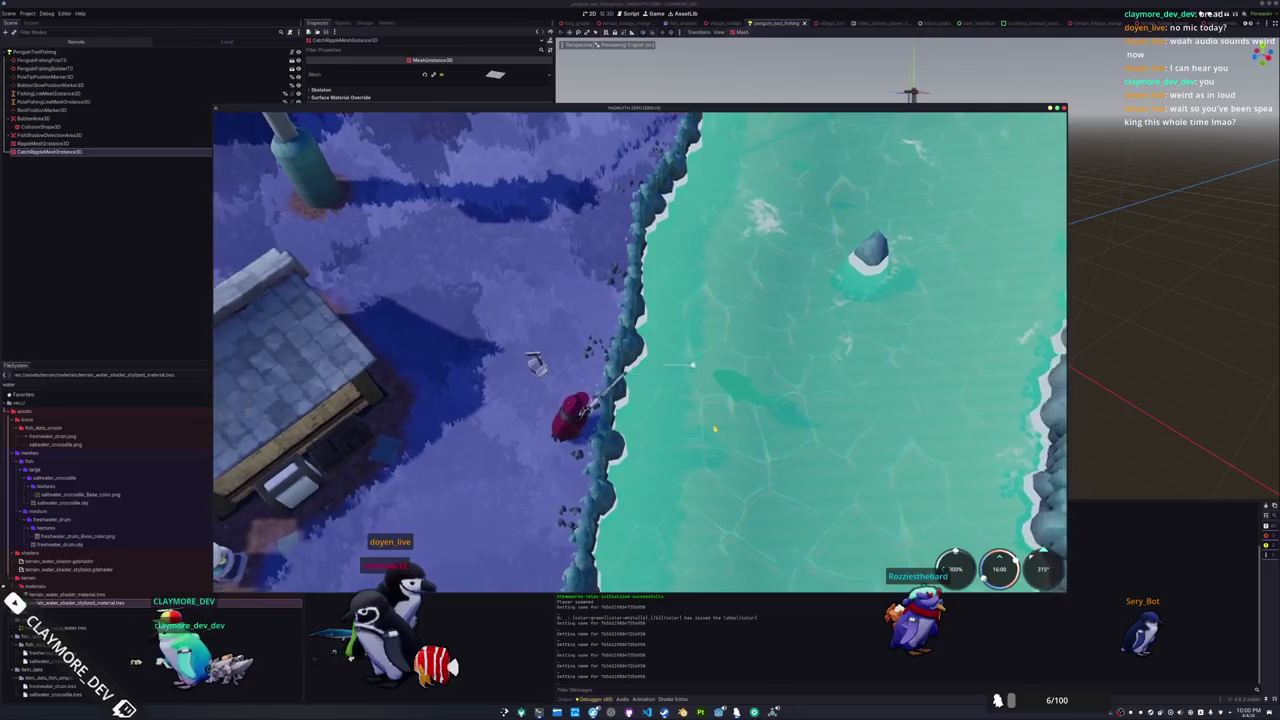
pyautogui.click(795, 427)
# In Visual Studio Code, open the penguin_tool_fishing.gd script
pyautogui.hotkey('alt', 'Tab')
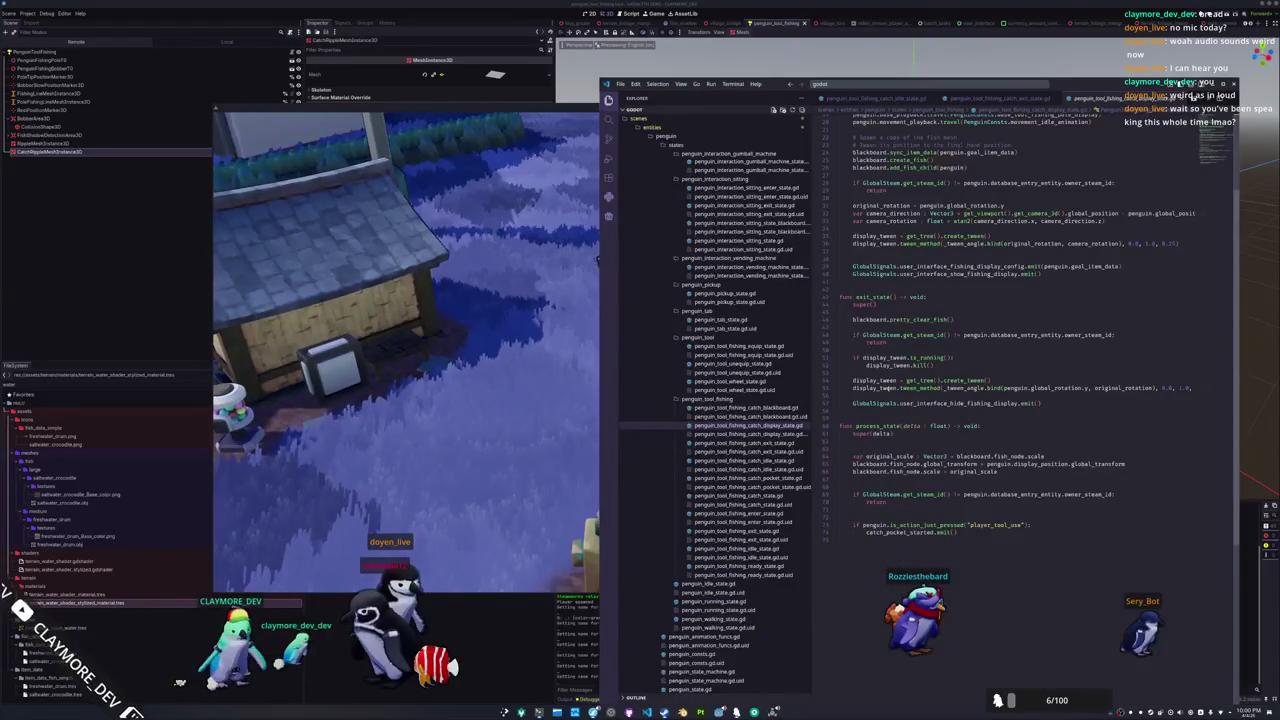
pyautogui.click(879, 403)
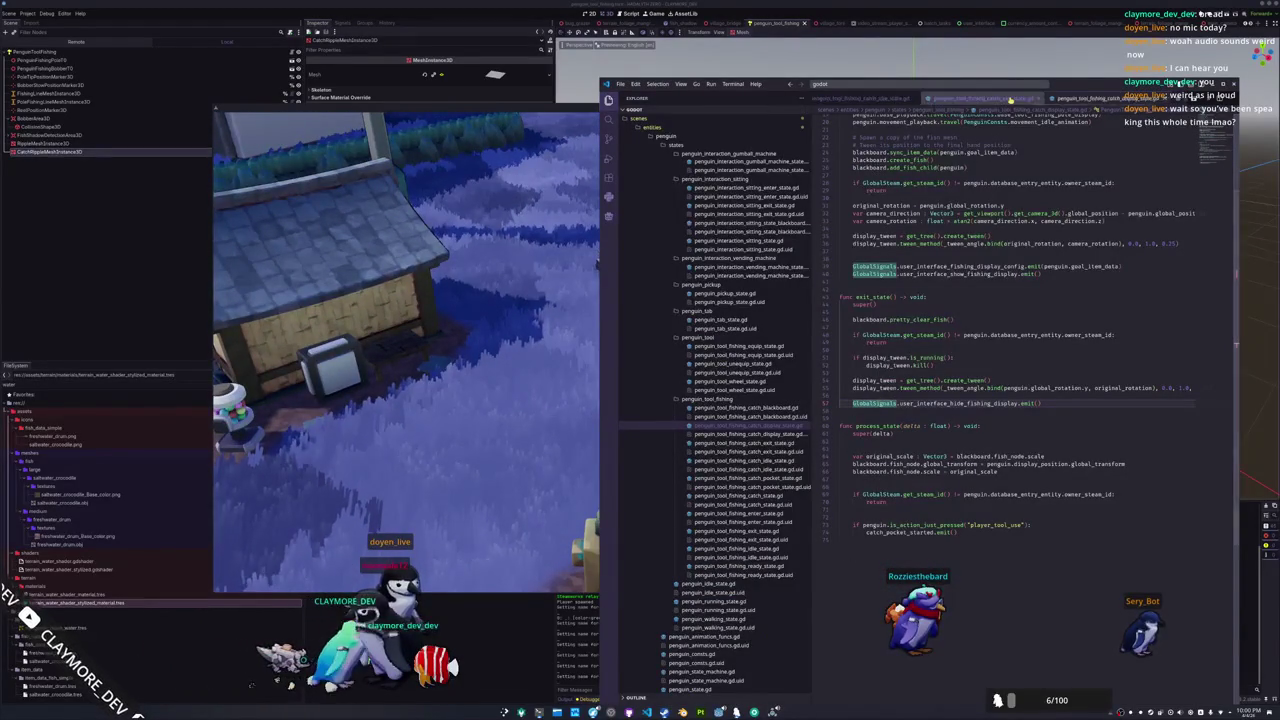
pyautogui.scroll(2, 1012, 100)
pyautogui.scroll(-2, 960, 97)
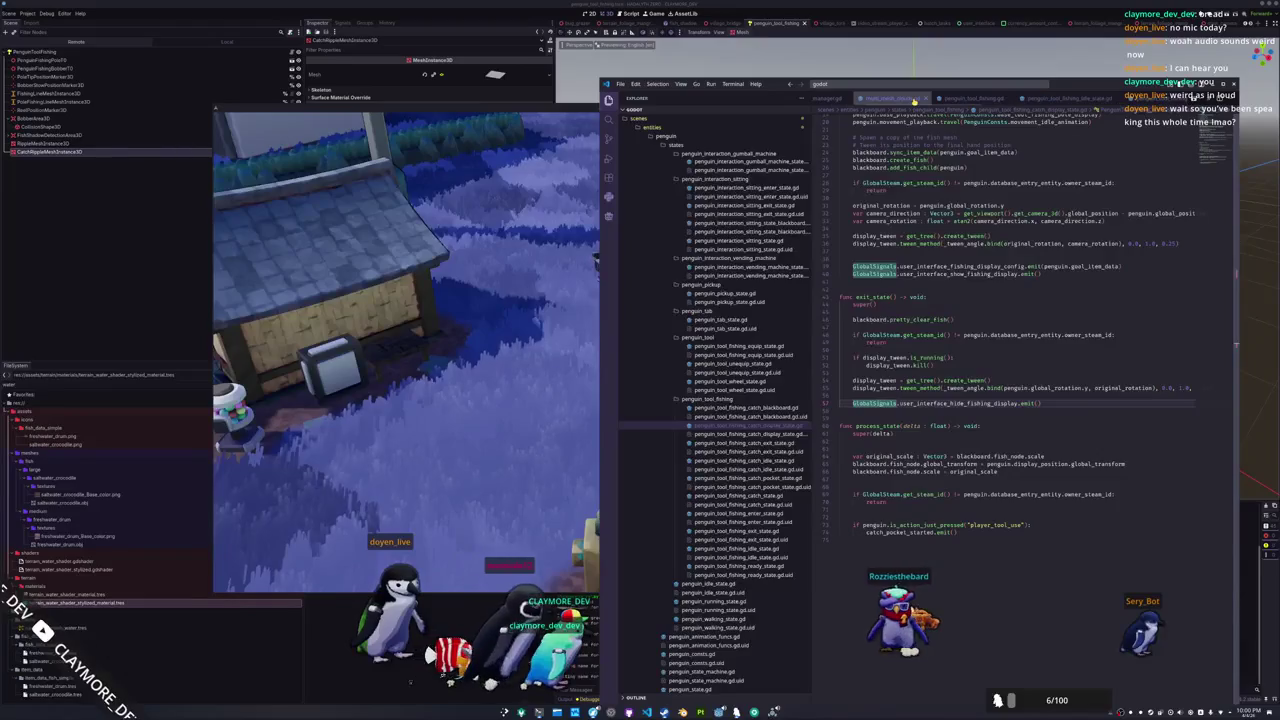
pyautogui.click(970, 99)
# Add ripple_mesh.reset_physics_interpolation() to the set_ripple function
pyautogui.scroll(-3, 890, 328)
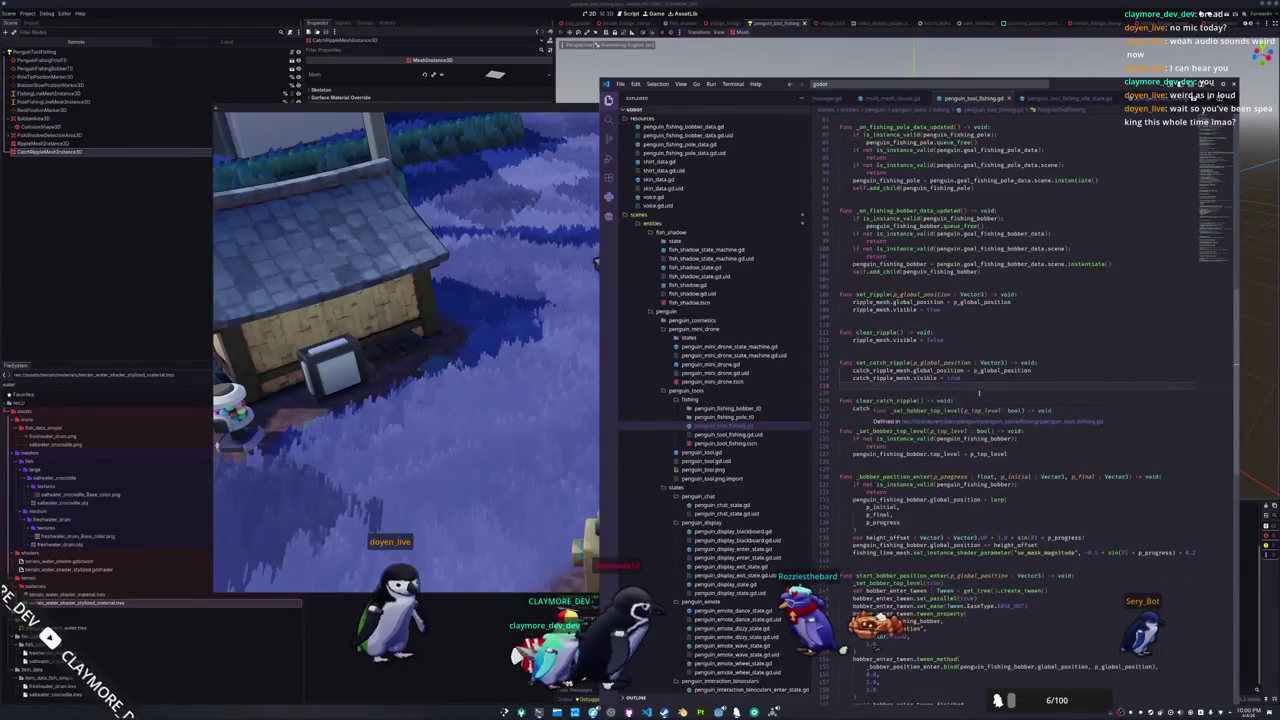
pyautogui.click(1045, 370)
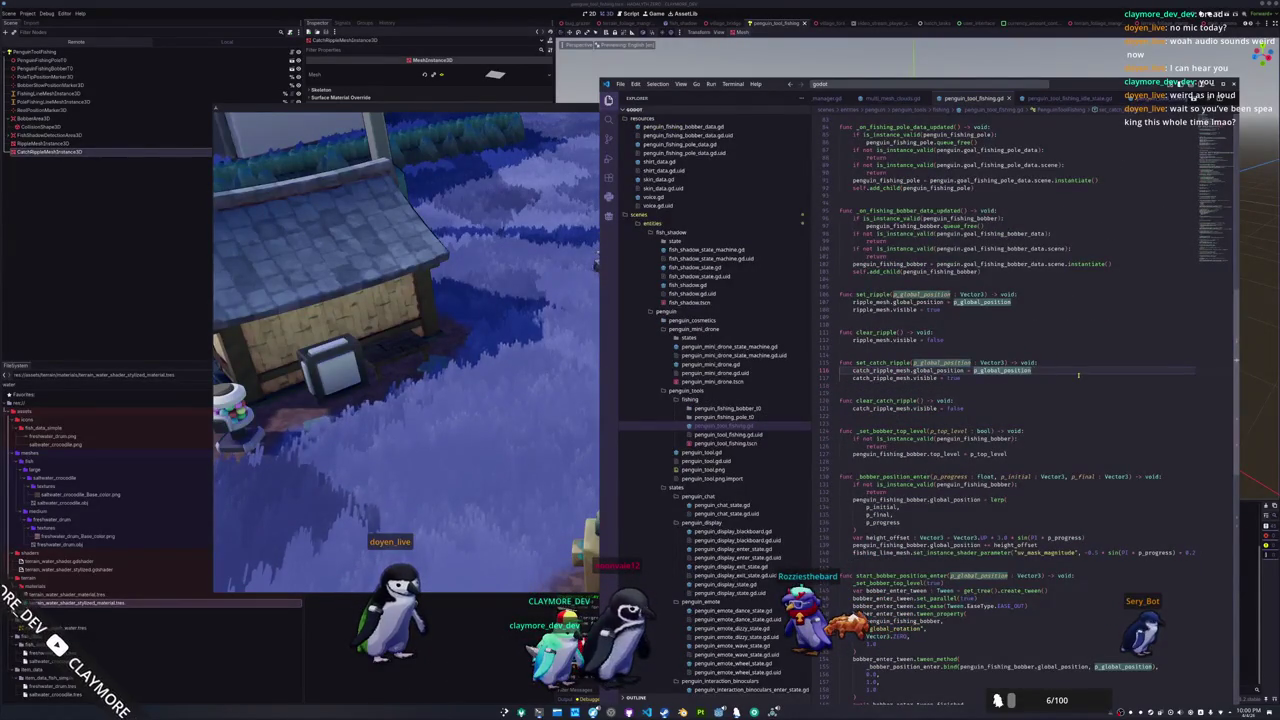
pyautogui.press('Up')
pyautogui.press('Up')
pyautogui.press('Up')
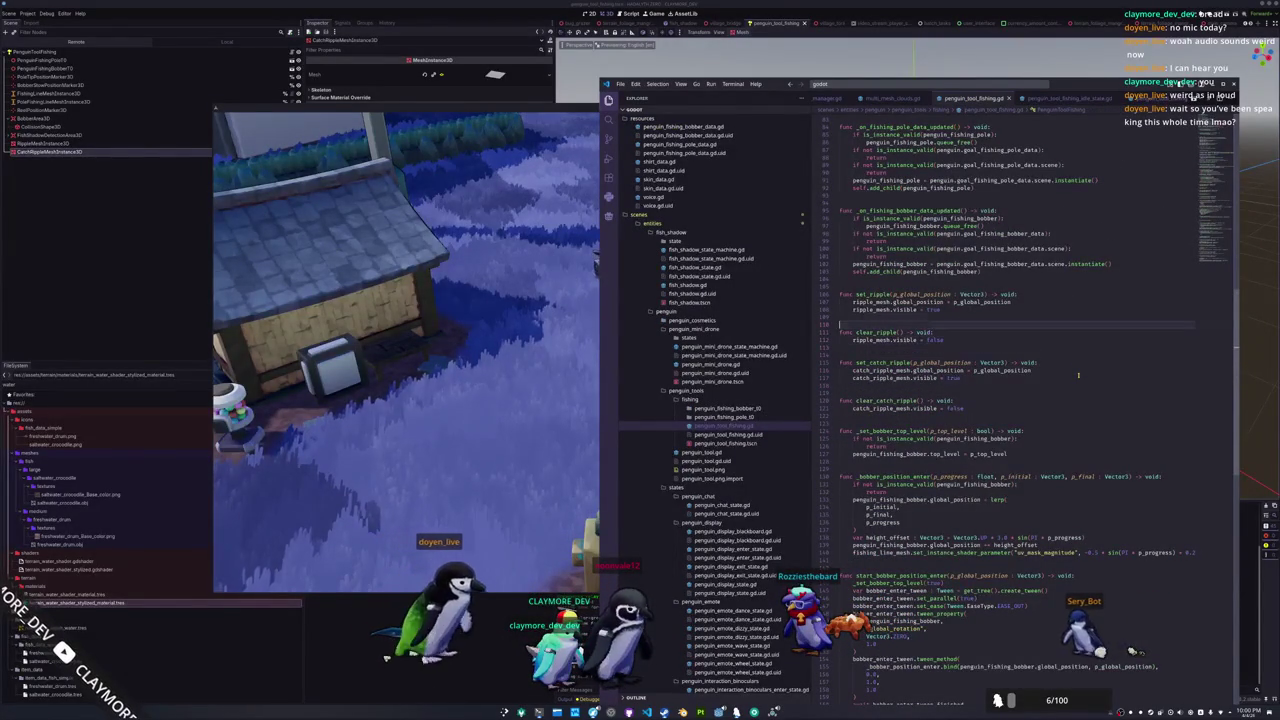
pyautogui.press('Return')
pyautogui.write('ripple')
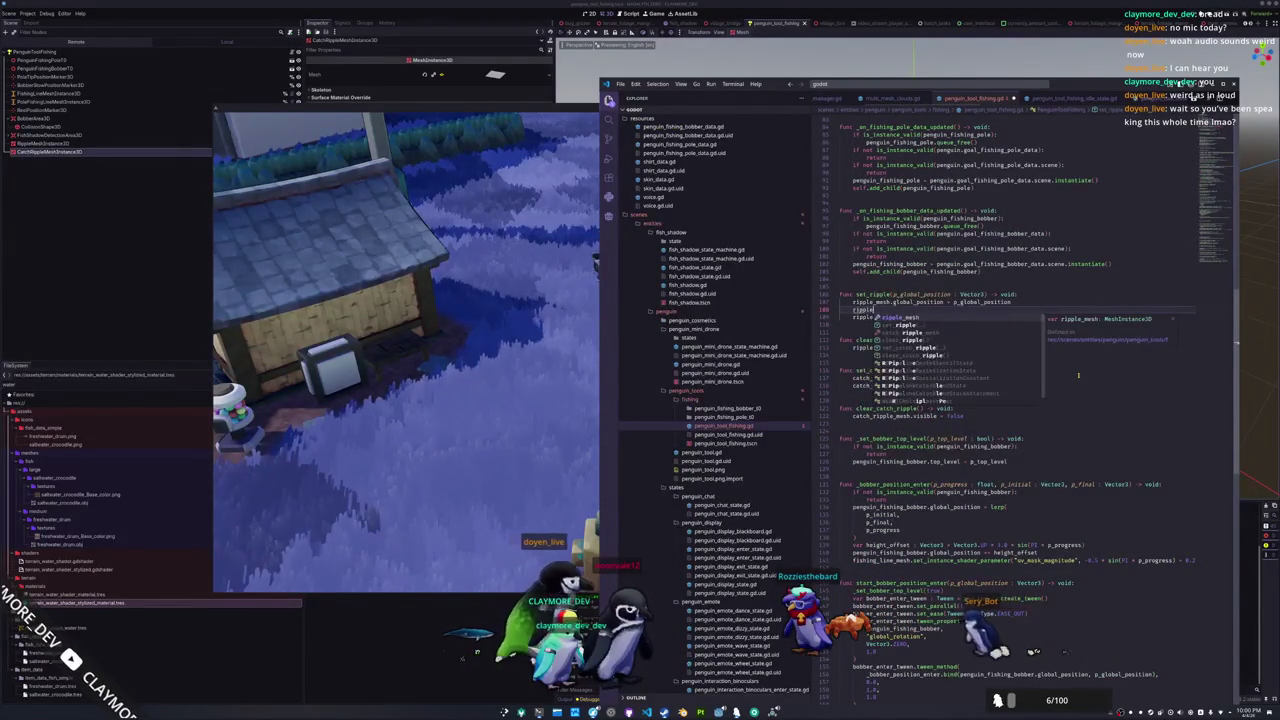
pyautogui.write('_mesh.reset')
pyautogui.press('Return')
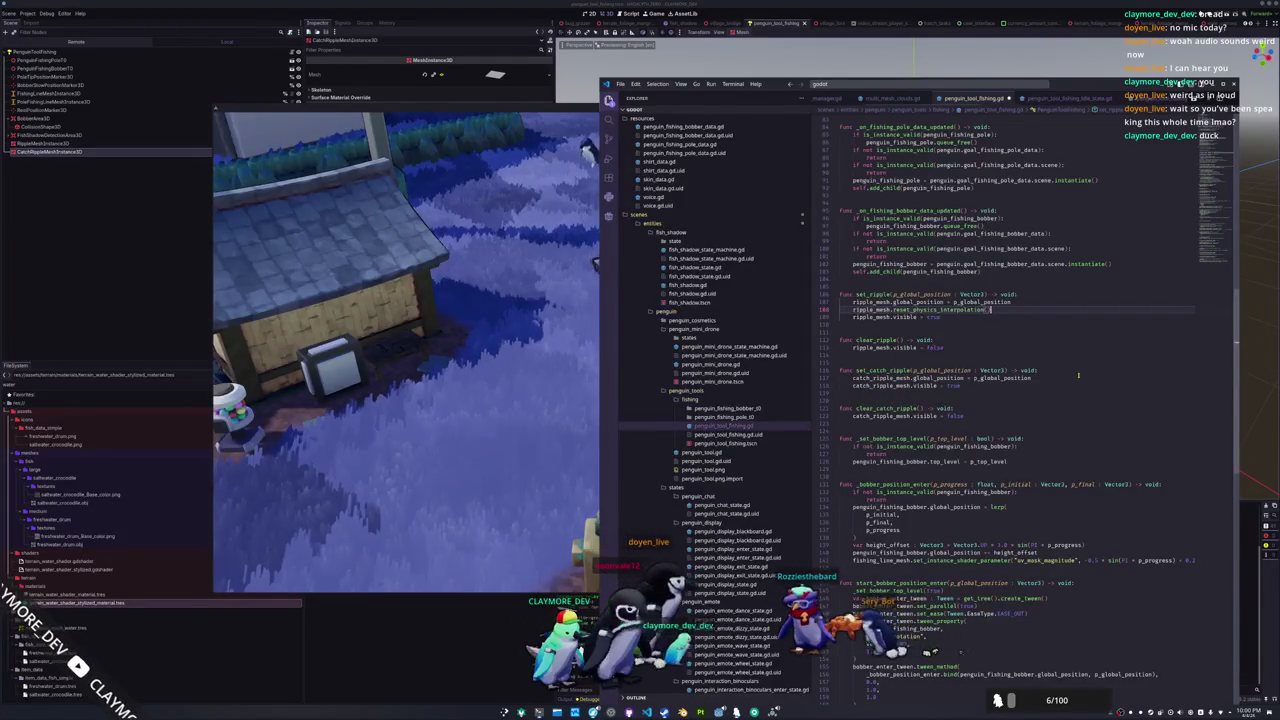
# Add catch_ripple_mesh.reset_physics_interpolation() to set_catch_ripple, then return to the running game
pyautogui.press('Down')
pyautogui.press('Down')
pyautogui.press('Down')
pyautogui.press('Down')
pyautogui.press('Down')
pyautogui.press('Down')
pyautogui.press('End')
pyautogui.press('Return')
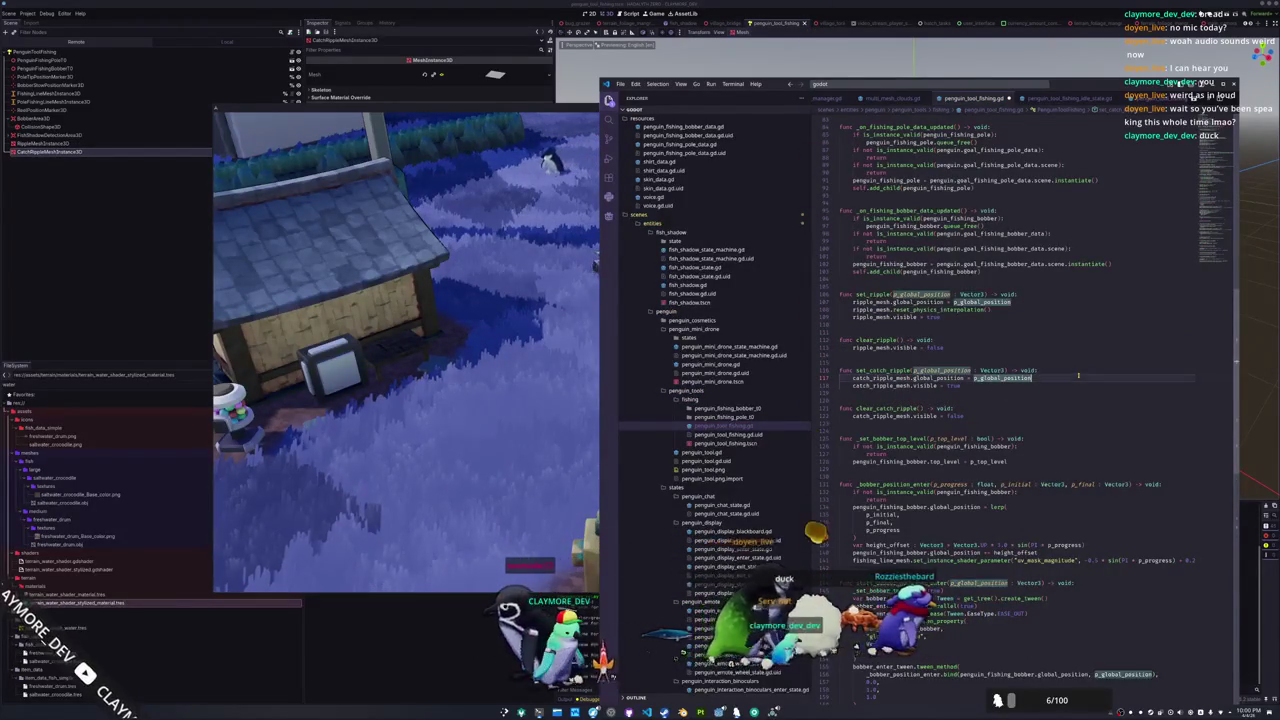
pyautogui.write('catch_ripple_mesh.reset')
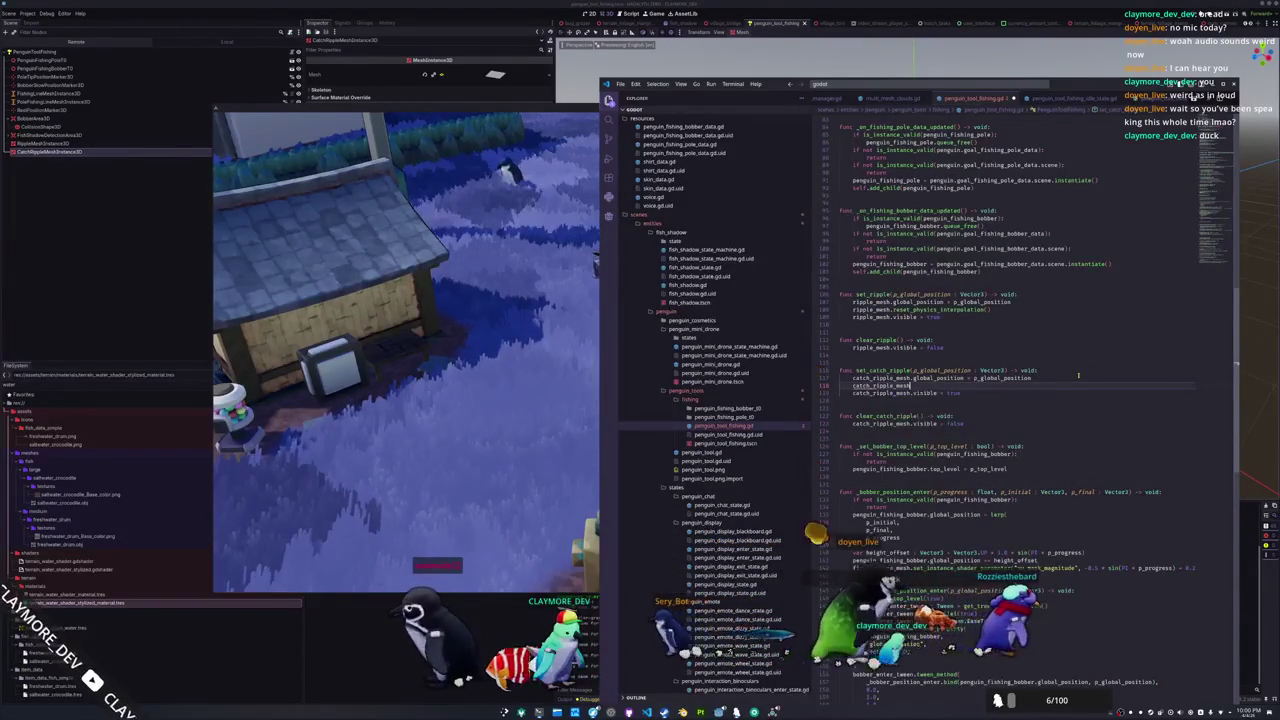
pyautogui.press('Return')
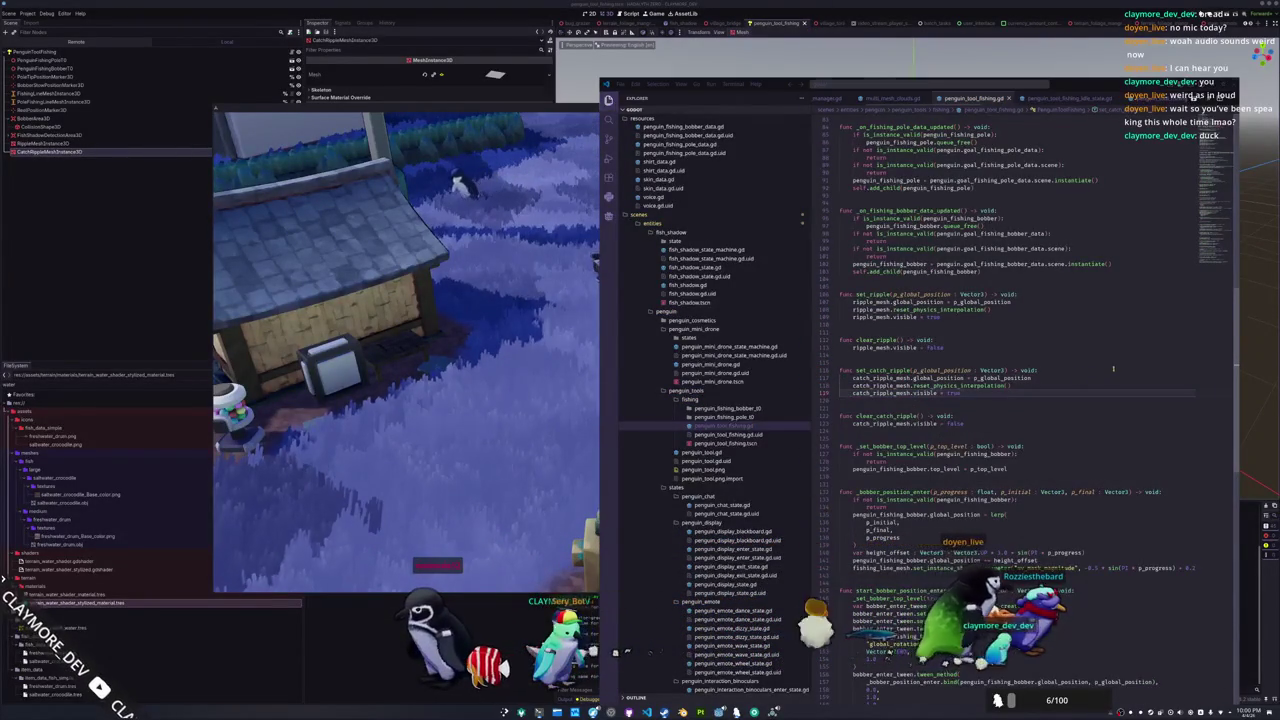
pyautogui.hotkey('alt', 'Tab')
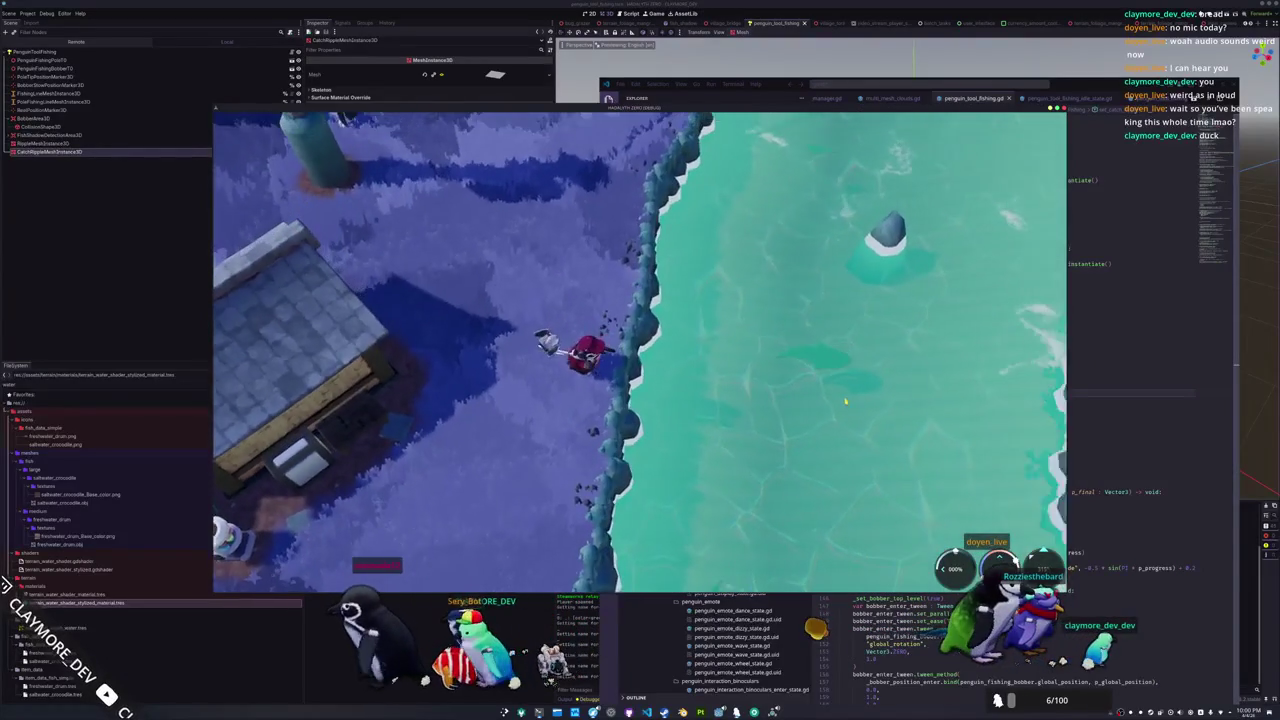
# Cast the fishing line into the river and move the penguin along the riverbank
pyautogui.click(735, 460)
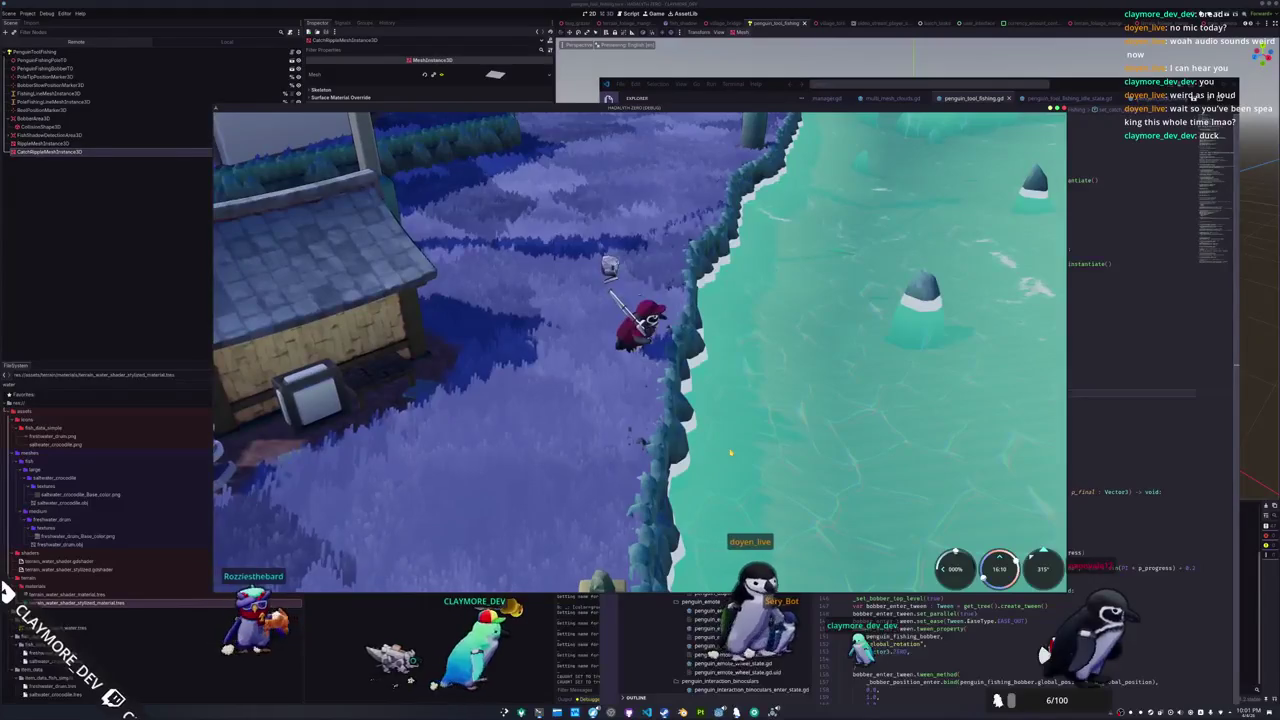
pyautogui.press('w')
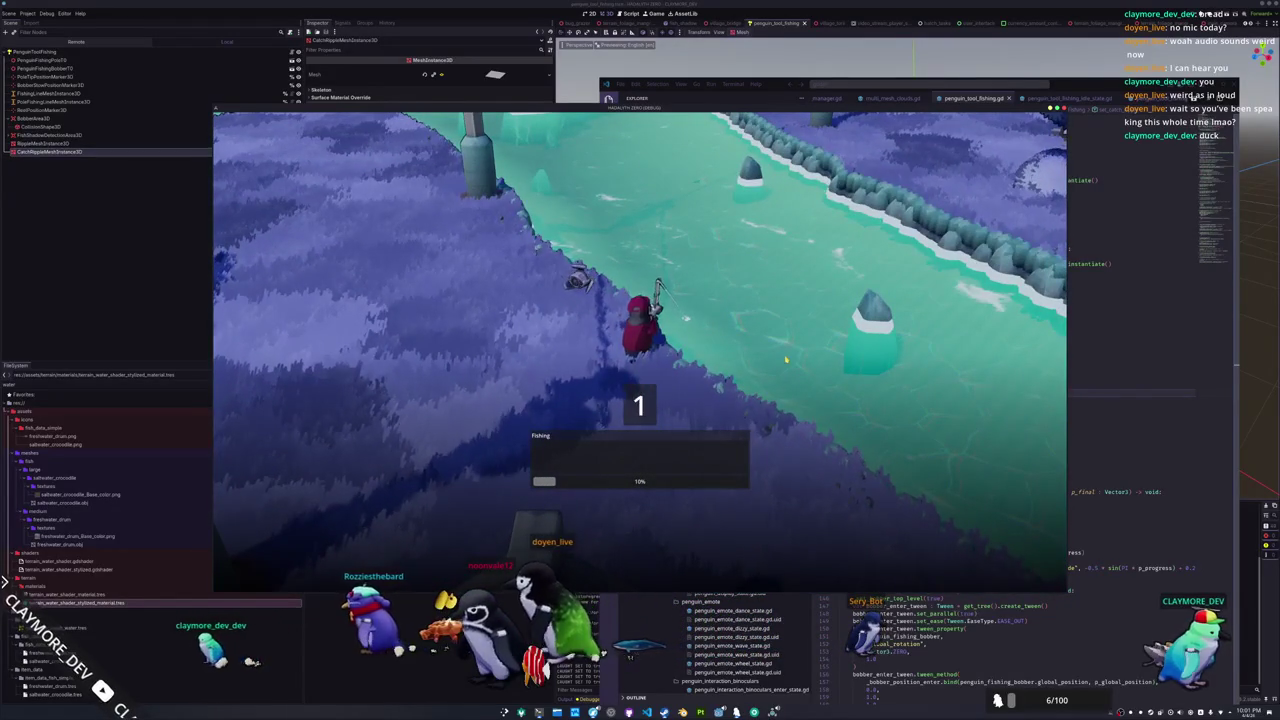
# Enter the Left, Down, Up, Left, Left arrow sequence to land a Bitterling
pyautogui.press('Left')
pyautogui.press('Down')
pyautogui.press('Down')
pyautogui.press('Down')
pyautogui.press('Up')
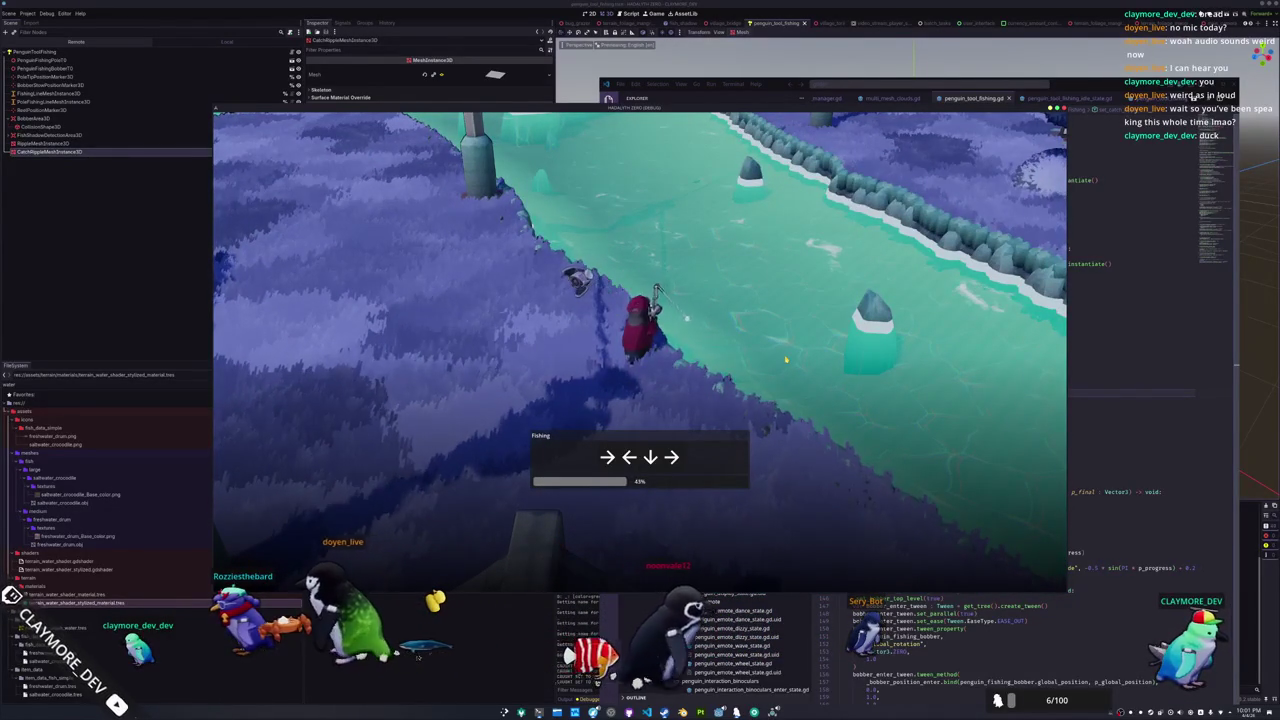
pyautogui.press('Left')
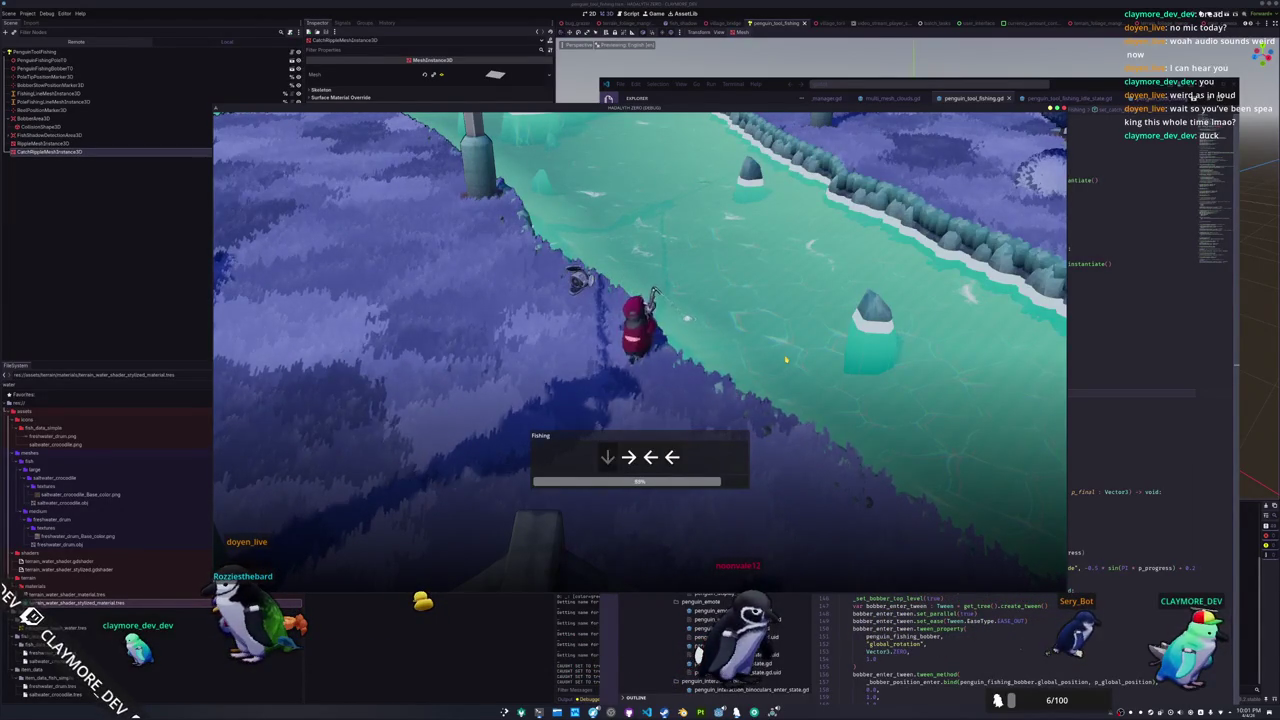
pyautogui.press('Left')
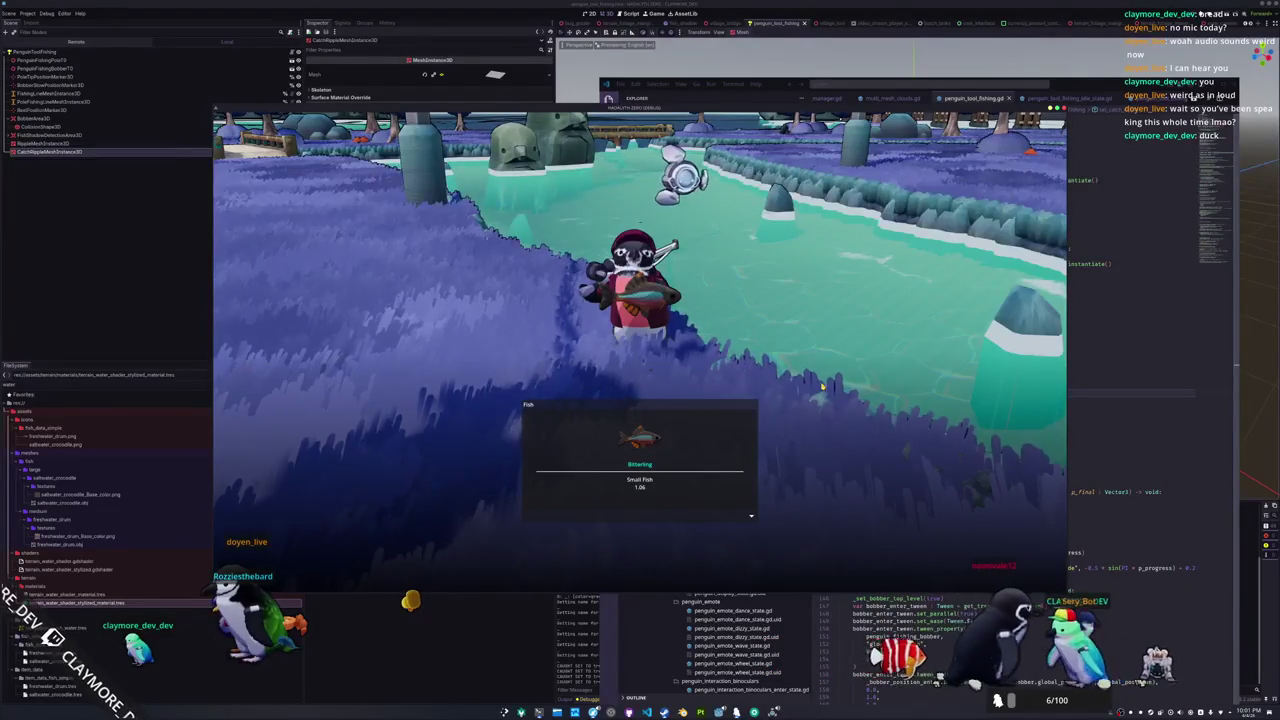
# Dismiss the catch card, inspect the Tripod Fish in the inventory, and close it
pyautogui.press('s')
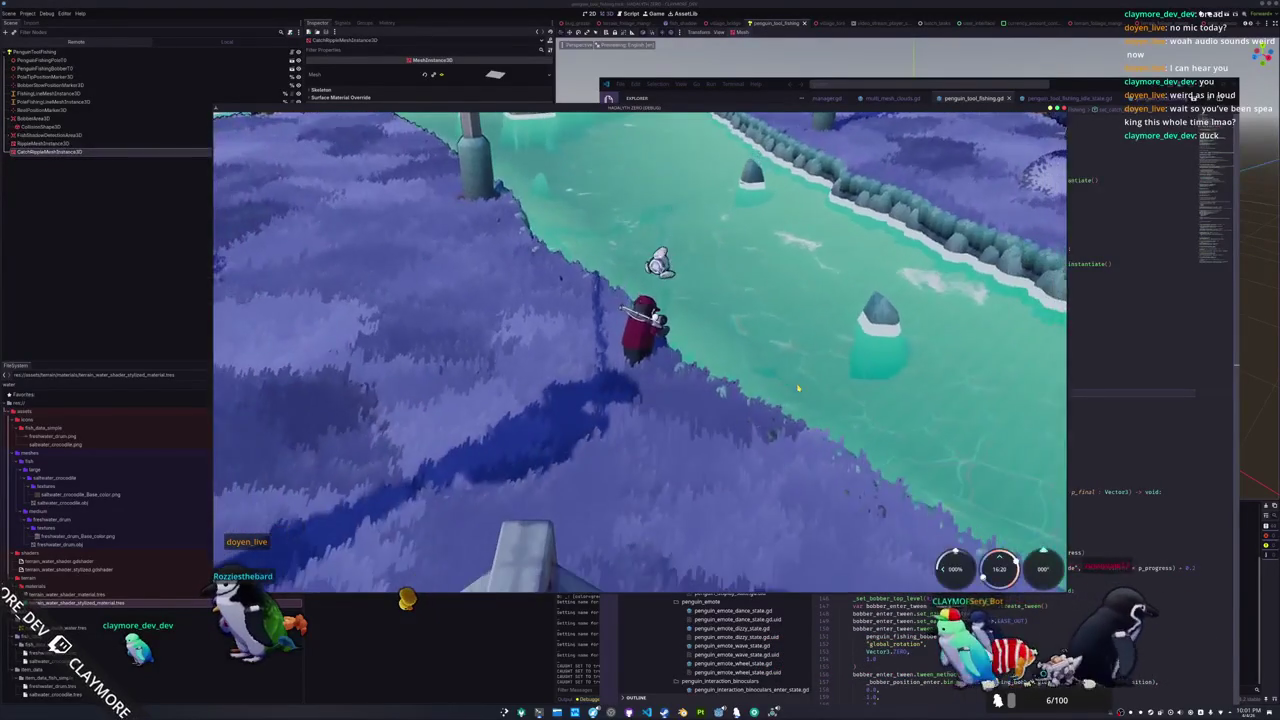
pyautogui.press('Tab')
pyautogui.click(455, 249)
pyautogui.press('Tab')
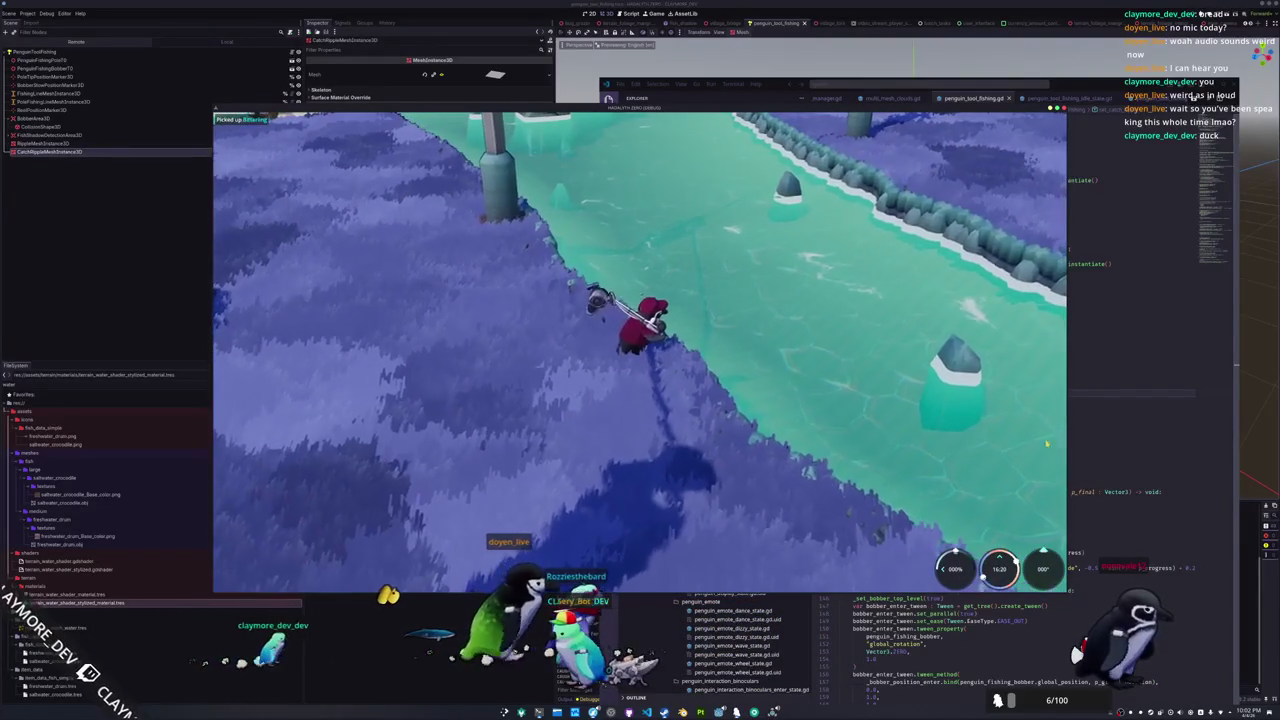
pyautogui.click(1087, 440)
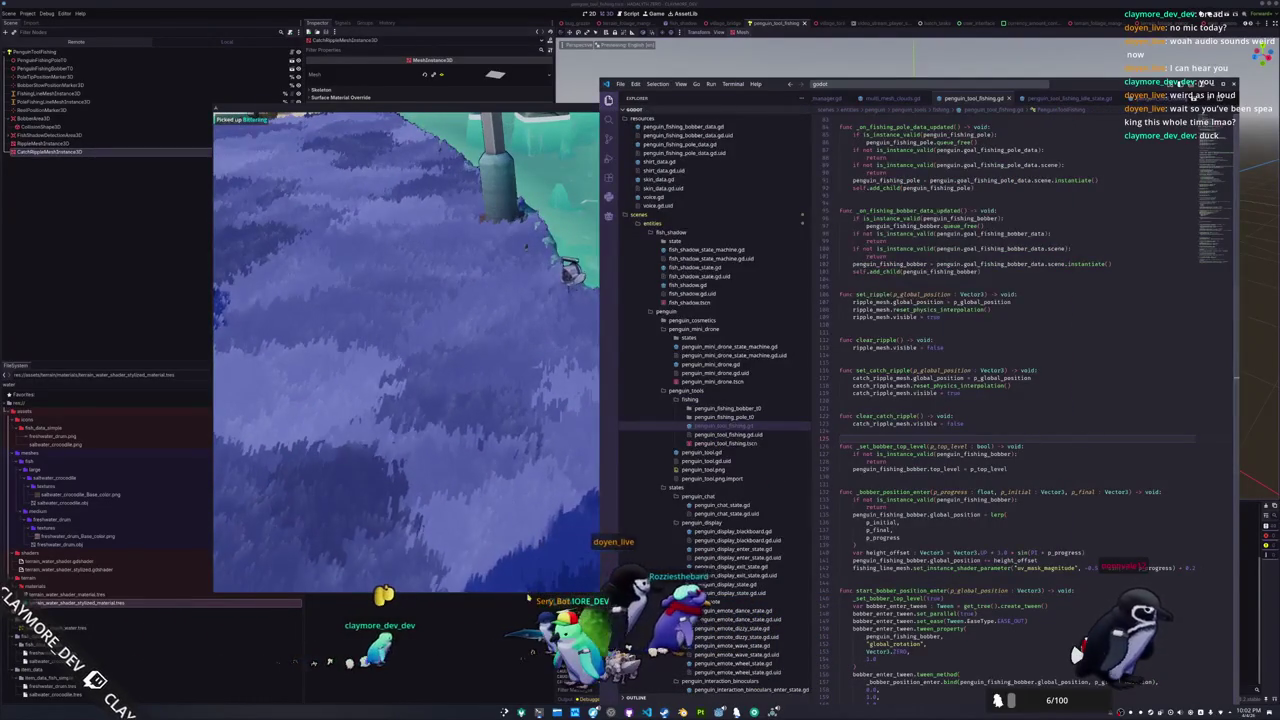
pyautogui.hotkey('alt', 'Tab')
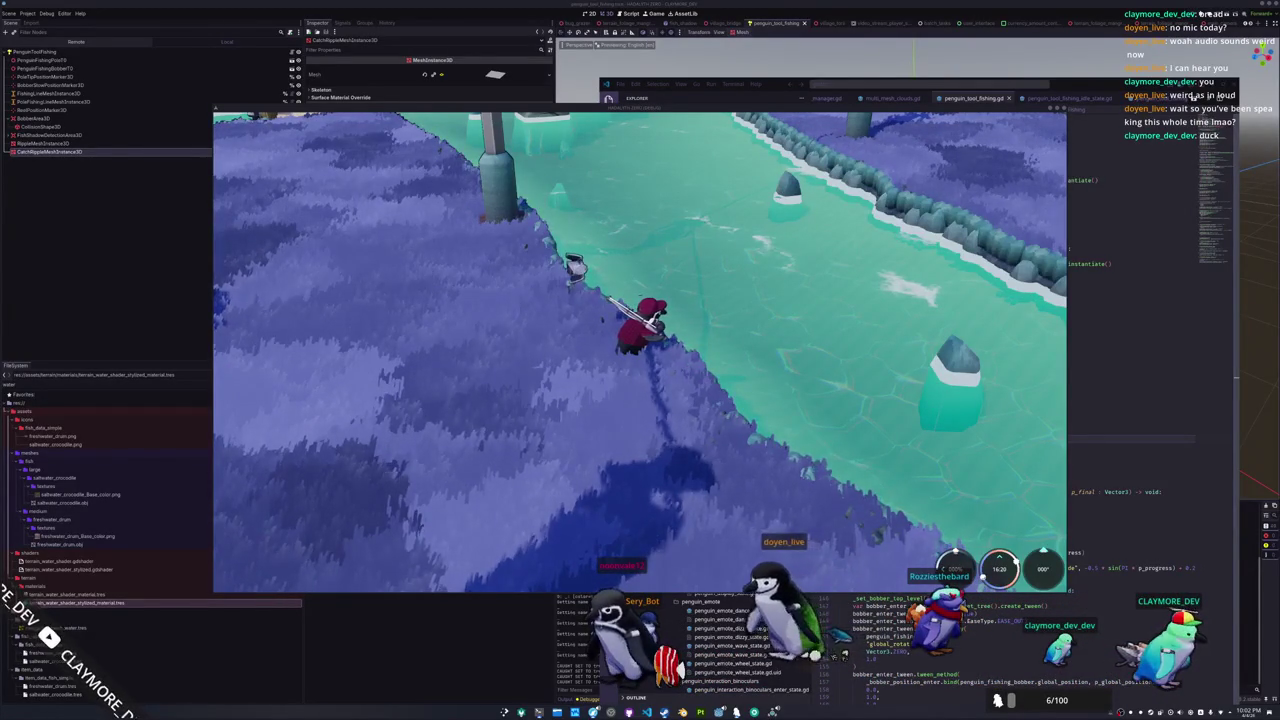
pyautogui.hotkey('alt', 'Tab')
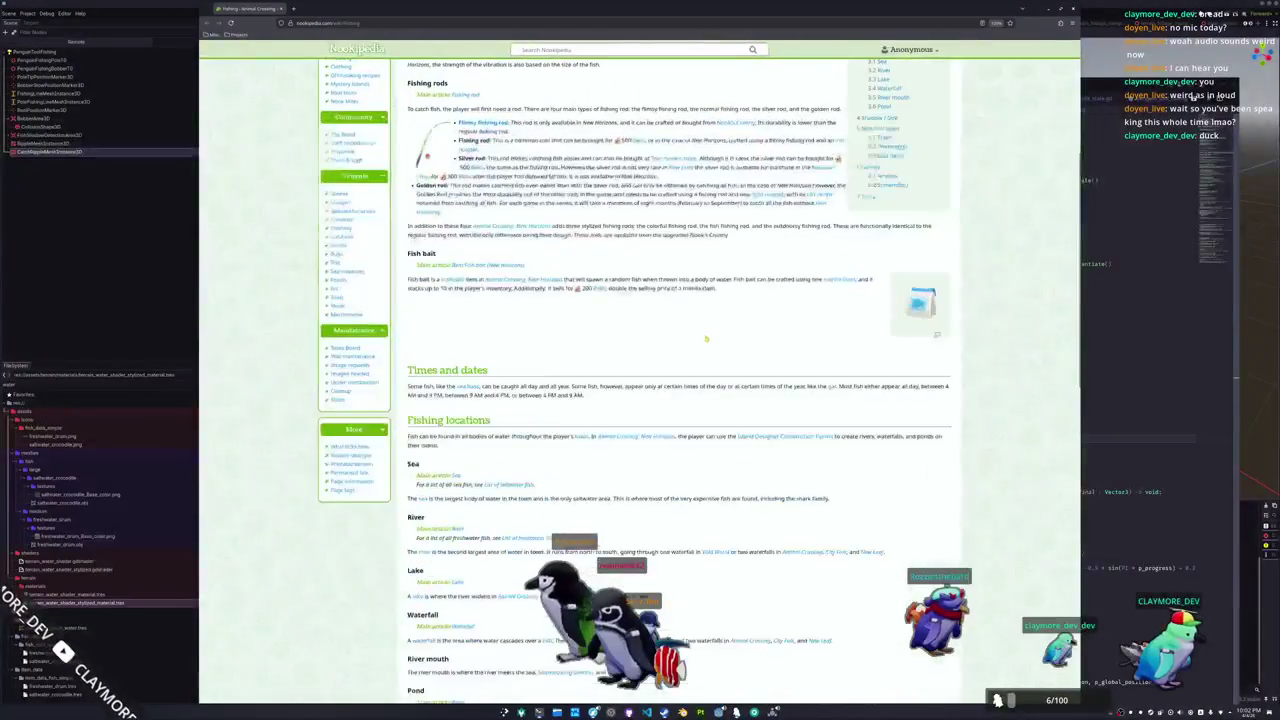
# Scroll the Fishing page to its Gallery and open Animal Island from the screenshot caption
pyautogui.scroll(-10, 706, 338)
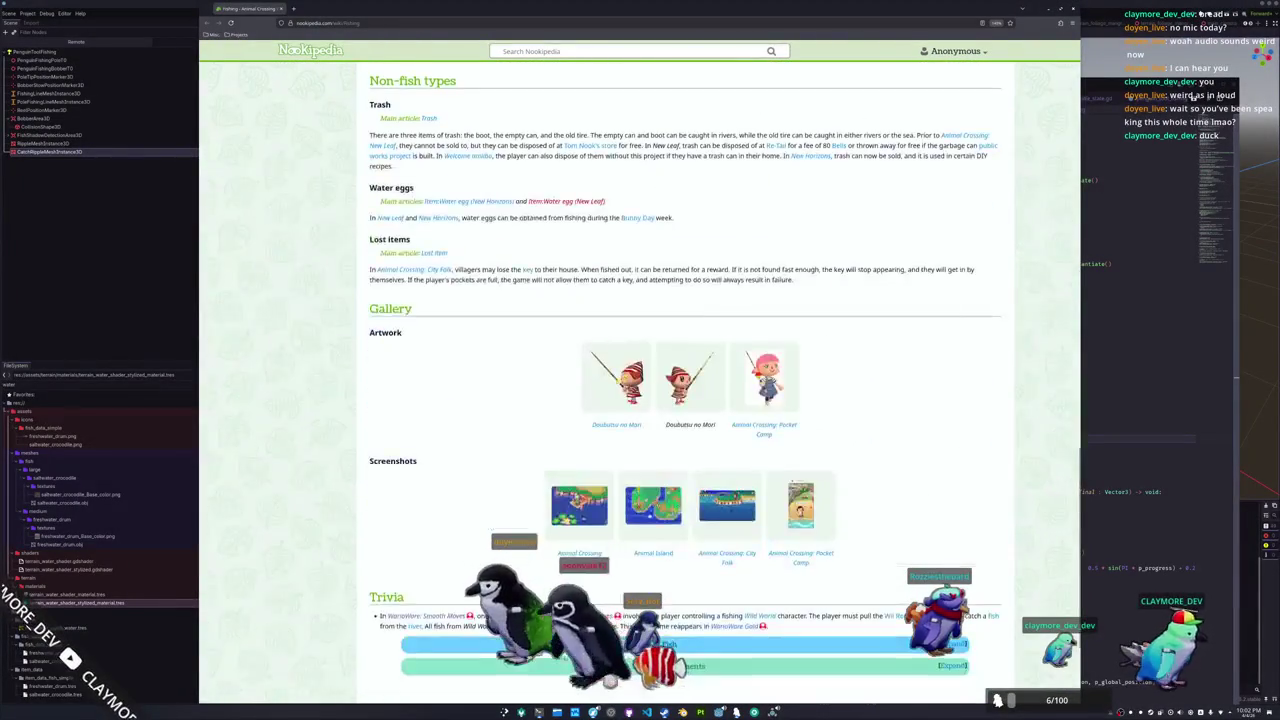
pyautogui.scroll(-3, 640, 380)
pyautogui.scroll(-2, 506, 406)
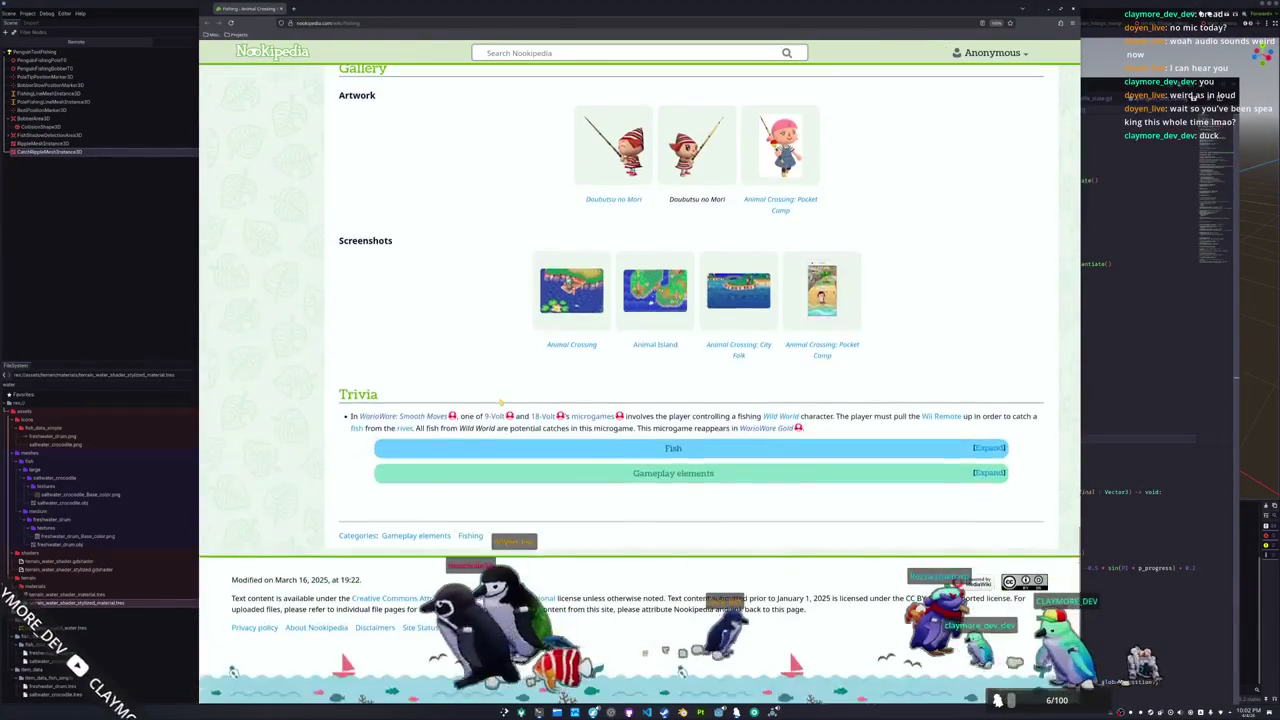
pyautogui.scroll(1, 478, 432)
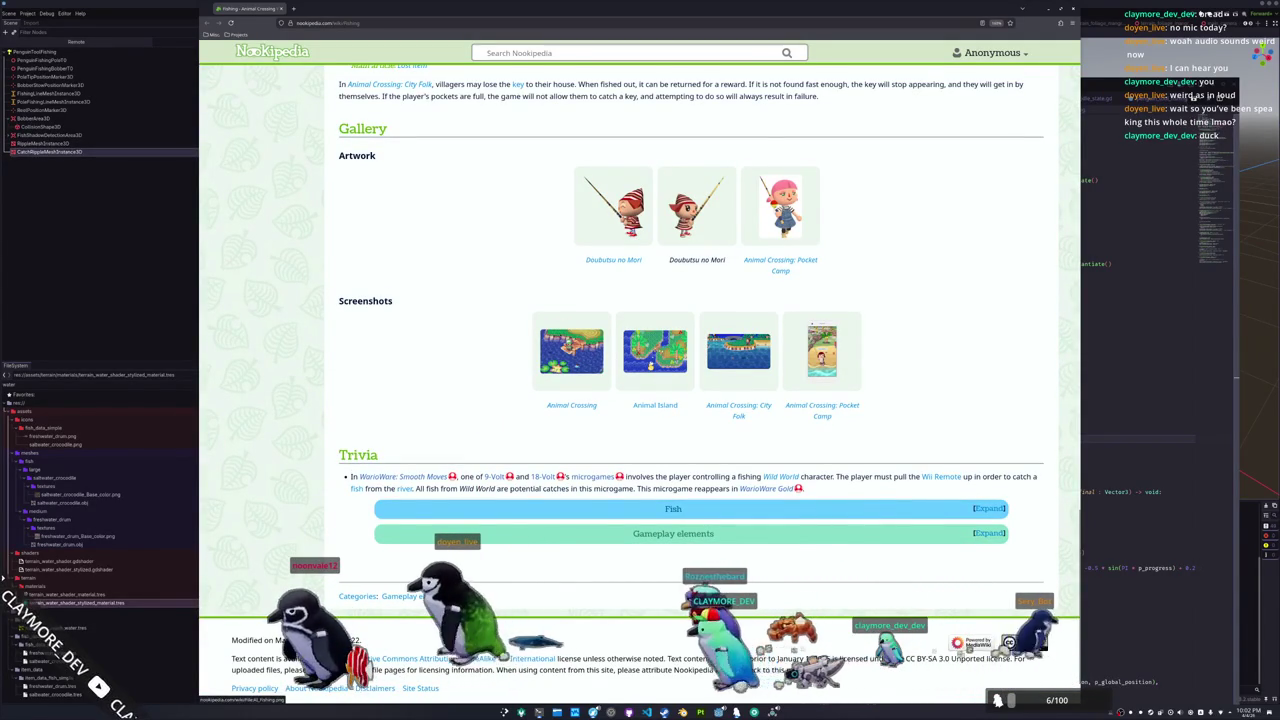
pyautogui.click(651, 406)
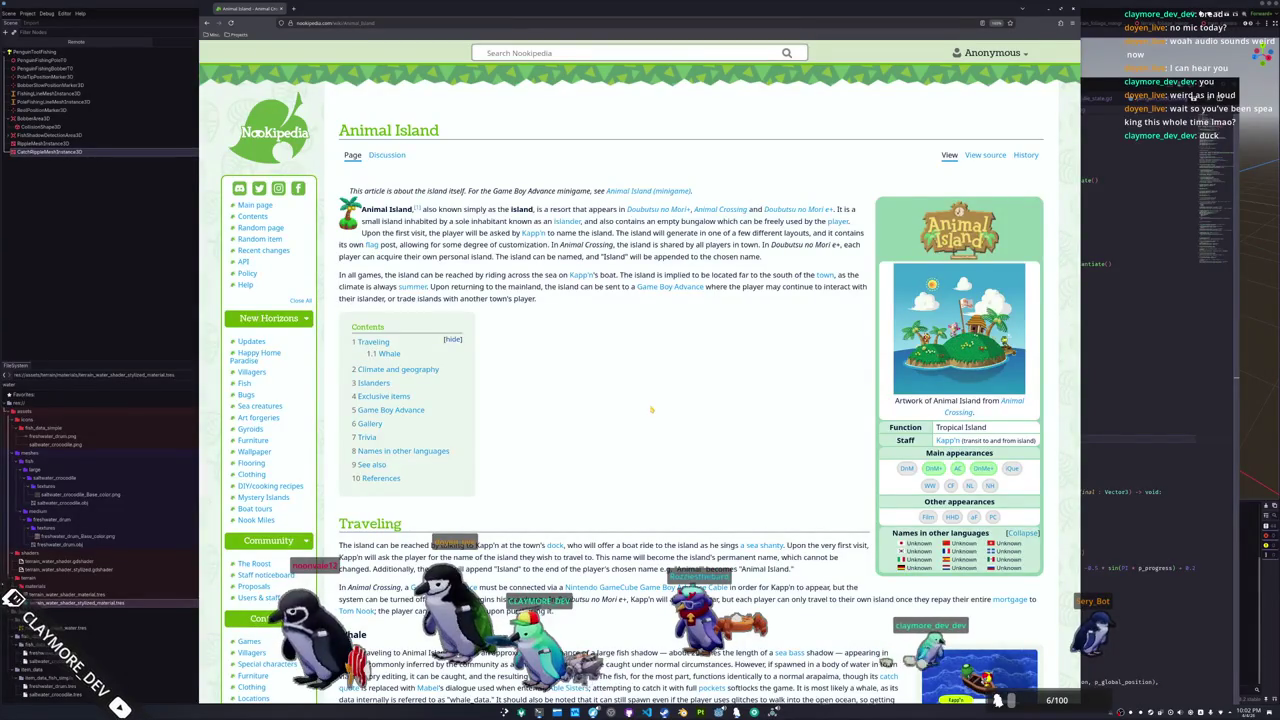
# View the Drift screenshot enlarged on the Animal Island article, then close the viewer
pyautogui.scroll(-15, 651, 409)
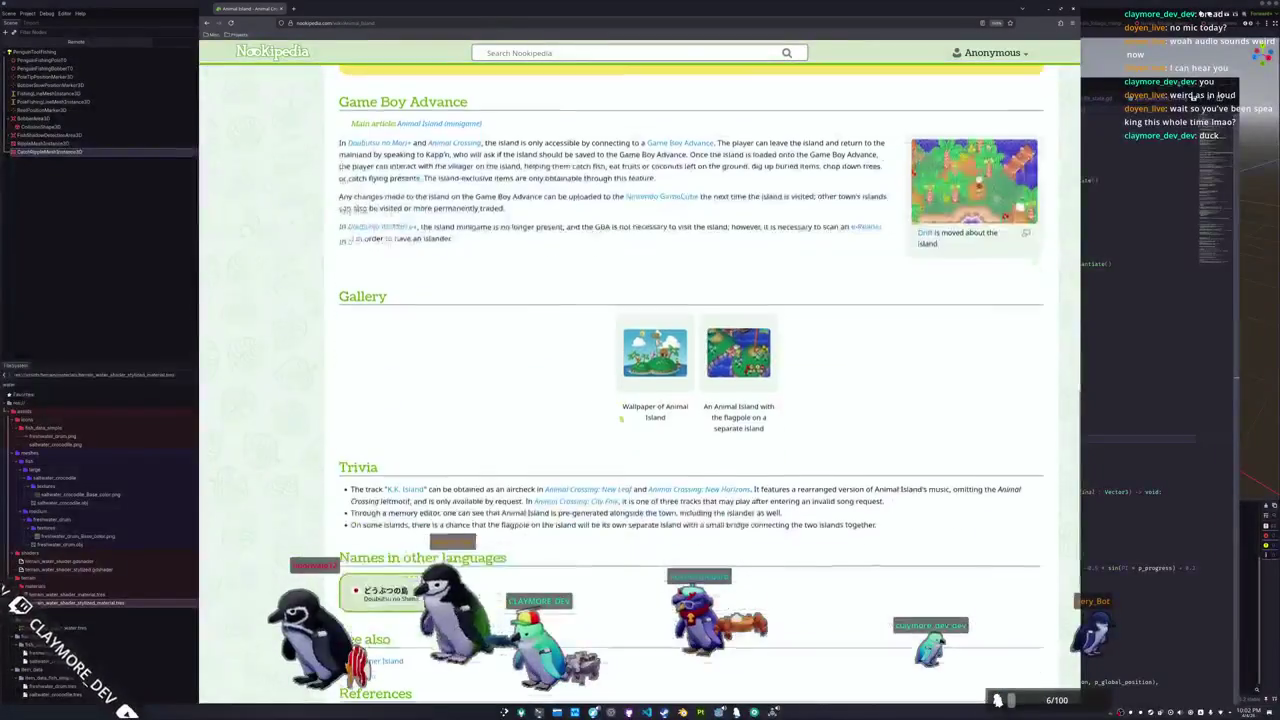
pyautogui.click(972, 185)
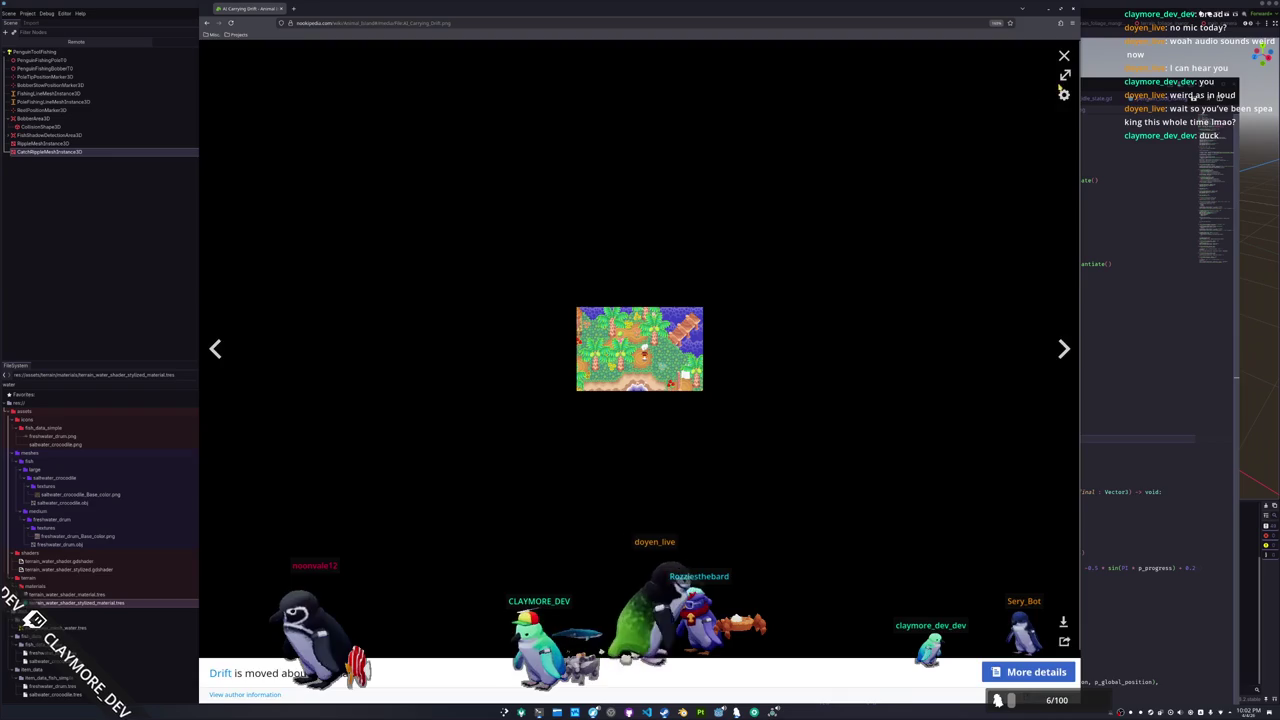
pyautogui.press('Escape')
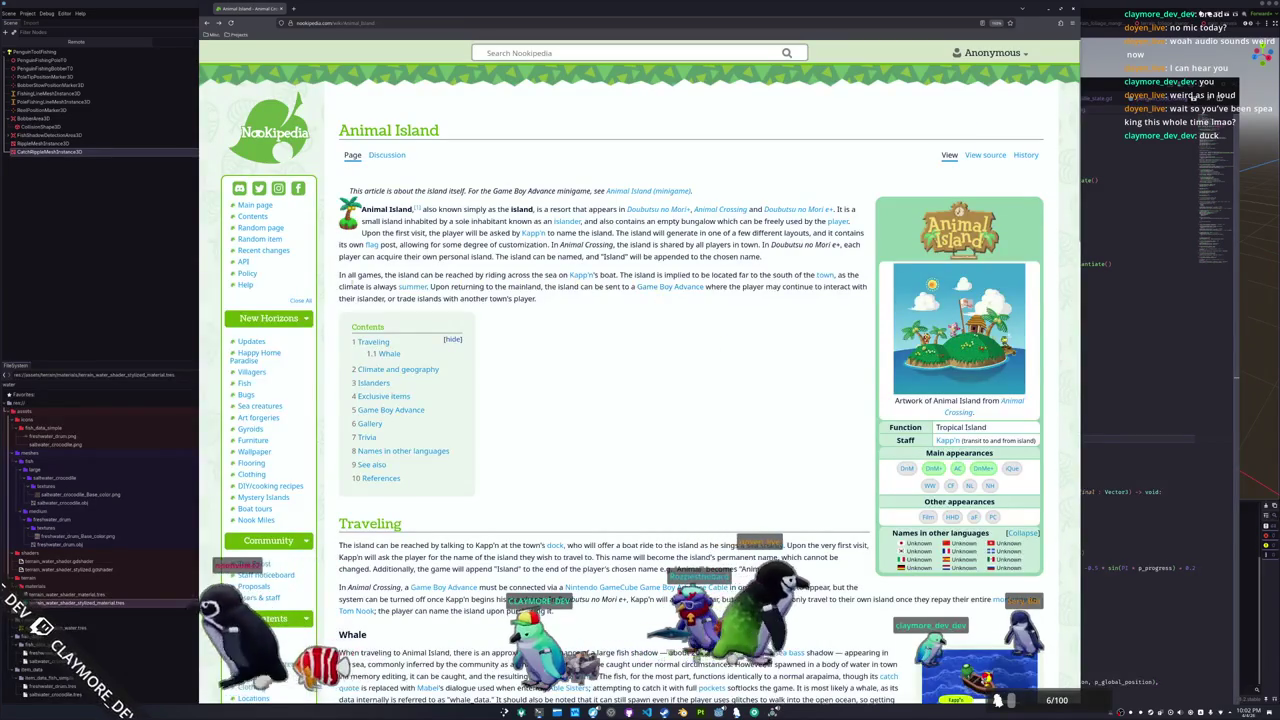
# Skim the rest of the article, go back to the Fishing page, and return to the game
pyautogui.moveTo(680, 287)
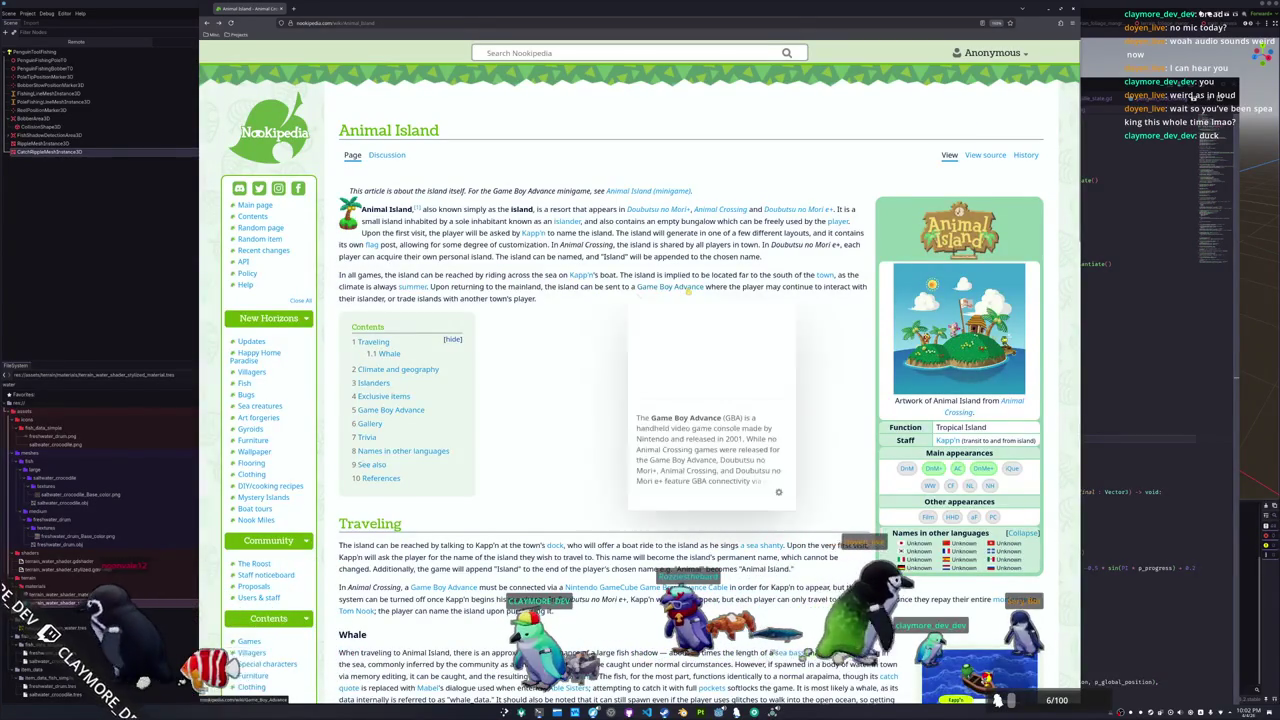
pyautogui.scroll(-4, 600, 322)
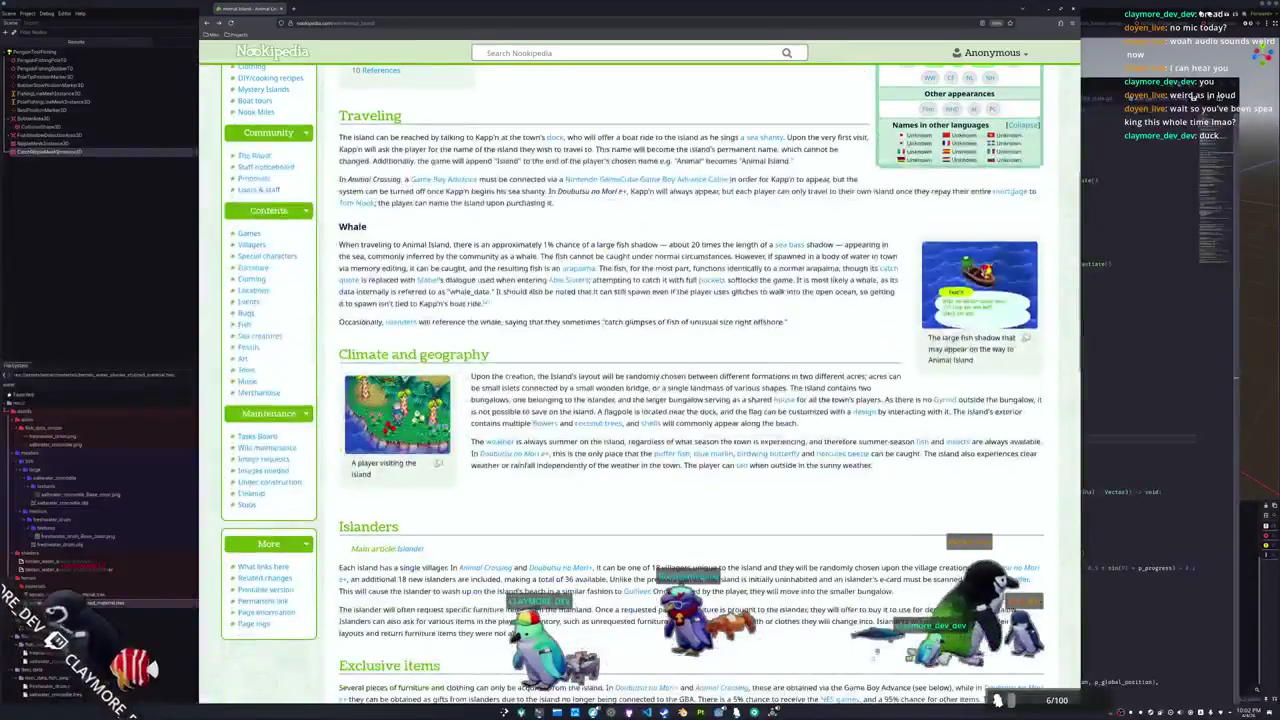
pyautogui.scroll(-5, 600, 322)
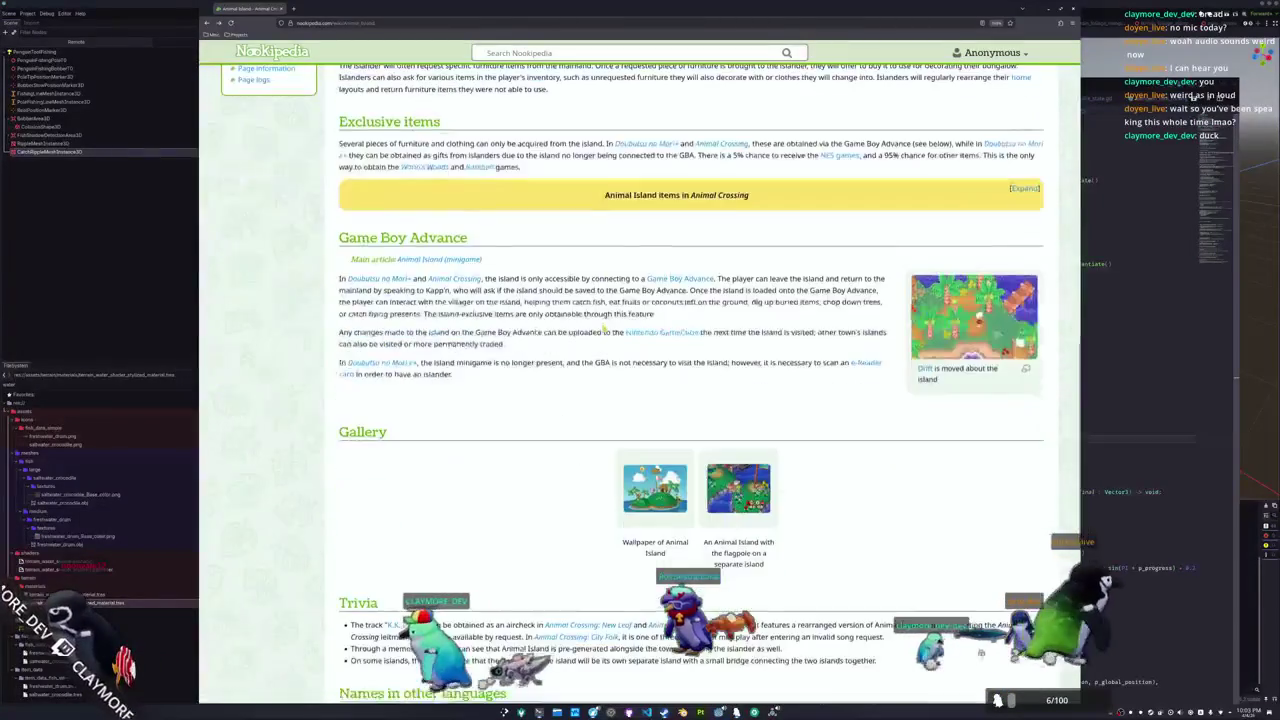
pyautogui.scroll(-1, 603, 327)
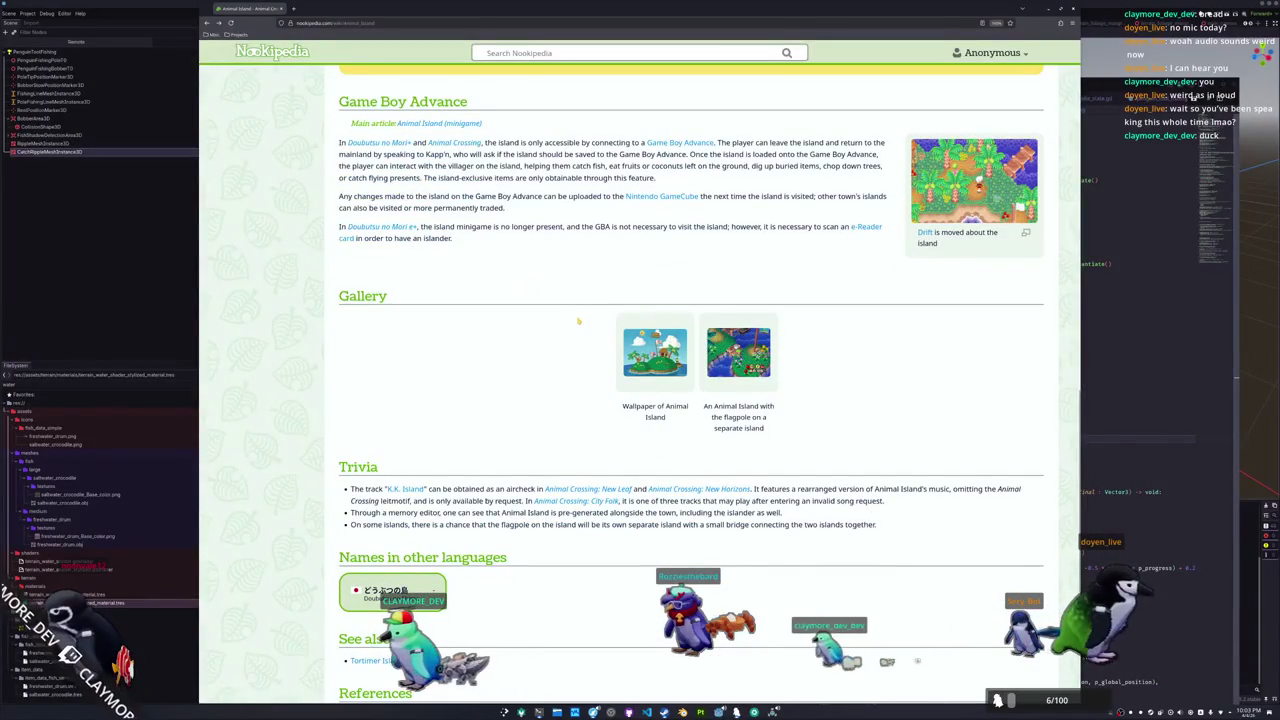
pyautogui.scroll(1, 562, 273)
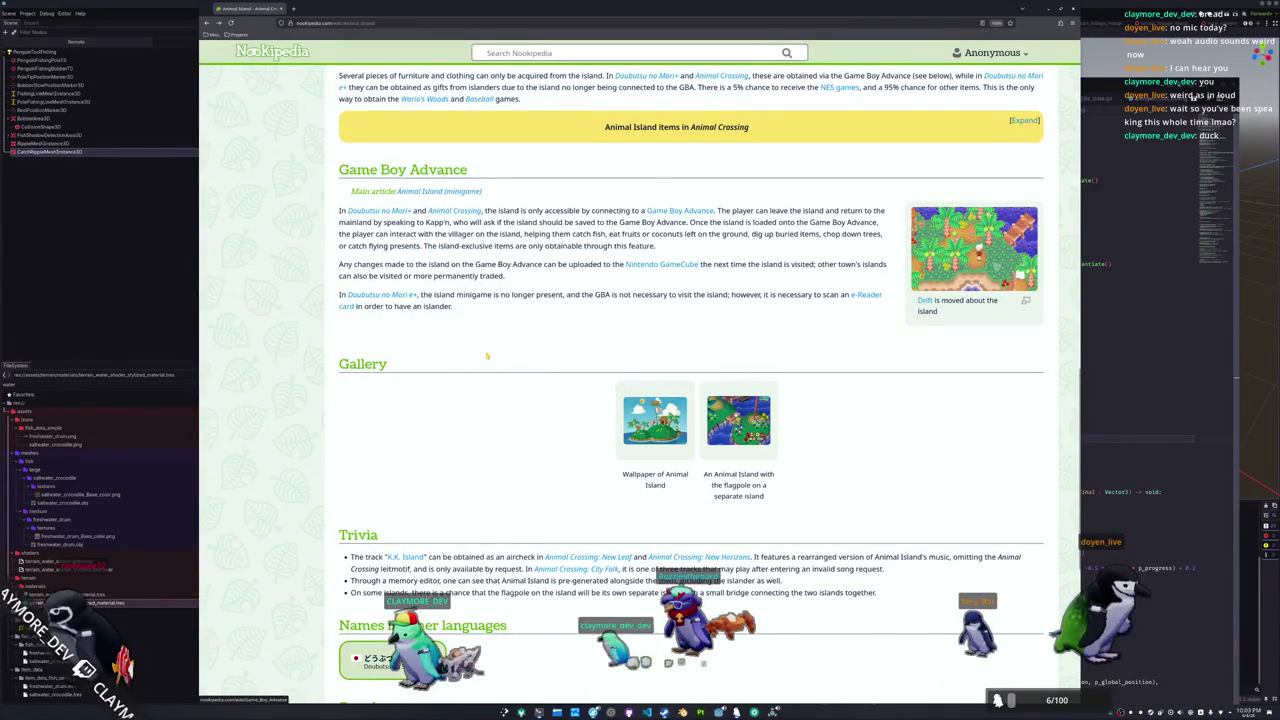
pyautogui.press('Home')
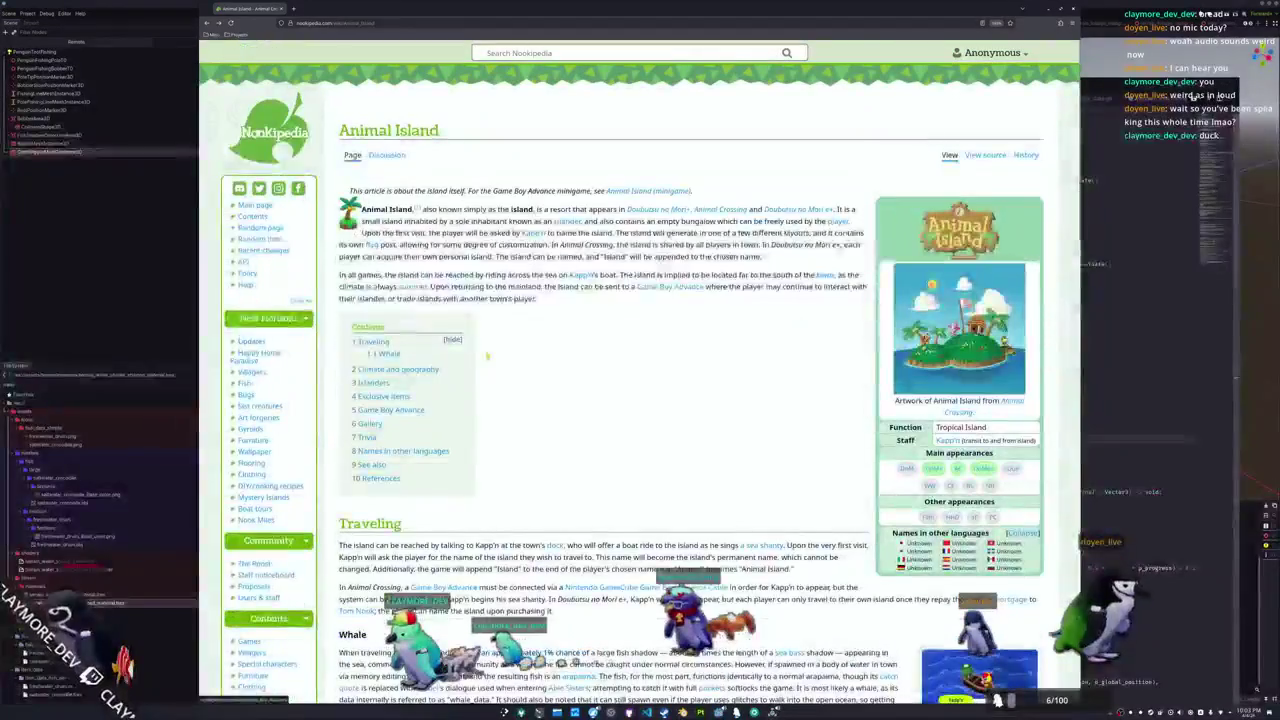
pyautogui.press('End')
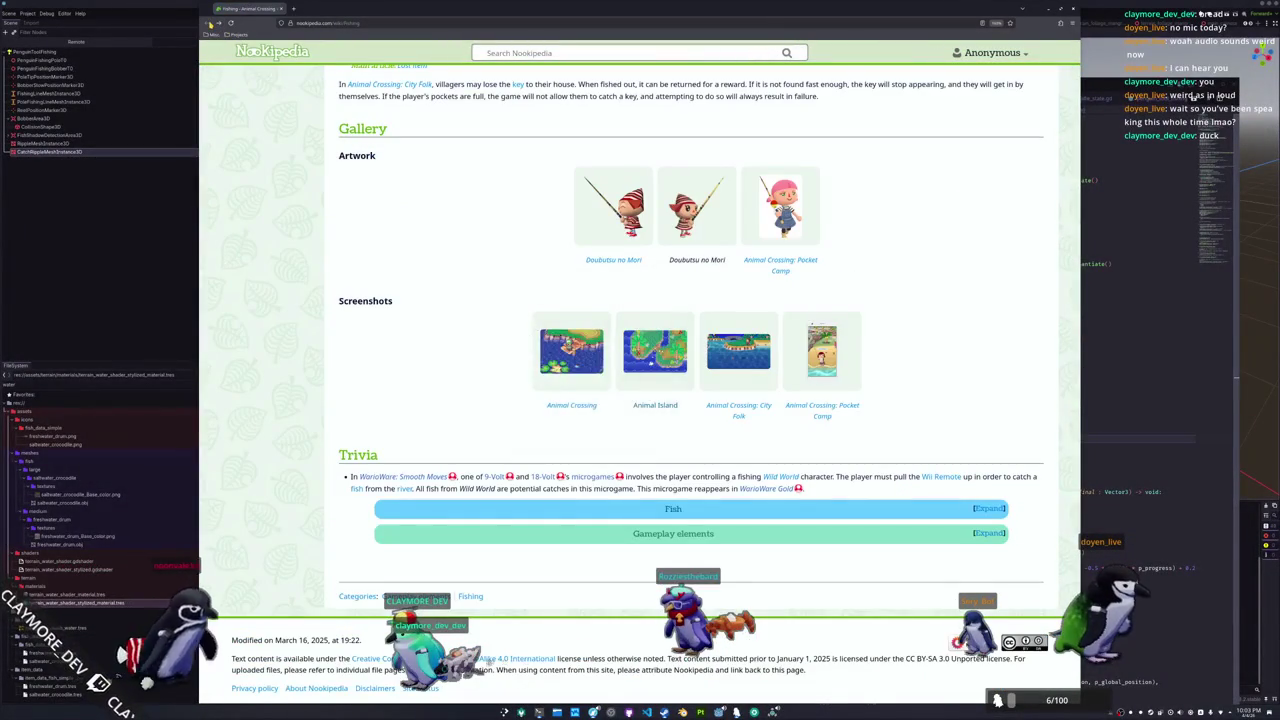
pyautogui.hotkey('alt', 'Tab')
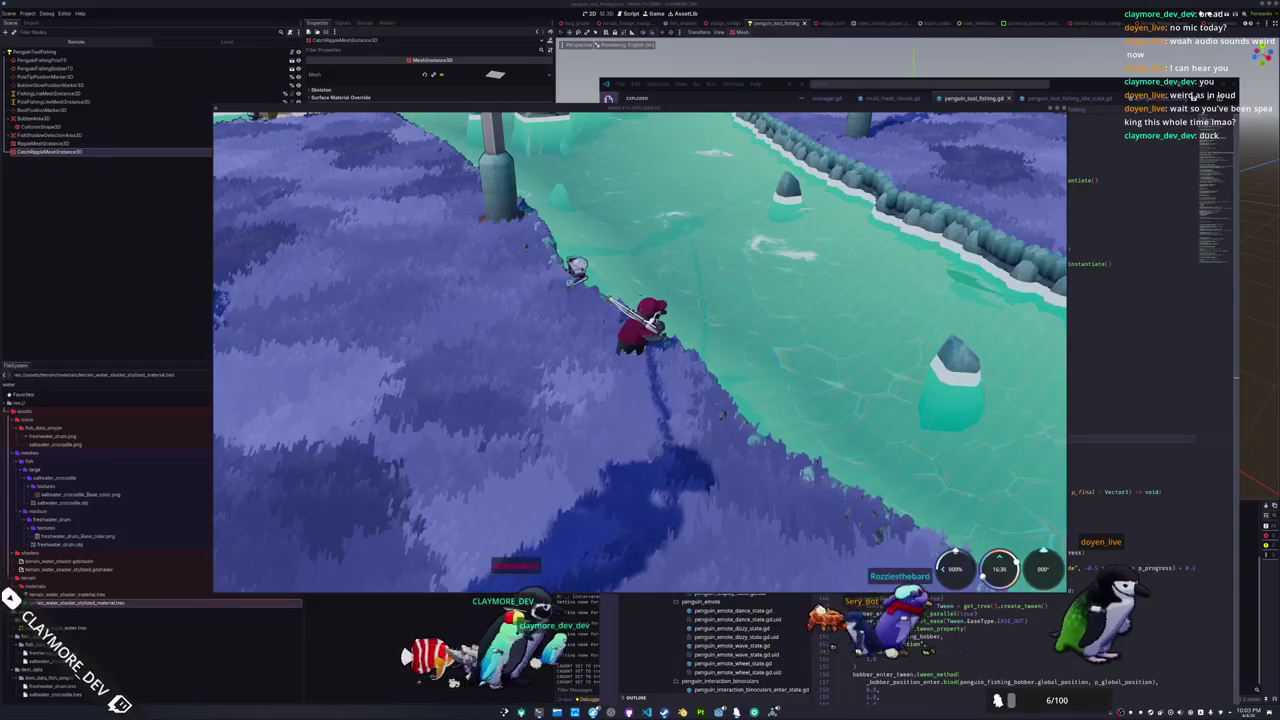
# Bring up the Google results for animal crossing fishing, filtered to Videos, in a wider browser window
pyautogui.hotkey('alt', 'Tab')
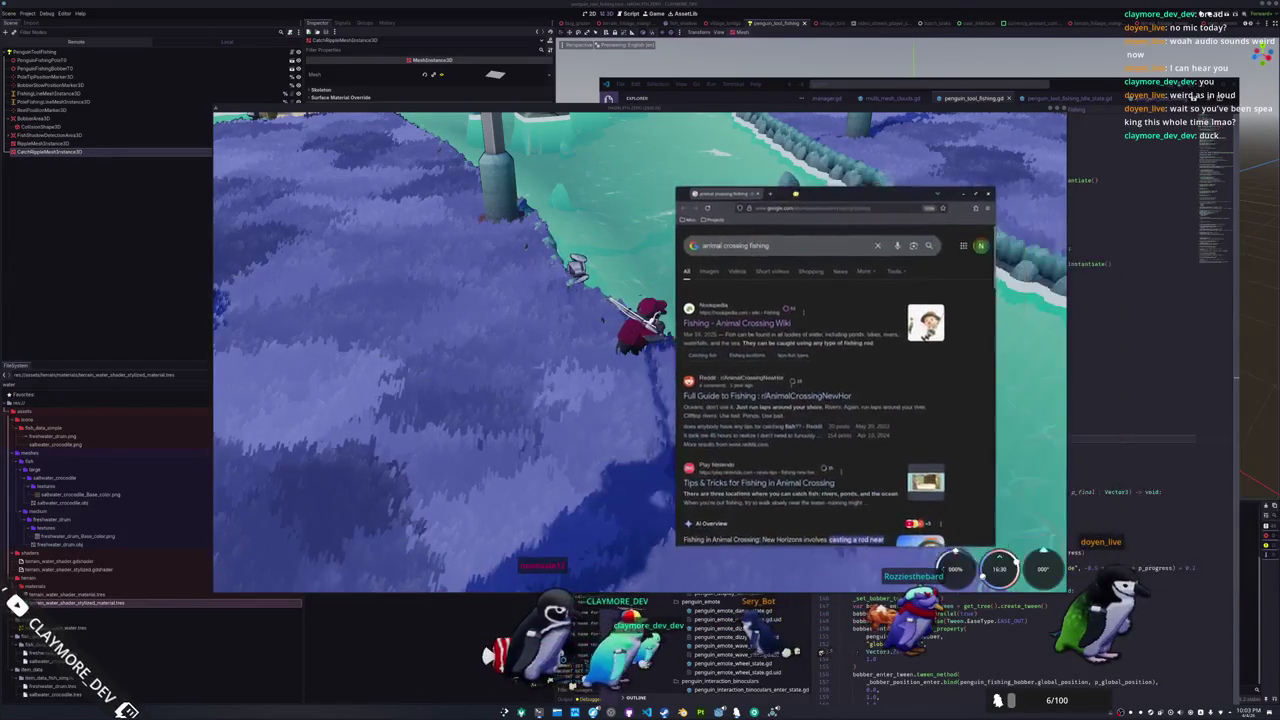
pyautogui.click(829, 263)
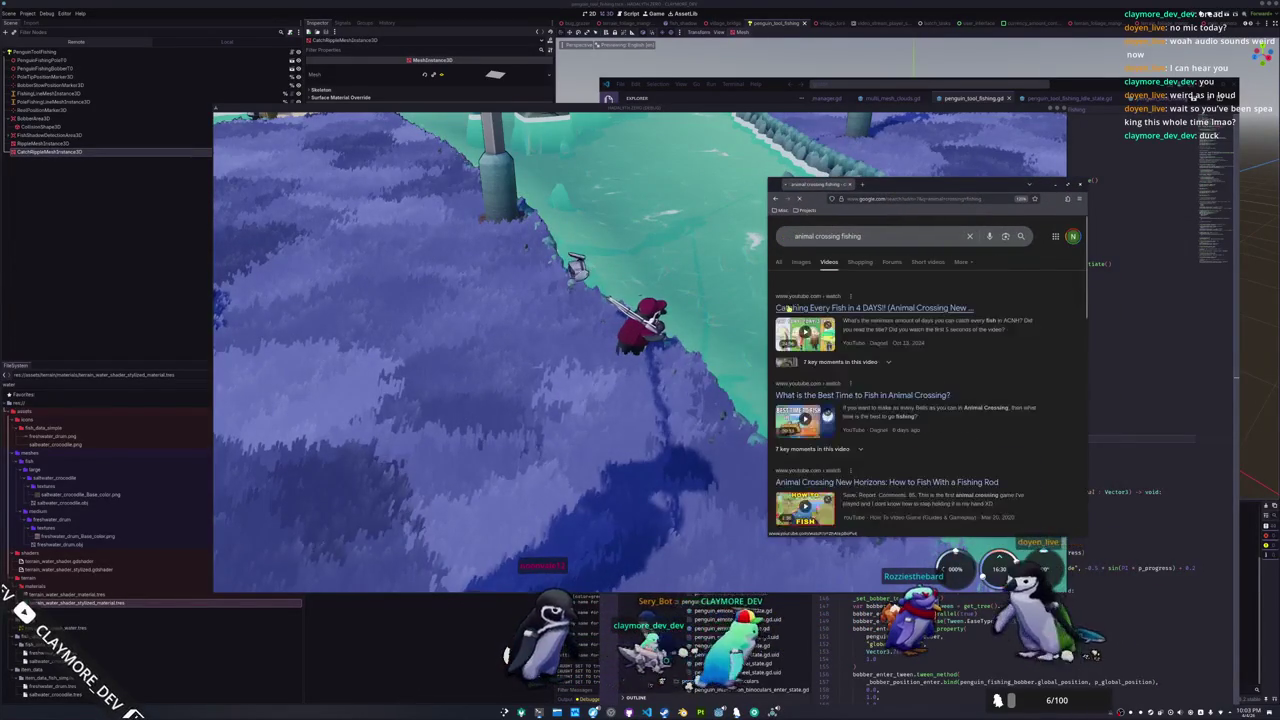
pyautogui.moveTo(766, 310); pyautogui.dragTo(619, 315)
pyautogui.scroll(-1, 772, 341)
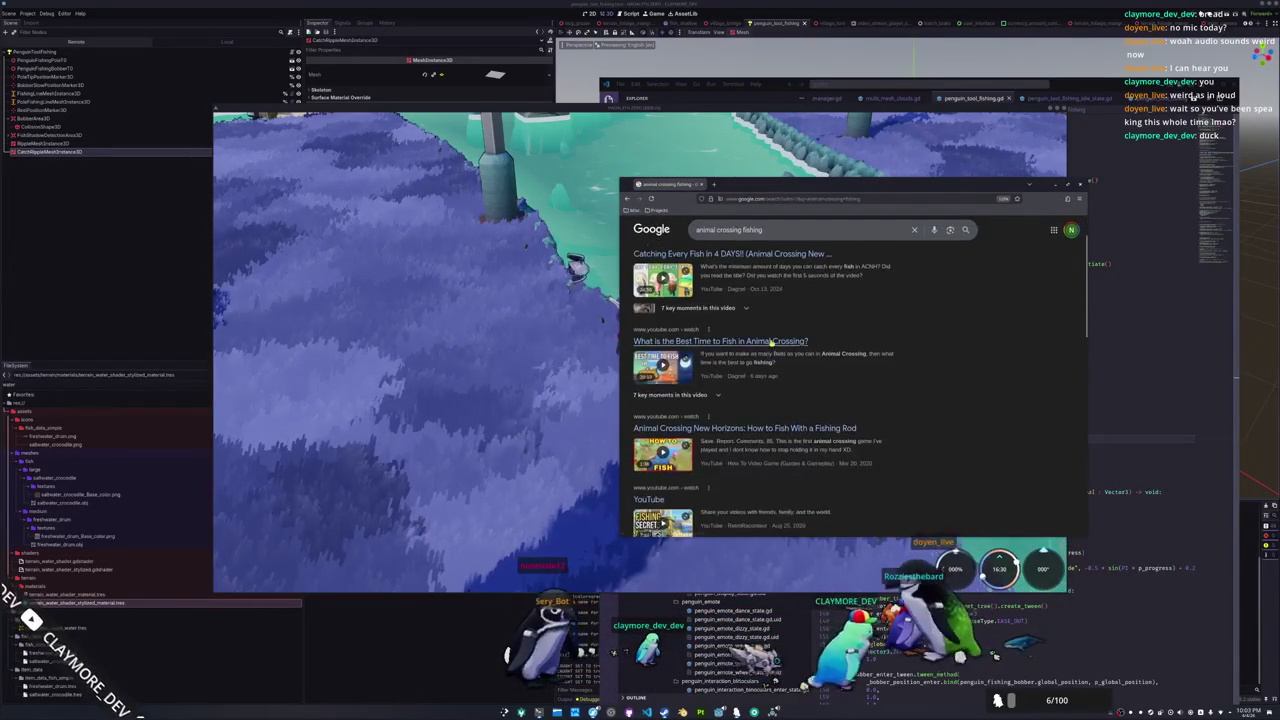
pyautogui.scroll(-1, 772, 341)
# Open the 'How to Fish With a Fishing Rod' YouTube video in a new tab and open its playback settings
pyautogui.middleClick(770, 374)
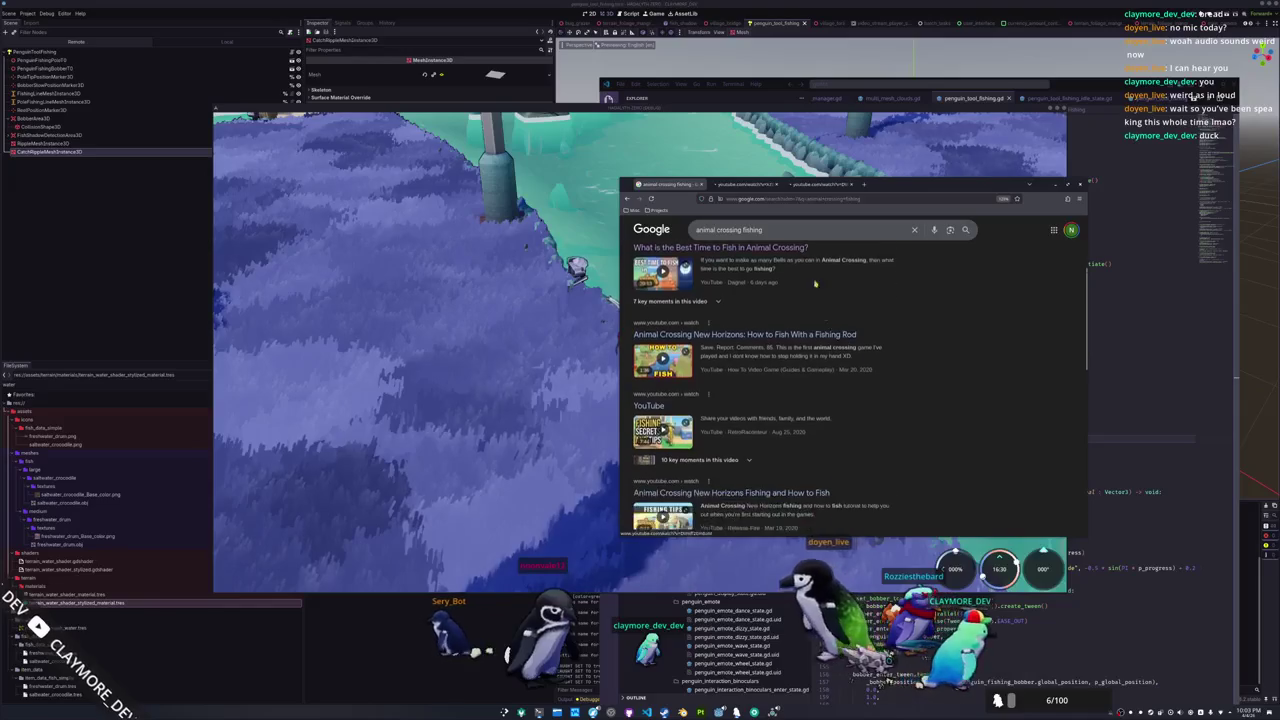
pyautogui.click(820, 186)
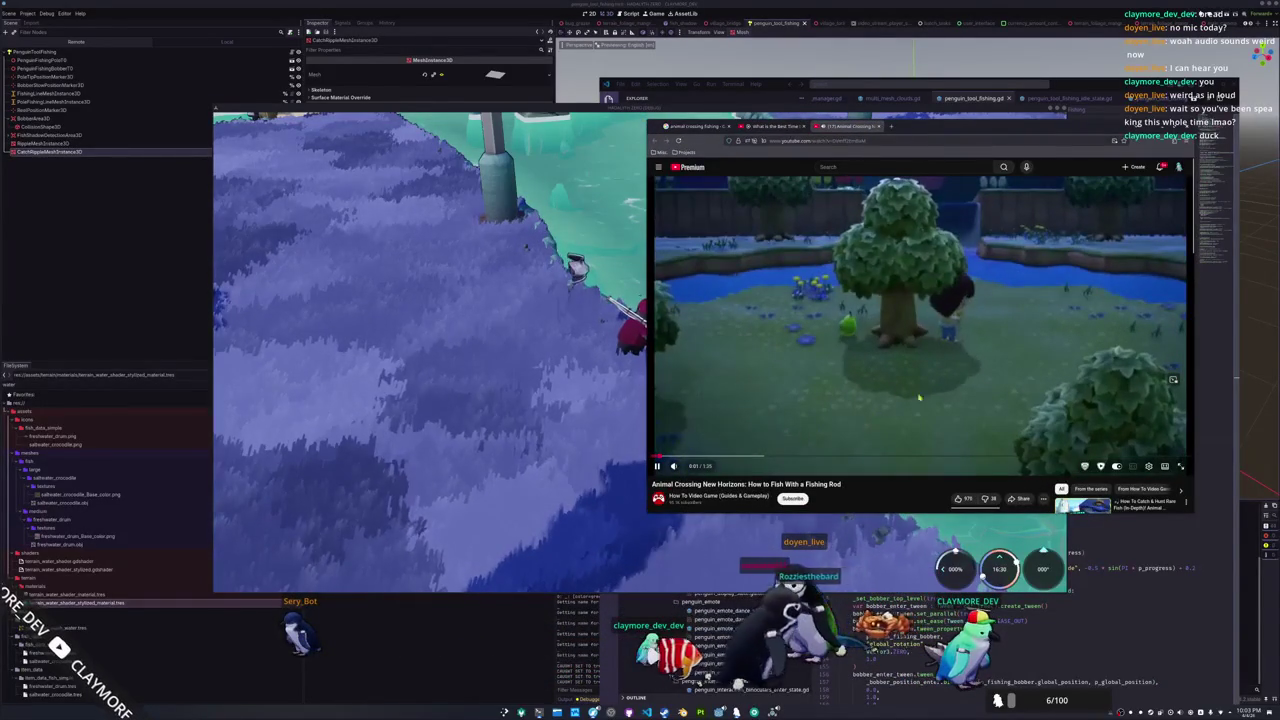
pyautogui.click(1148, 466)
# Change the video quality, then rewind to around 0:13–0:15 and replay the cast
pyautogui.click(1146, 444)
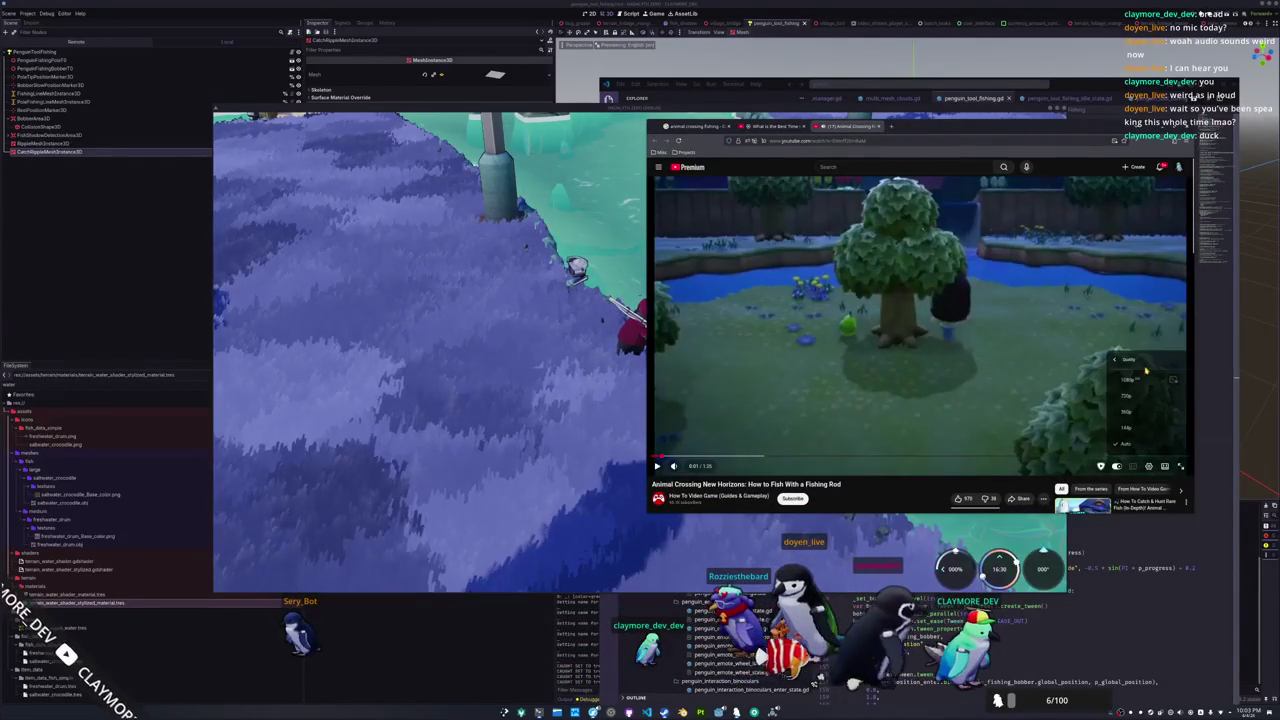
pyautogui.click(1135, 387)
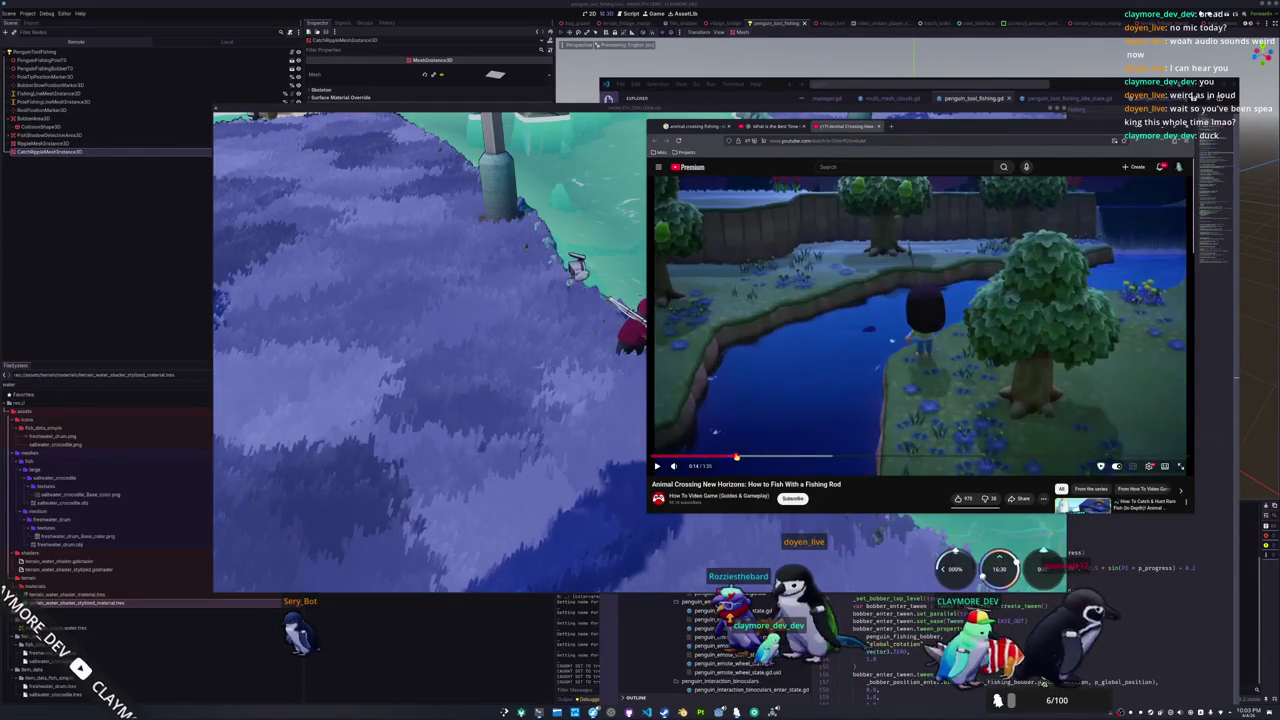
pyautogui.click(731, 457)
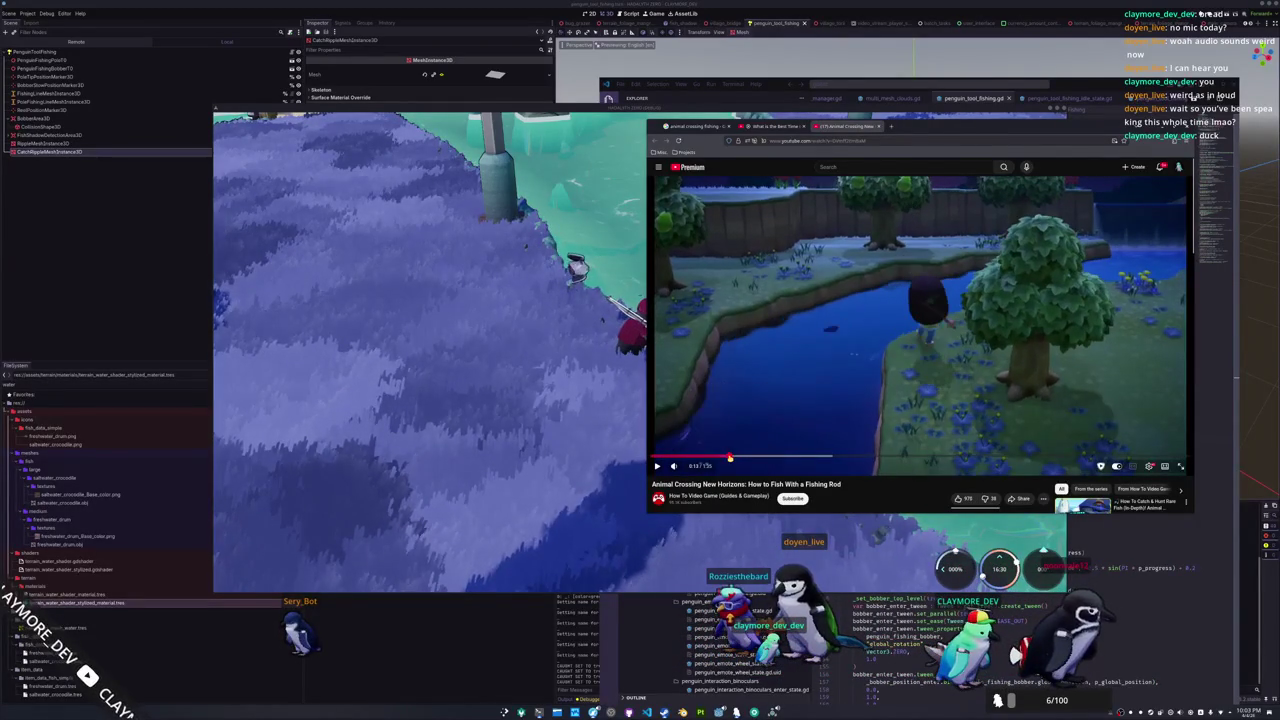
pyautogui.click(783, 401)
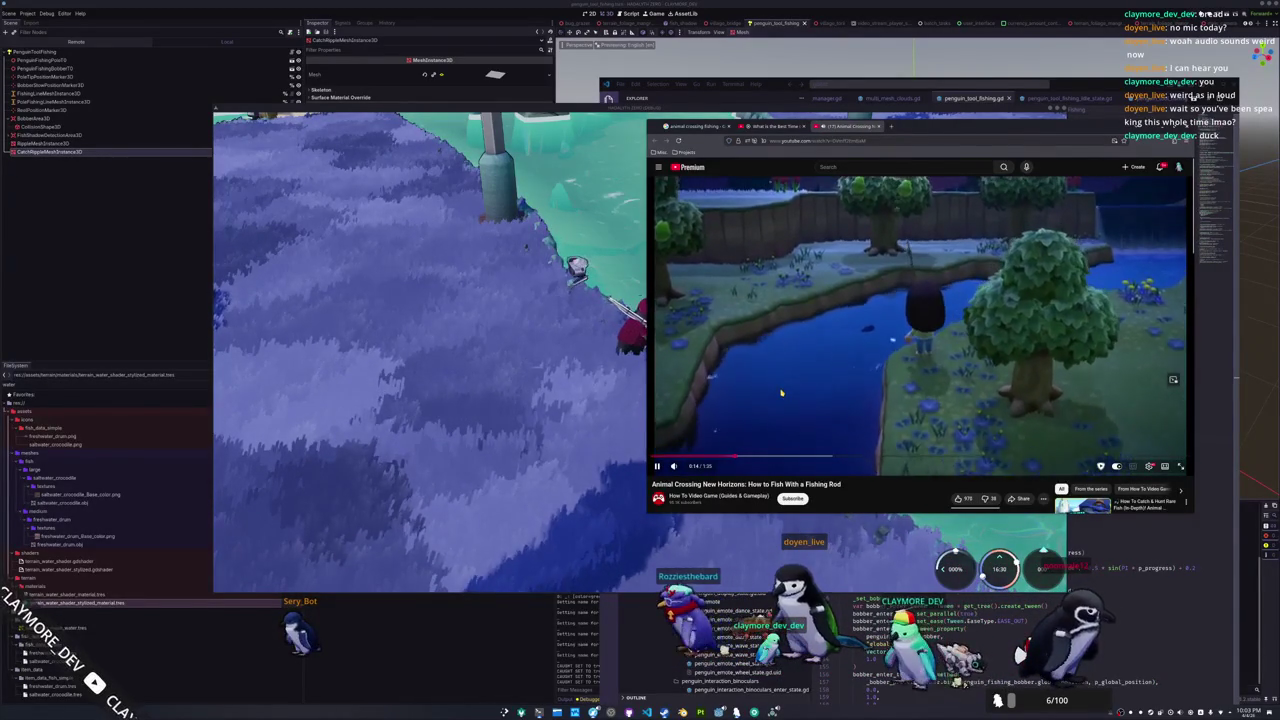
pyautogui.click(738, 457)
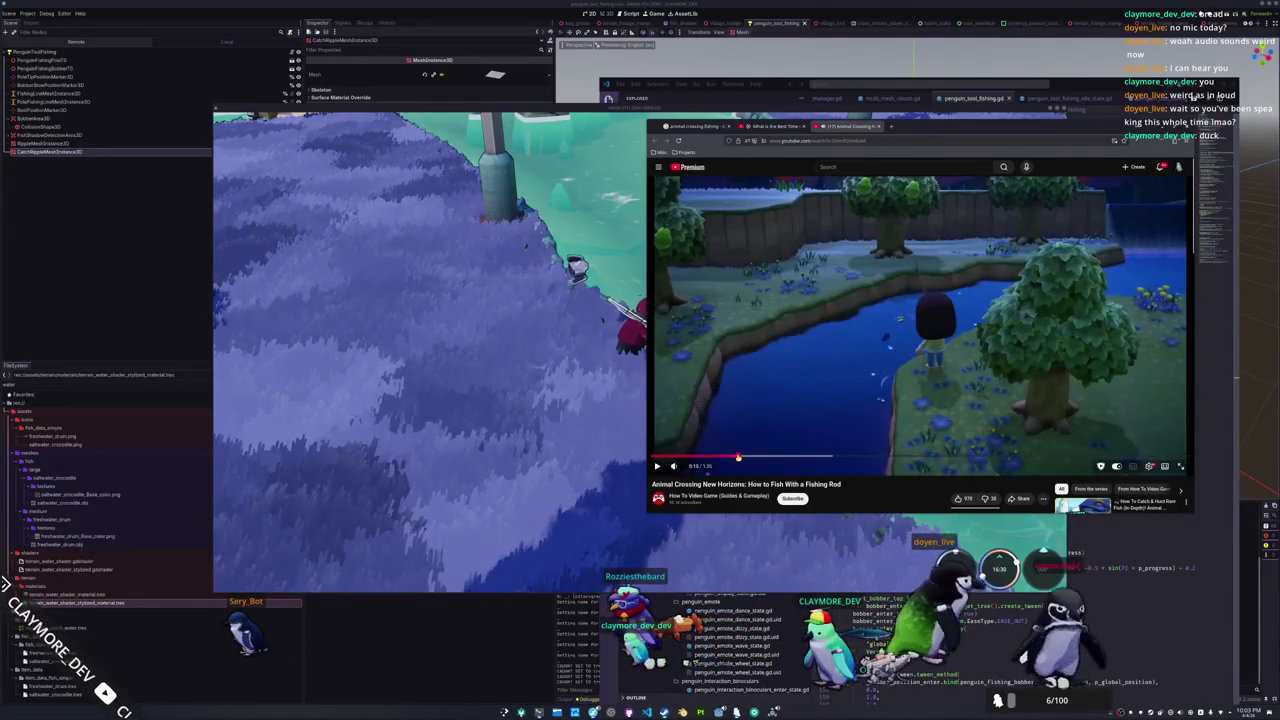
pyautogui.click(736, 457)
pyautogui.moveTo(734, 457); pyautogui.dragTo(737, 457)
pyautogui.click(792, 364)
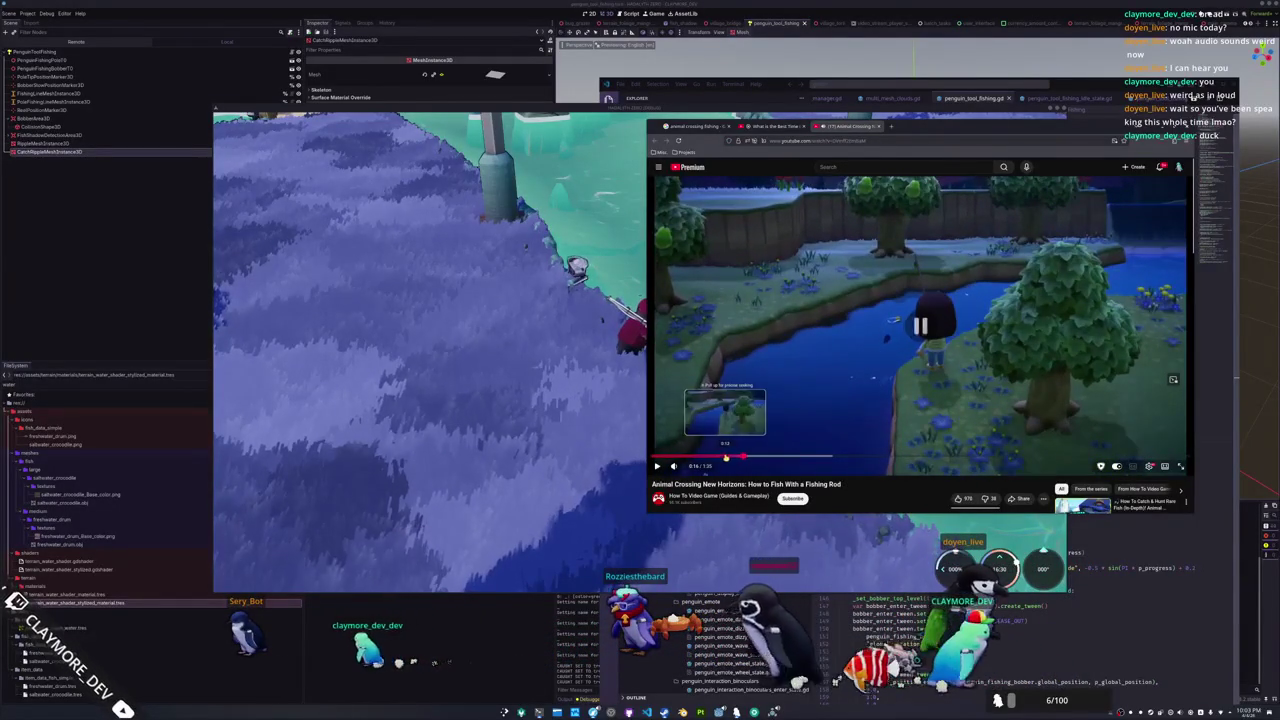
# Replay the casting shot between 0:13 and 0:22, rewinding to 0:18
pyautogui.click(724, 457)
pyautogui.click(761, 364)
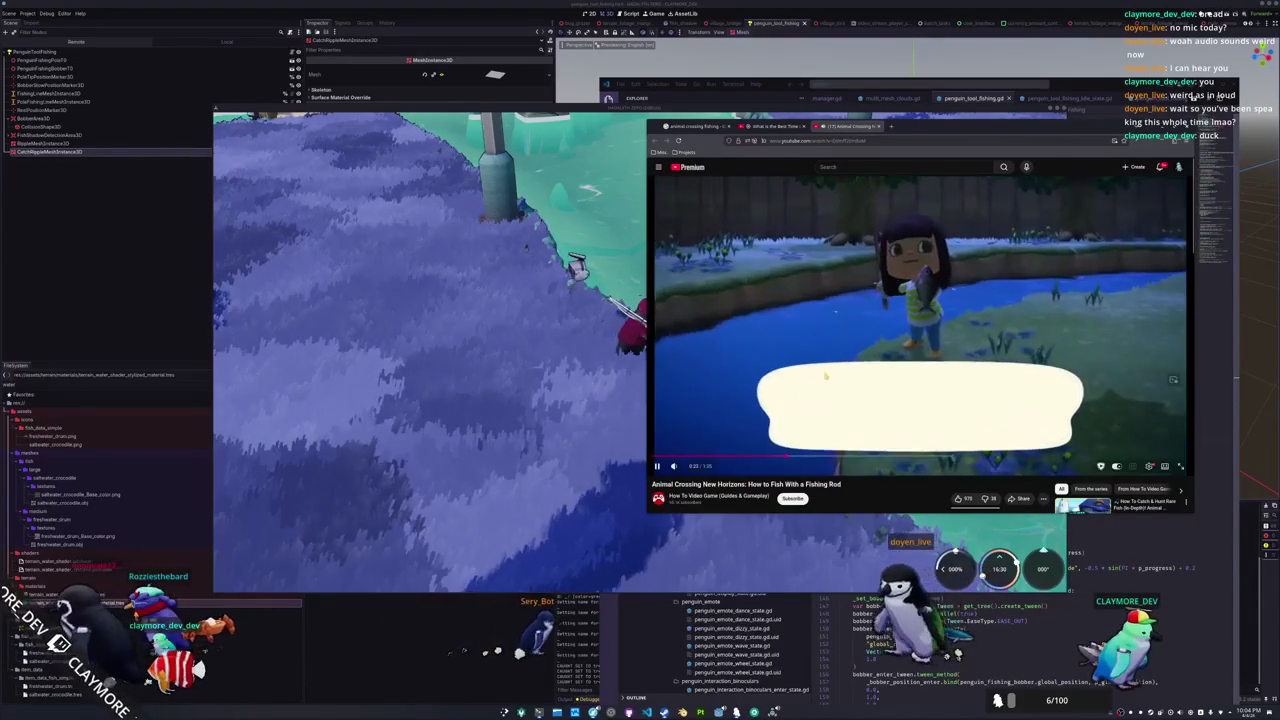
pyautogui.click(777, 461)
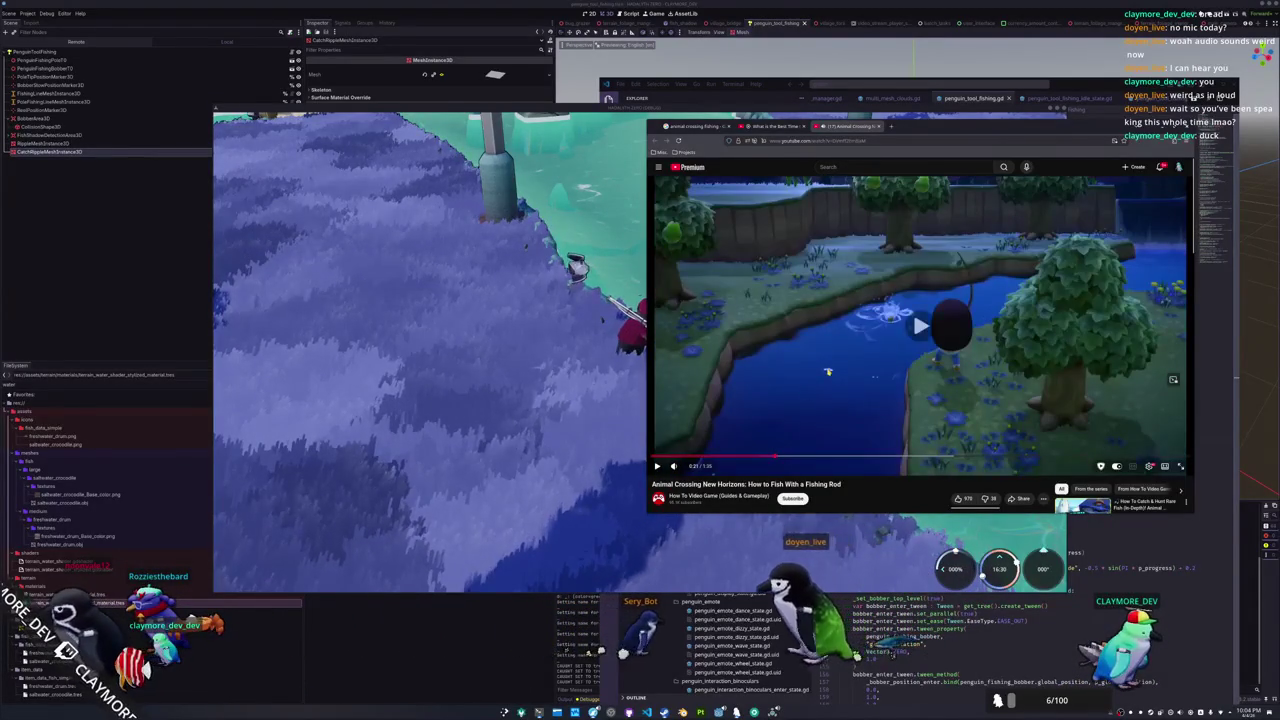
pyautogui.click(811, 377)
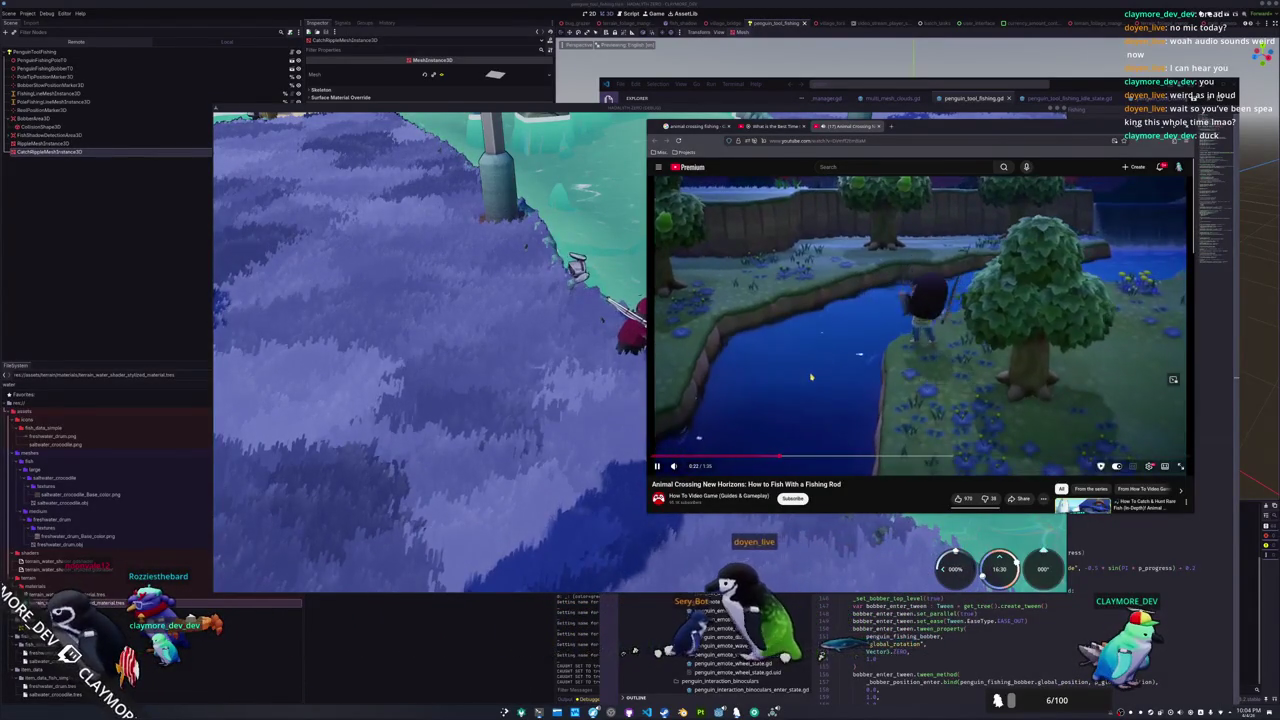
pyautogui.click(811, 377)
pyautogui.click(756, 456)
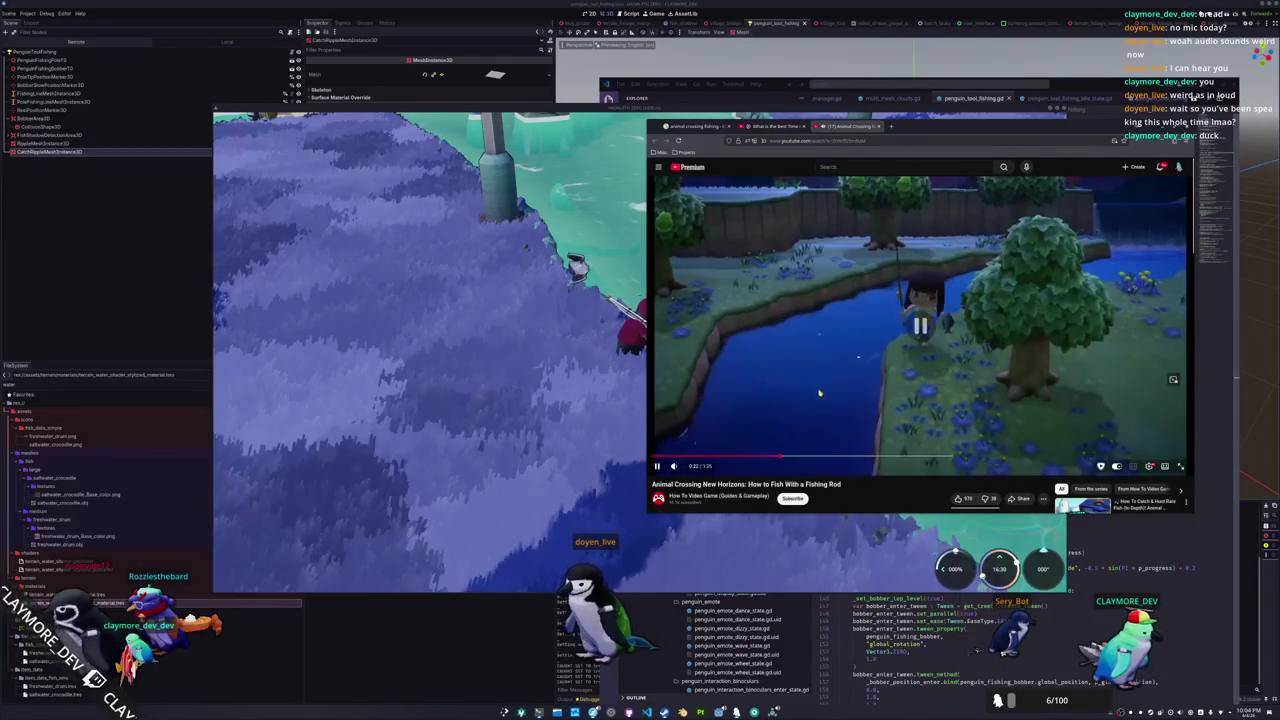
pyautogui.click(813, 362)
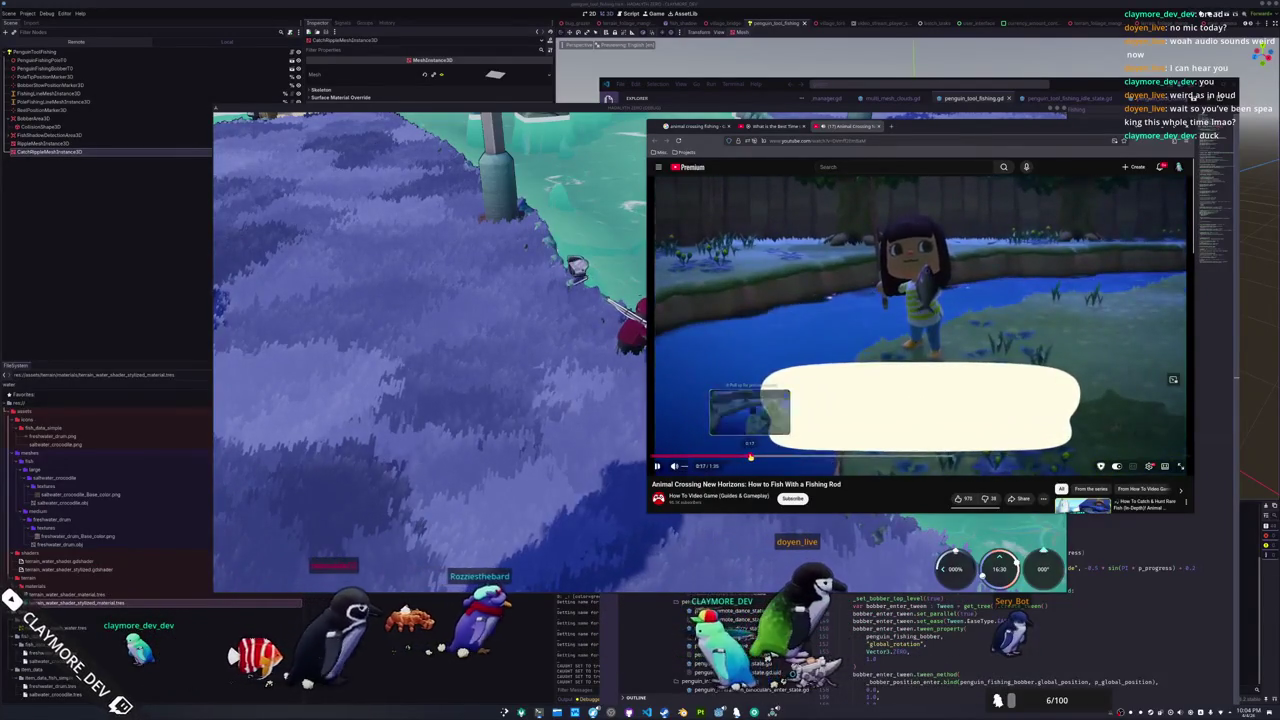
# Loop the cast between 0:16 and 0:20, then skip ahead to the pond scene
pyautogui.click(745, 455)
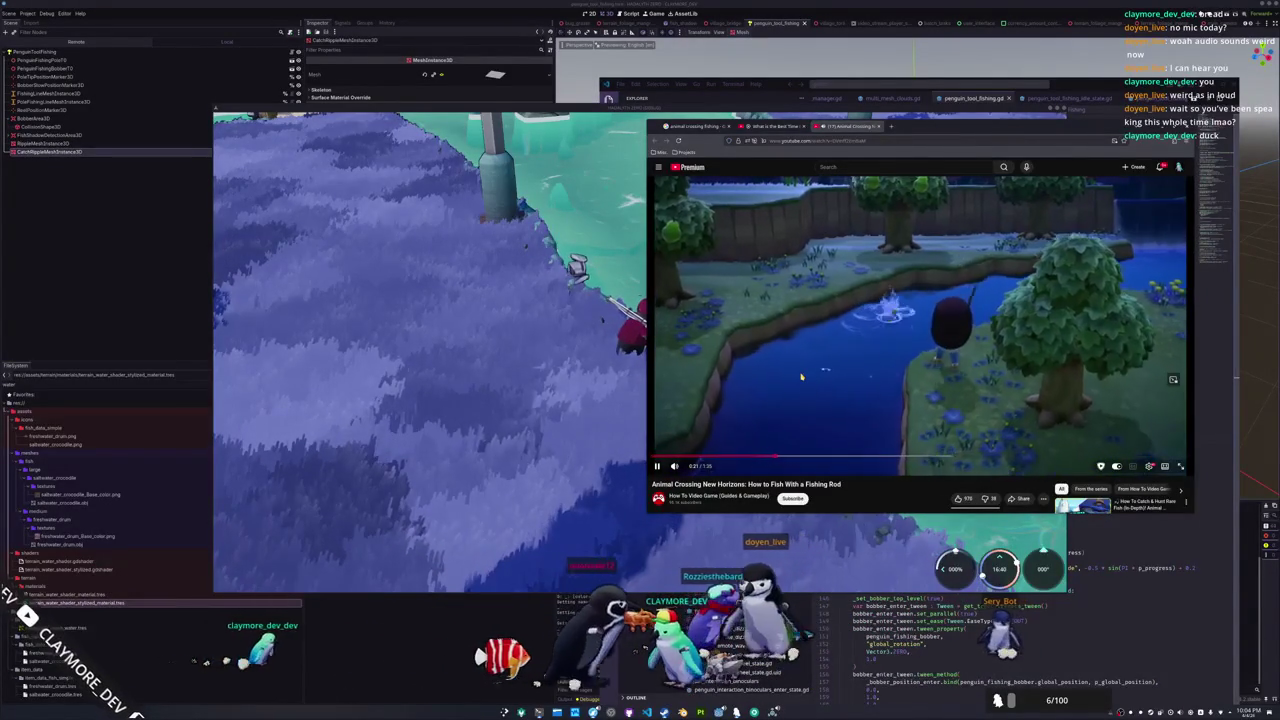
pyautogui.click(782, 410)
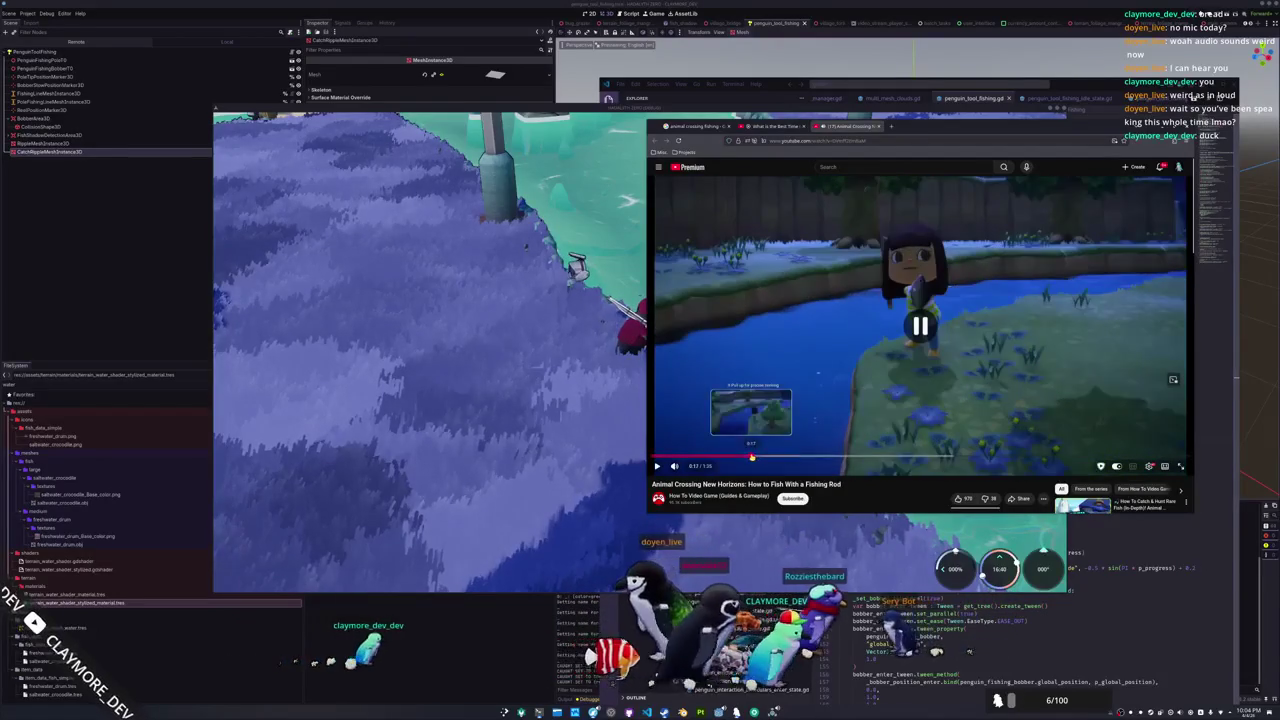
pyautogui.click(752, 457)
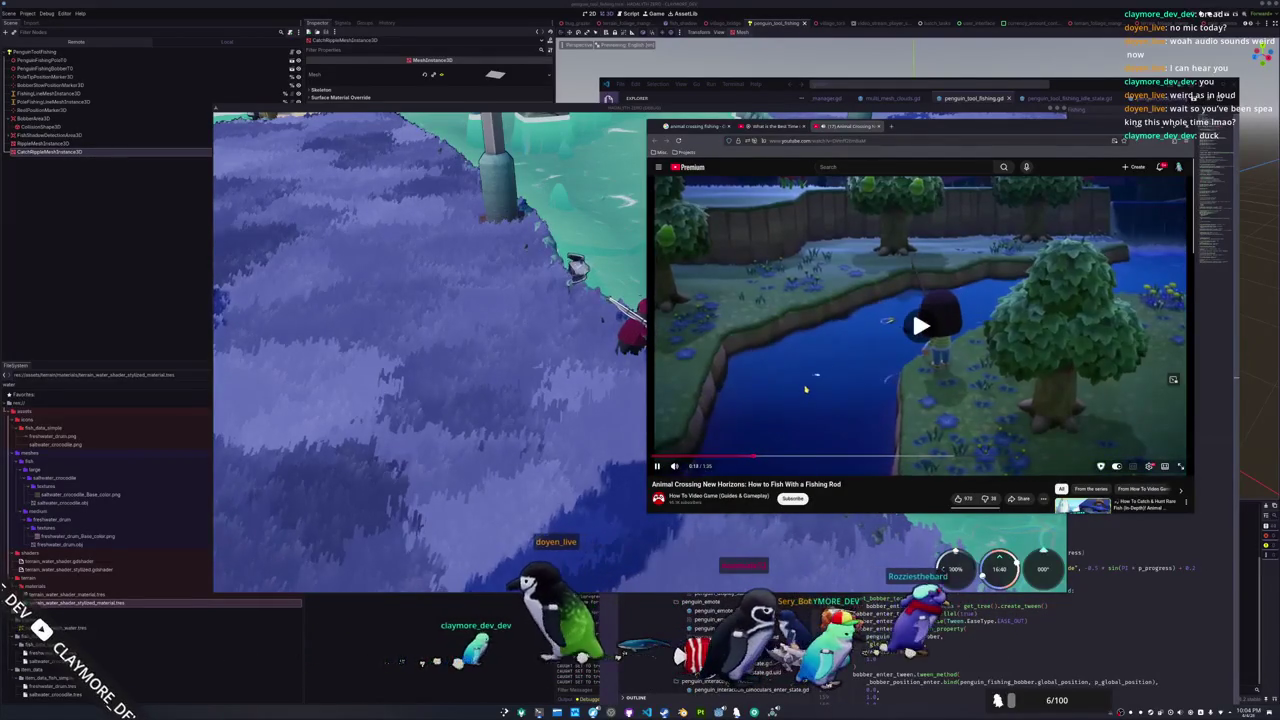
pyautogui.click(797, 378)
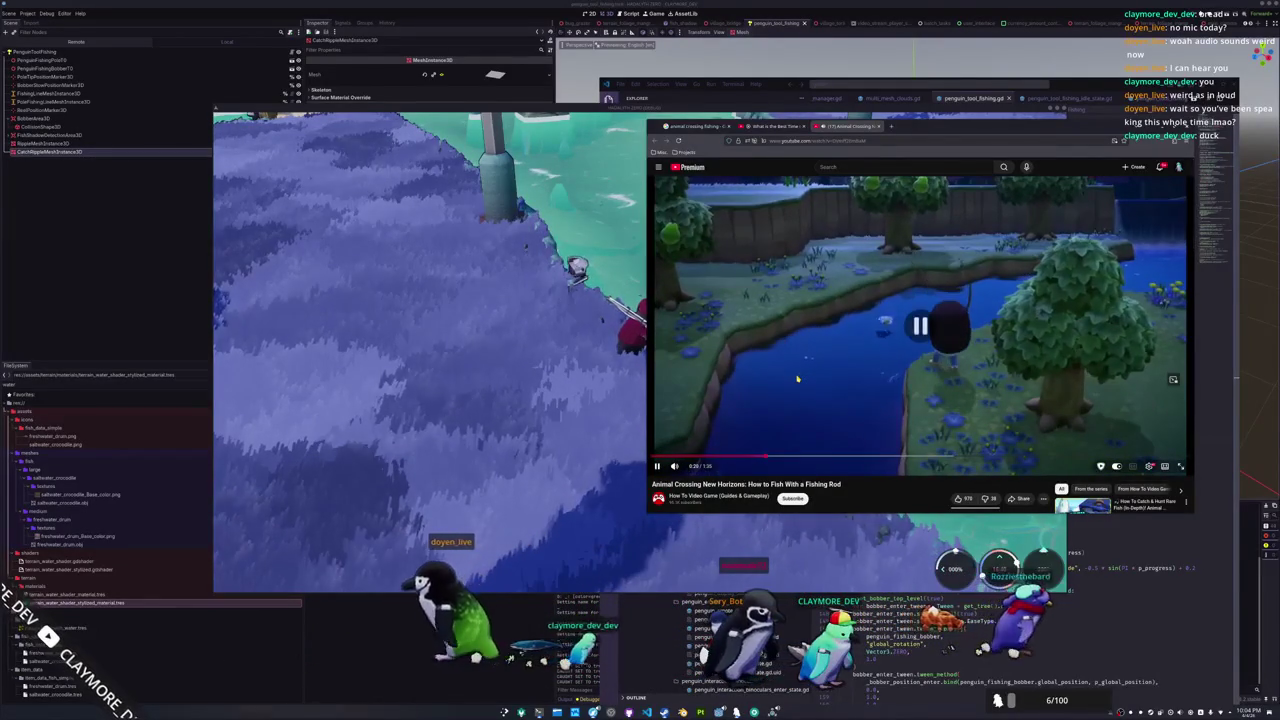
pyautogui.click(747, 458)
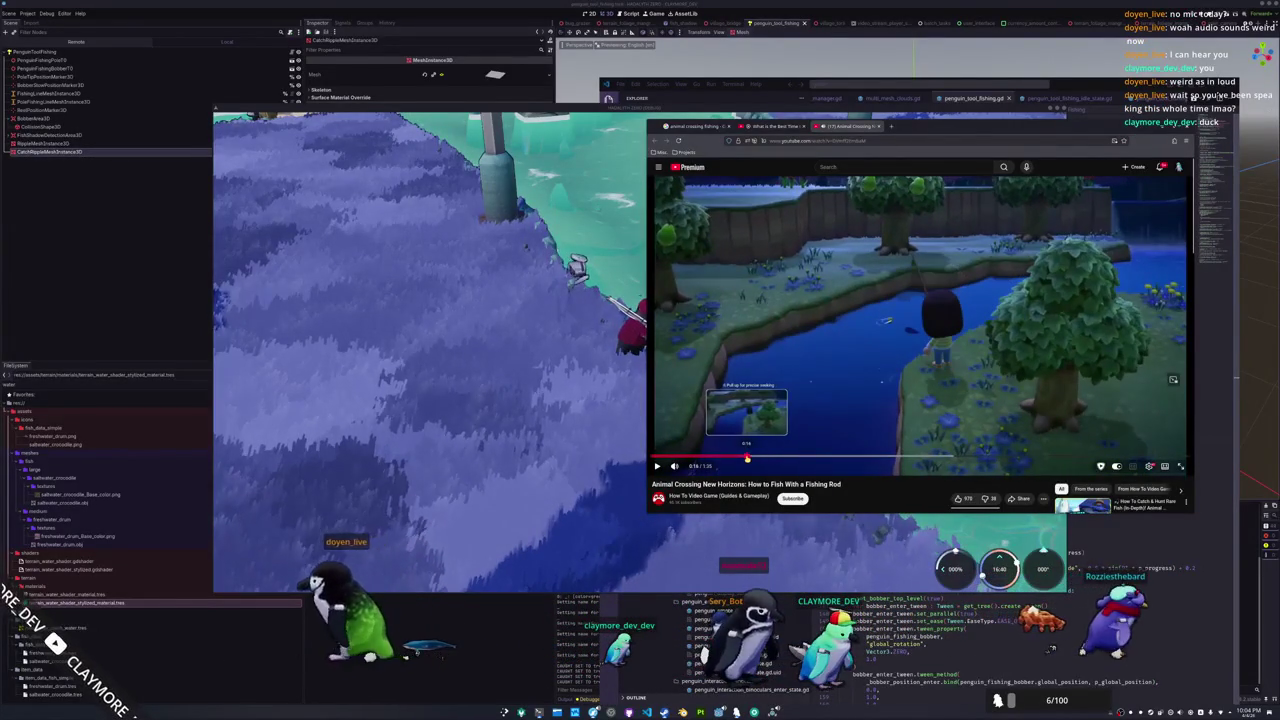
pyautogui.click(785, 401)
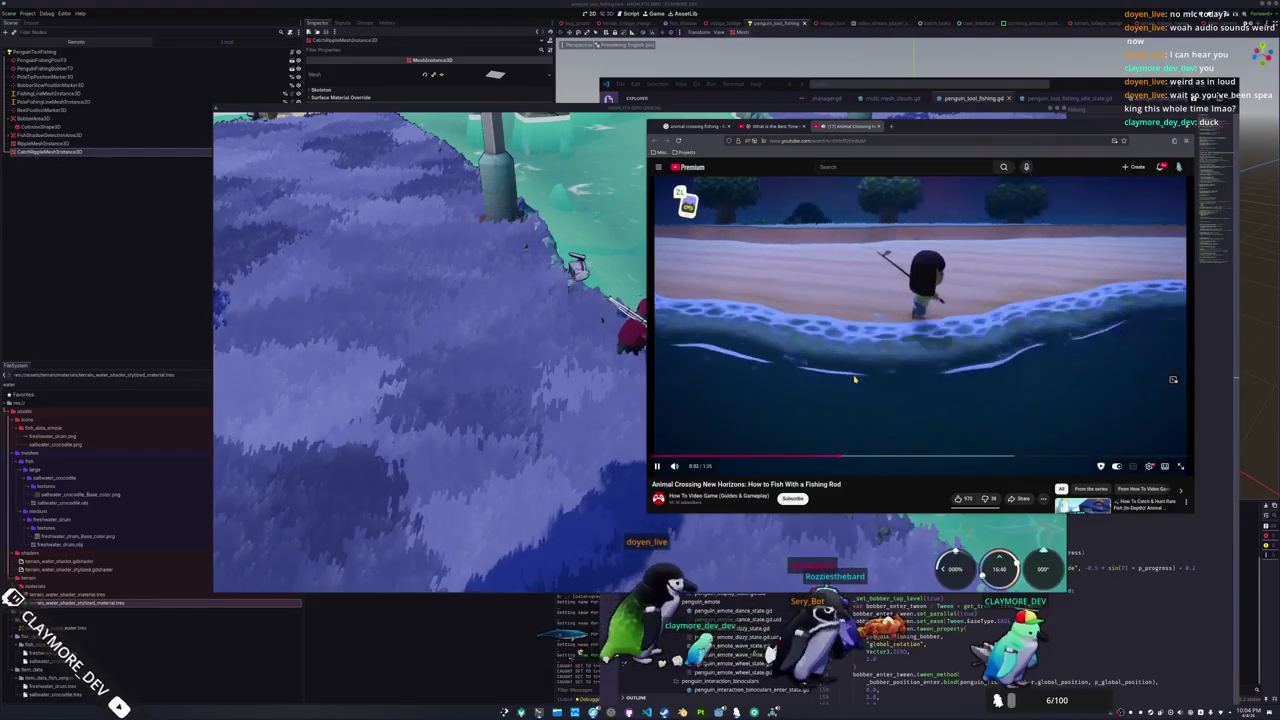
pyautogui.click(897, 457)
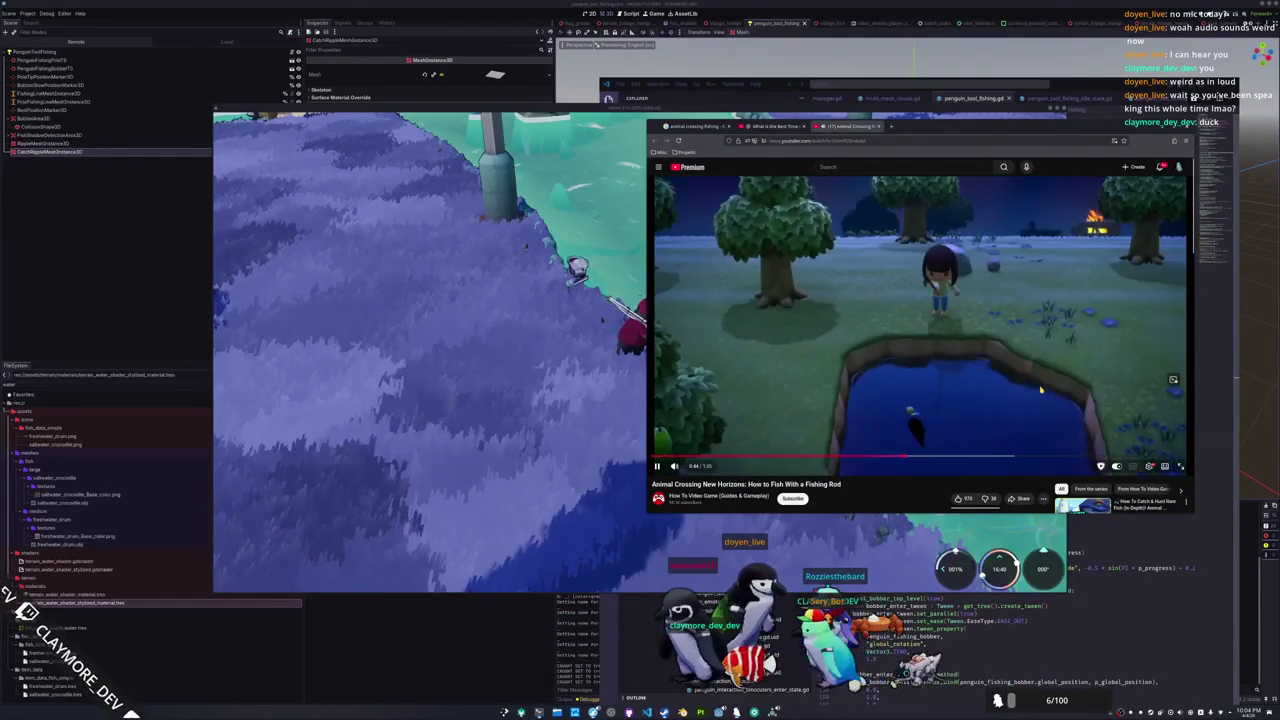
# Review the pond bite from 0:41 to 0:51, jumping back to 0:42 and replaying
pyautogui.click(886, 457)
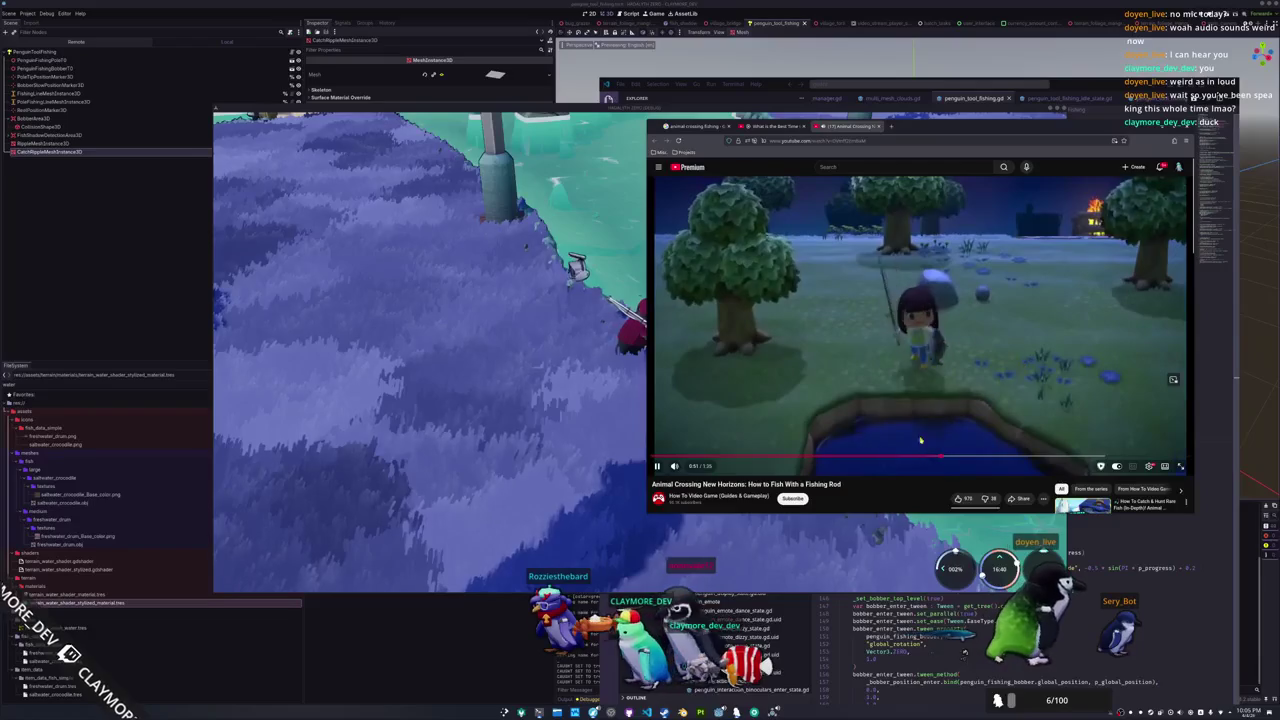
pyautogui.press('j')
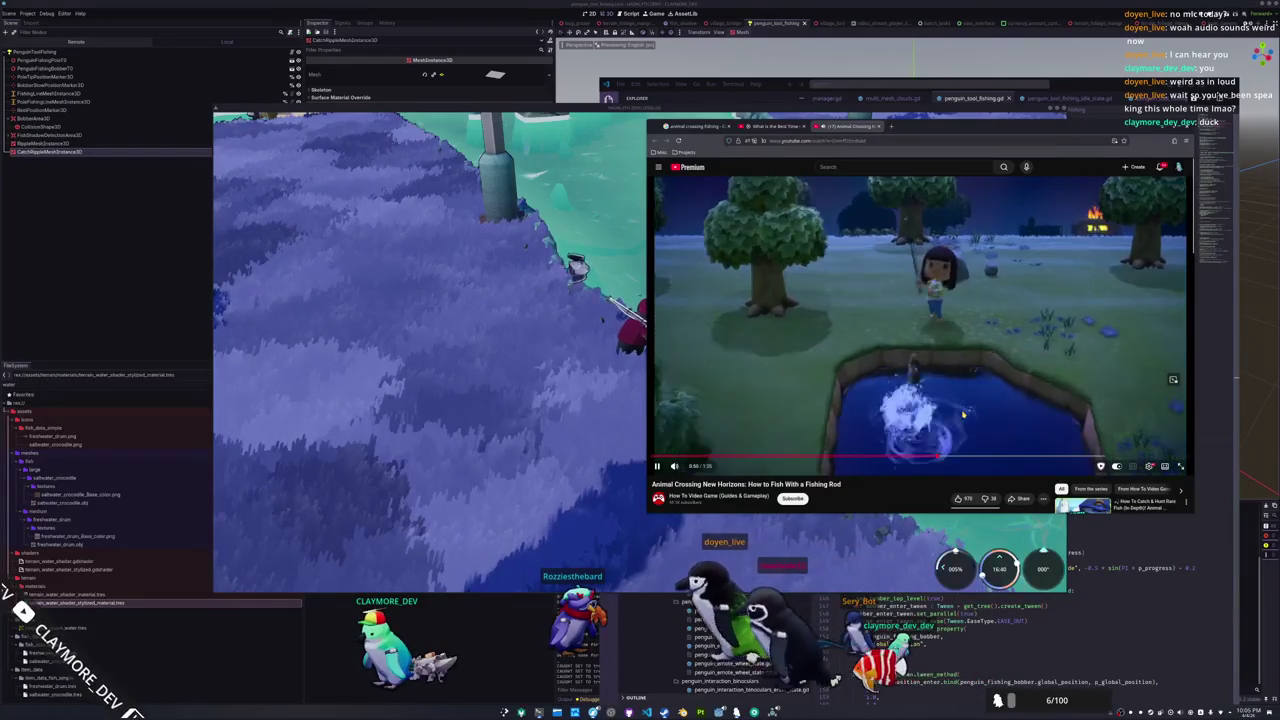
pyautogui.click(920, 440)
pyautogui.click(893, 457)
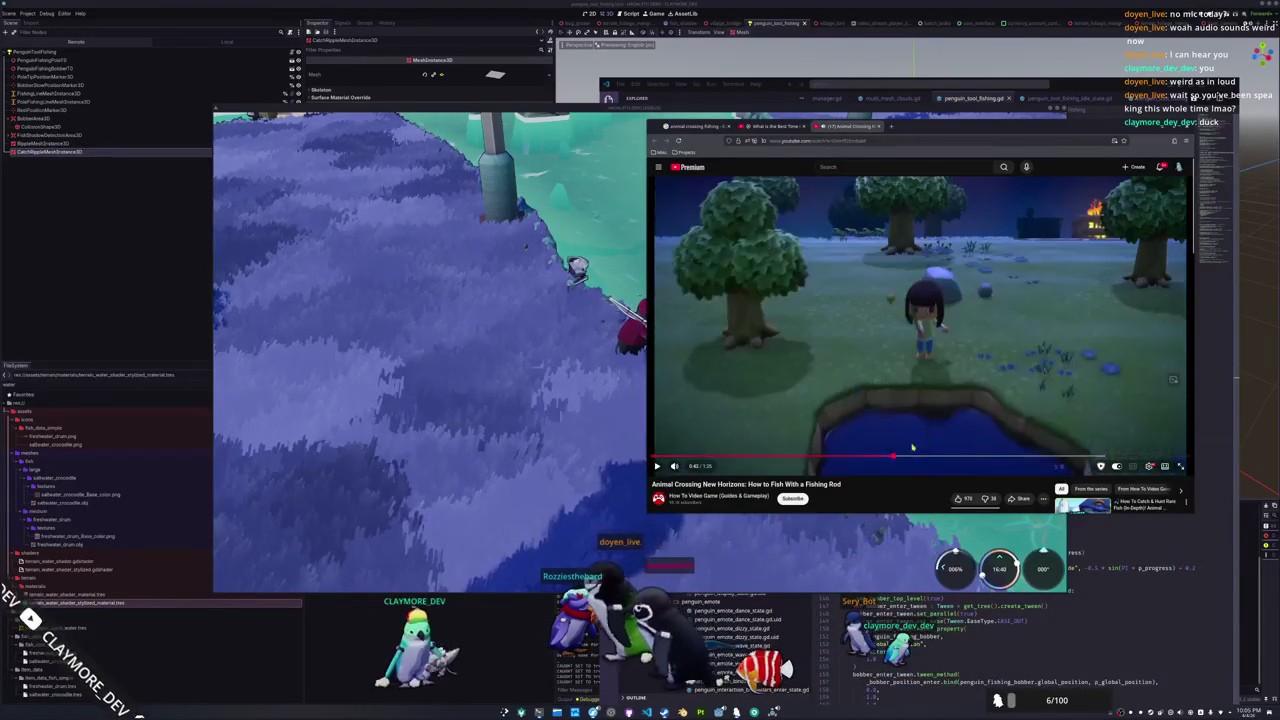
pyautogui.click(1004, 379)
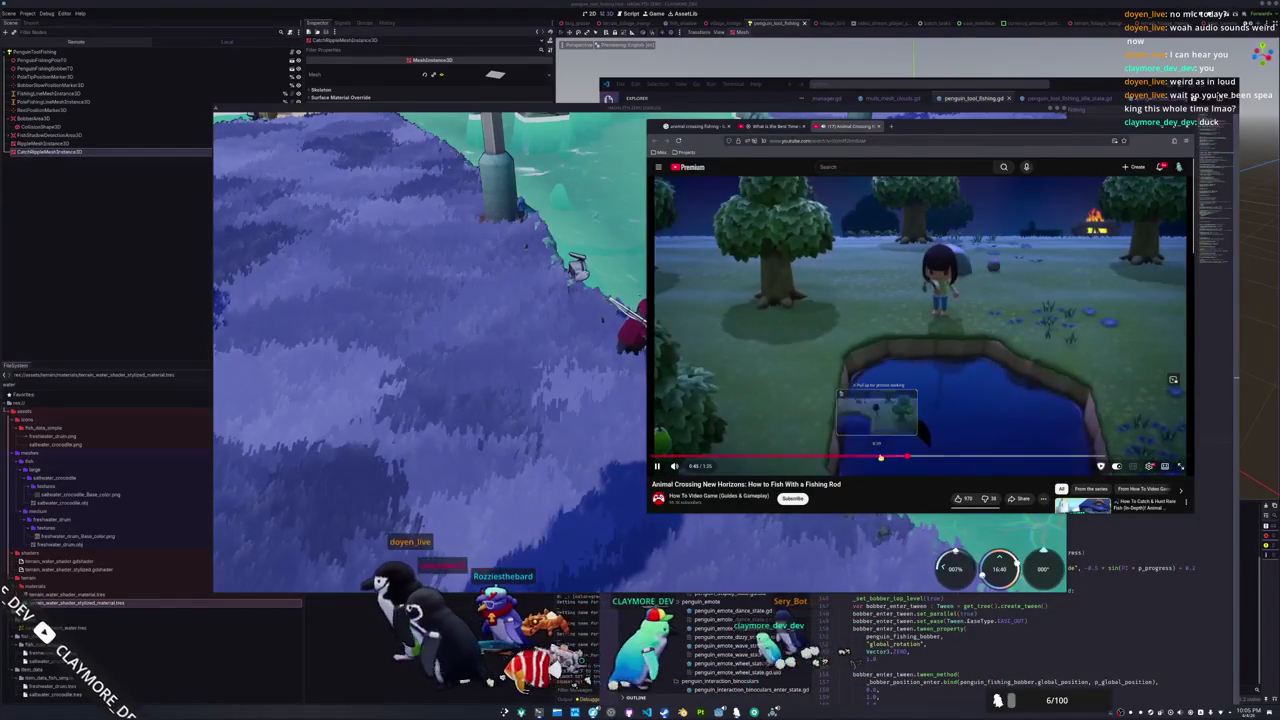
pyautogui.press('Left')
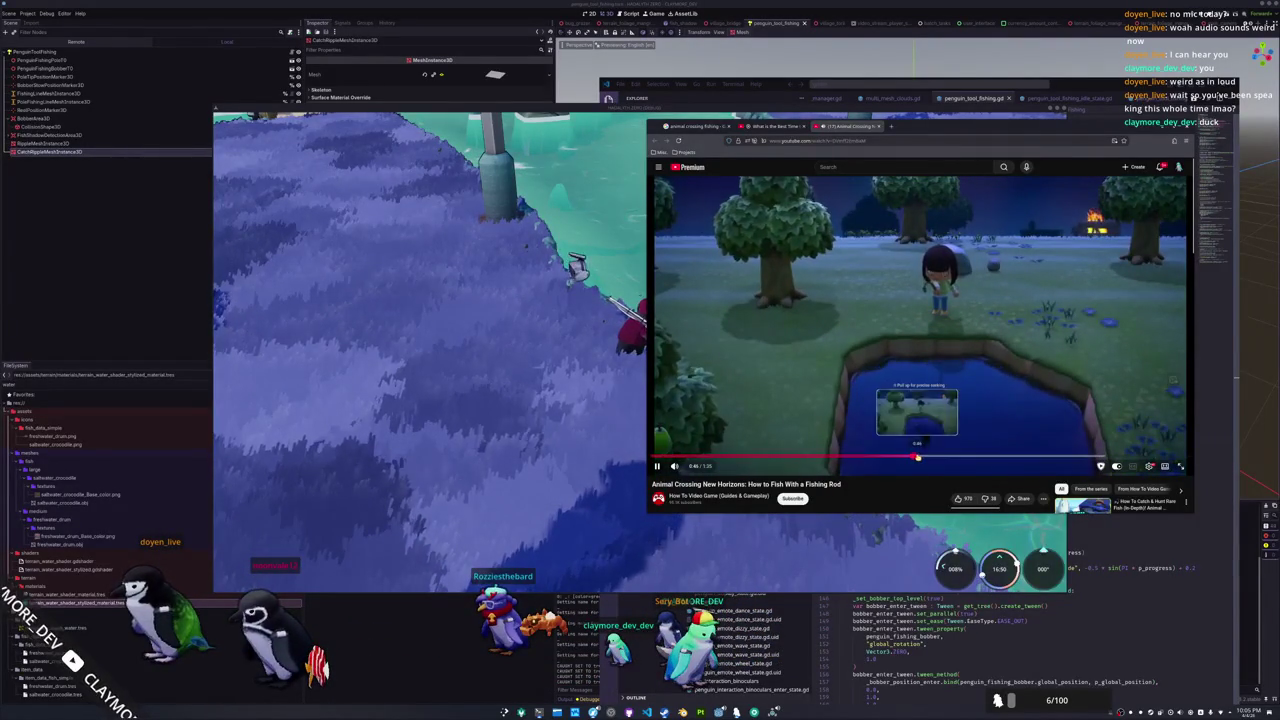
# Scrub ahead to 1:05 and then the river cast near 1:18
pyautogui.moveTo(972, 456); pyautogui.dragTo(951, 457)
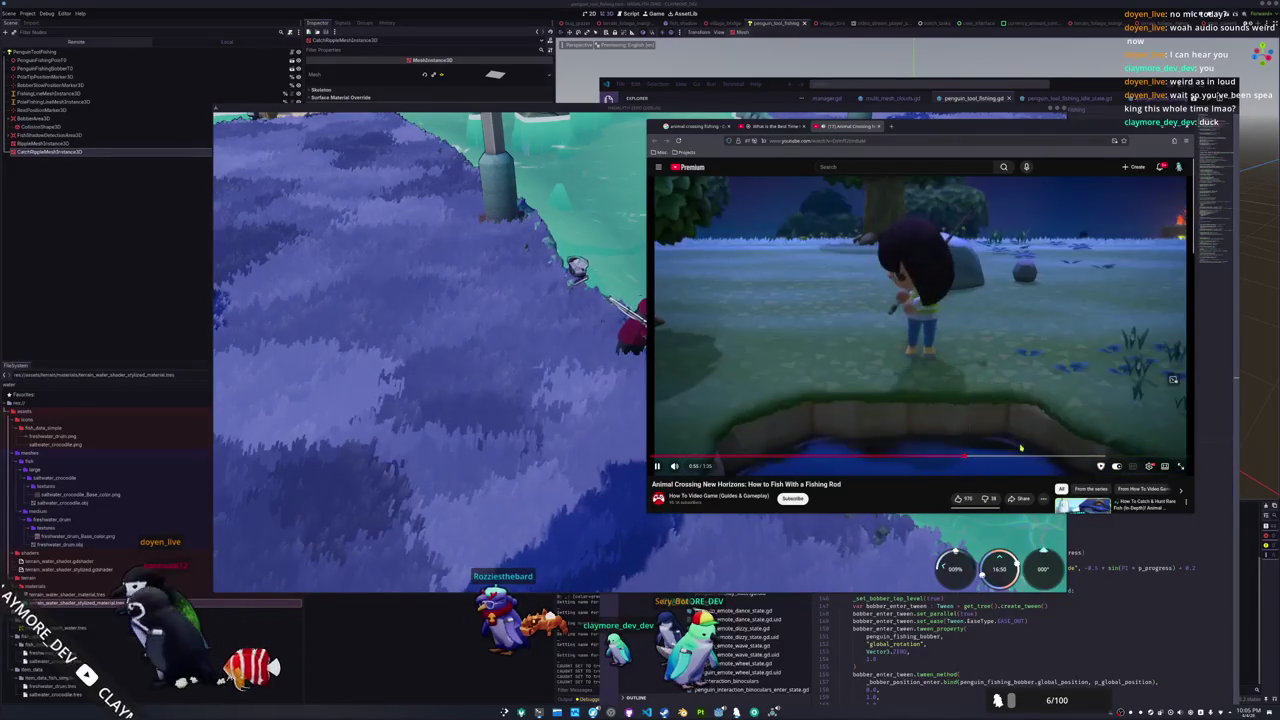
pyautogui.click(1028, 456)
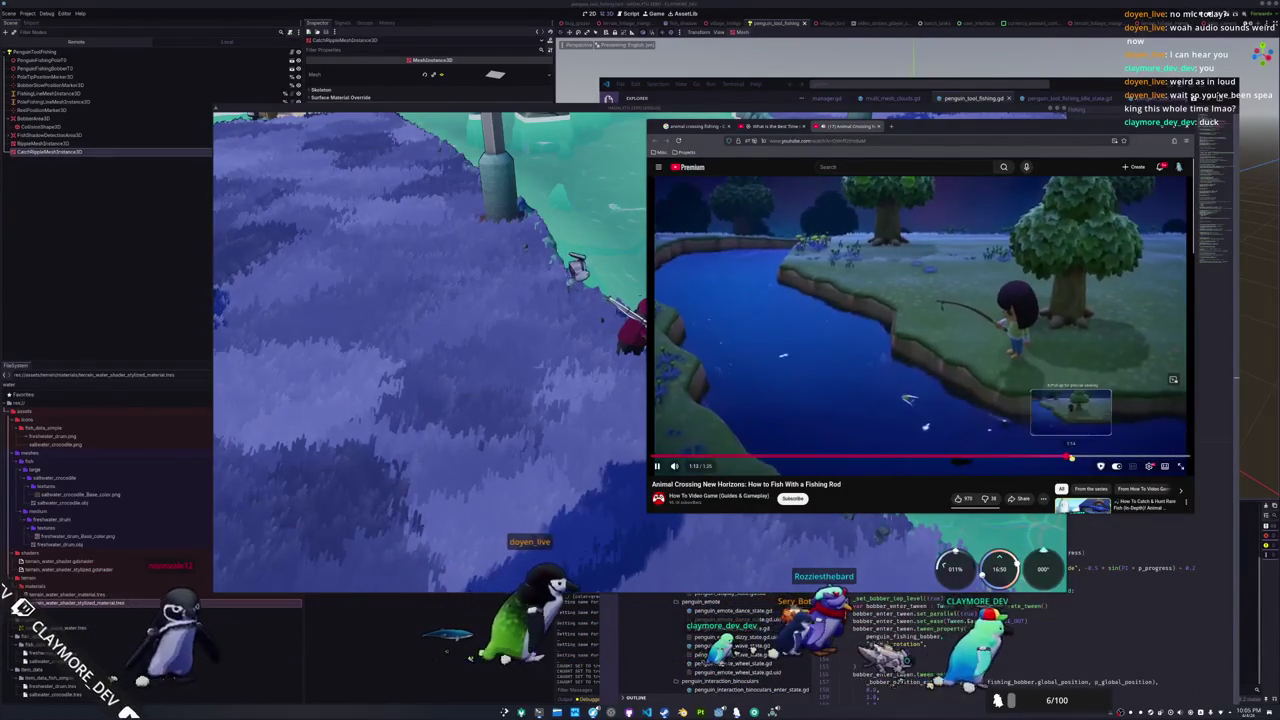
pyautogui.click(1100, 458)
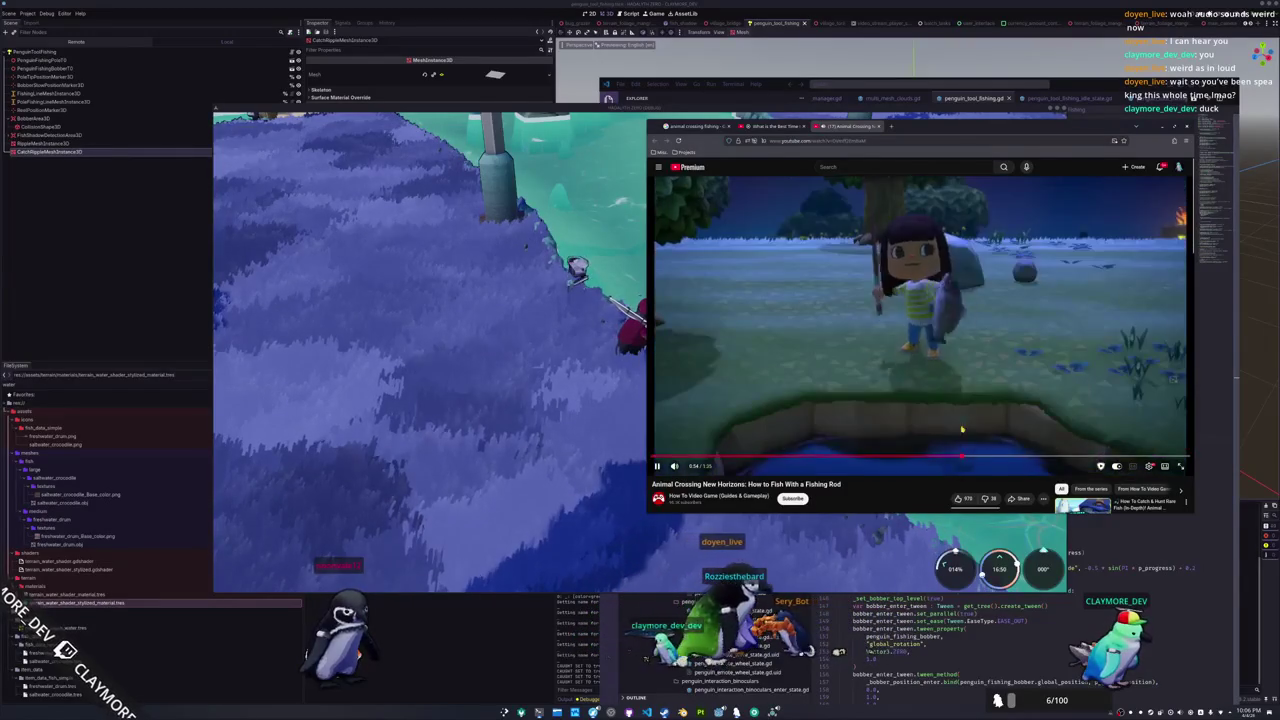
pyautogui.scroll(-1, 836, 452)
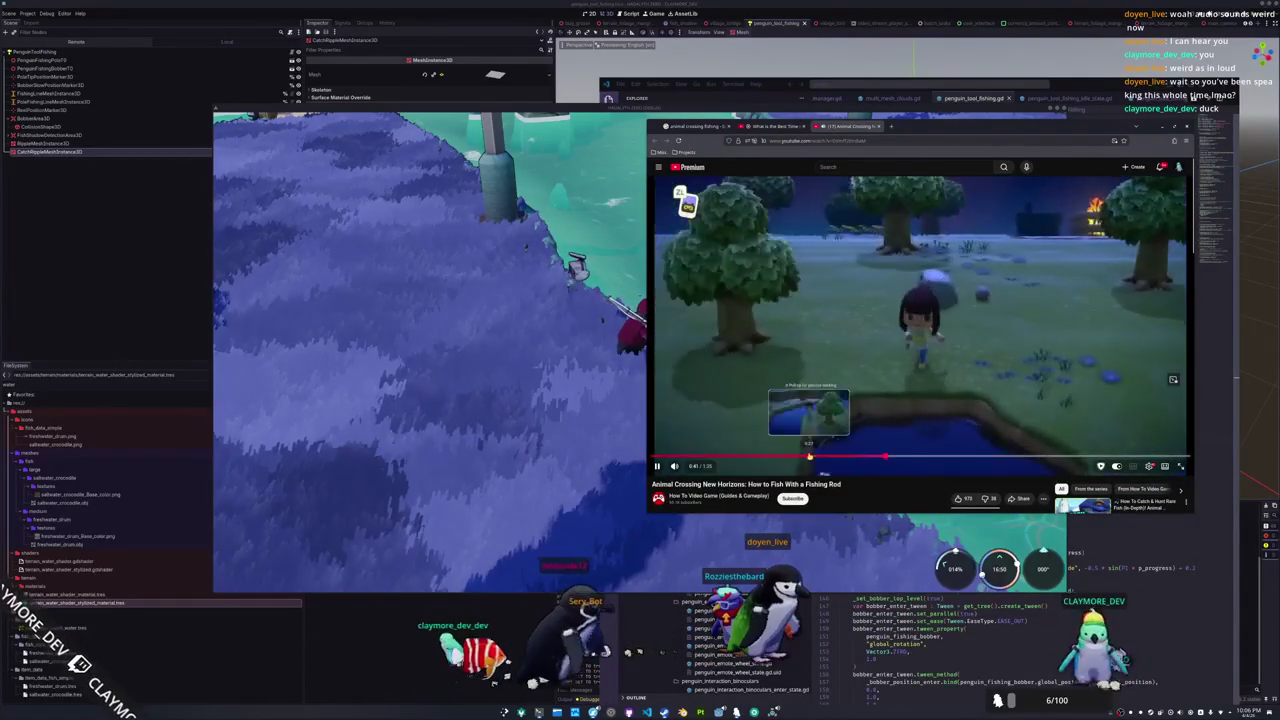
# Play from 0:27 through 0:44, pausing at 0:48 and stepping to the catch at 0:49
pyautogui.click(809, 457)
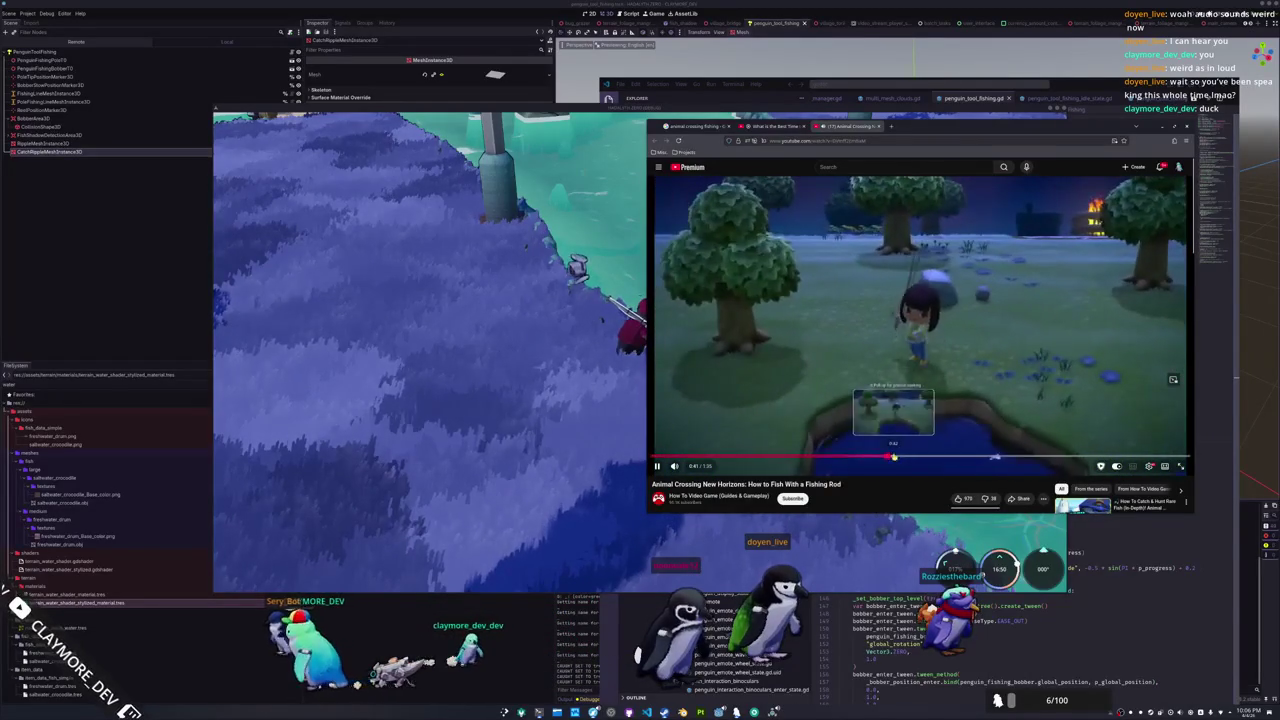
pyautogui.click(1003, 377)
pyautogui.click(1015, 378)
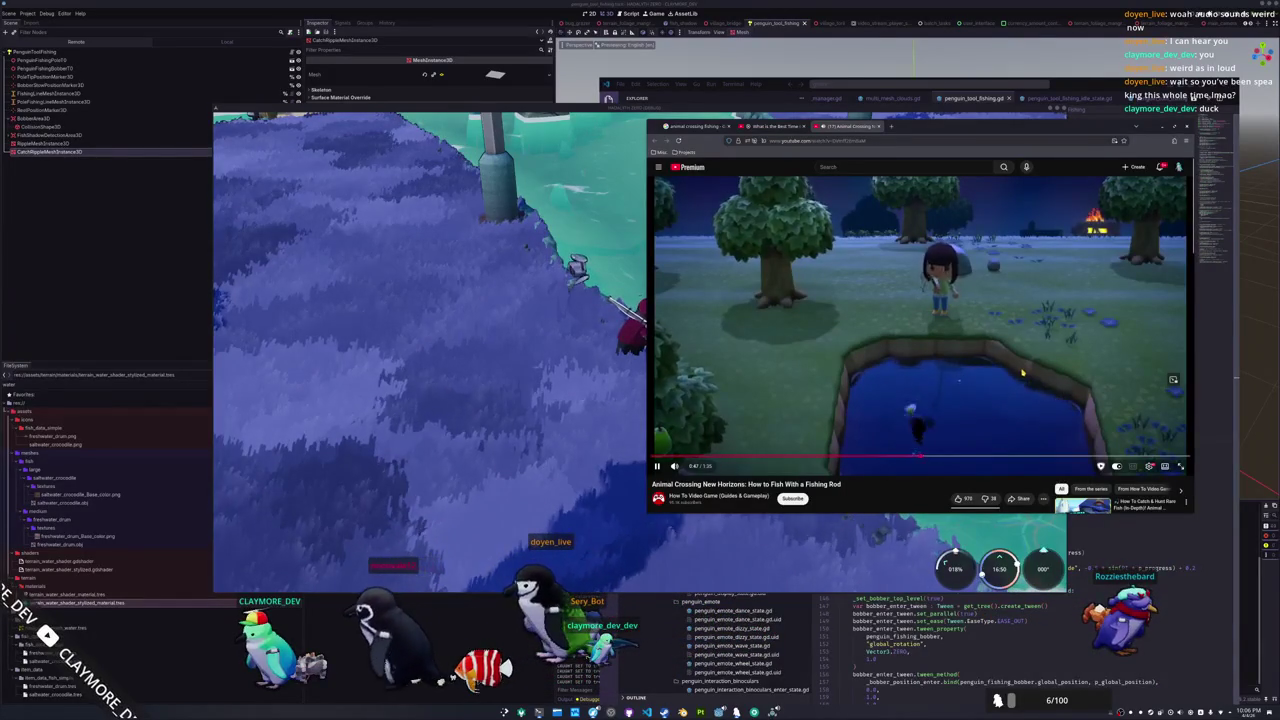
pyautogui.click(933, 418)
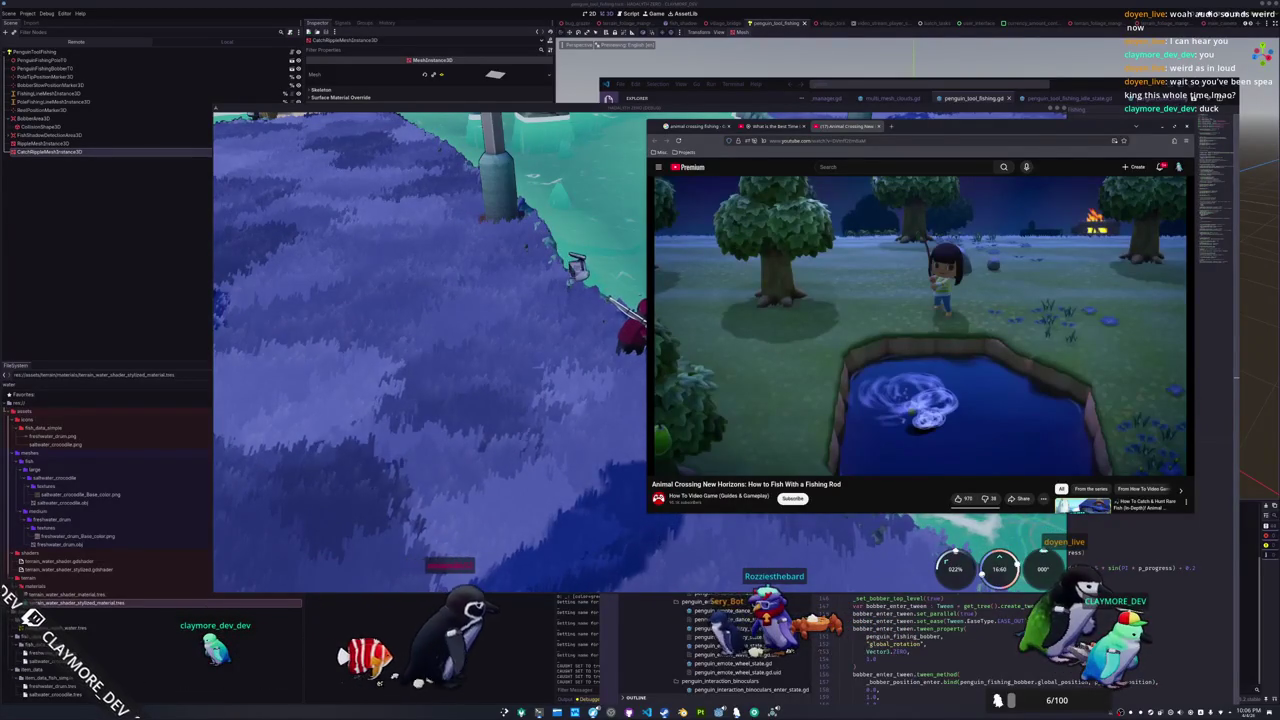
pyautogui.click(972, 330)
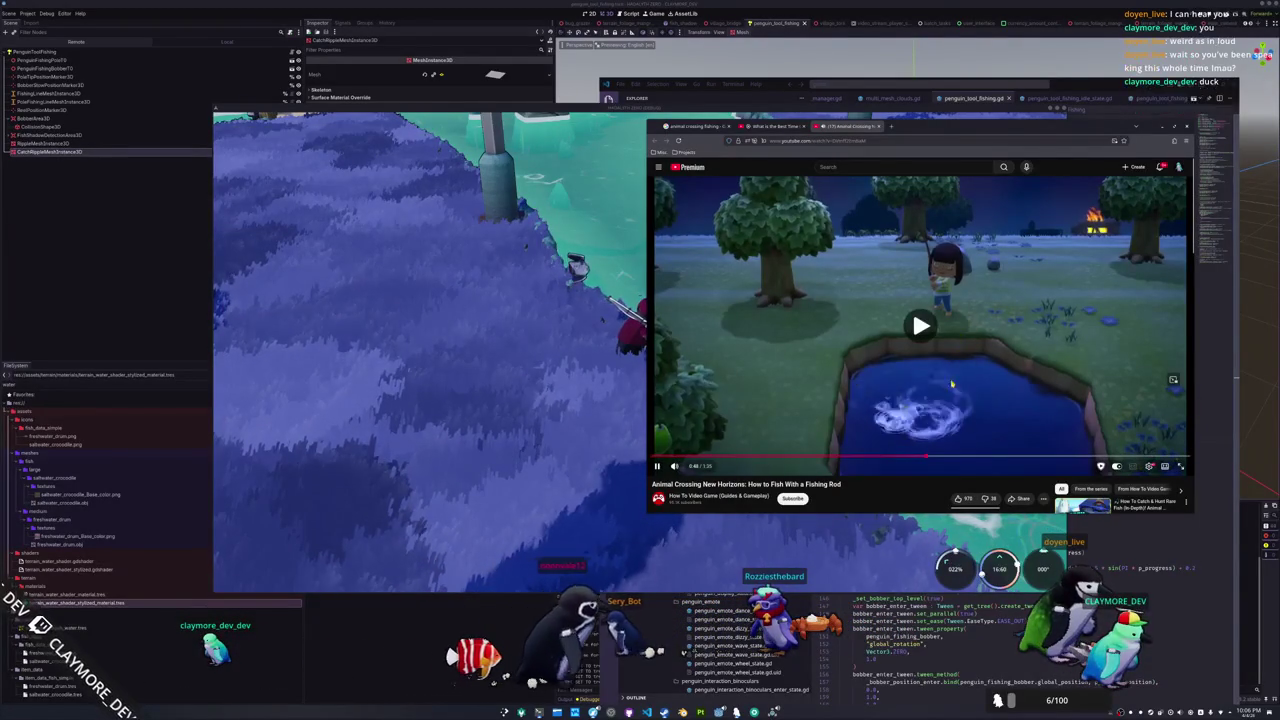
pyautogui.click(975, 380)
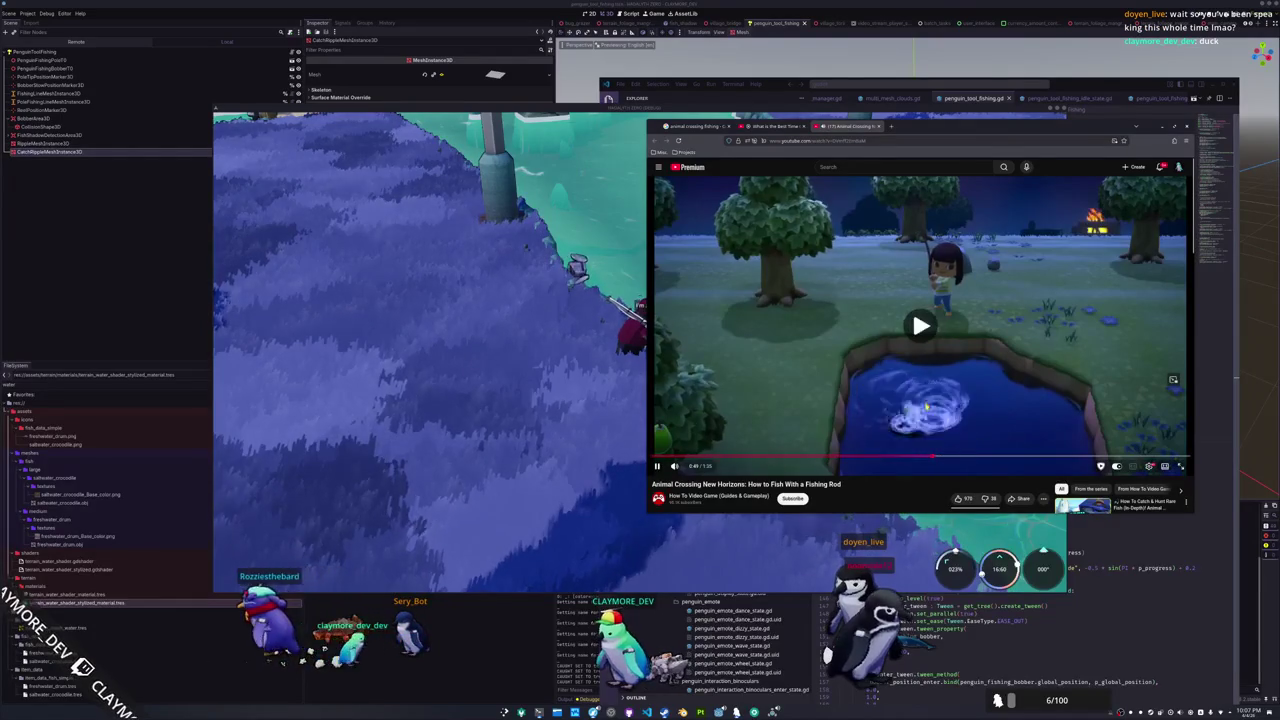
pyautogui.click(870, 405)
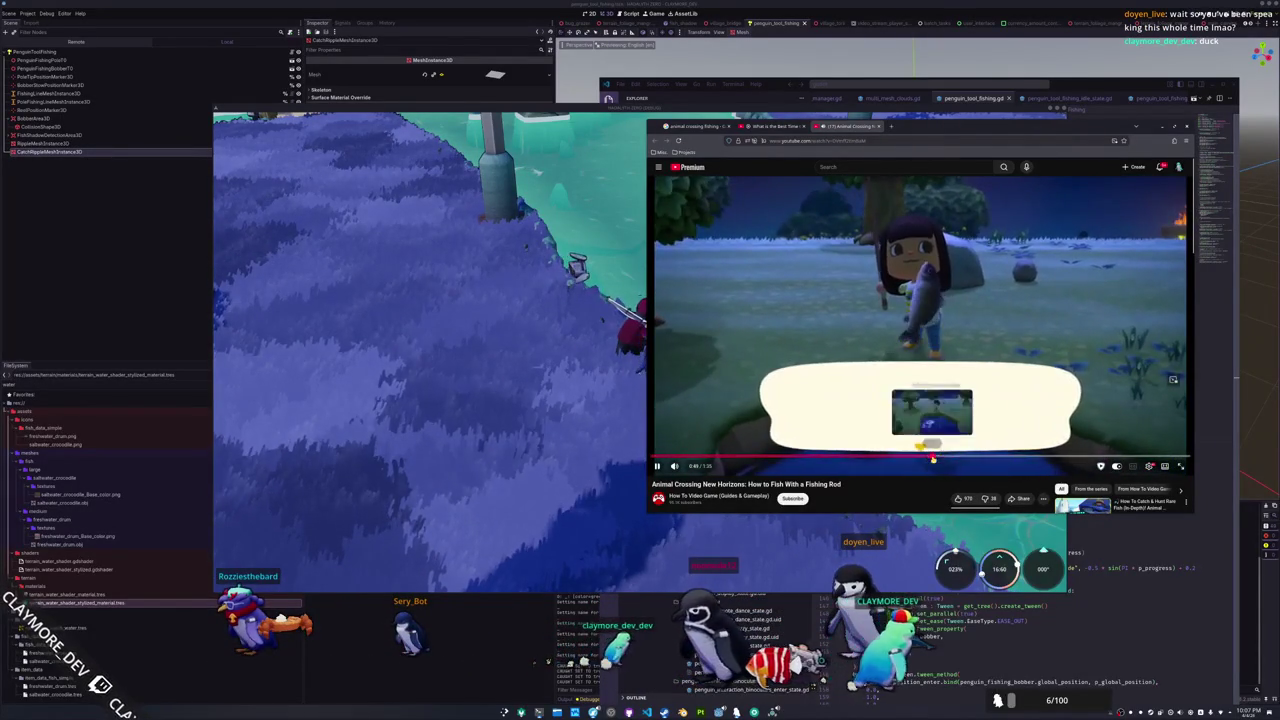
# Replay the catch splash from 0:49 several times, ending on the pond ripple at 0:49
pyautogui.press('Left')
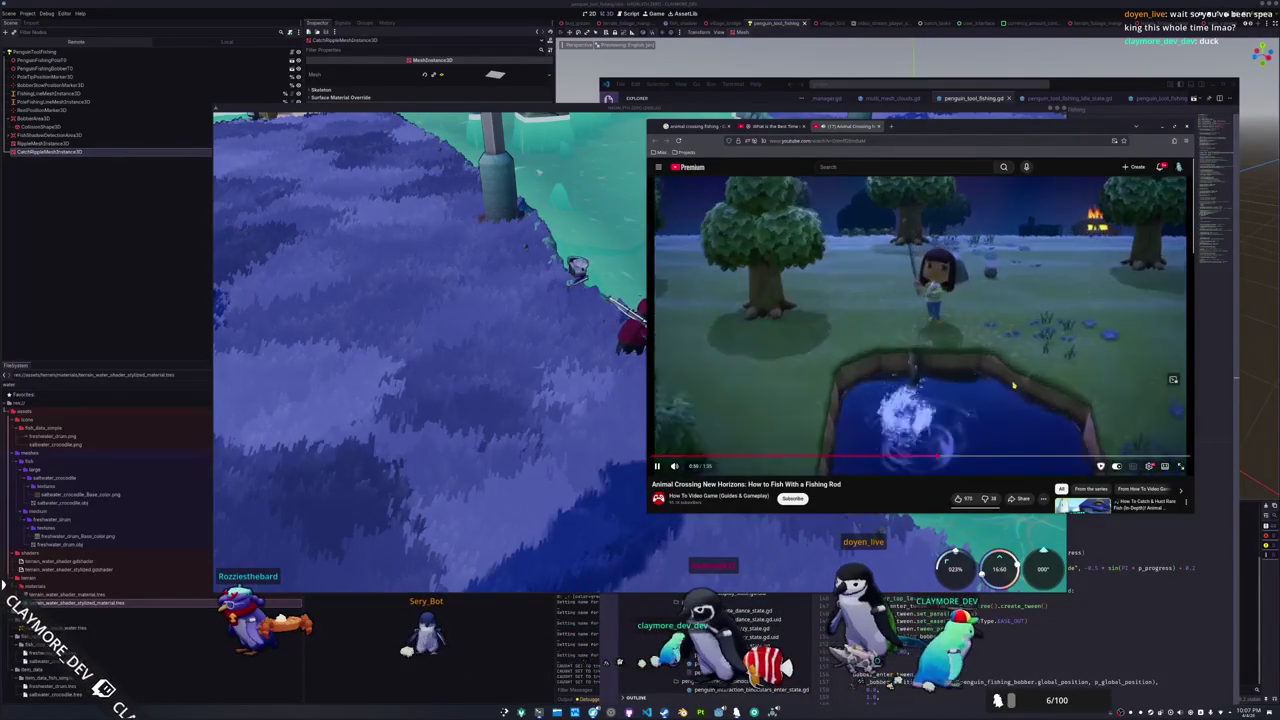
pyautogui.press('space')
pyautogui.click(936, 459)
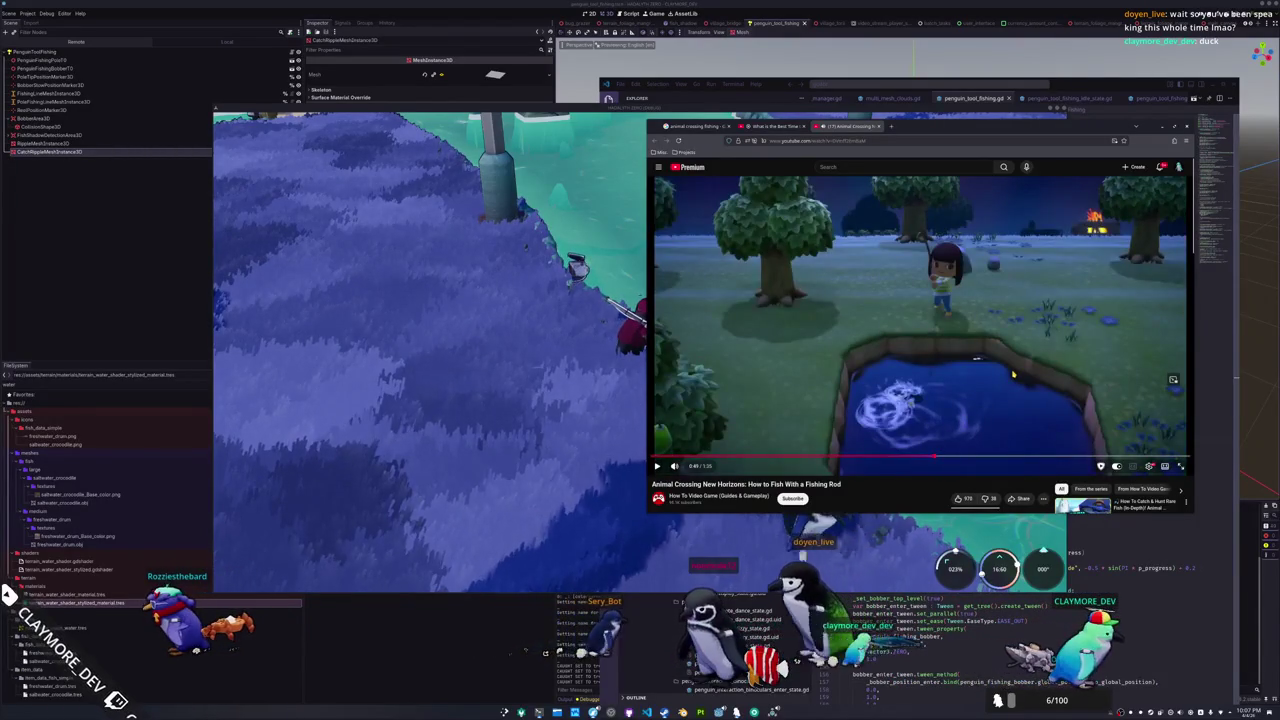
pyautogui.press('space')
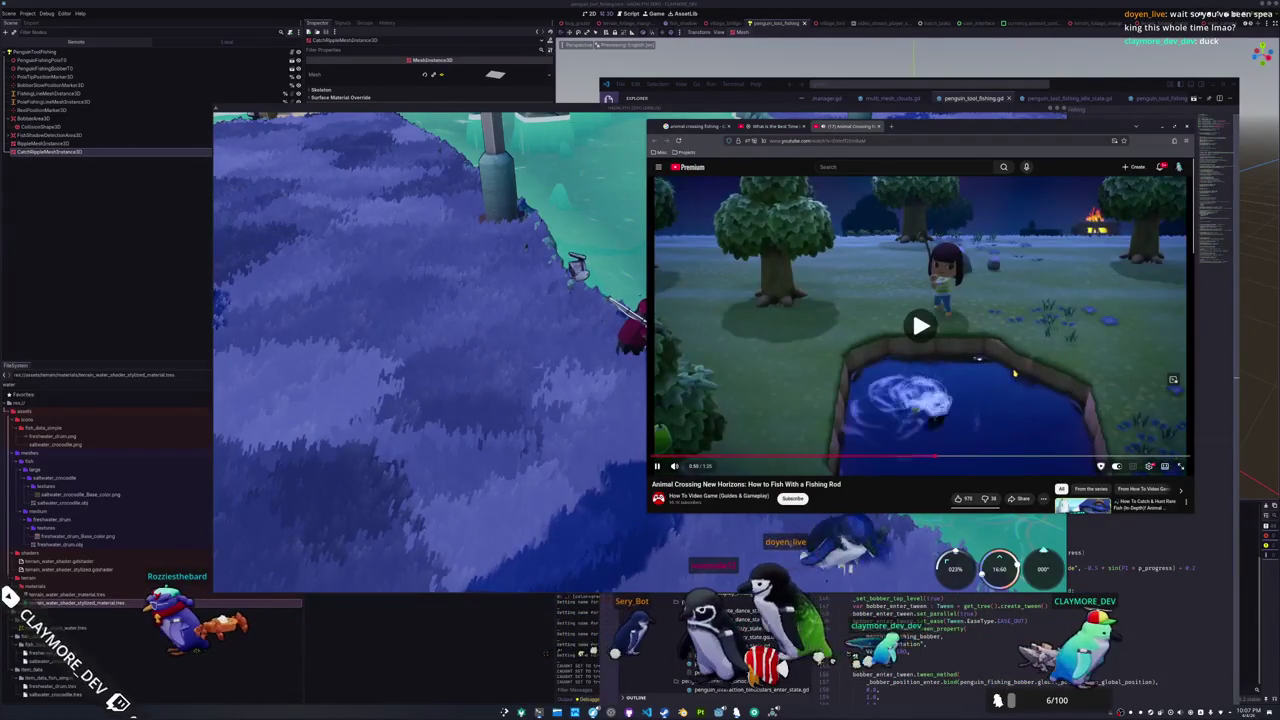
pyautogui.press('space')
pyautogui.click(932, 458)
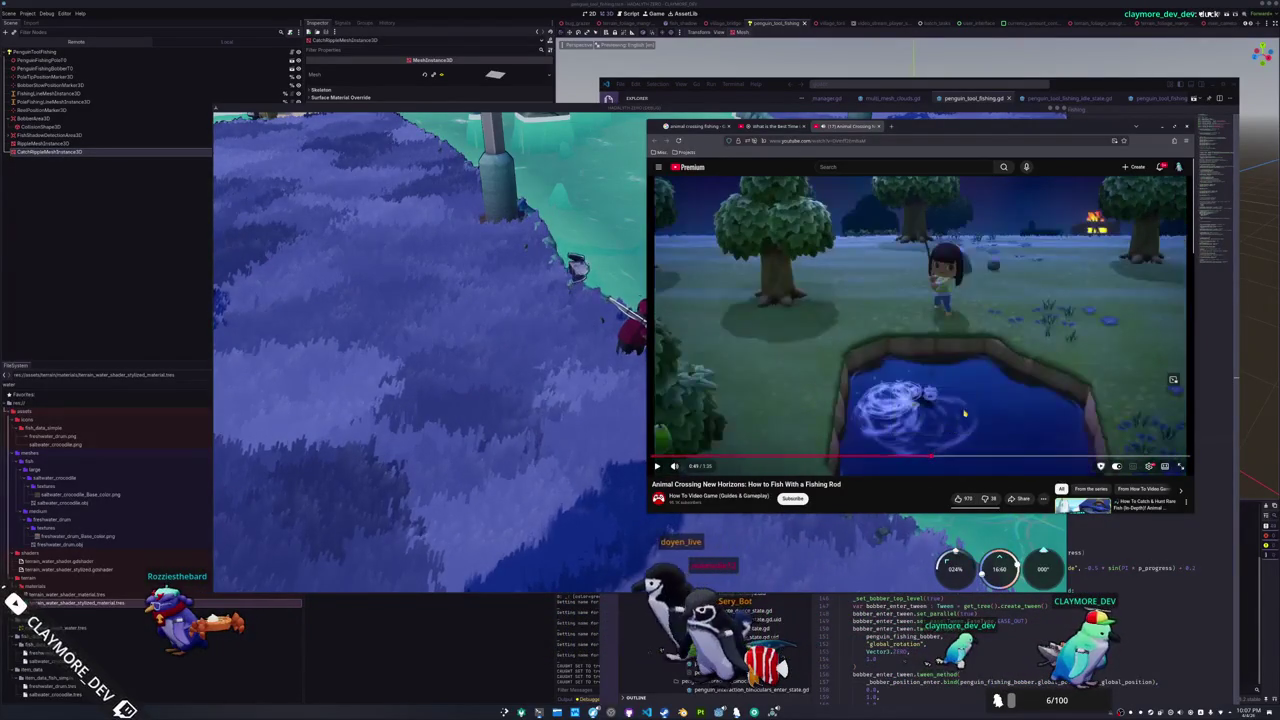
pyautogui.press('space')
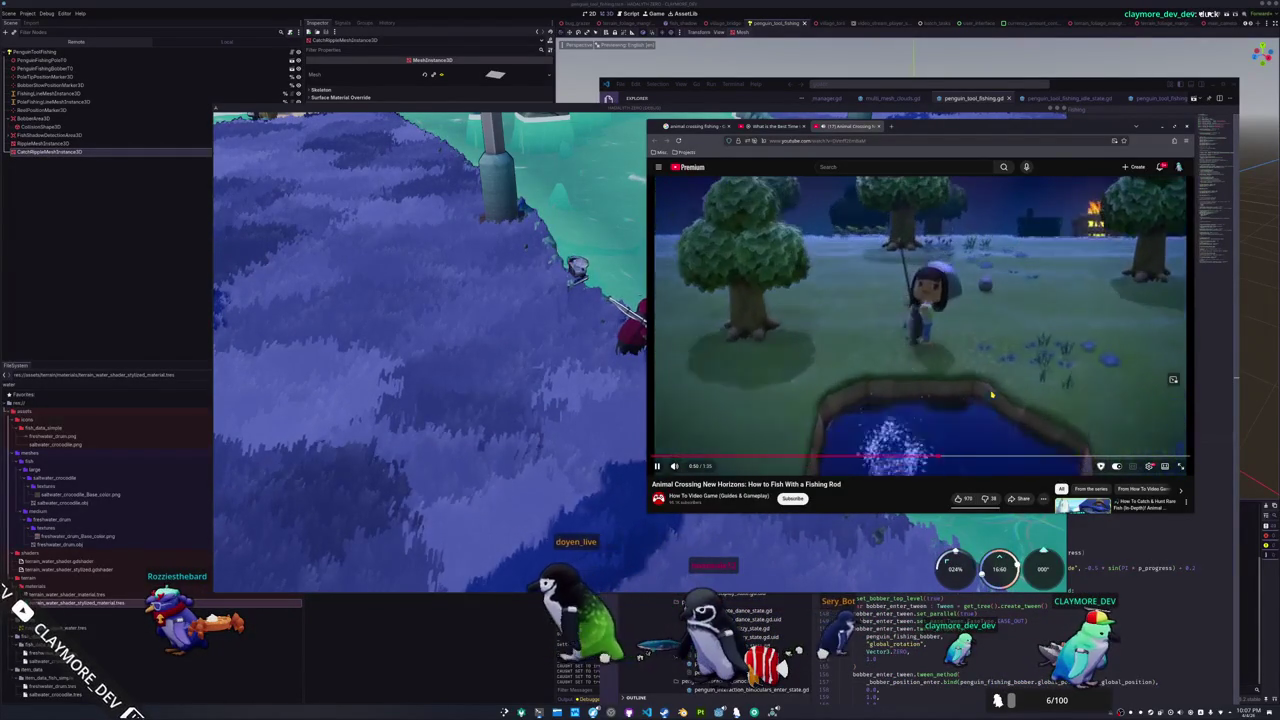
pyautogui.press('space')
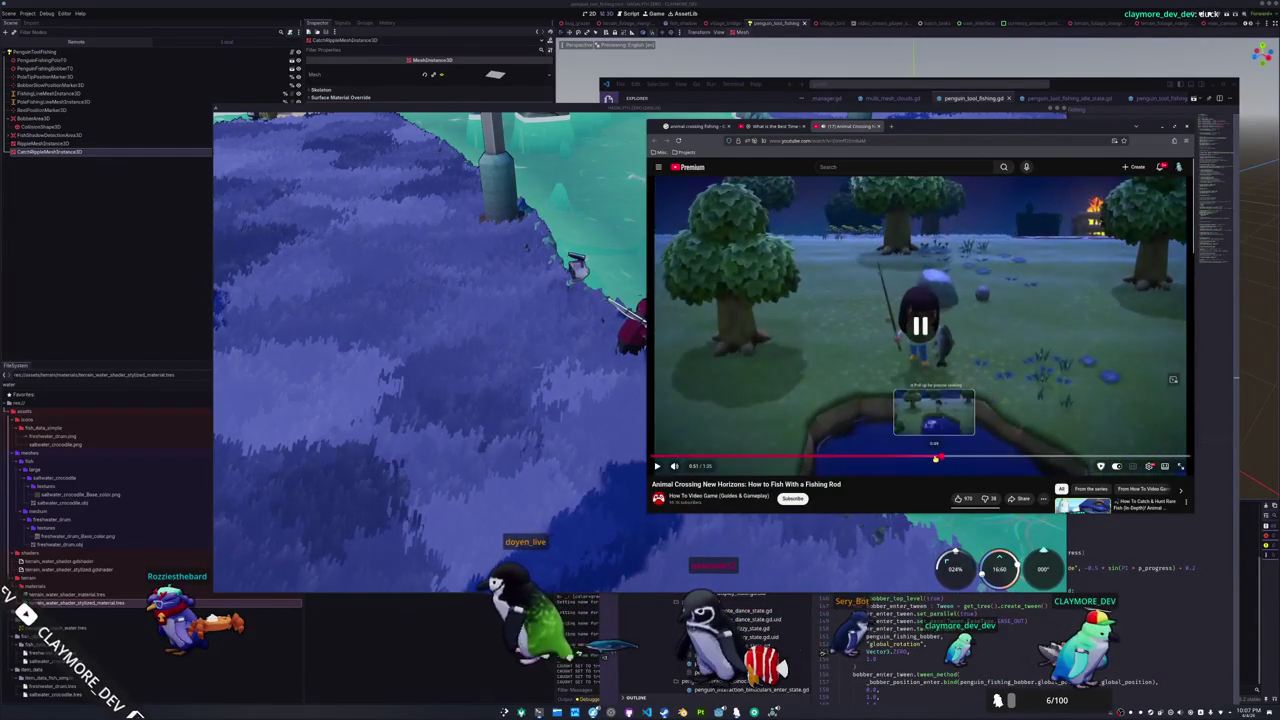
pyautogui.click(938, 456)
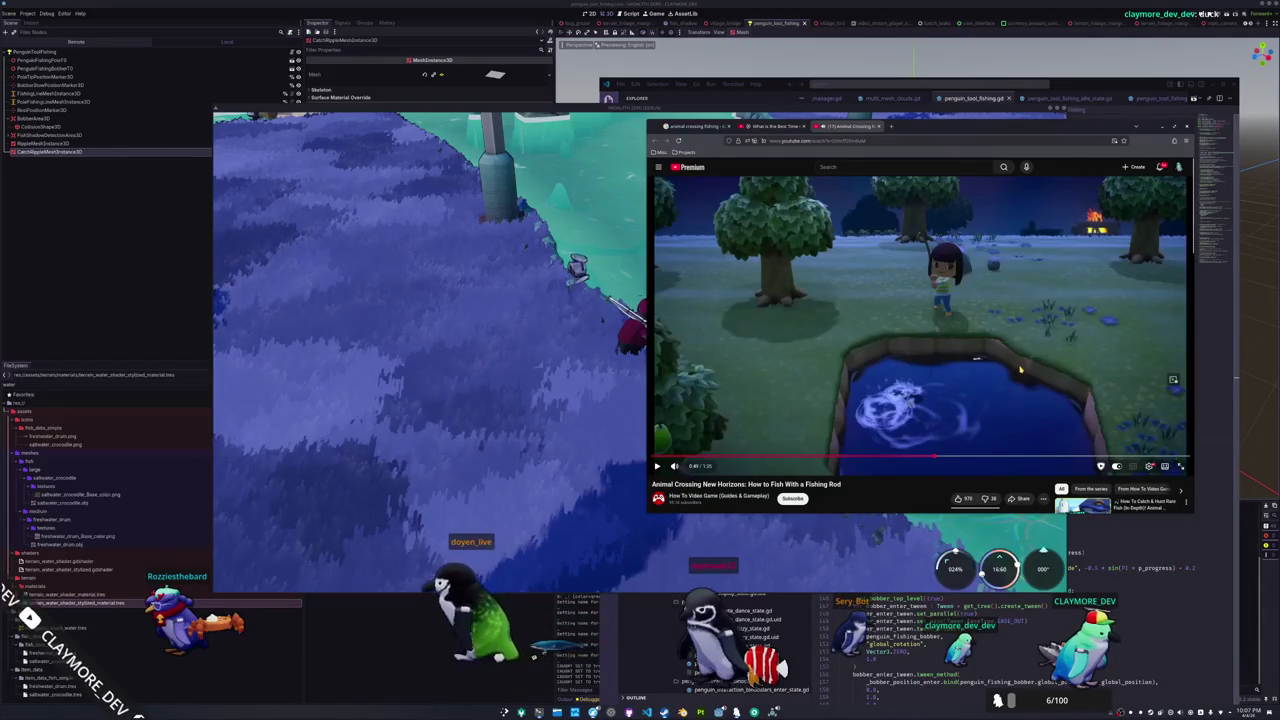
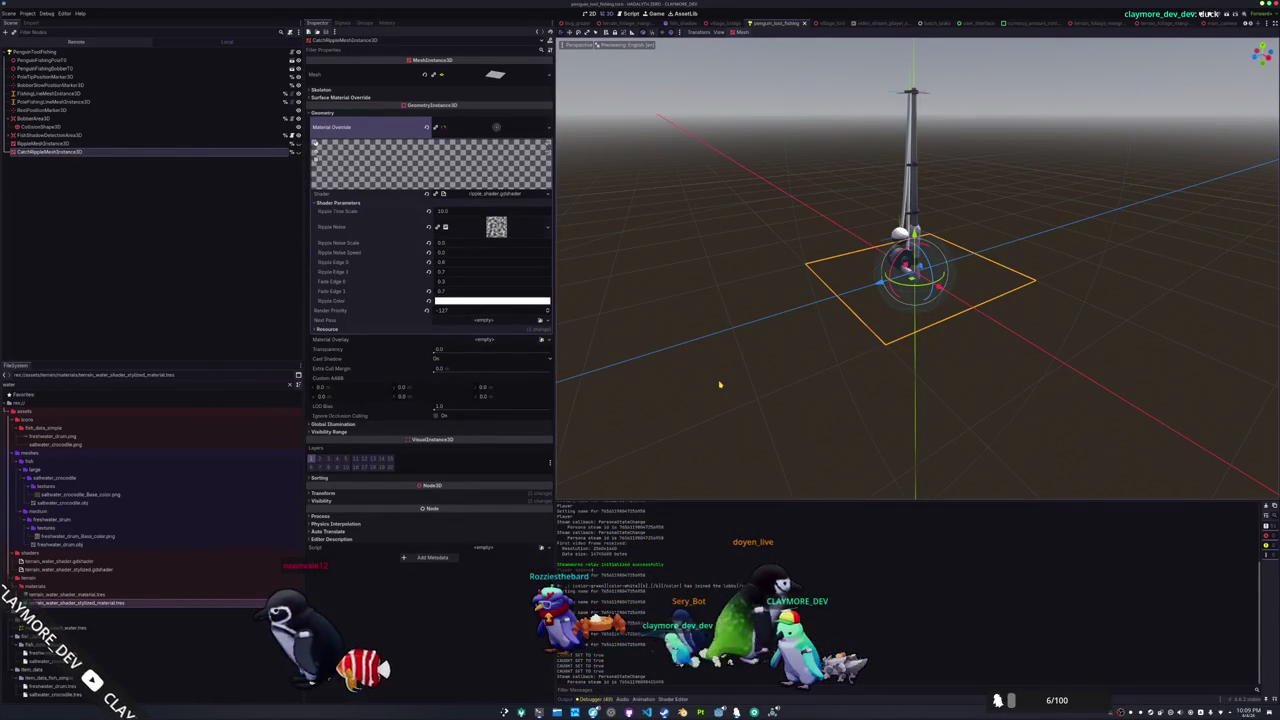
# Add an empty MeshInstance3D child under the PenguinToolFishing root node
pyautogui.click(181, 212)
pyautogui.rightClick(33, 51)
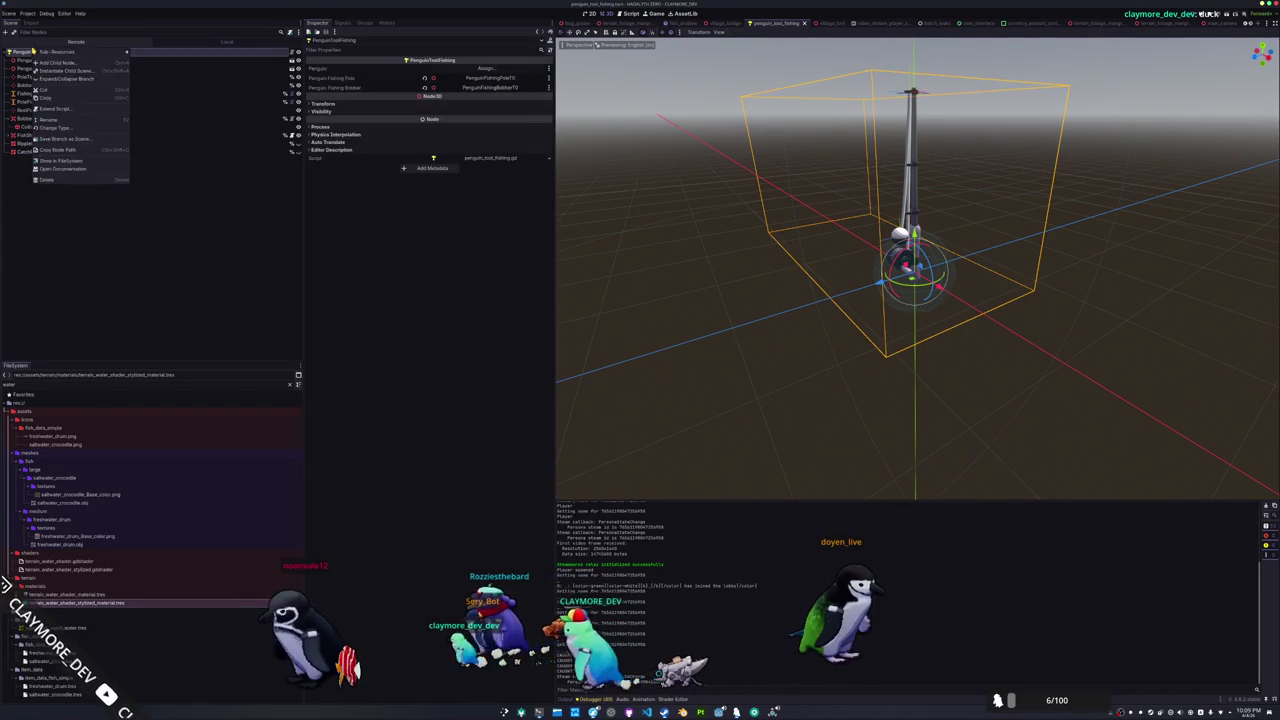
pyautogui.click(58, 63)
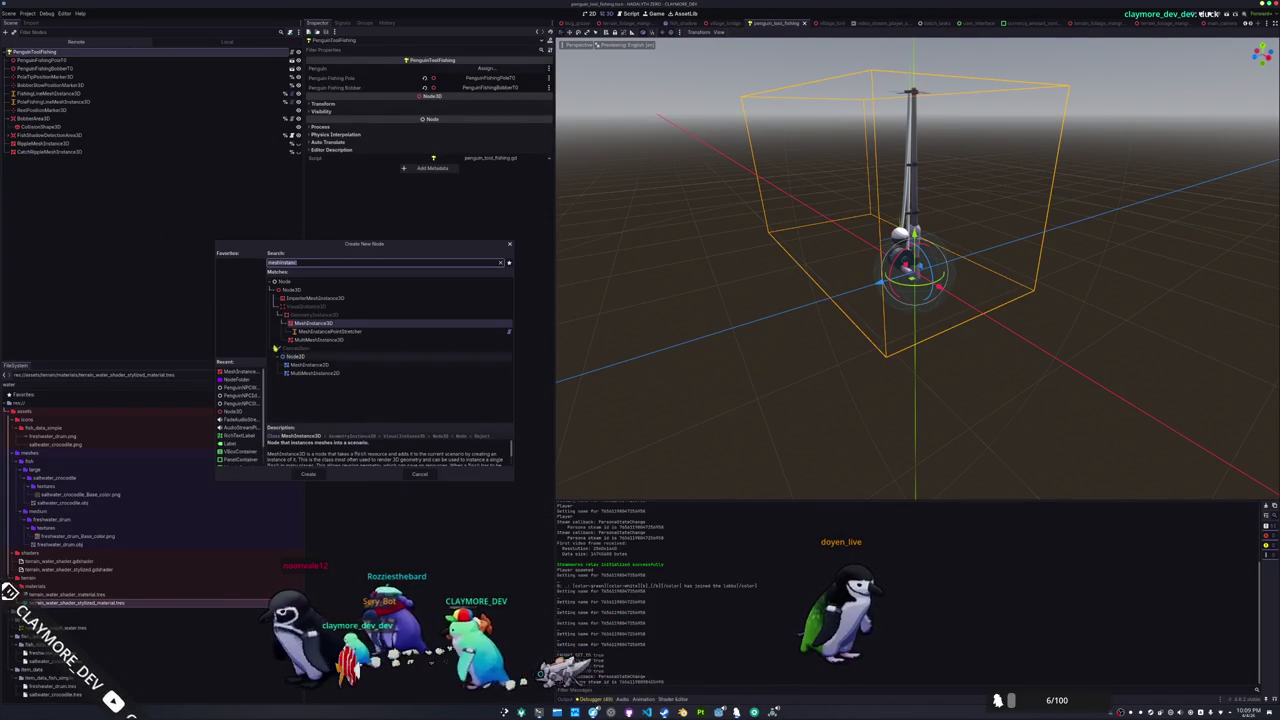
pyautogui.click(309, 476)
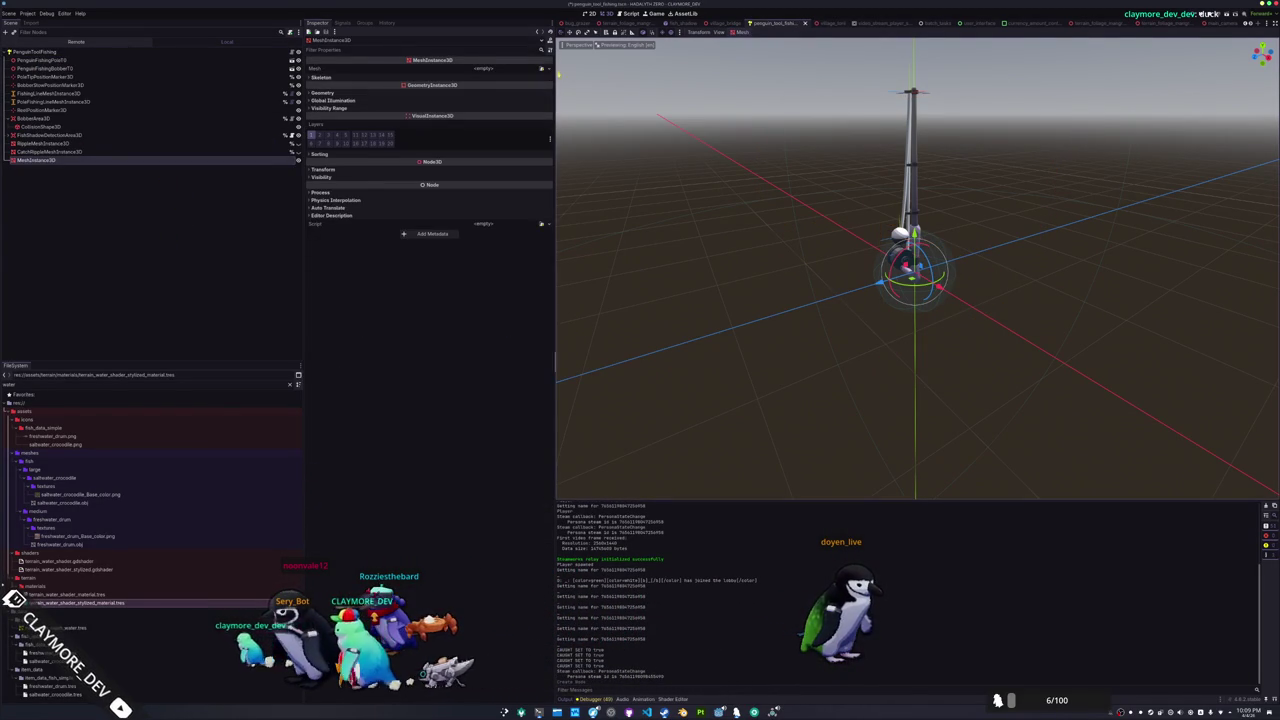
pyautogui.click(541, 68)
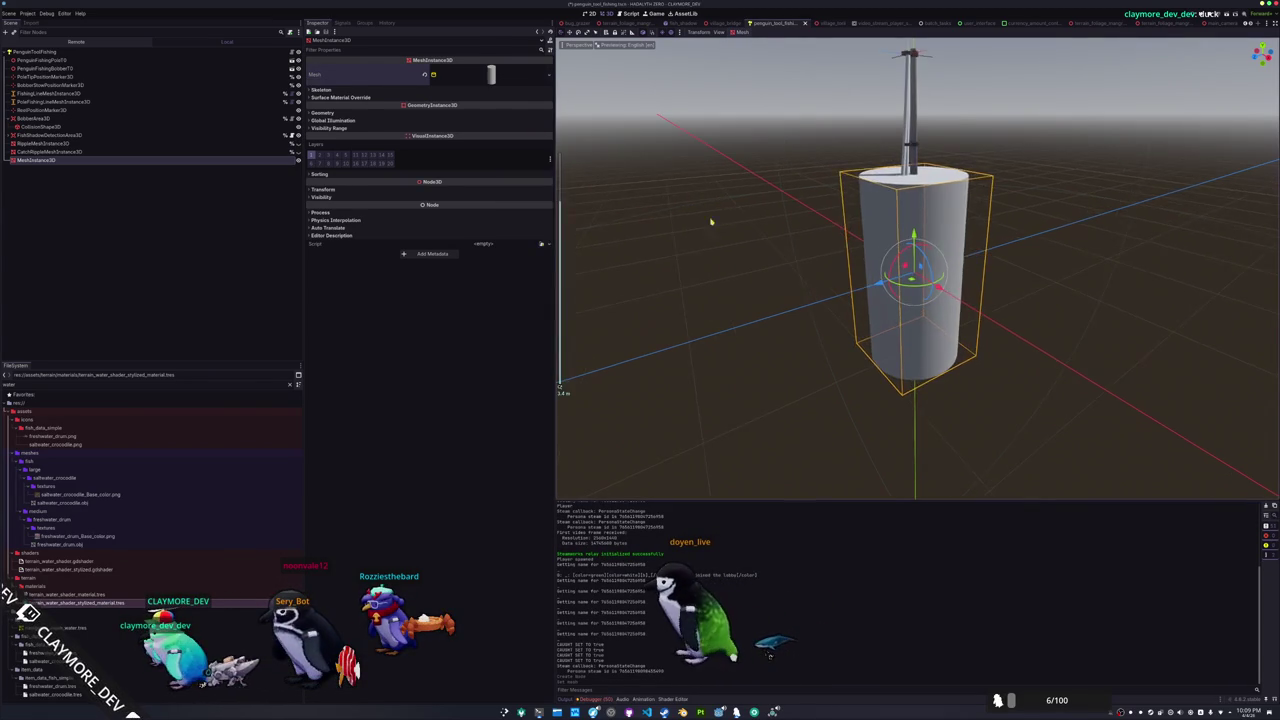
# Make the mesh a cylinder with the bottom cap toggled and a 0.75 top radius
pyautogui.click(505, 78)
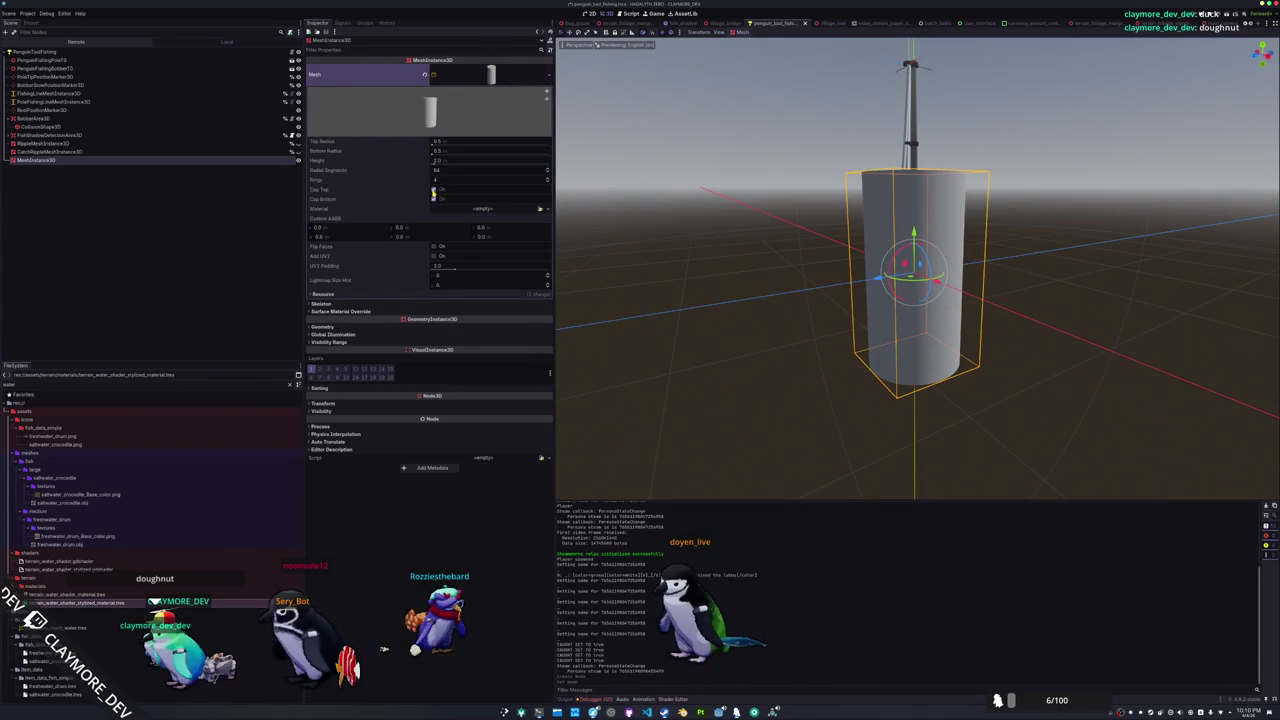
pyautogui.click(433, 200)
pyautogui.scroll(2, 565, 212)
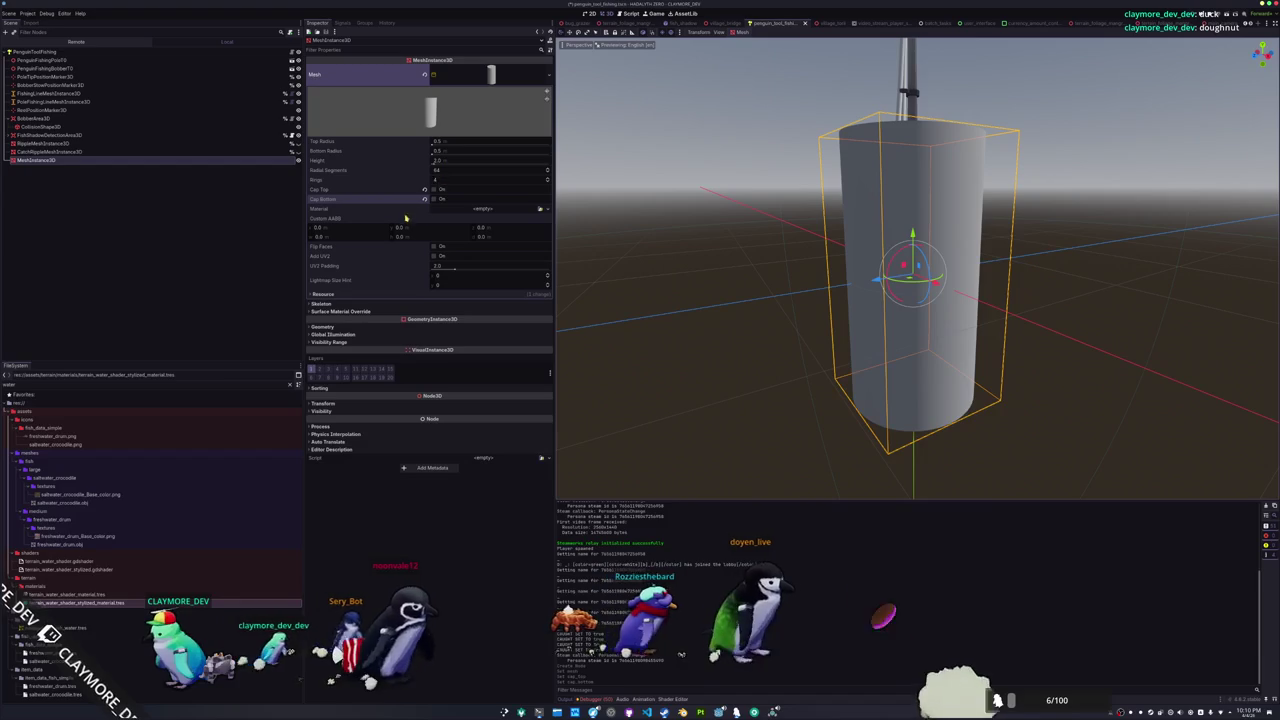
pyautogui.moveTo(433, 145)
pyautogui.mouseDown()
pyautogui.moveTo(480, 145)
pyautogui.moveTo(410, 145)
pyautogui.moveTo(470, 145)
pyautogui.moveTo(455, 145)
pyautogui.mouseUp()
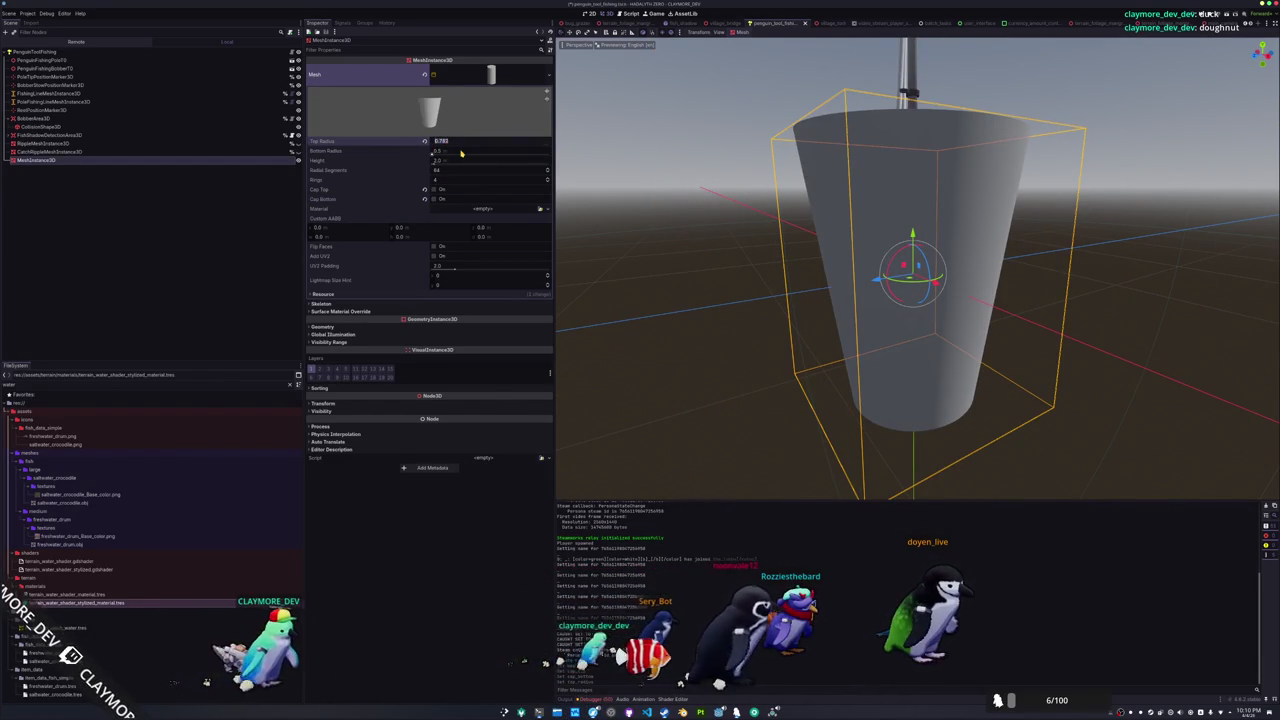
pyautogui.moveTo(461, 153); pyautogui.dragTo(455, 153)
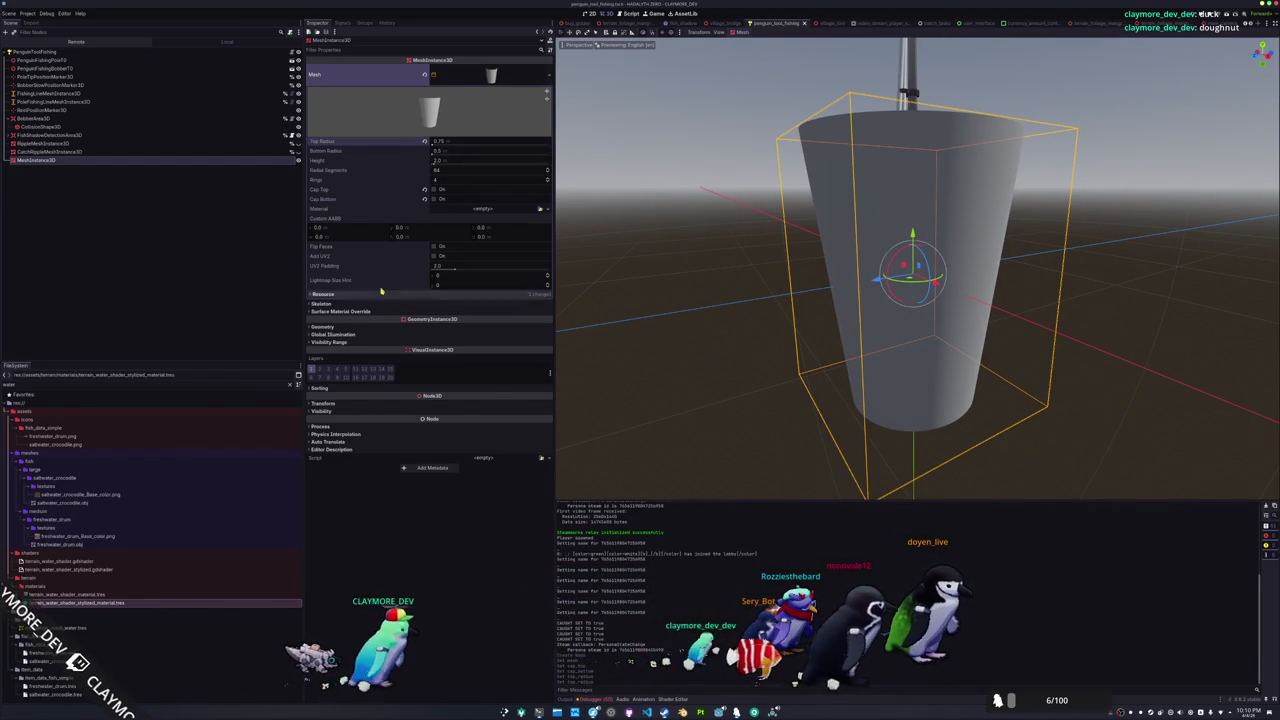
# Lower the cylinder's radial segments well below 64 and set its height to 0.25
pyautogui.click(346, 327)
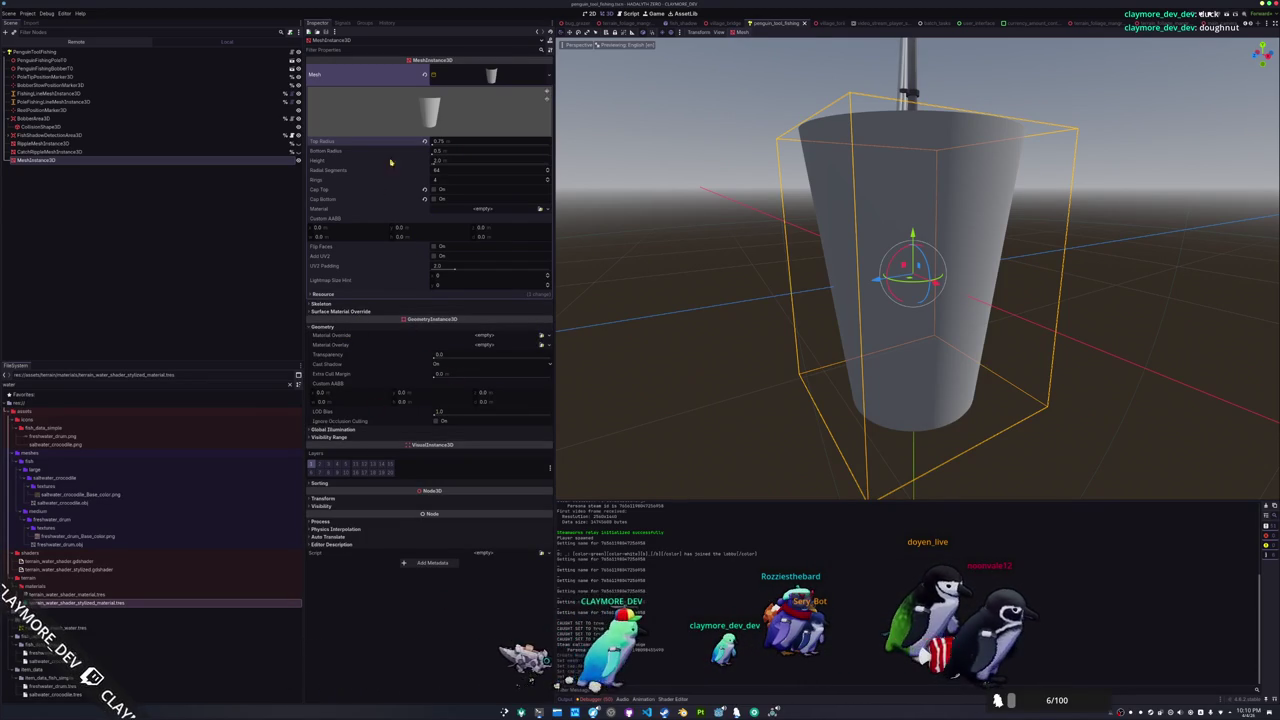
pyautogui.click(548, 176)
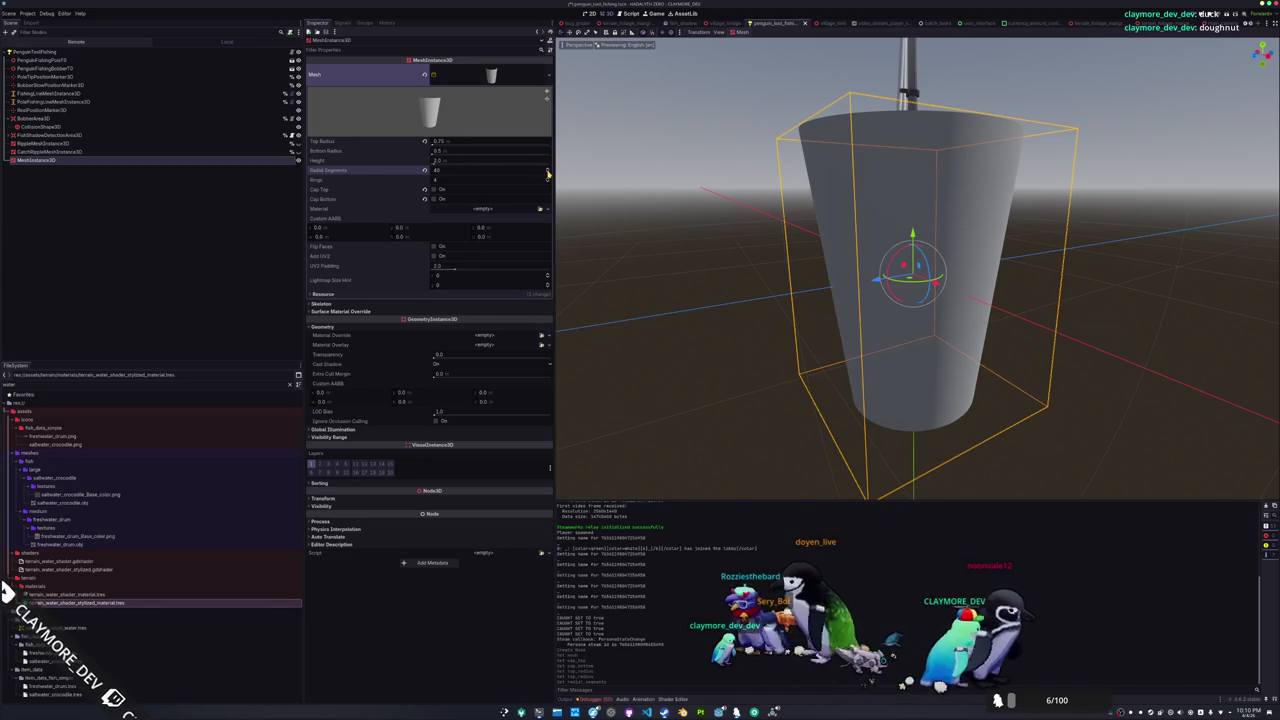
pyautogui.click(424, 170)
pyautogui.moveTo(674, 166)
pyautogui.mouseDown()
pyautogui.moveTo(654, 223)
pyautogui.moveTo(600, 228)
pyautogui.moveTo(631, 203)
pyautogui.moveTo(692, 194)
pyautogui.mouseUp()
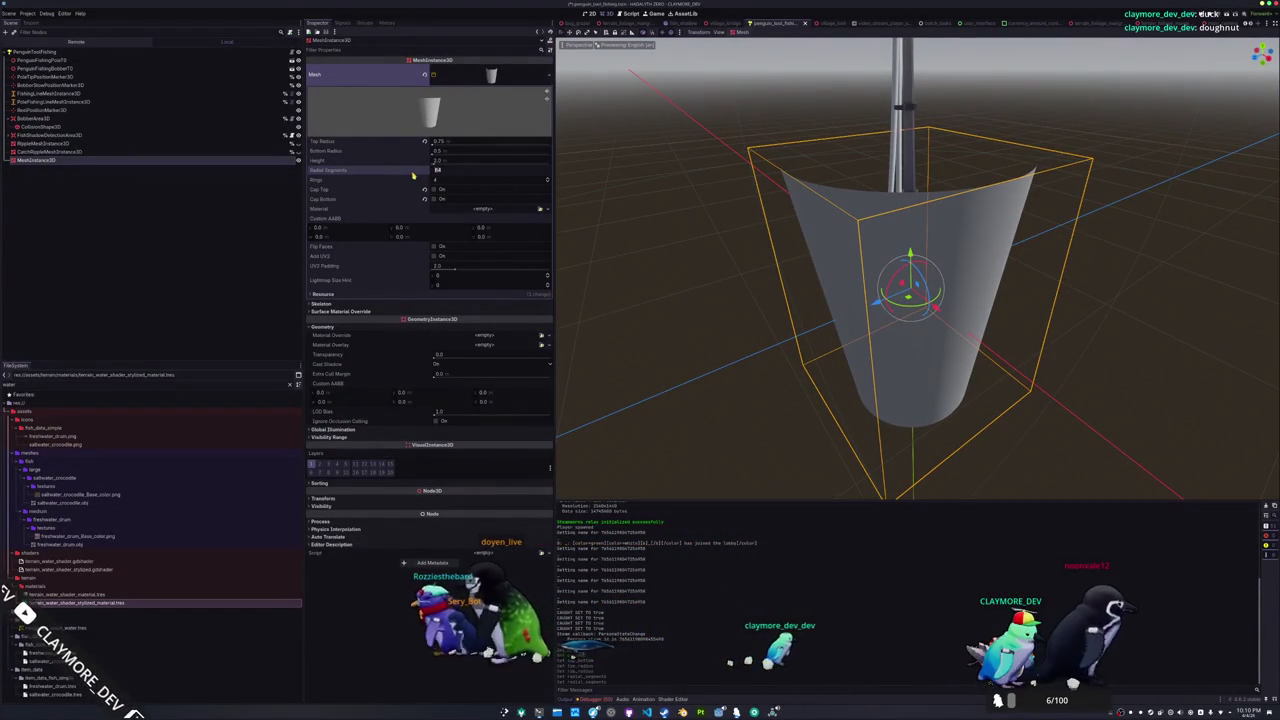
pyautogui.moveTo(437, 175); pyautogui.dragTo(452, 175)
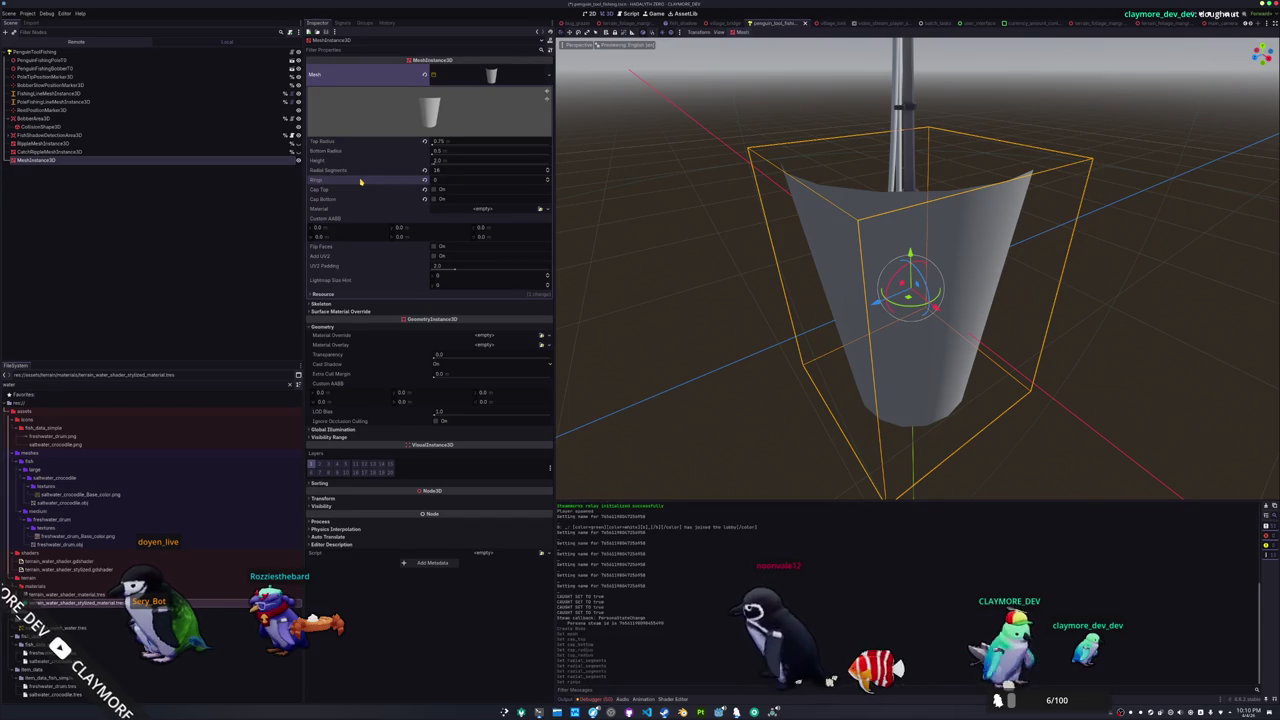
pyautogui.moveTo(700, 420)
pyautogui.mouseDown()
pyautogui.moveTo(709, 229)
pyautogui.moveTo(710, 290)
pyautogui.mouseUp()
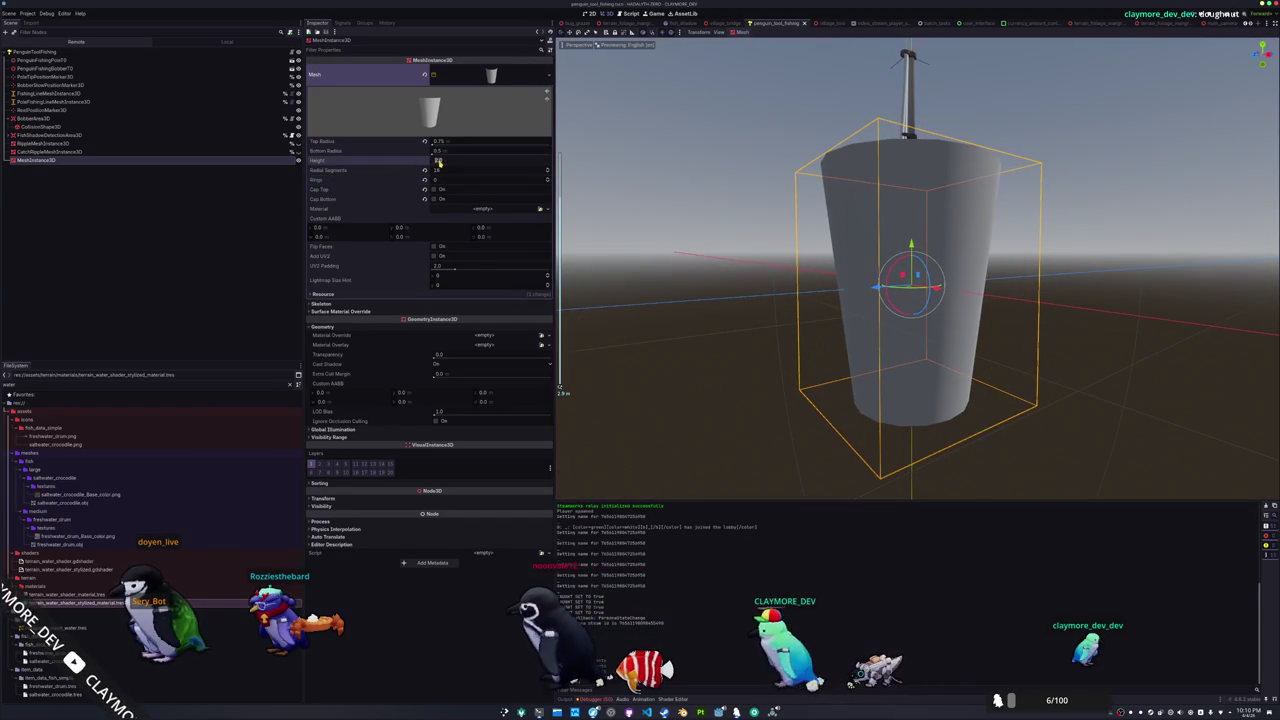
pyautogui.write('0.25')
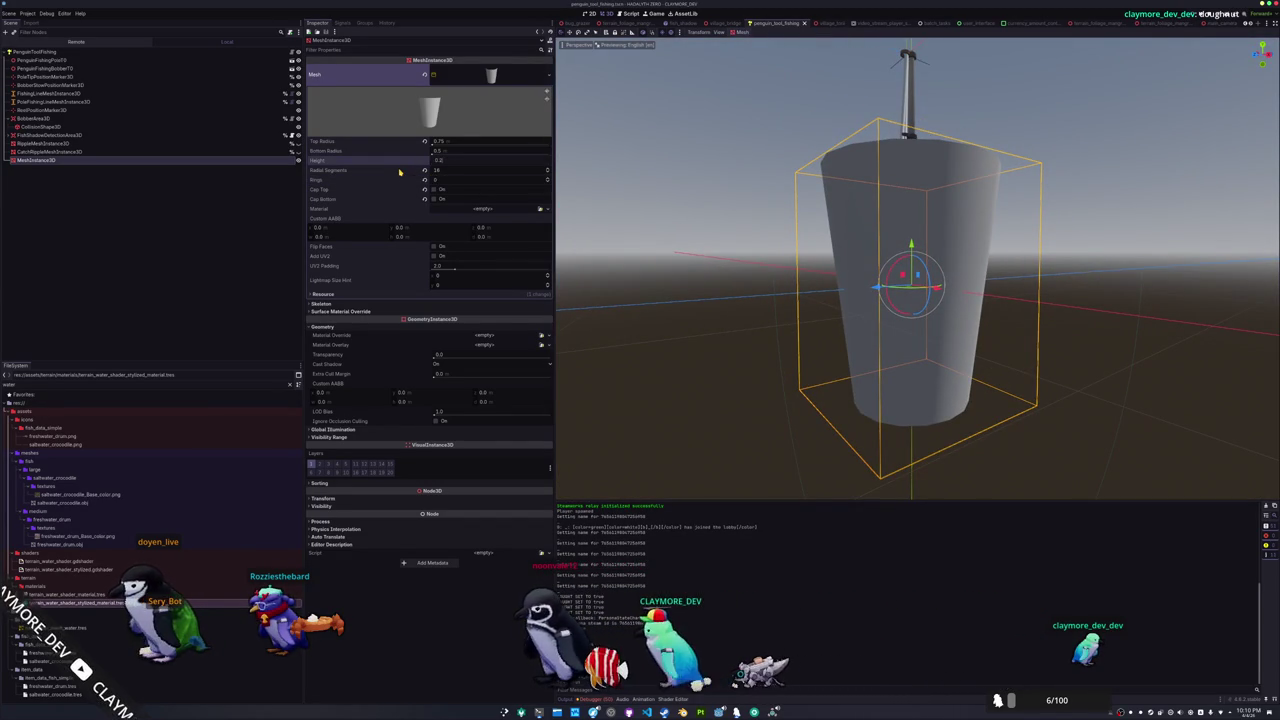
pyautogui.press('Return')
pyautogui.moveTo(690, 270)
pyautogui.mouseDown()
pyautogui.moveTo(688, 215)
pyautogui.moveTo(686, 277)
pyautogui.moveTo(640, 250)
pyautogui.mouseUp()
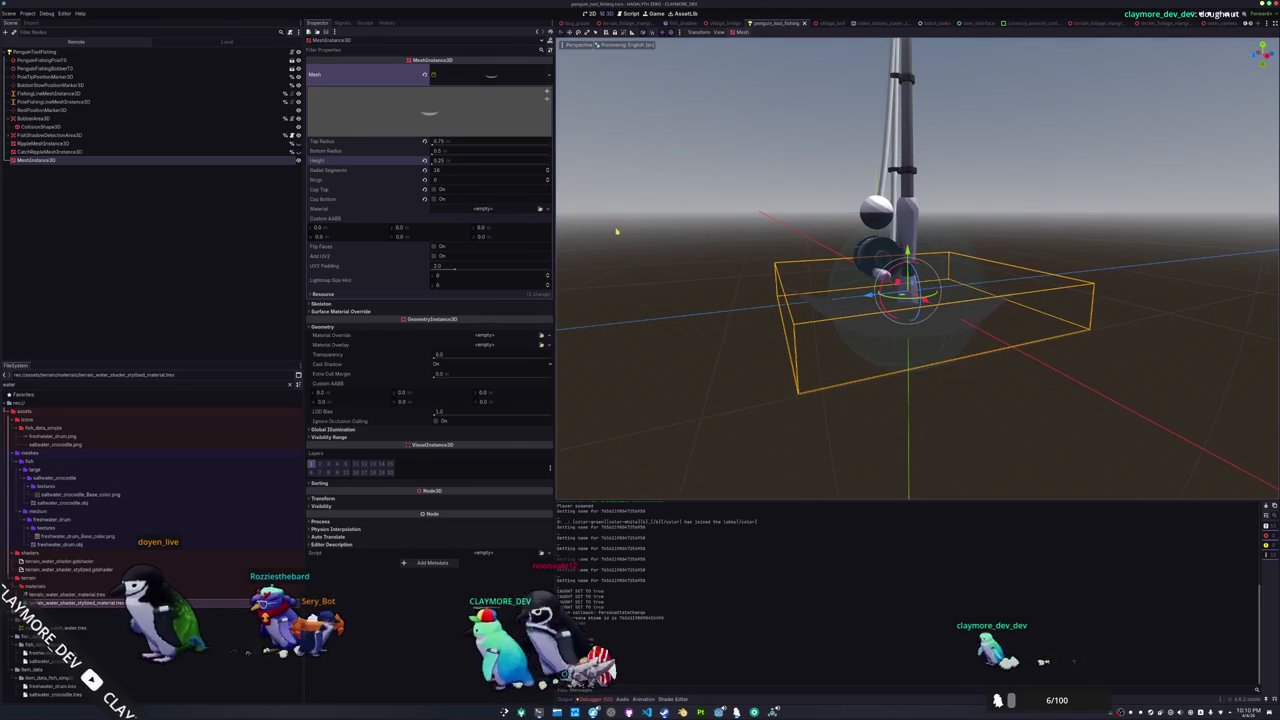
# Set bottom radius 0.125, reduce top radius to 0.188, and raise the mesh slightly on Y
pyautogui.click(450, 149)
pyautogui.write('0.125')
pyautogui.press('Return')
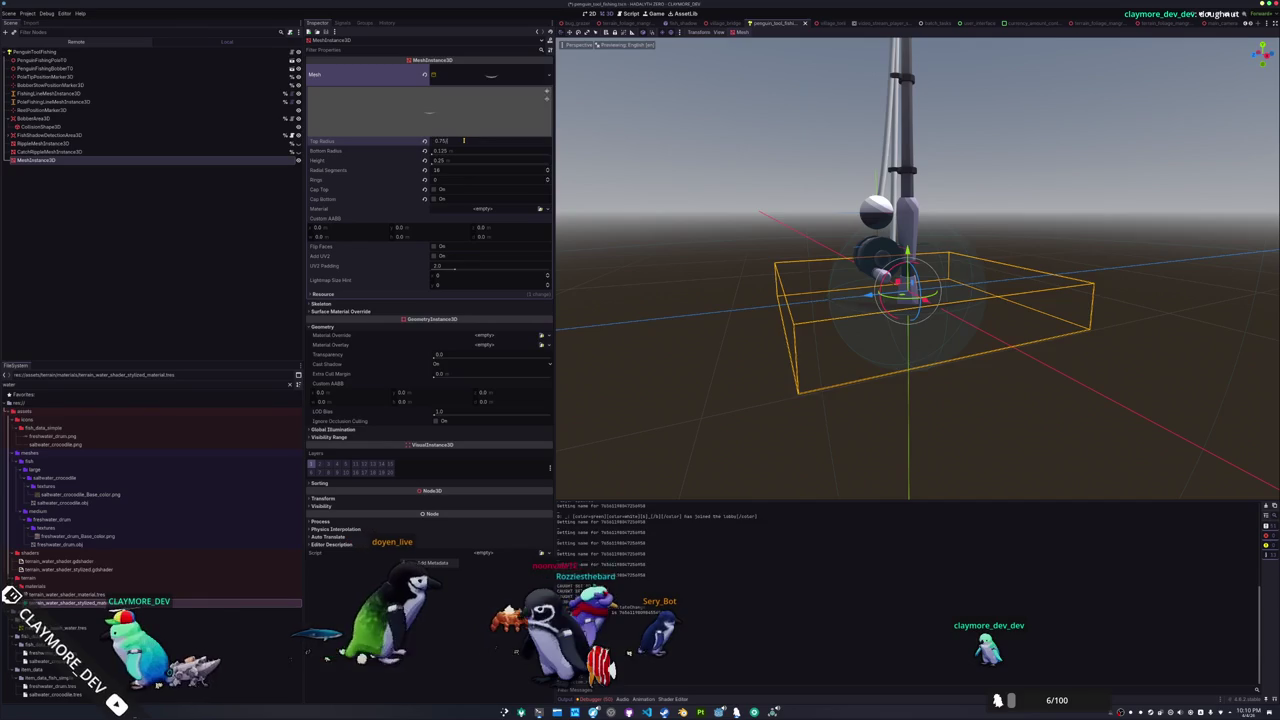
pyautogui.press('Return')
pyautogui.scroll(5, 827, 303)
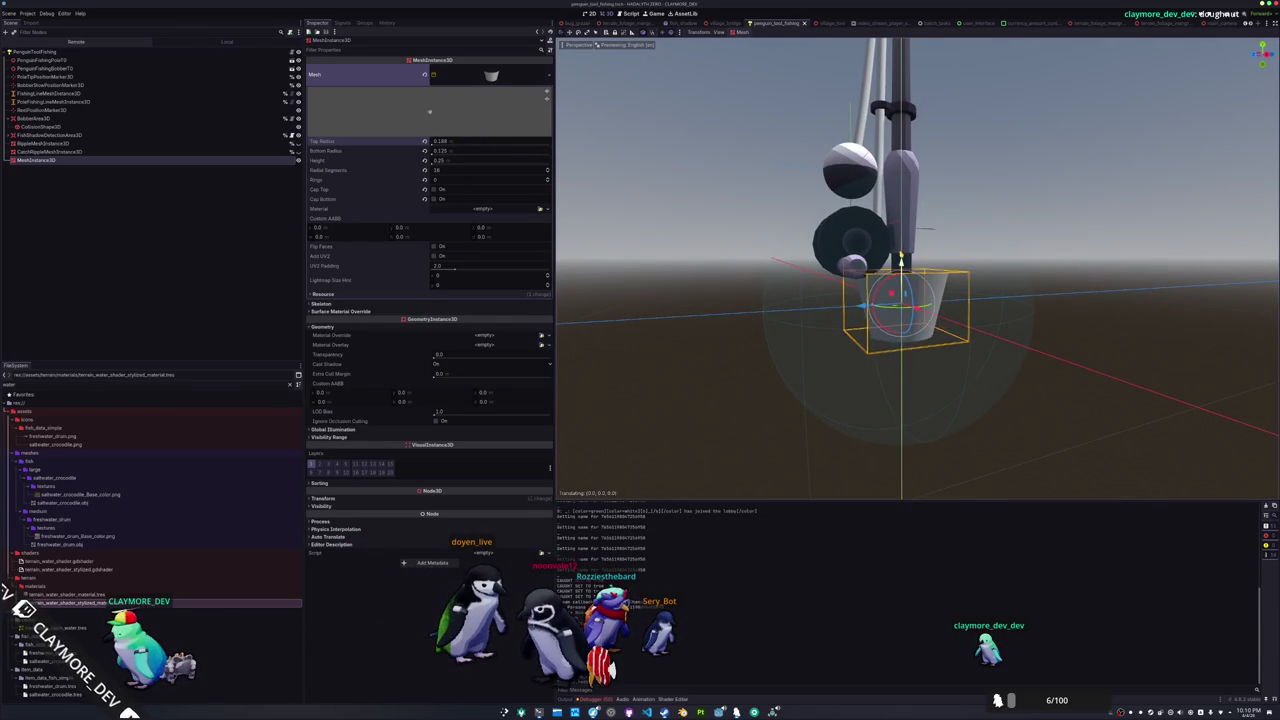
pyautogui.moveTo(901, 258)
pyautogui.mouseDown()
pyautogui.moveTo(903, 238)
pyautogui.moveTo(902, 264)
pyautogui.mouseUp()
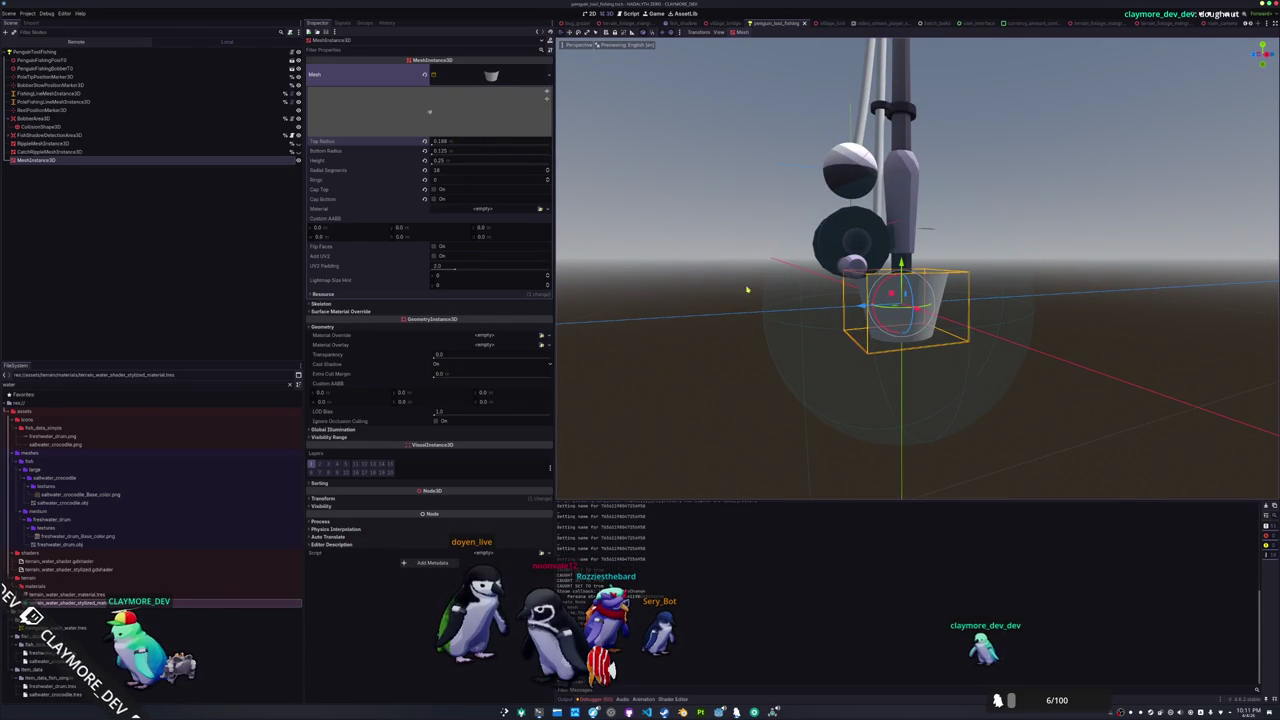
pyautogui.rightClick(63, 53)
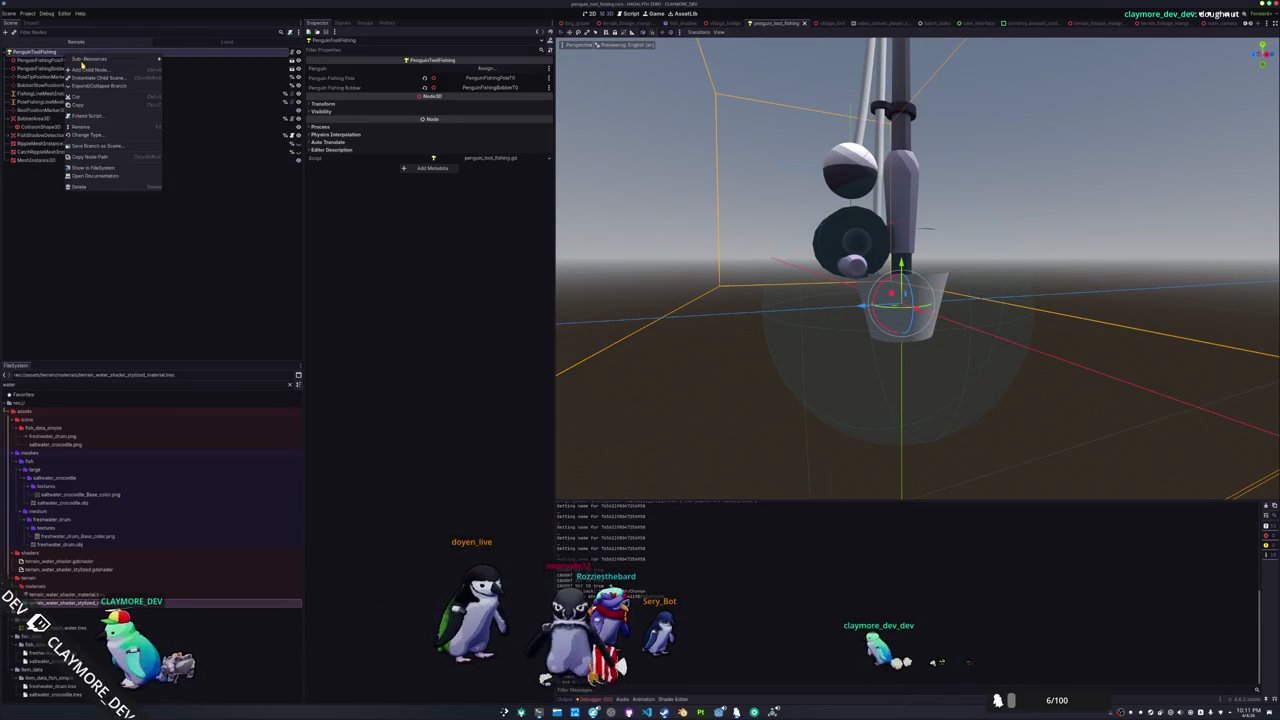
# Add a Node3D child to the root and nest the MeshInstance3D under it
pyautogui.click(89, 73)
pyautogui.hotkey('ctrl', 'a')
pyautogui.write('node3d')
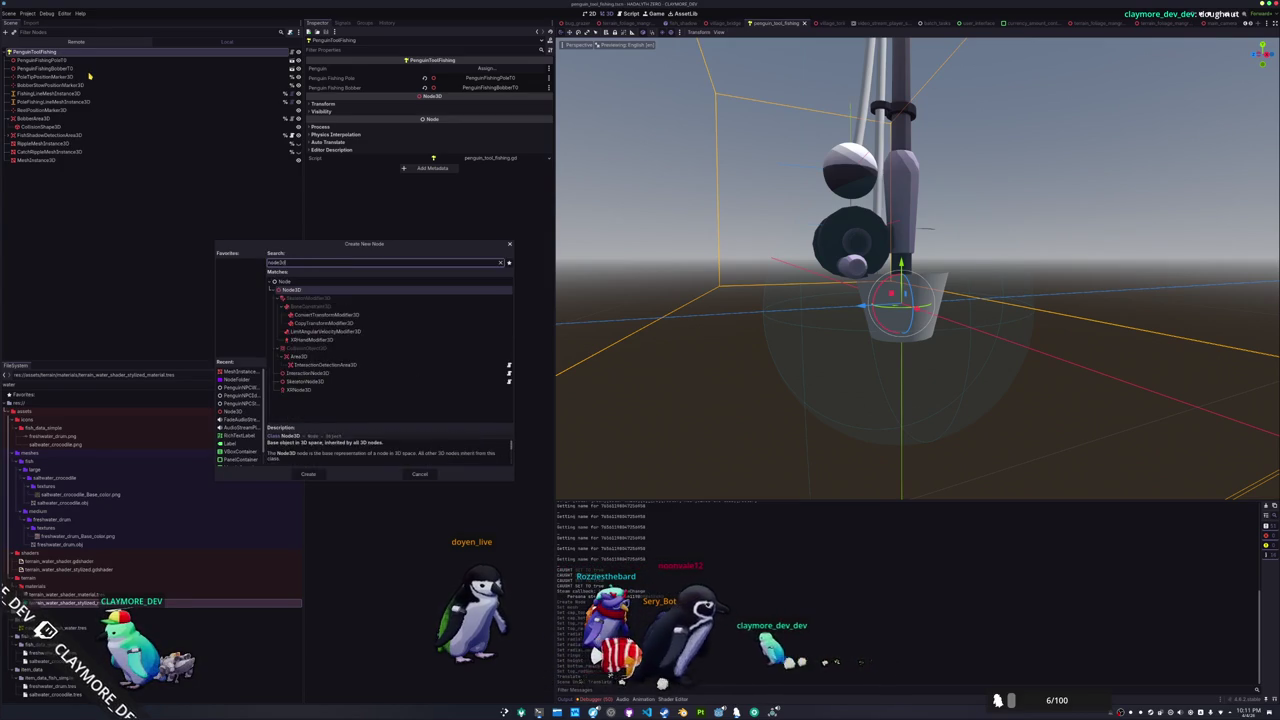
pyautogui.press('Return')
pyautogui.click(40, 160)
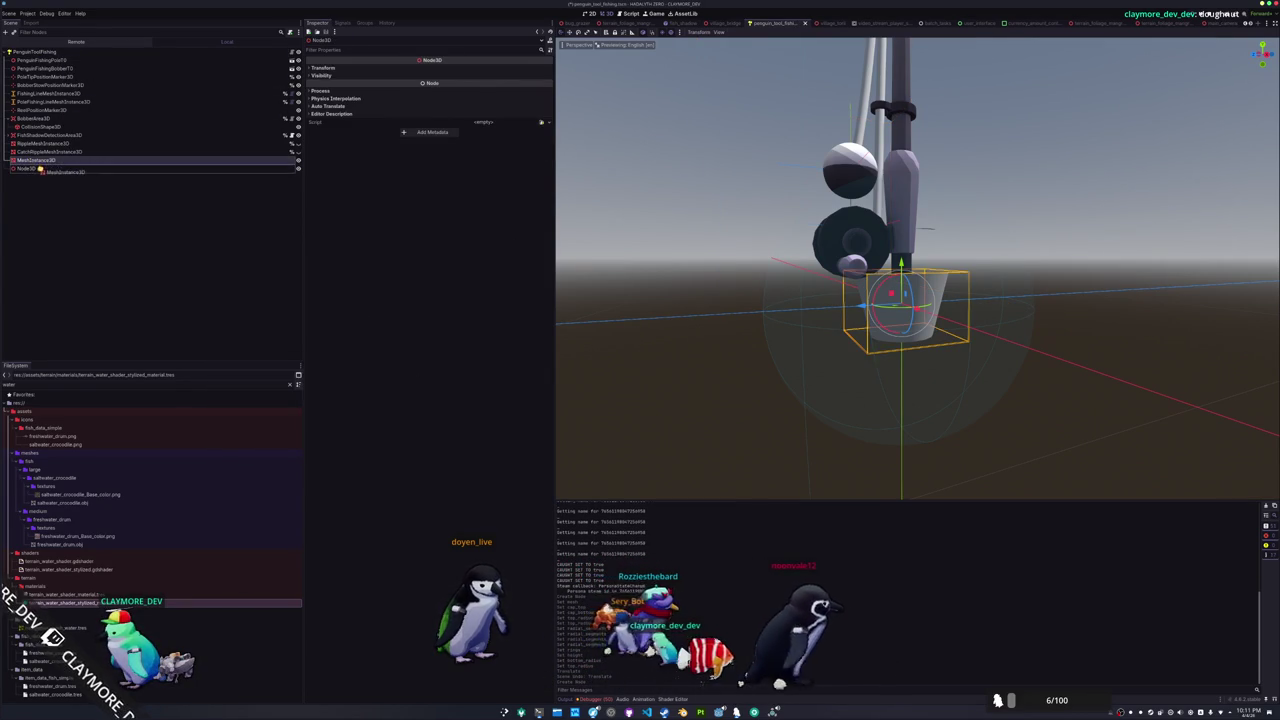
pyautogui.moveTo(40, 160); pyautogui.dragTo(30, 168)
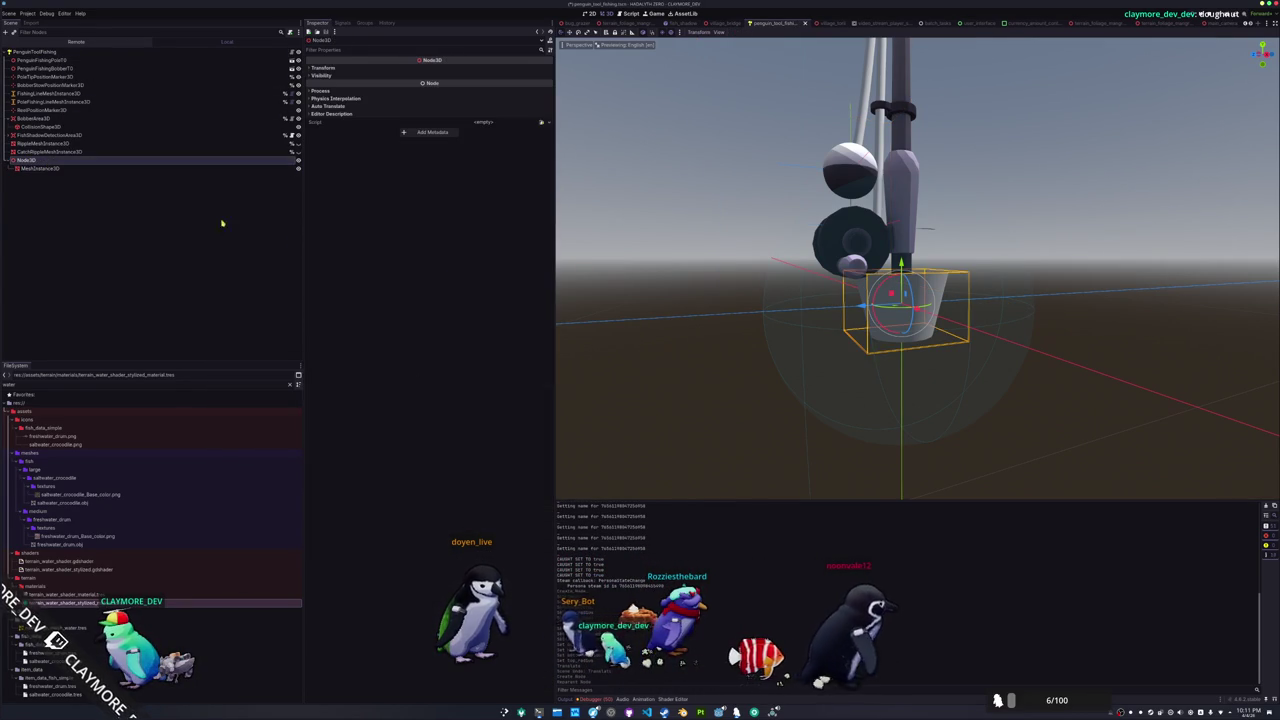
# Nudge the bucket mesh upward along Y and view it from a higher angle
pyautogui.click(40, 168)
pyautogui.moveTo(901, 264); pyautogui.dragTo(906, 233)
pyautogui.scroll(3, 771, 306)
pyautogui.scroll(-2, 771, 306)
pyautogui.moveTo(771, 306)
pyautogui.mouseDown()
pyautogui.moveTo(677, 249)
pyautogui.moveTo(545, 215)
pyautogui.mouseUp()
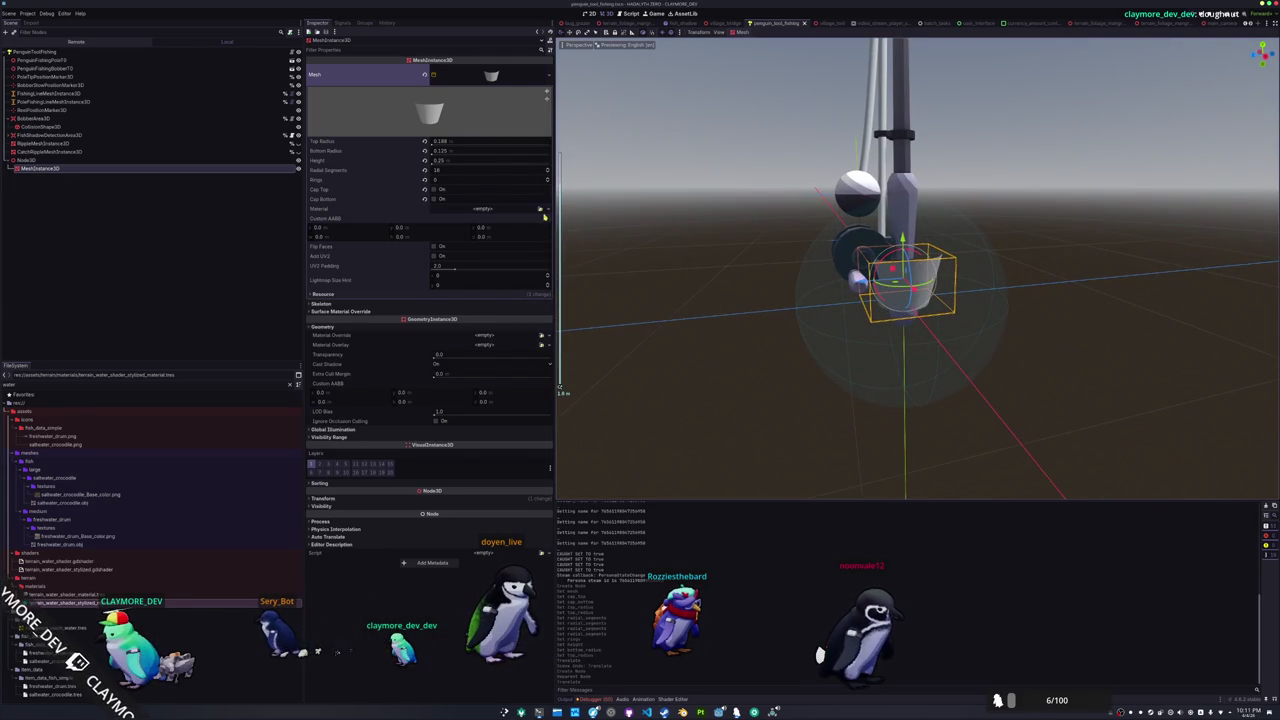
pyautogui.click(546, 210)
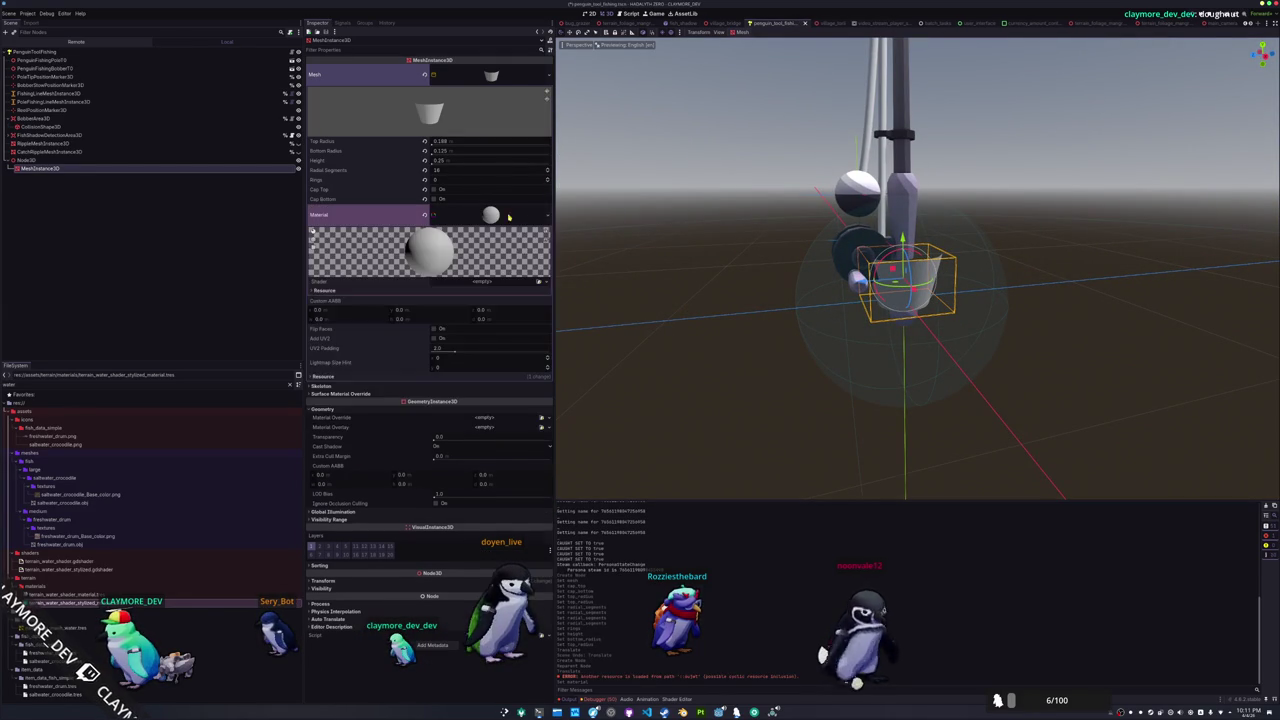
# Assign a new ShaderMaterial using splash_shader.gdshader saved in res://assets/shaders, then open its code
pyautogui.click(541, 281)
pyautogui.click(534, 292)
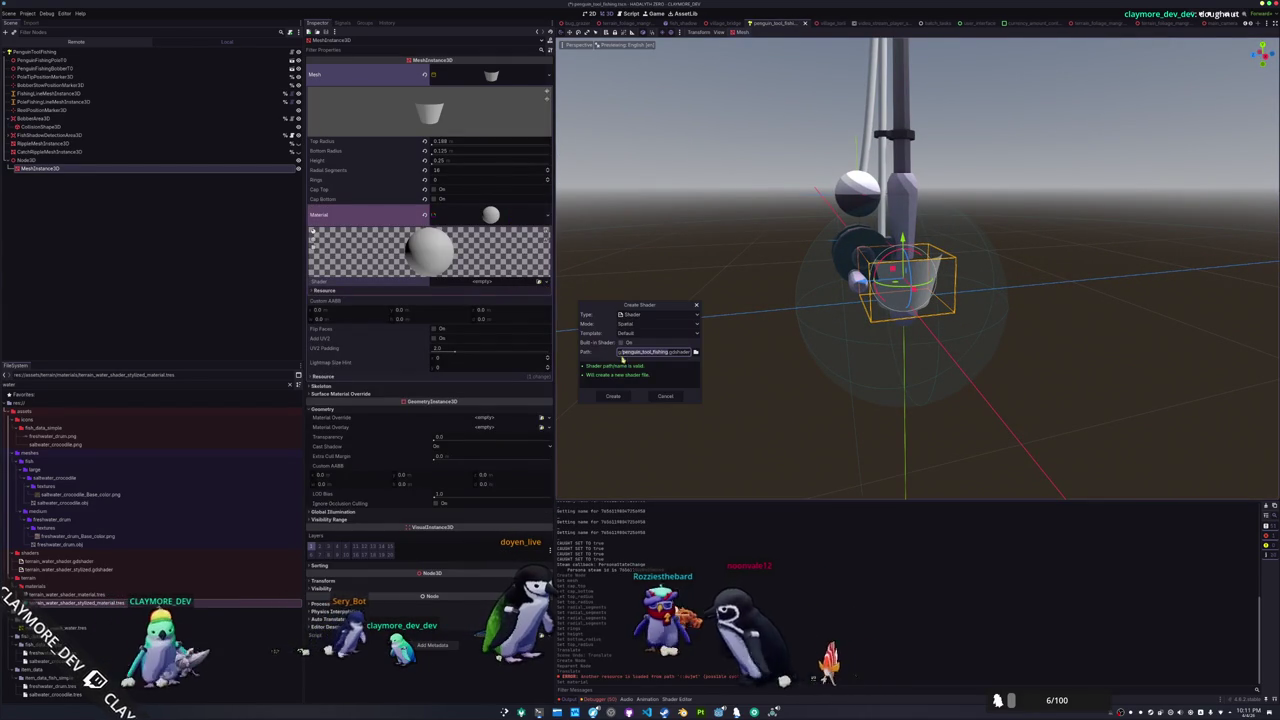
pyautogui.click(696, 352)
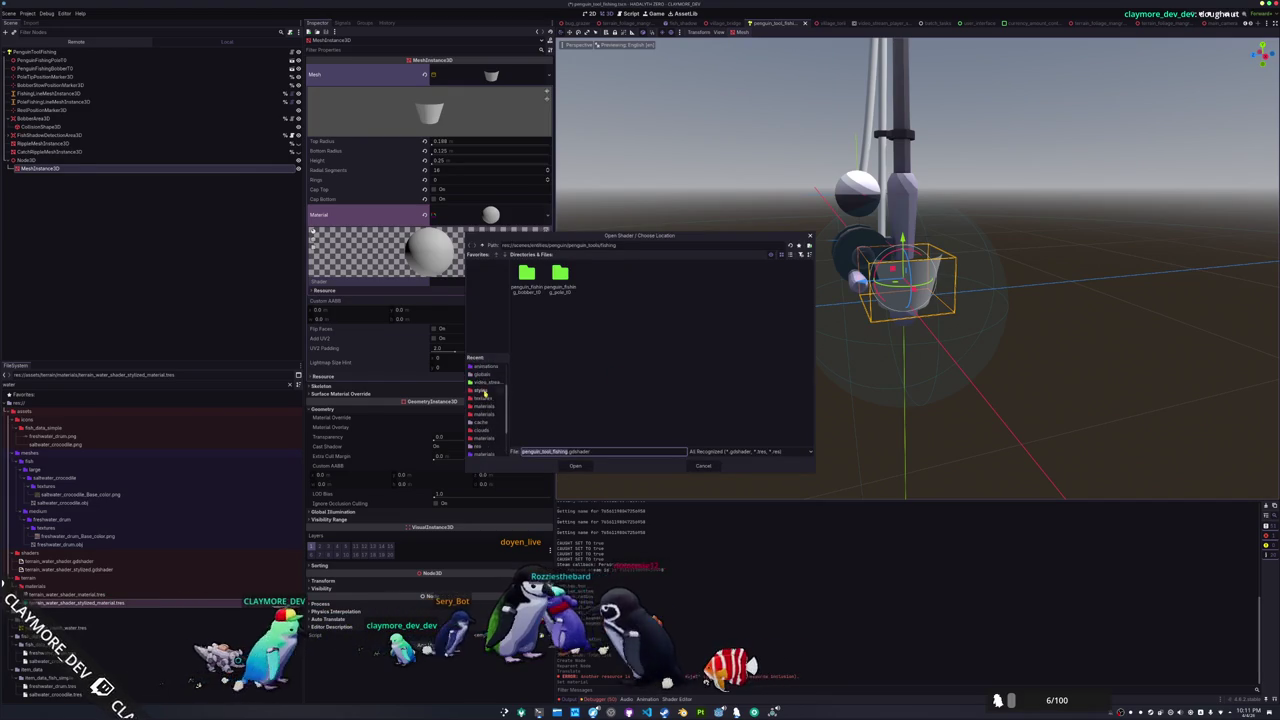
pyautogui.click(482, 375)
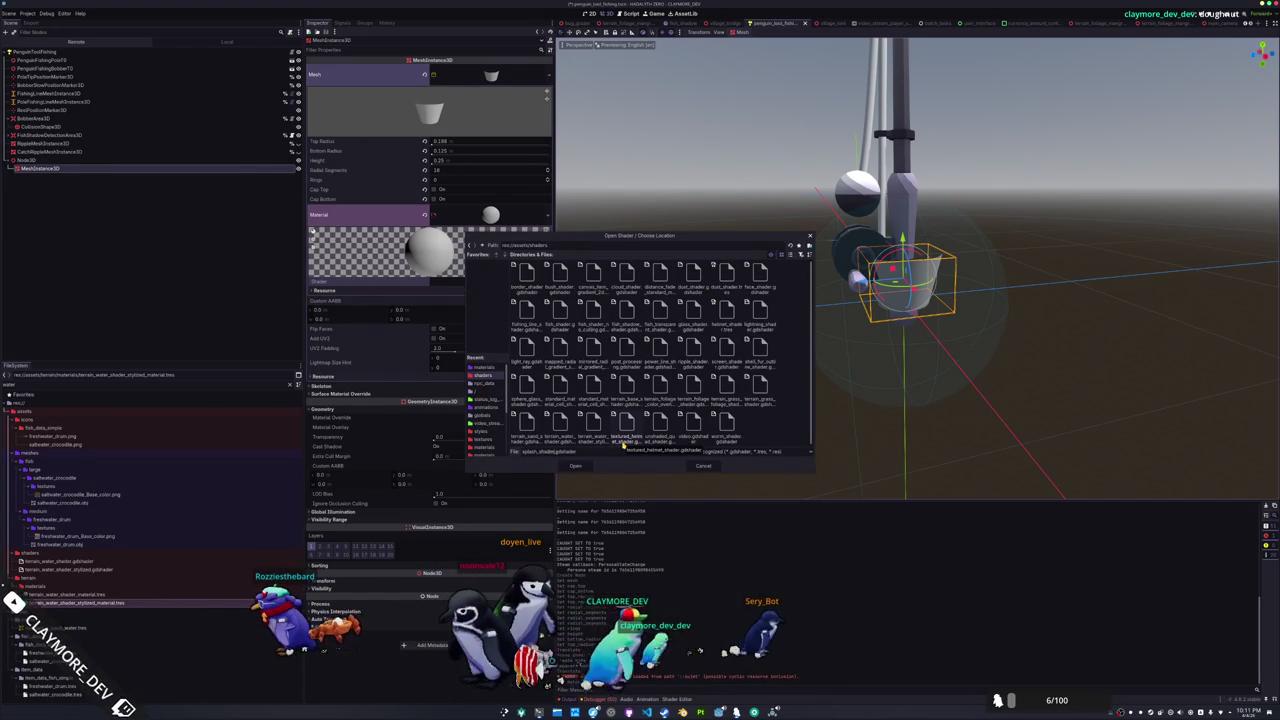
pyautogui.press('Return')
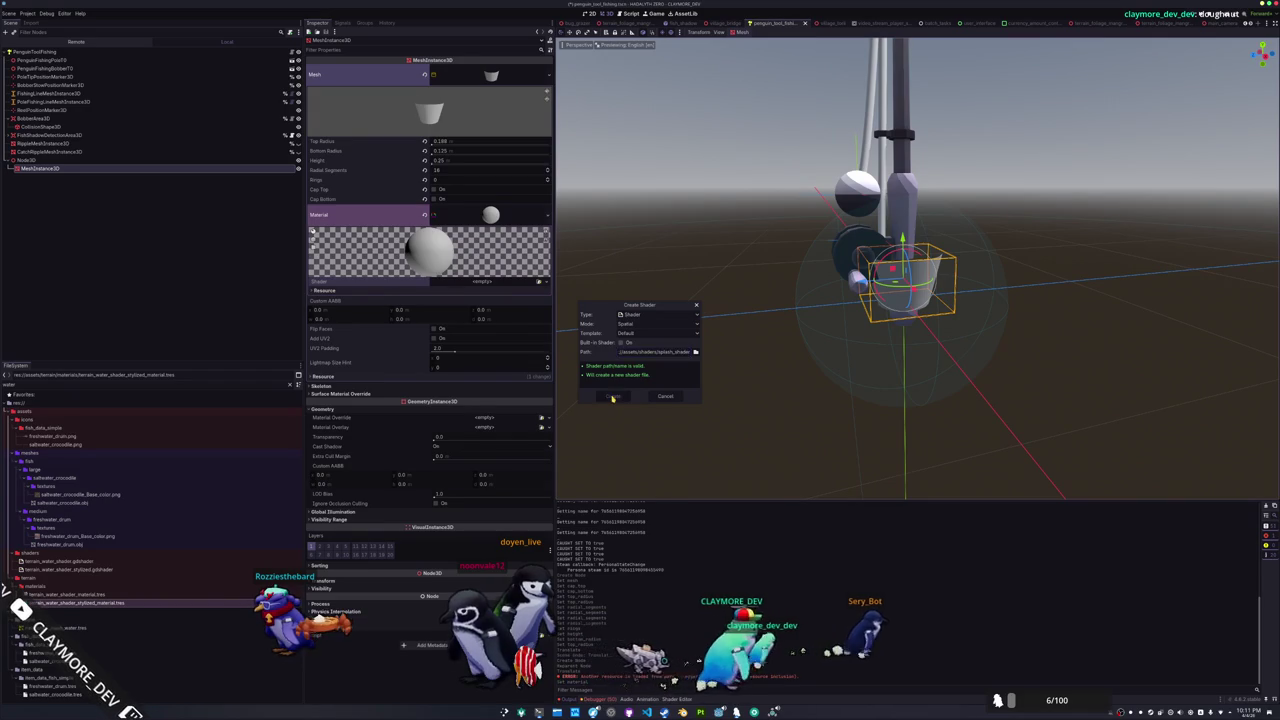
pyautogui.click(612, 397)
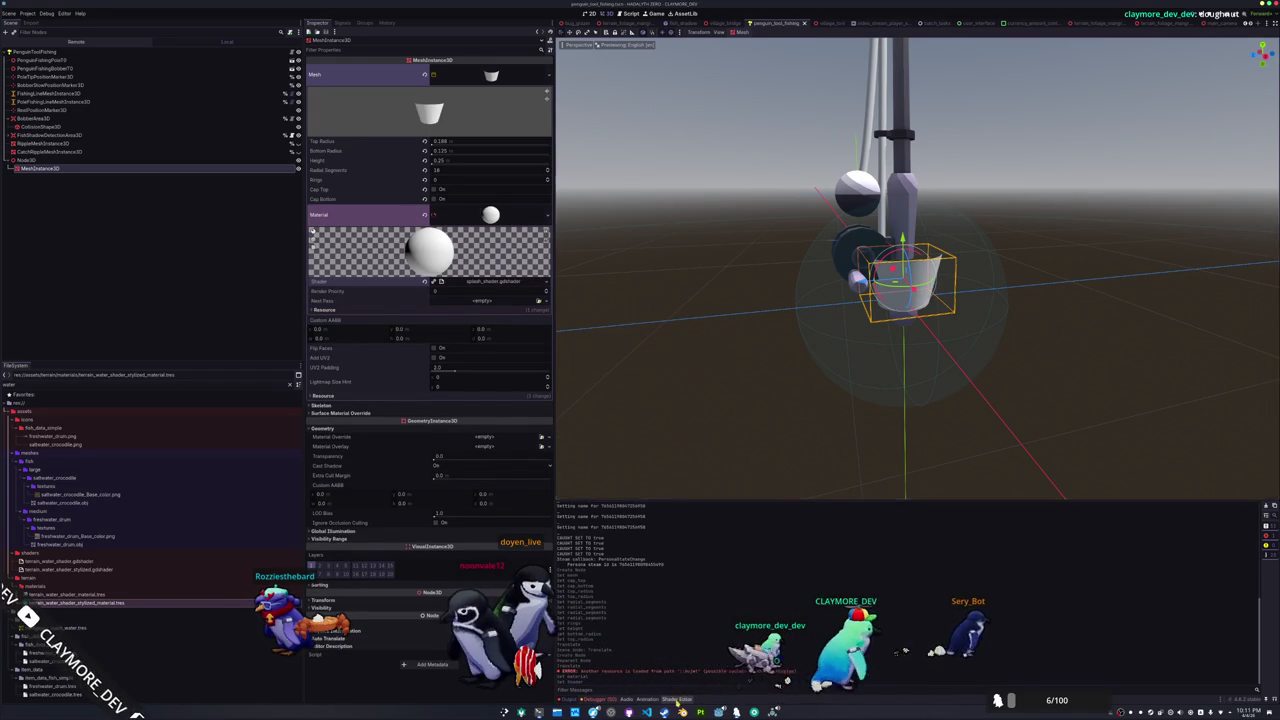
pyautogui.click(677, 700)
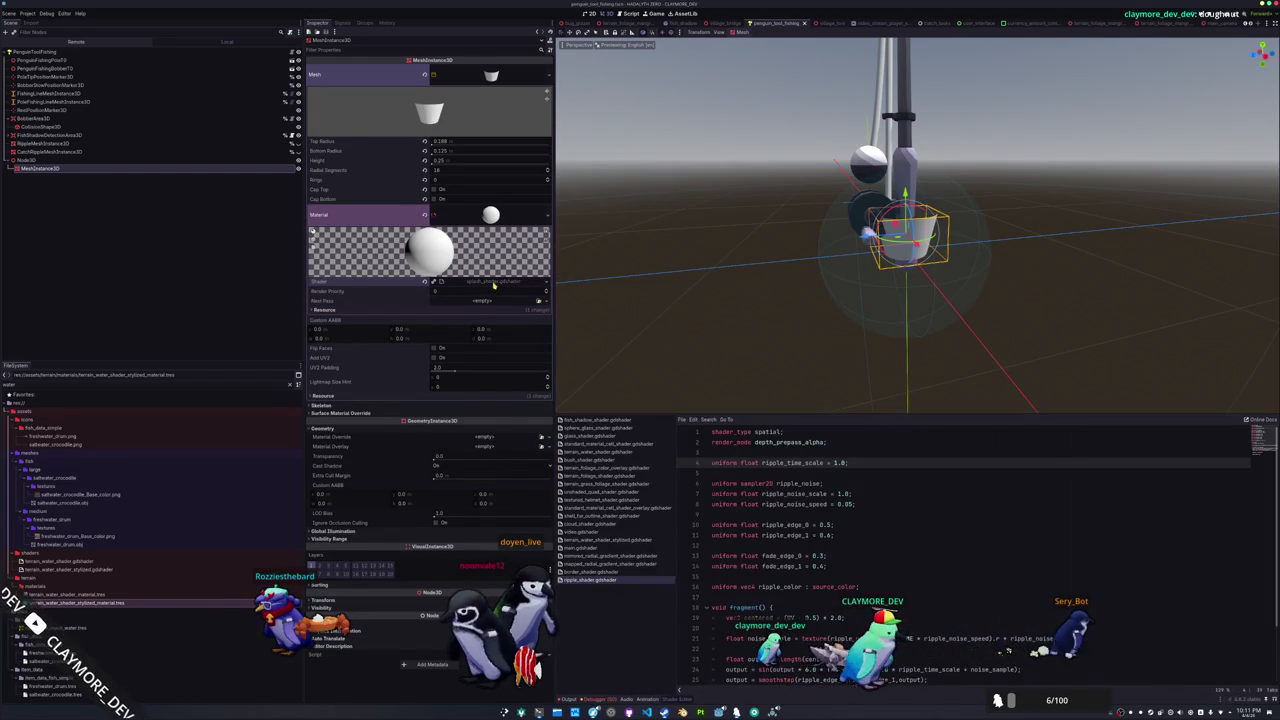
# Delete the vertex() function and the commented-out light() block from splash_shader
pyautogui.click(493, 284)
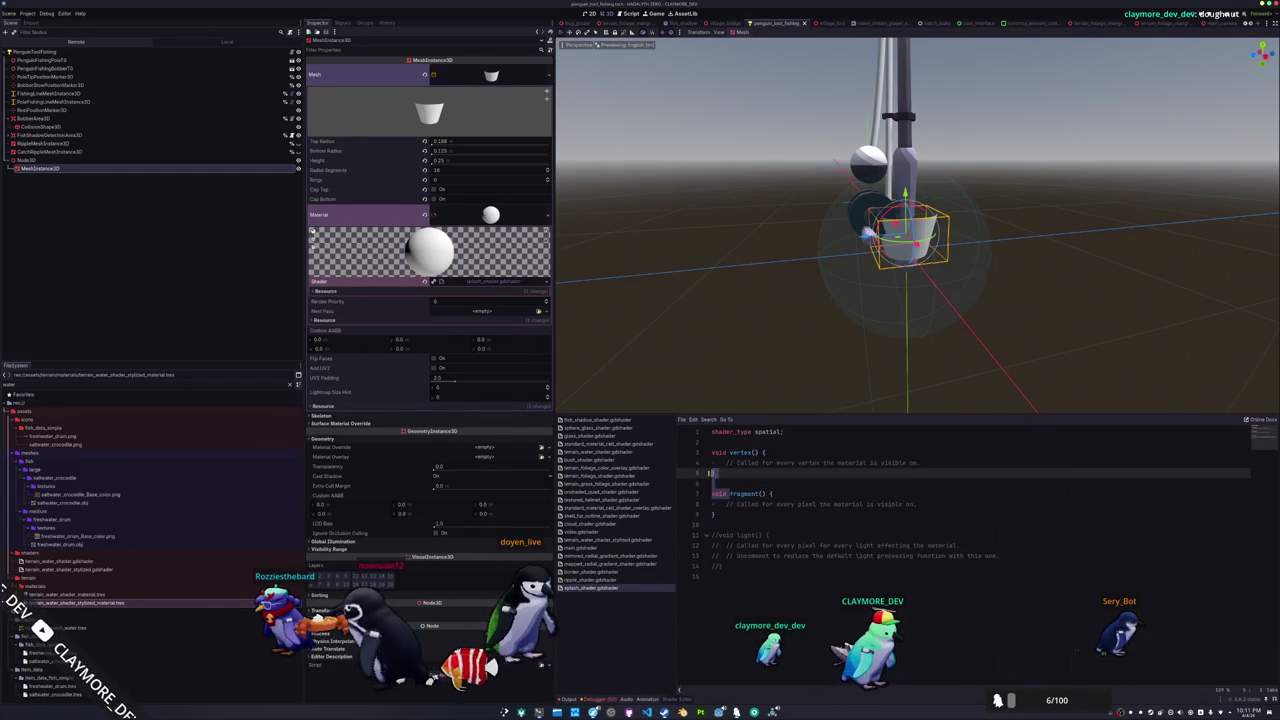
pyautogui.moveTo(716, 473); pyautogui.dragTo(712, 452)
pyautogui.press('Delete')
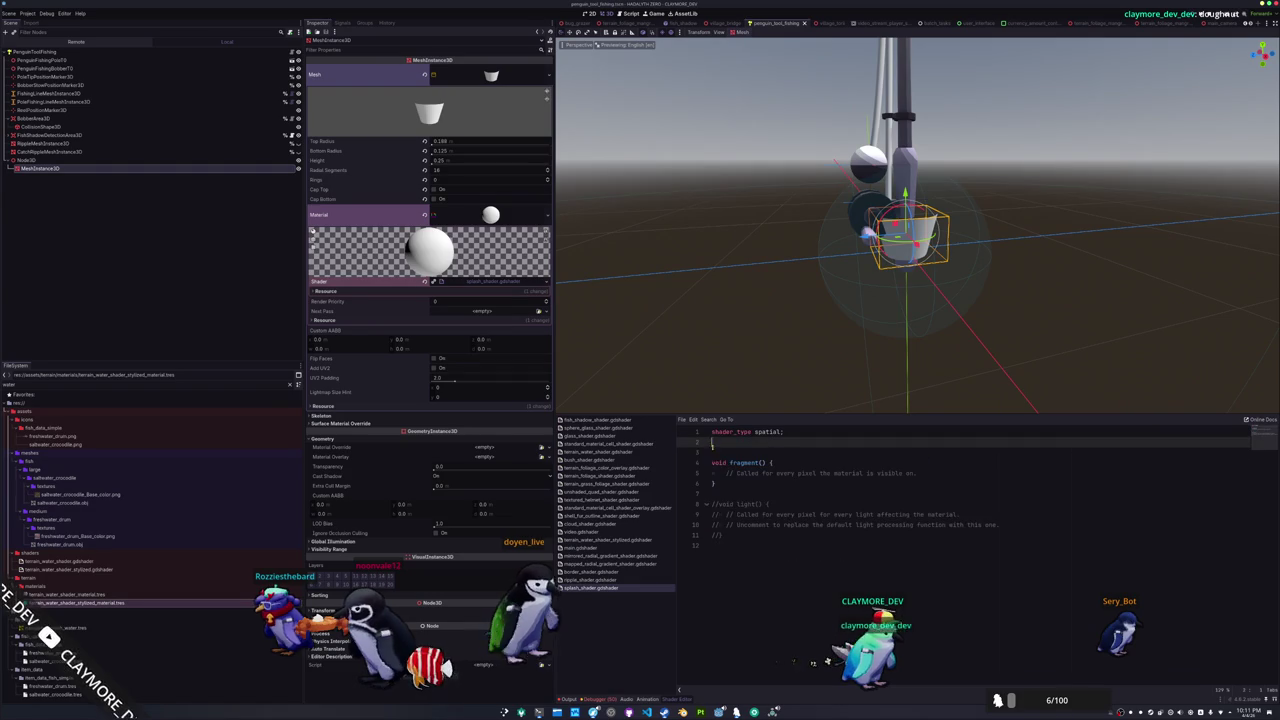
pyautogui.moveTo(726, 496); pyautogui.dragTo(750, 545)
pyautogui.press('Delete')
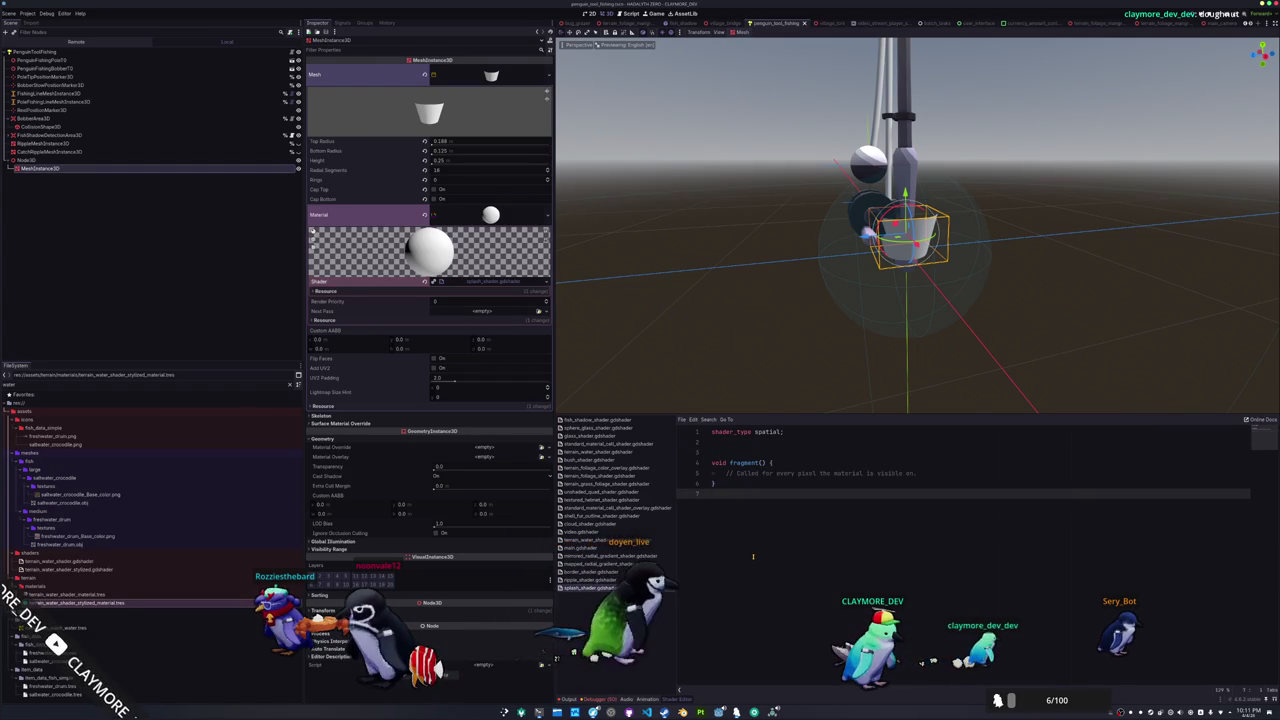
# Replace the fragment placeholder with ALBEDO = vec3(UV, 0) and inspect the cup's colours
pyautogui.press('Up')
pyautogui.press('Up')
pyautogui.press('End')
pyautogui.press('Return')
pyautogui.hotkey('shift', 'Up')
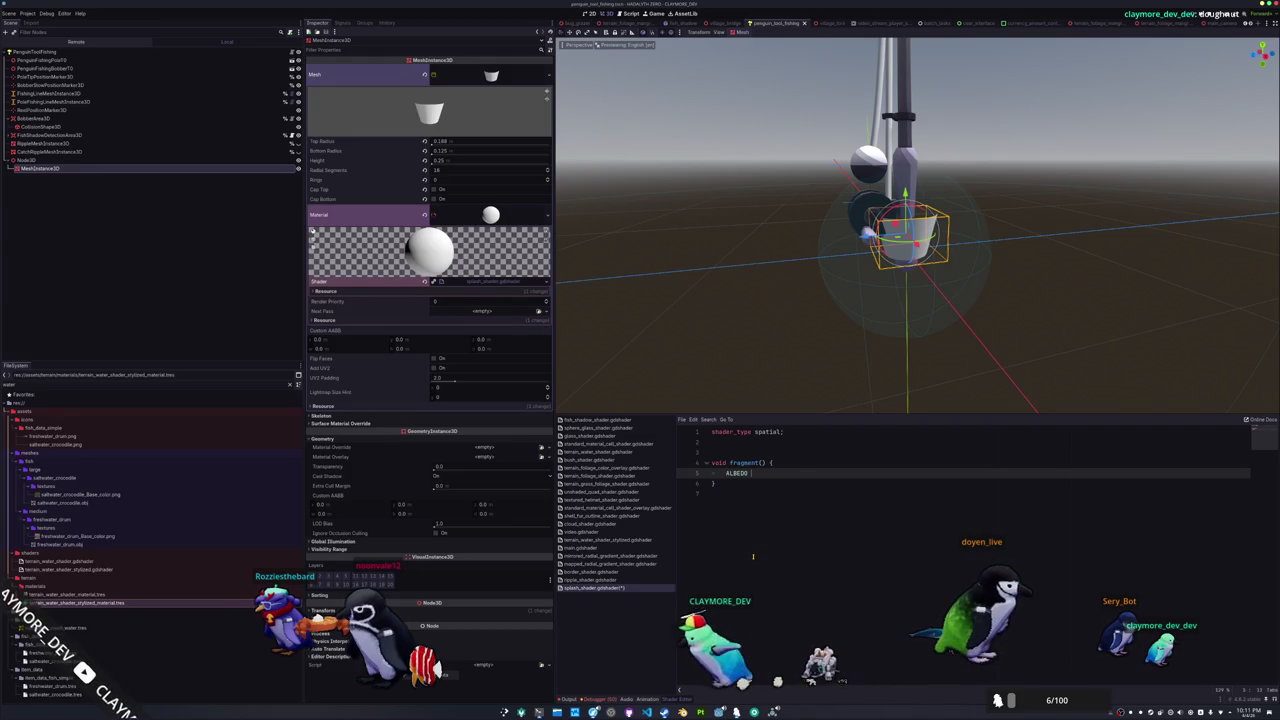
pyautogui.write('= vec3(U')
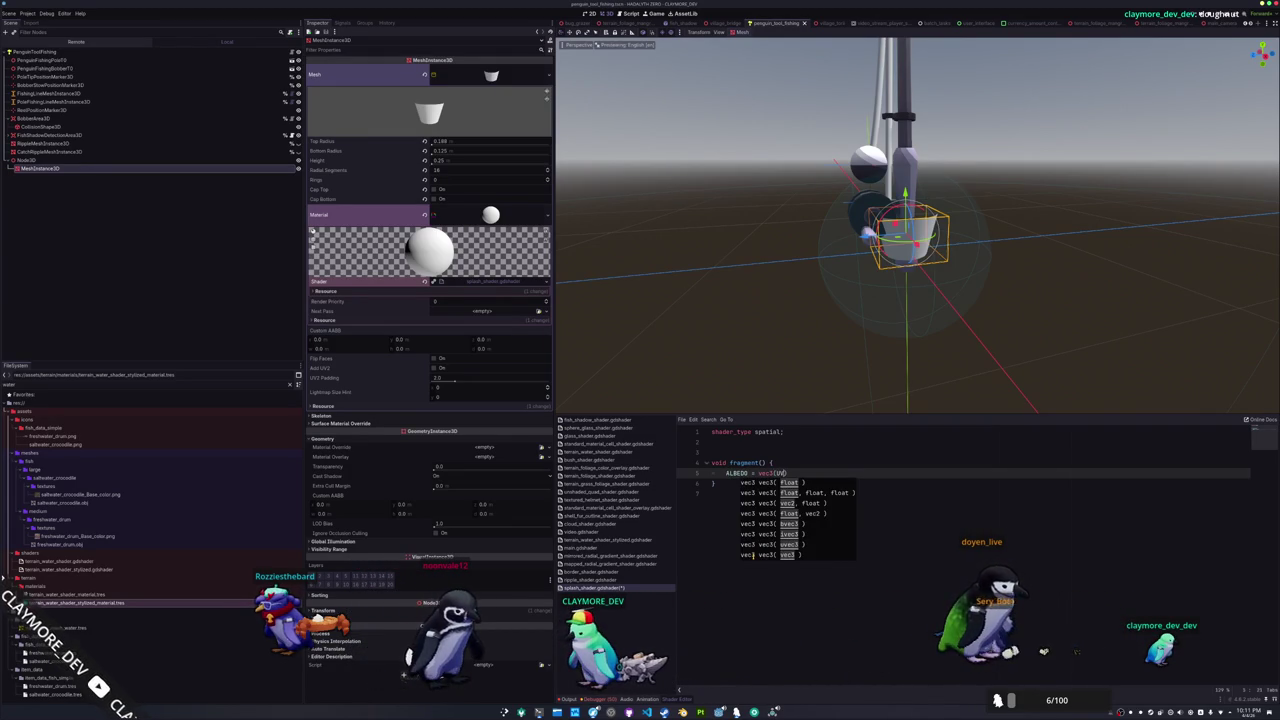
pyautogui.write('V, 1.0')
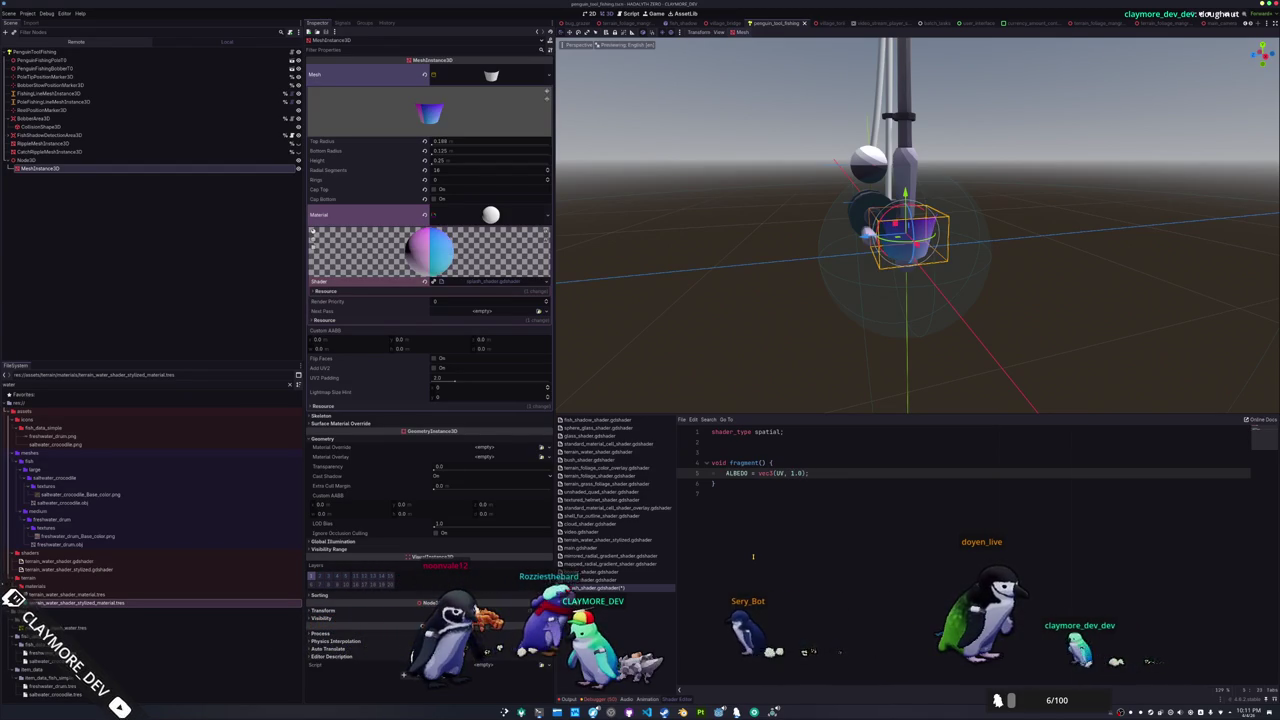
pyautogui.moveTo(745, 400)
pyautogui.mouseDown()
pyautogui.moveTo(737, 277)
pyautogui.moveTo(575, 281)
pyautogui.moveTo(791, 277)
pyautogui.moveTo(868, 204)
pyautogui.moveTo(608, 240)
pyautogui.moveTo(770, 285)
pyautogui.mouseUp()
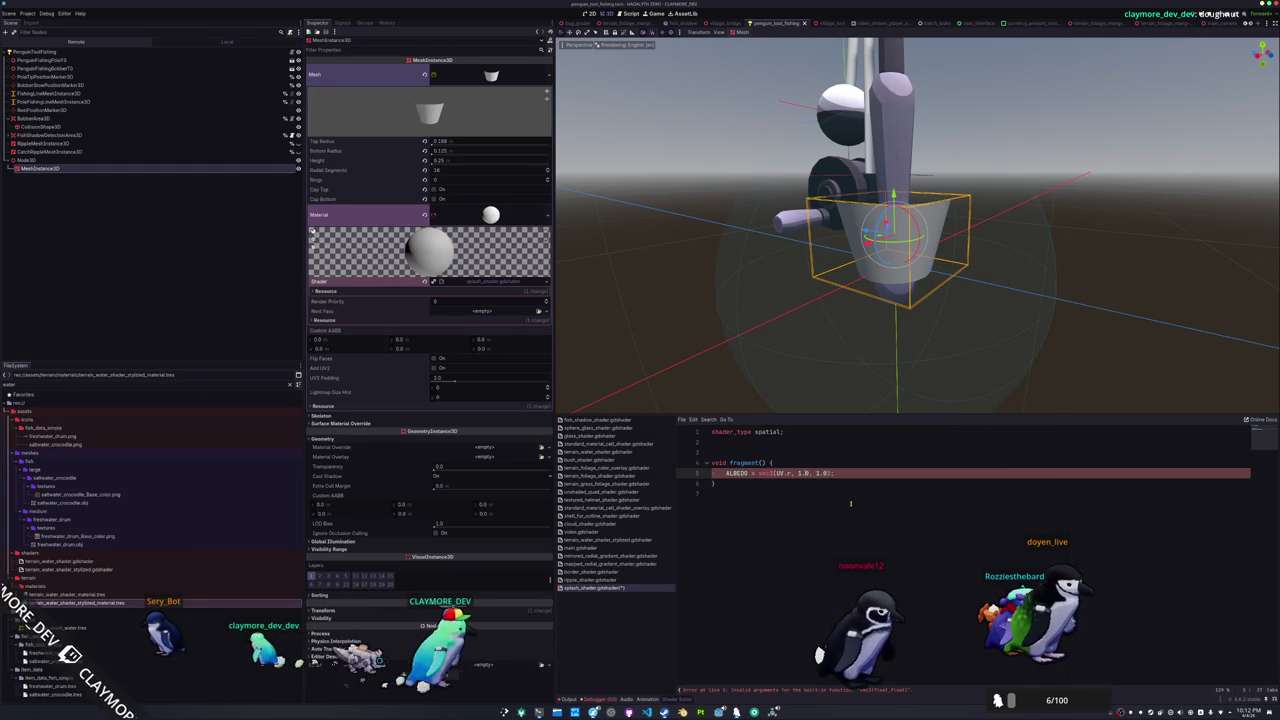
pyautogui.scroll(2, 857, 337)
pyautogui.moveTo(857, 337)
pyautogui.mouseDown()
pyautogui.moveTo(694, 314)
pyautogui.moveTo(820, 323)
pyautogui.moveTo(705, 318)
pyautogui.mouseUp()
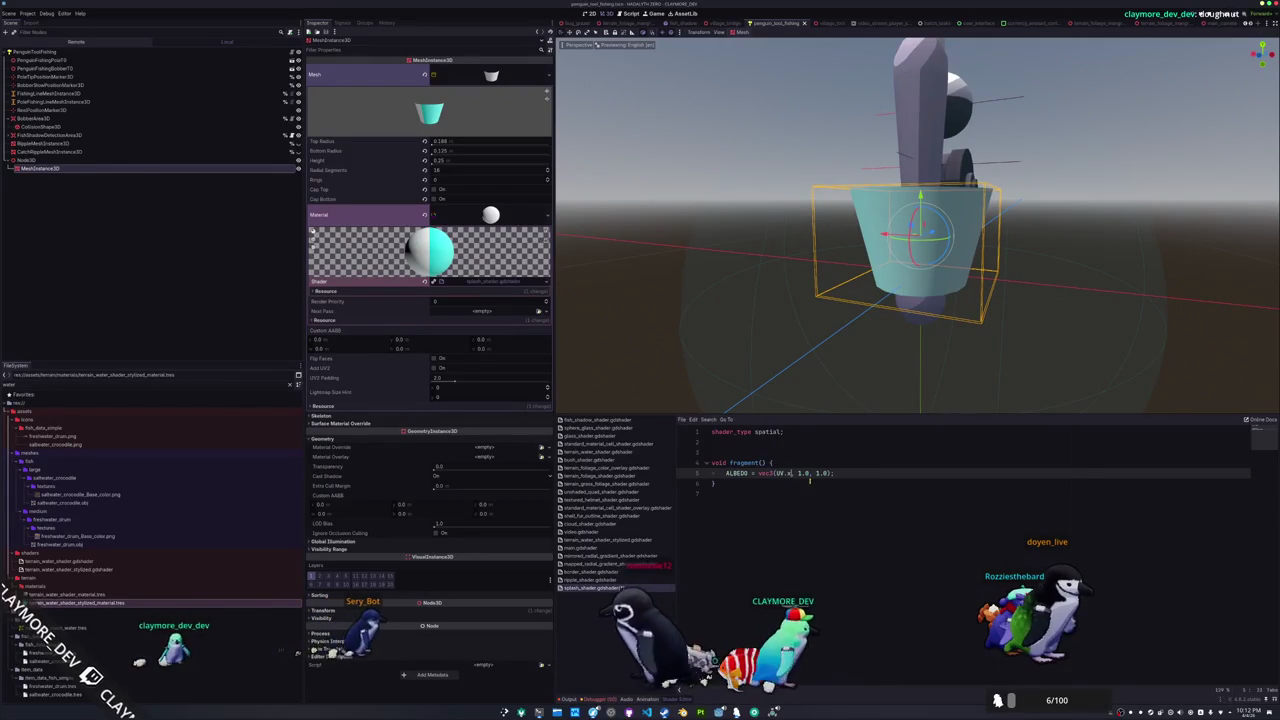
# Change the albedo to vec3(UV.y) for a vertical grayscale gradient on the cup
pyautogui.press('BackSpace')
pyautogui.write('y')
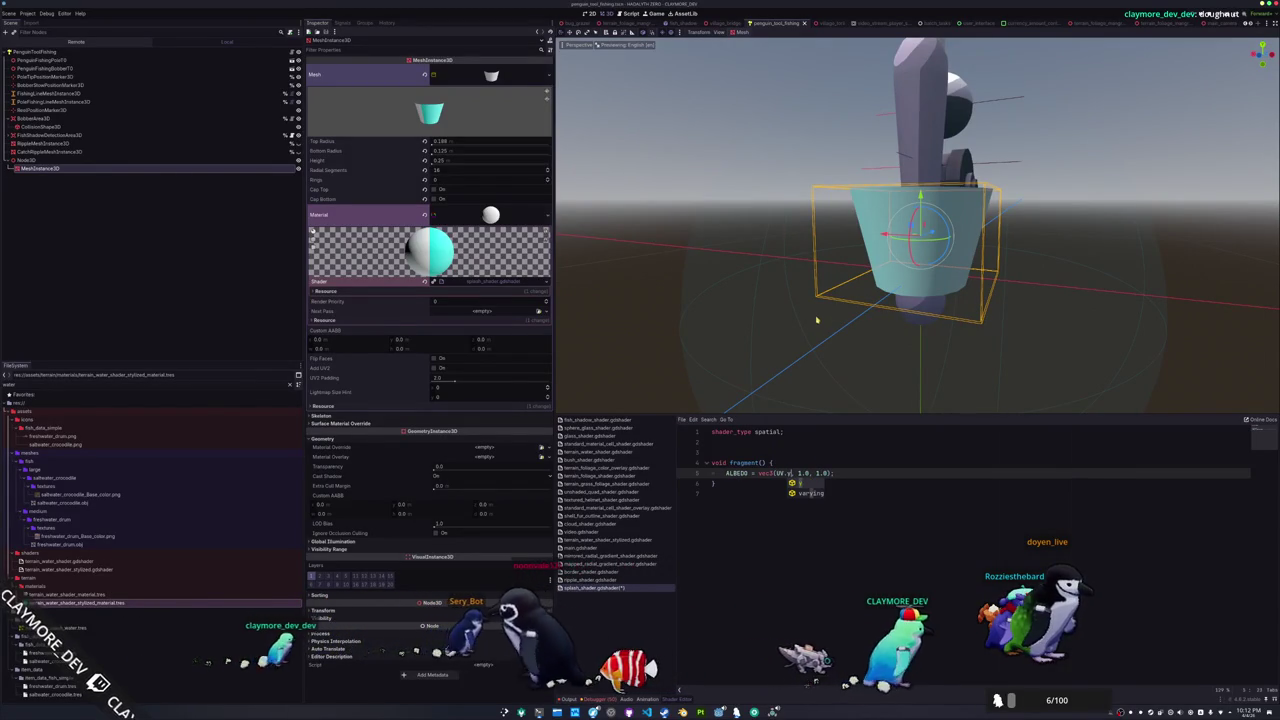
pyautogui.moveTo(823, 323)
pyautogui.mouseDown()
pyautogui.moveTo(714, 331)
pyautogui.moveTo(783, 329)
pyautogui.moveTo(797, 274)
pyautogui.moveTo(995, 317)
pyautogui.moveTo(880, 330)
pyautogui.mouseUp()
pyautogui.scroll(2, 714, 331)
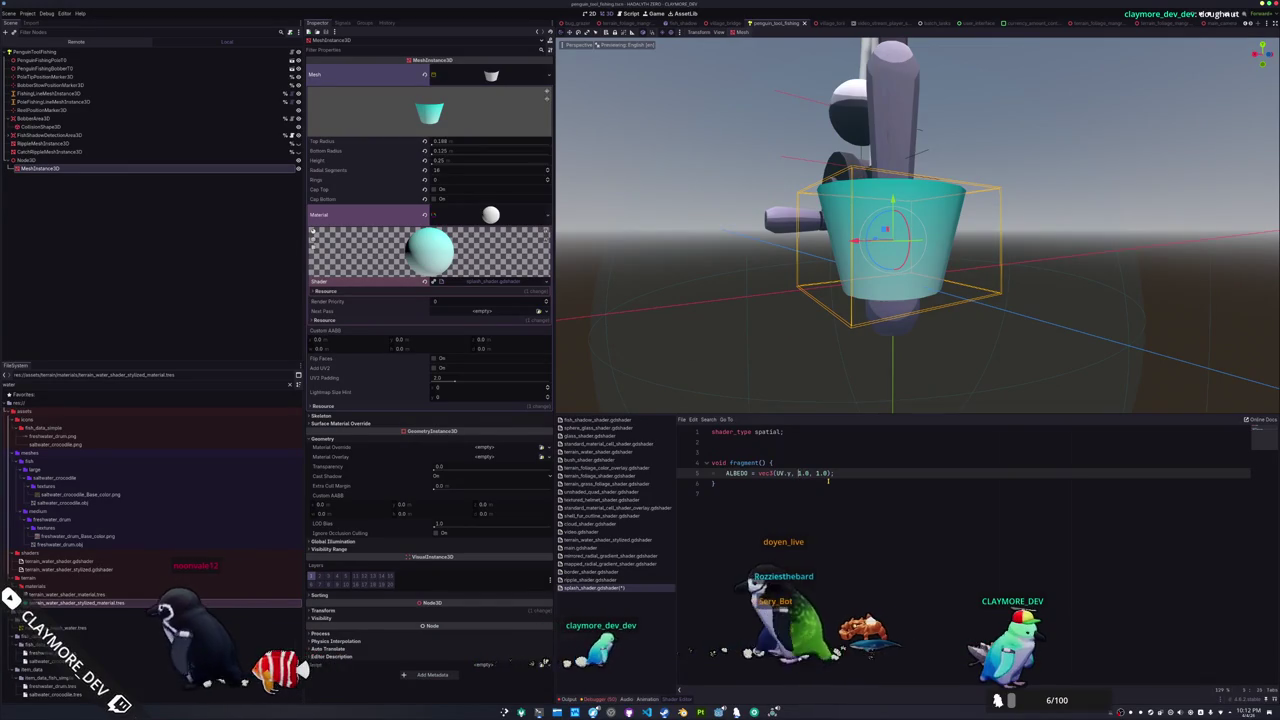
pyautogui.press('Left')
pyautogui.press('Left')
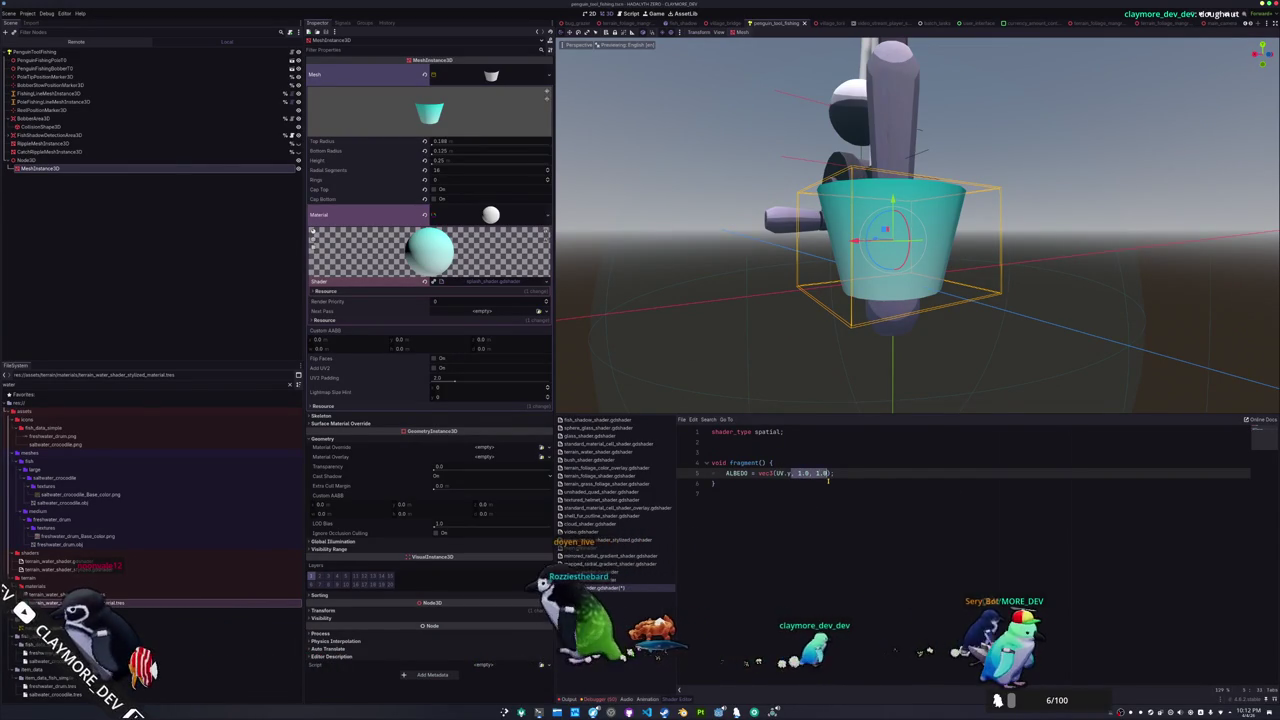
pyautogui.click(828, 481)
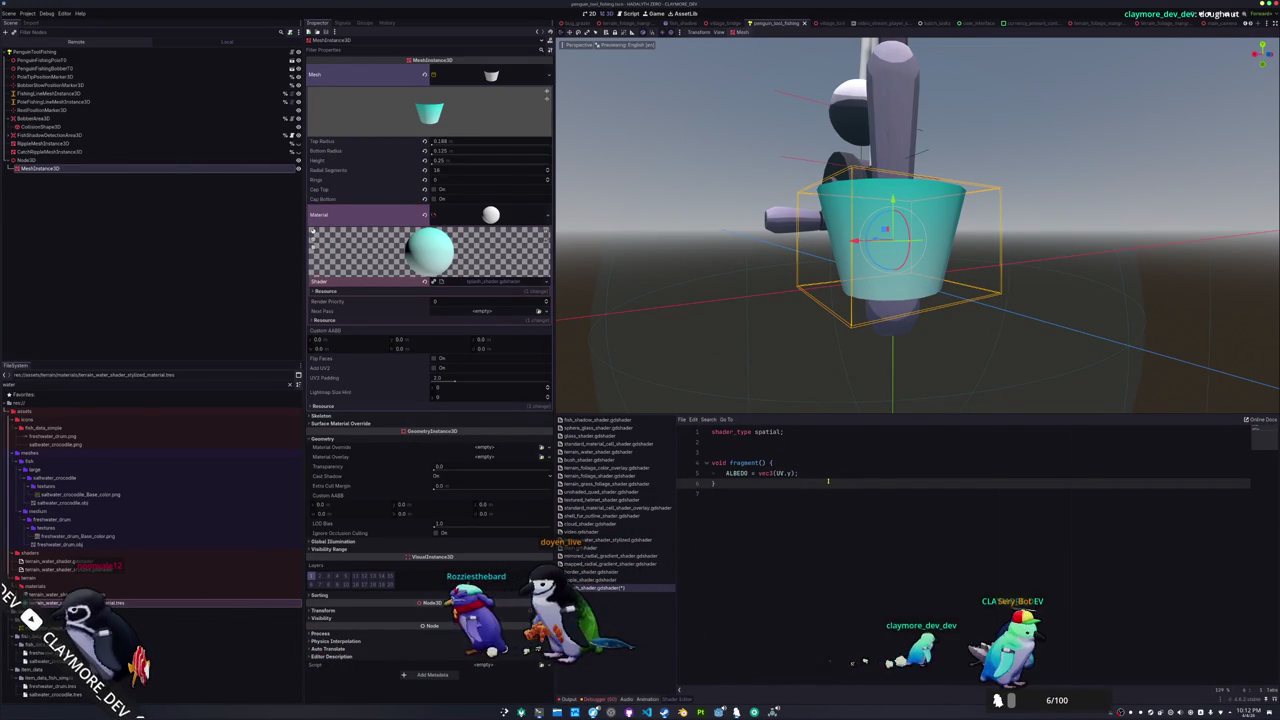
pyautogui.moveTo(828, 477)
pyautogui.mouseDown()
pyautogui.moveTo(763, 326)
pyautogui.moveTo(723, 271)
pyautogui.moveTo(714, 343)
pyautogui.moveTo(728, 351)
pyautogui.moveTo(903, 337)
pyautogui.moveTo(760, 343)
pyautogui.moveTo(777, 326)
pyautogui.moveTo(731, 320)
pyautogui.moveTo(720, 337)
pyautogui.moveTo(737, 337)
pyautogui.mouseUp()
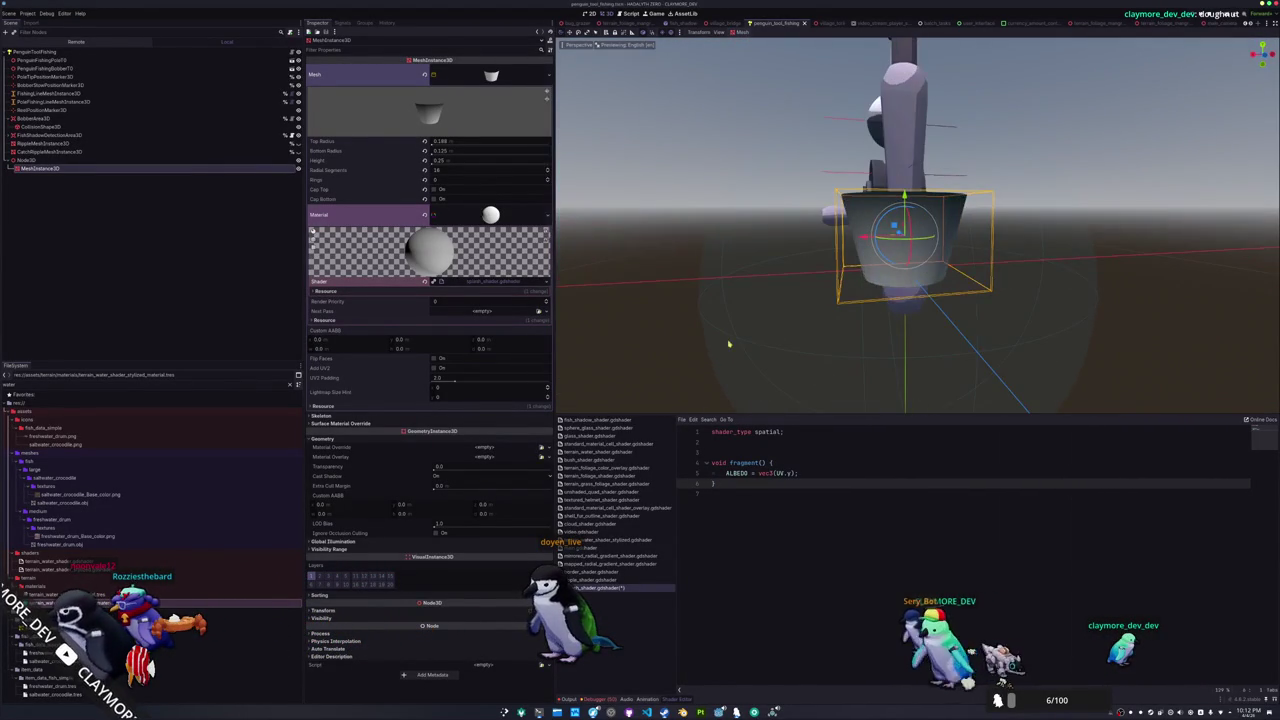
# Add render_mode cull_disabled on line 2, dropping the trial depth_prepass_alpha mode
pyautogui.click(725, 440)
pyautogui.write('render')
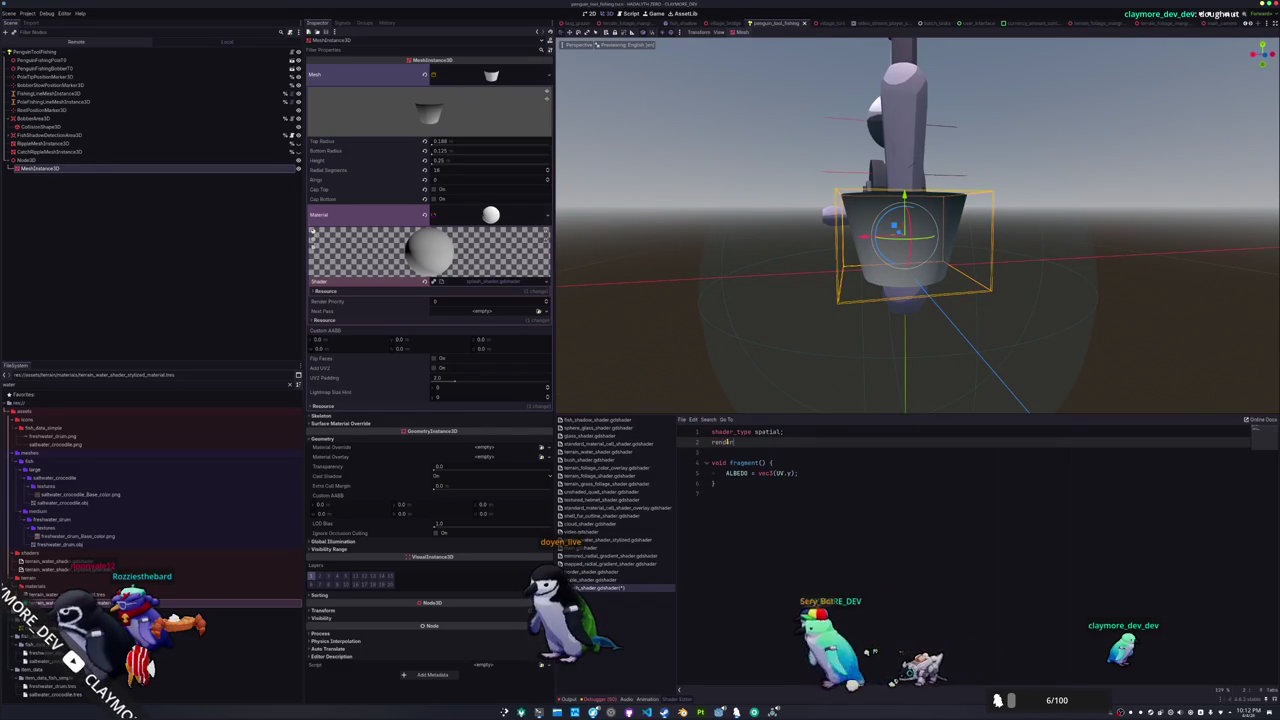
pyautogui.write('_mode cull_d')
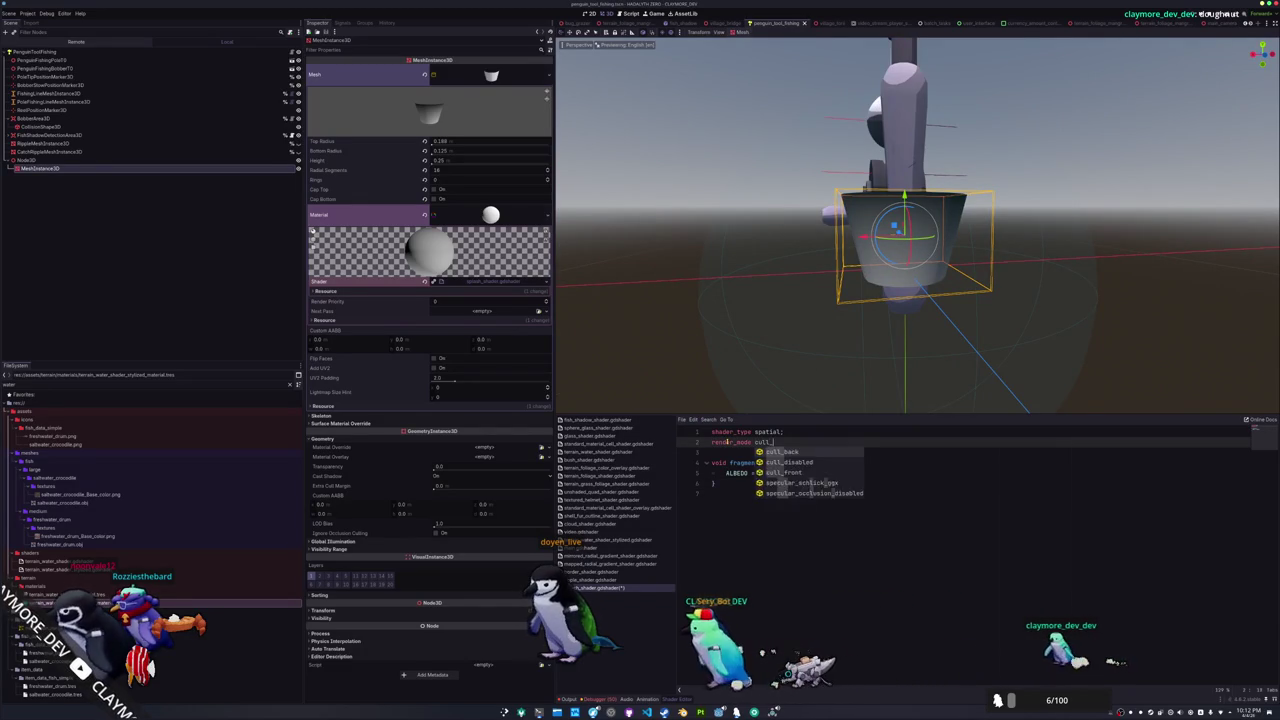
pyautogui.press('Return')
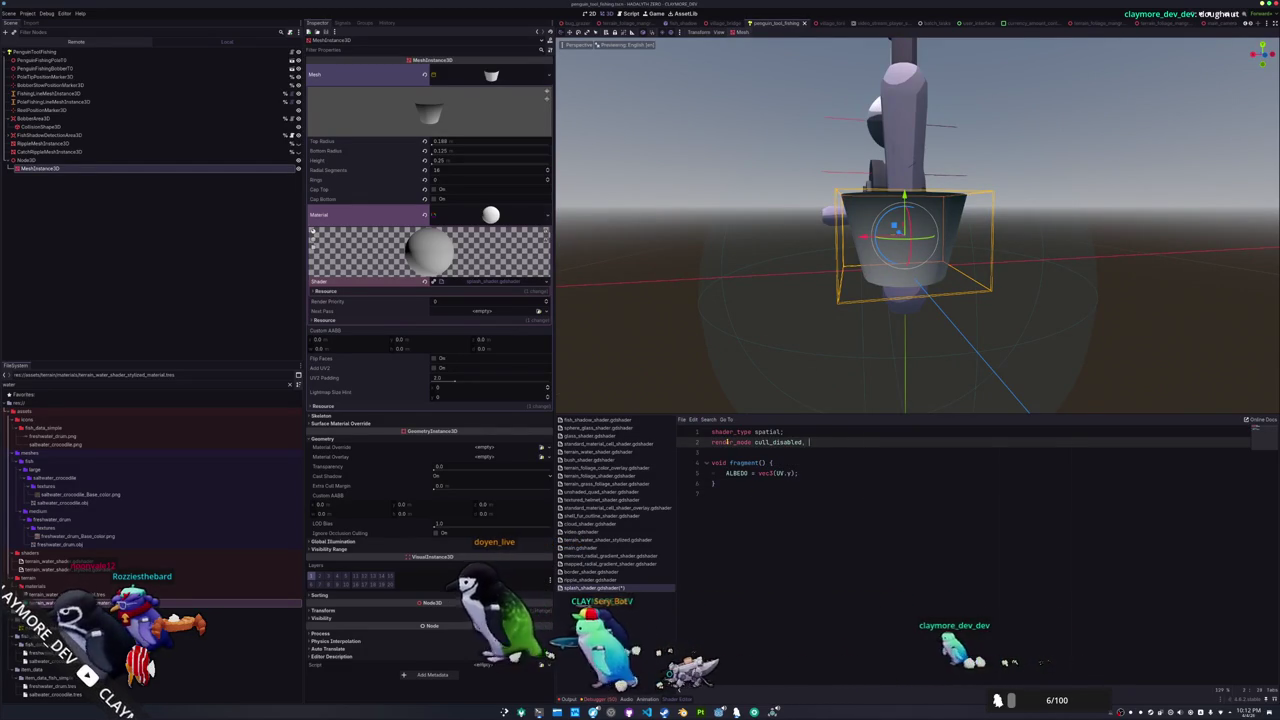
pyautogui.write('depth_prepass_alpha;')
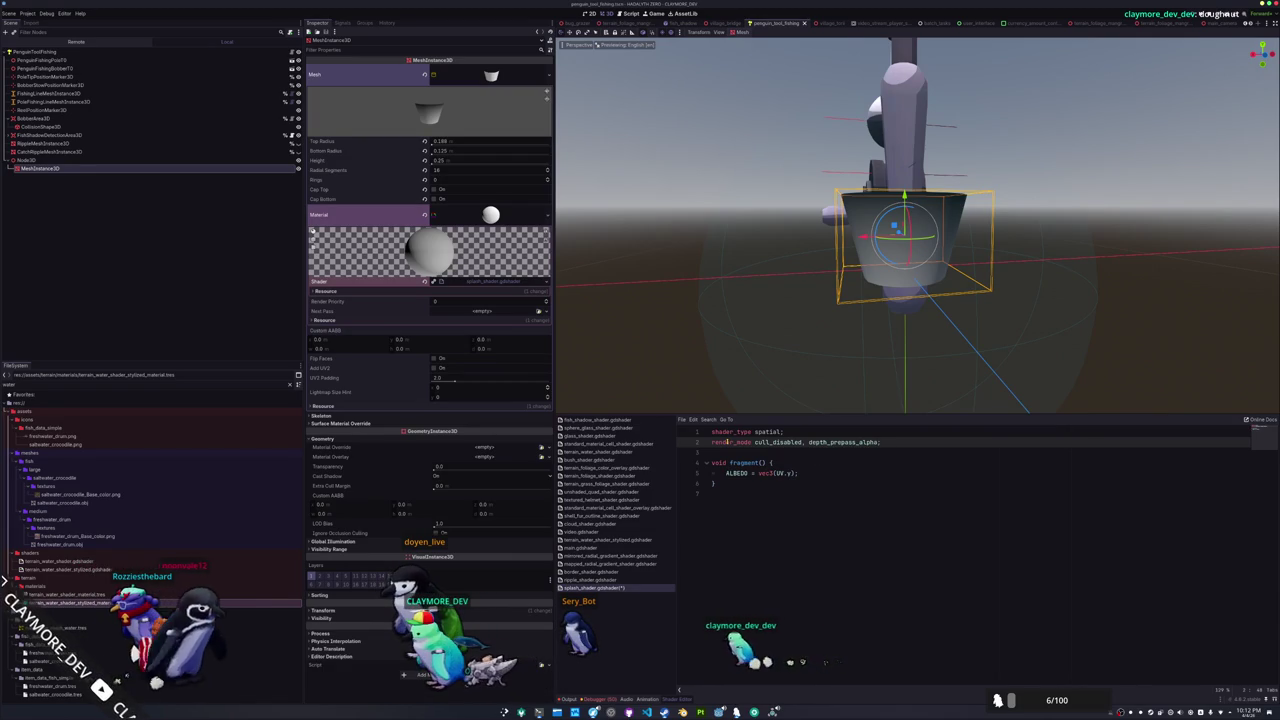
pyautogui.hotkey('ctrl', 'BackSpace')
pyautogui.hotkey('ctrl', 'BackSpace')
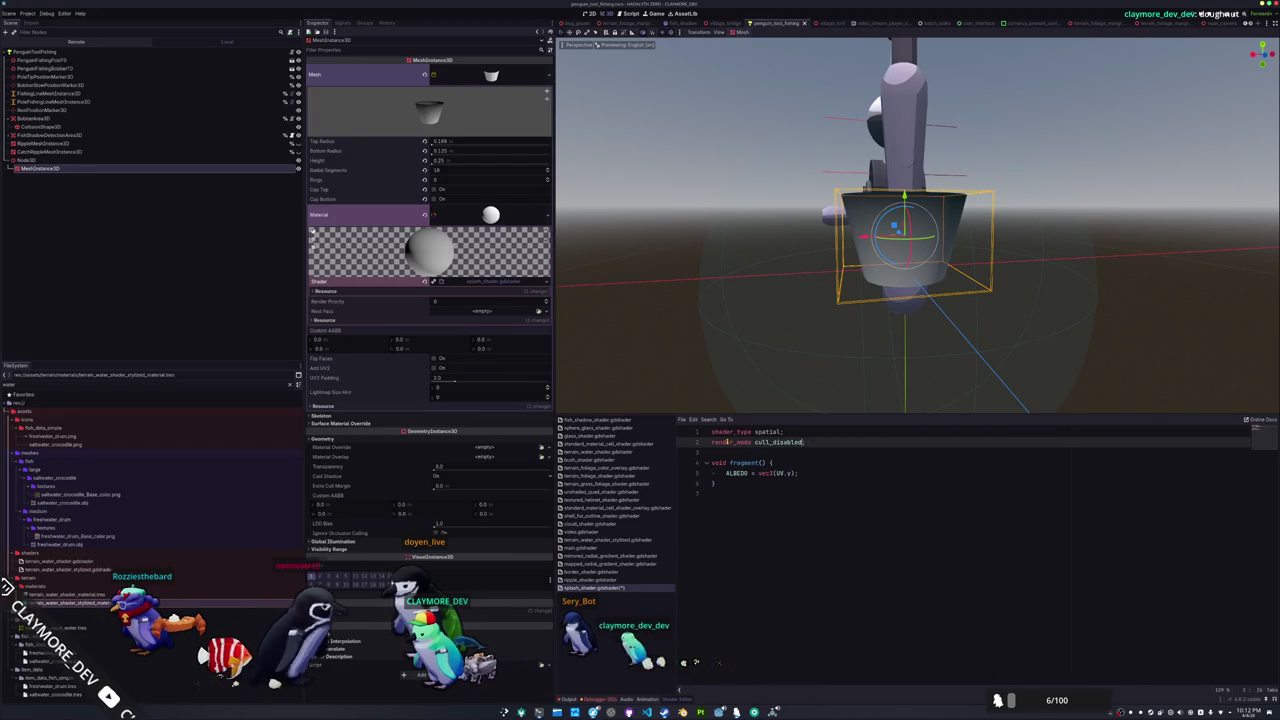
# Start a "// Map a noise" comment on new lines inside fragment()
pyautogui.press('Down')
pyautogui.press('Down')
pyautogui.press('Down')
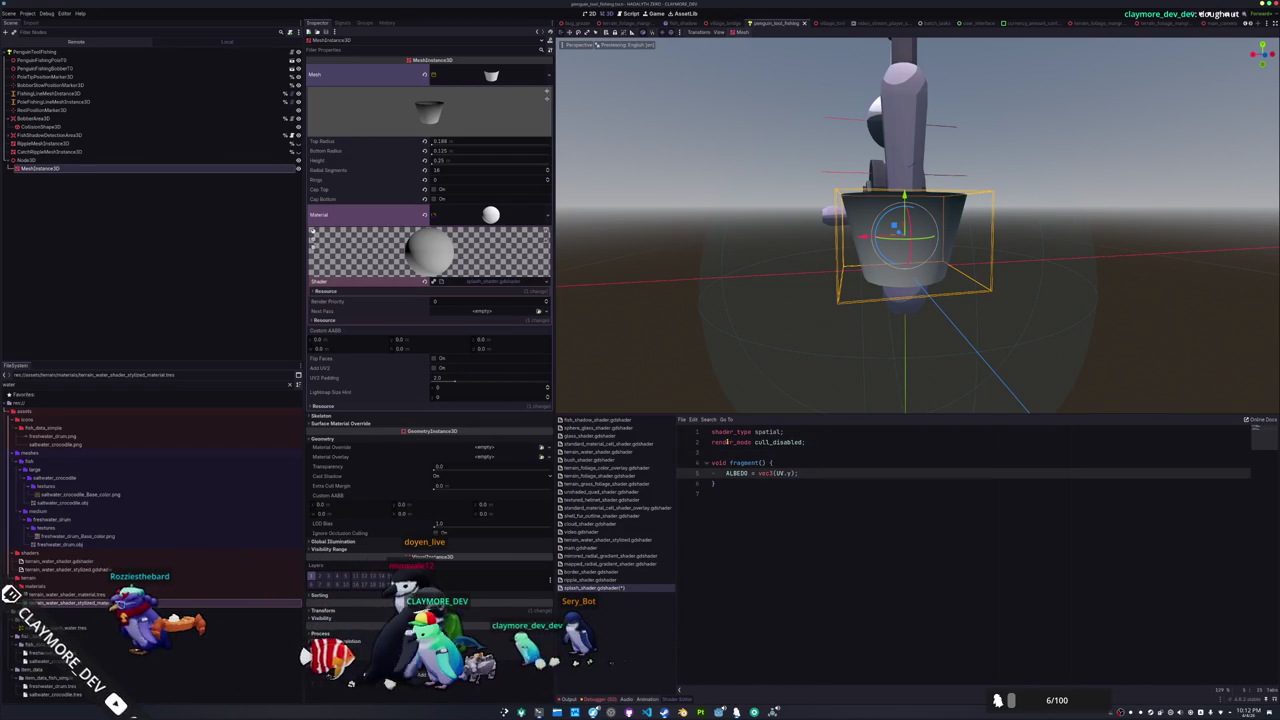
pyautogui.press('Return')
pyautogui.press('Return')
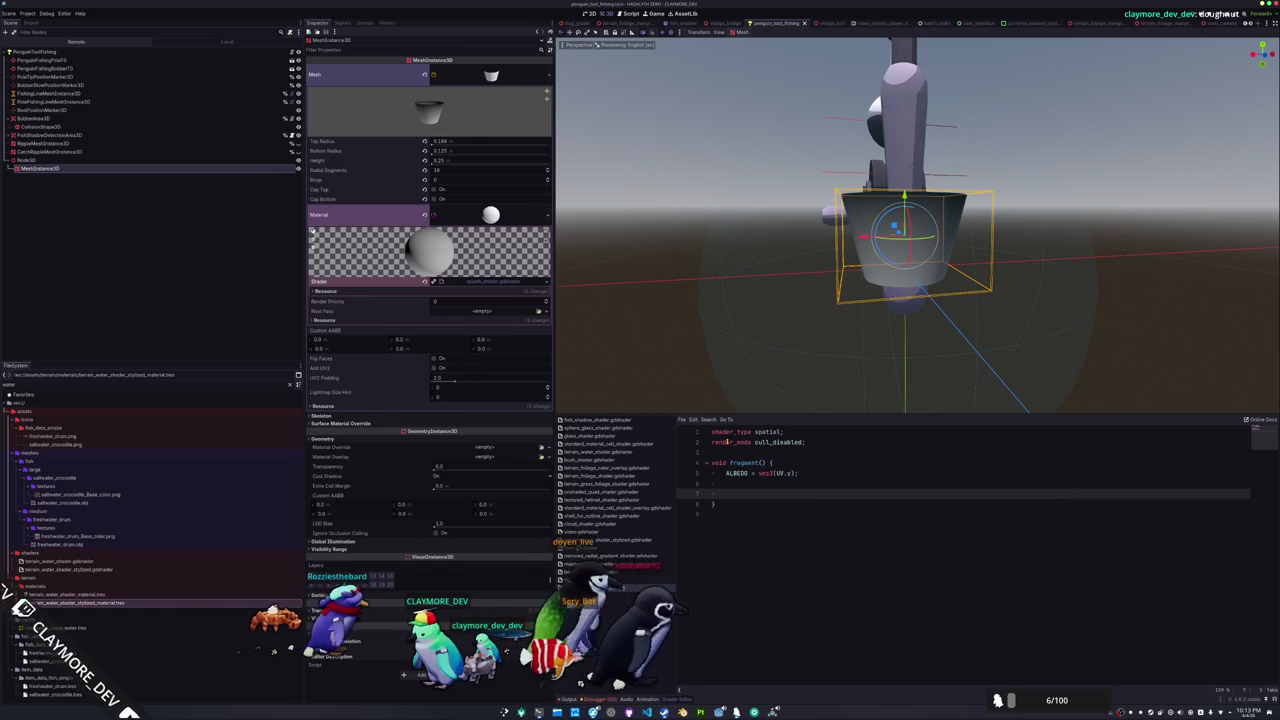
pyautogui.write('//f')
pyautogui.write(' a noise')
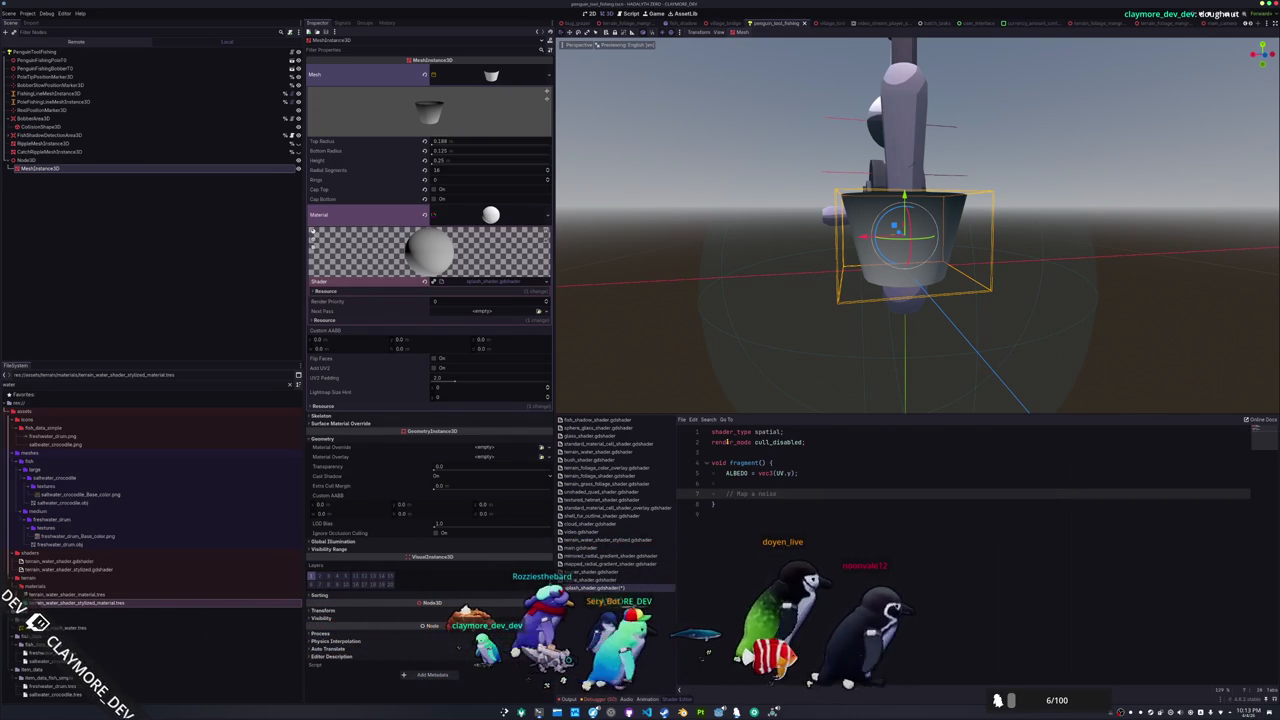
pyautogui.write(' the top t')
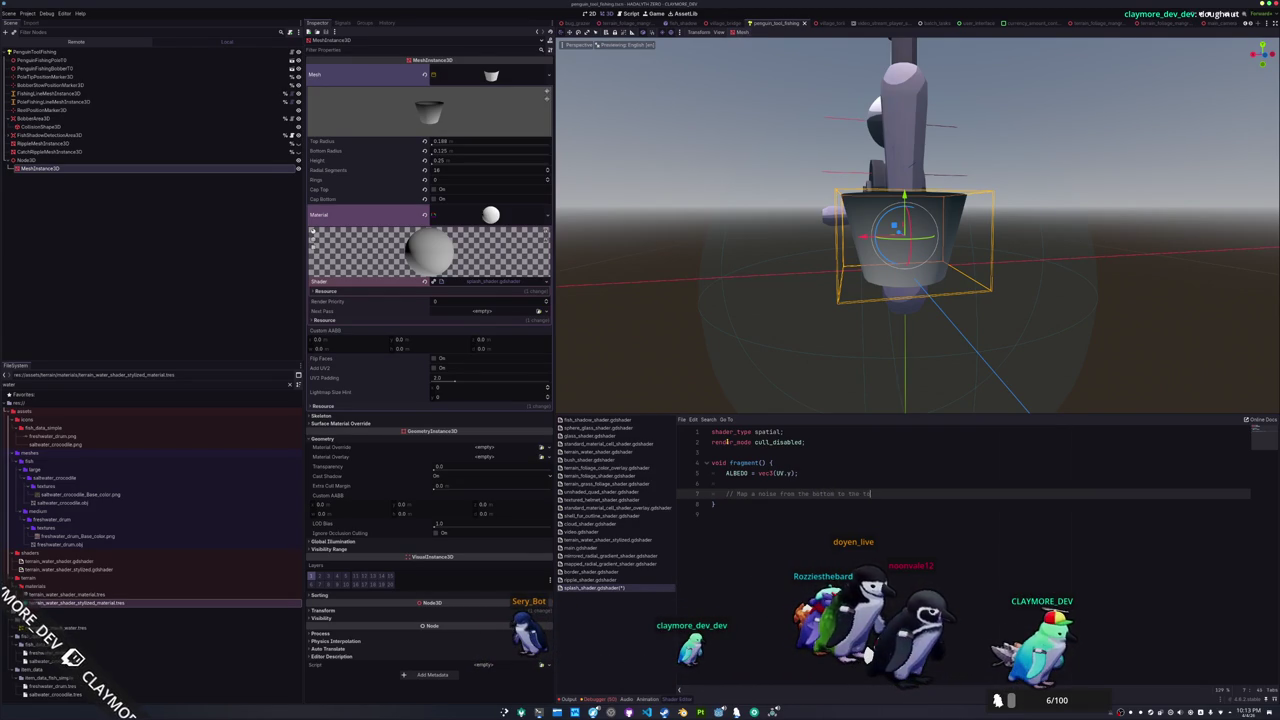
# Add comments for thresholding near the edge into foam colour and making the rest water colour
pyautogui.press('Return')
pyautogui.press('Return')
pyautogui.press('Up')
pyautogui.press('Up')
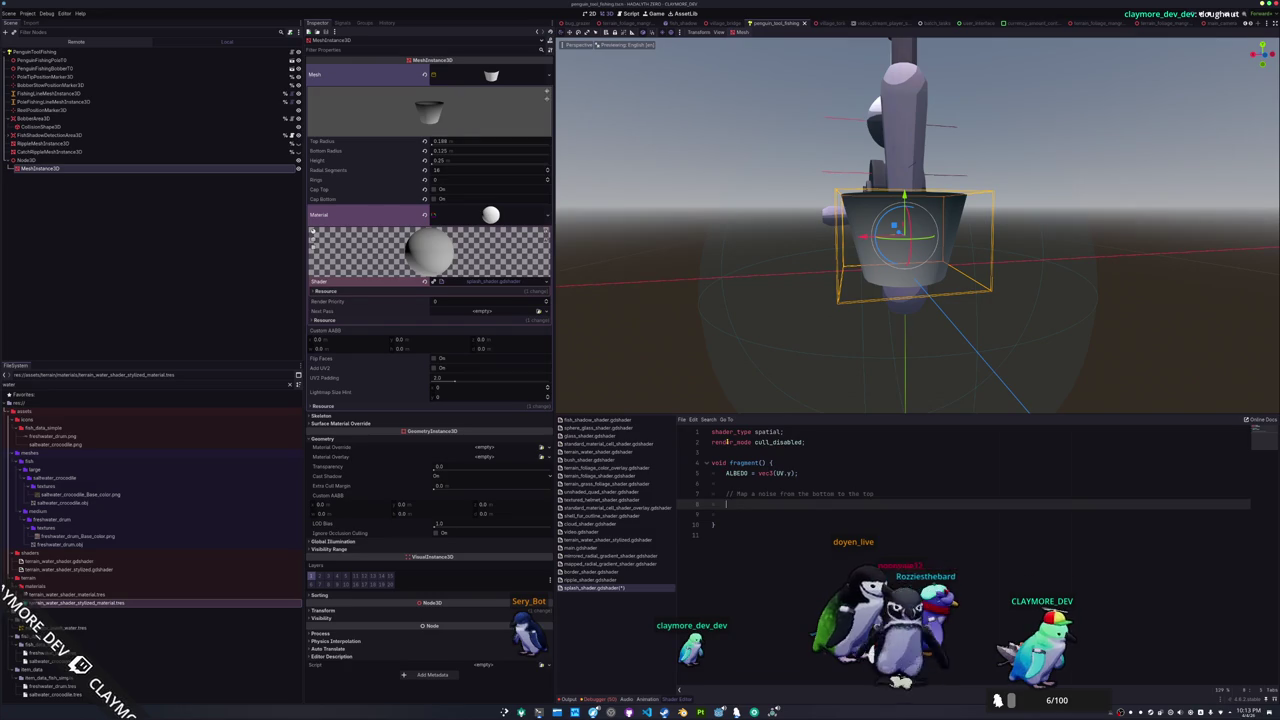
pyautogui.press('End')
pyautogui.hotkey('ctrl', 'shift', 'Left')
pyautogui.hotkey('ctrl', 'shift', 'Left')
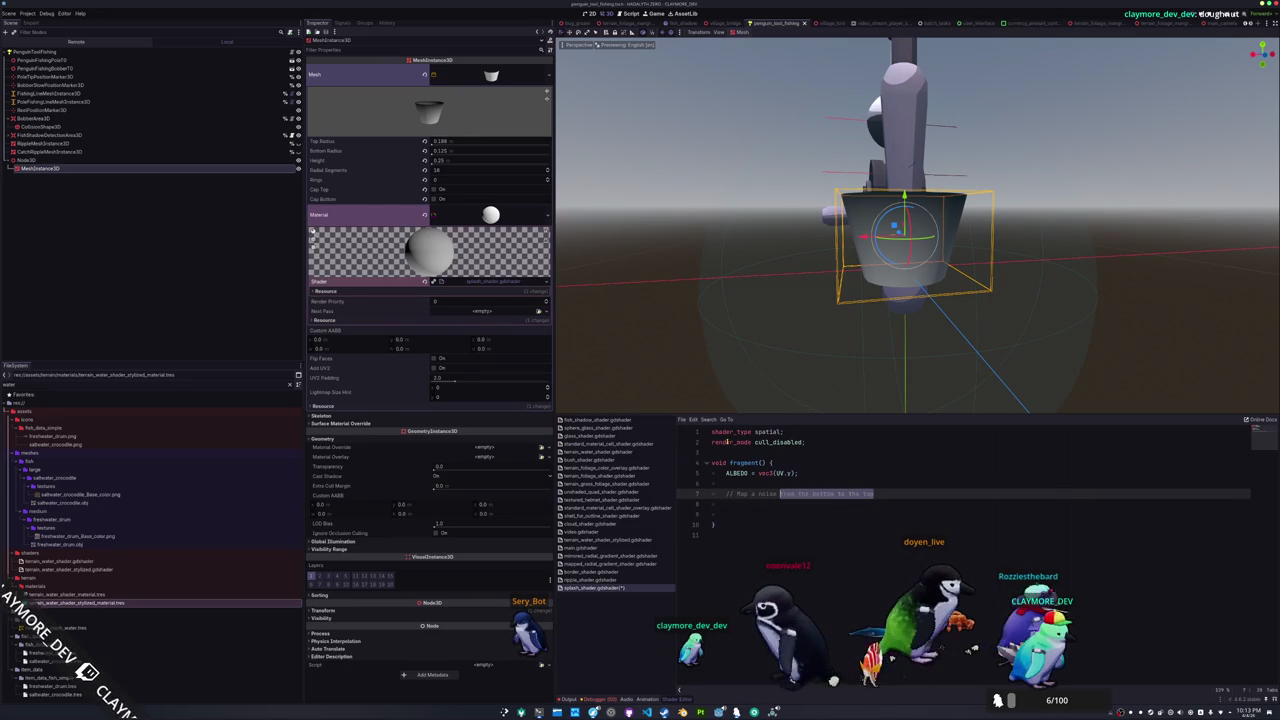
pyautogui.press('Return')
pyautogui.press('Return')
pyautogui.write('// Threshold near the edge and make it foam color')
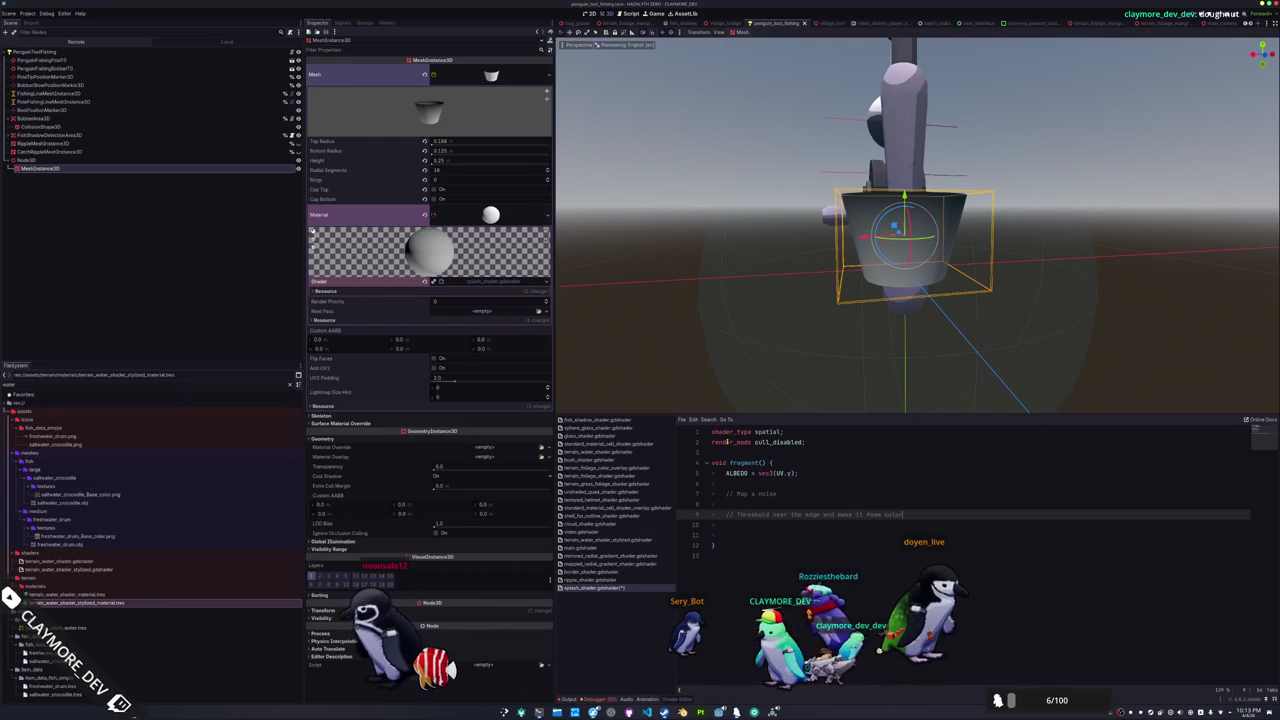
pyautogui.press('Return')
pyautogui.press('Return')
pyautogui.write('// Make the rest water colo')
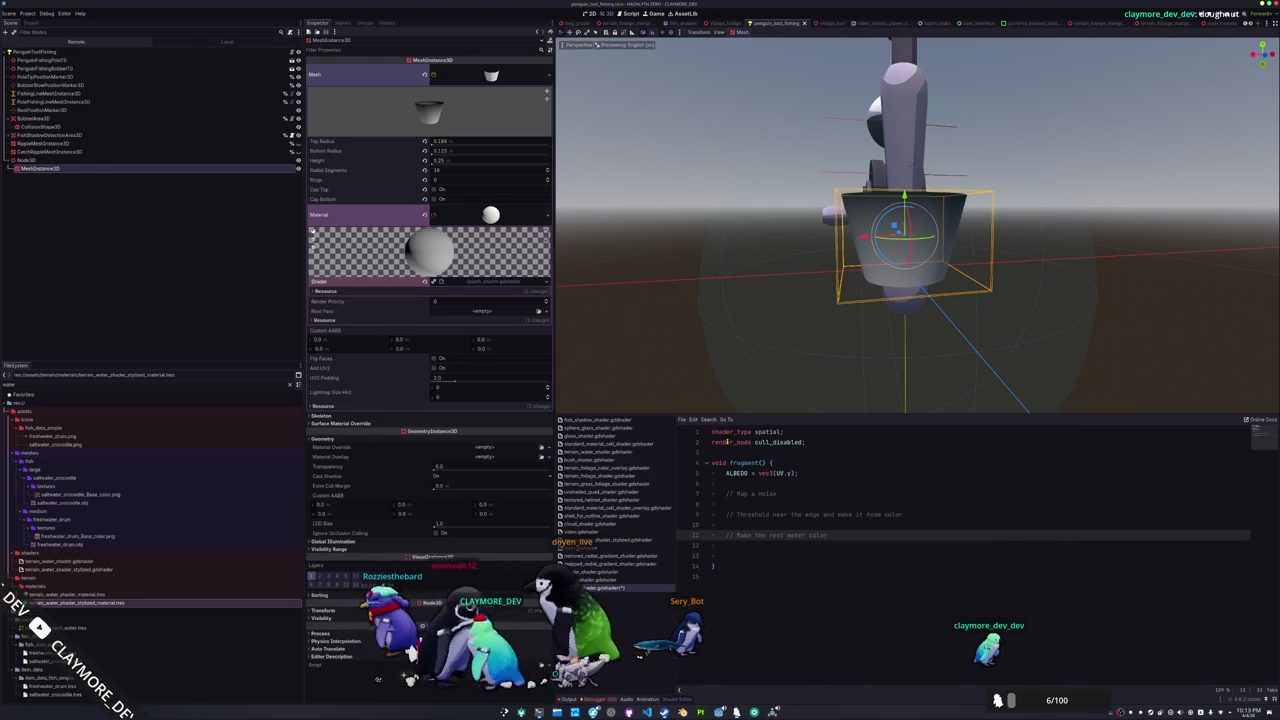
pyautogui.write('r')
pyautogui.press('Return')
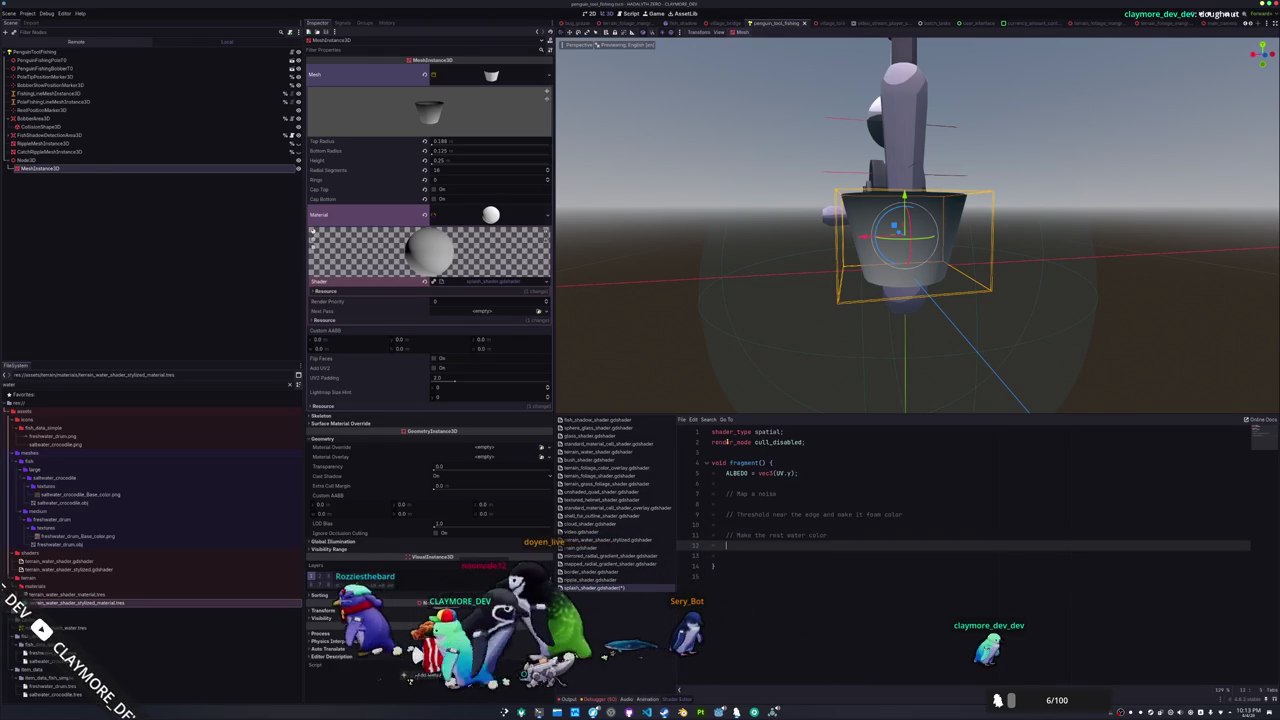
pyautogui.press('Up')
pyautogui.press('Up')
pyautogui.press('Up')
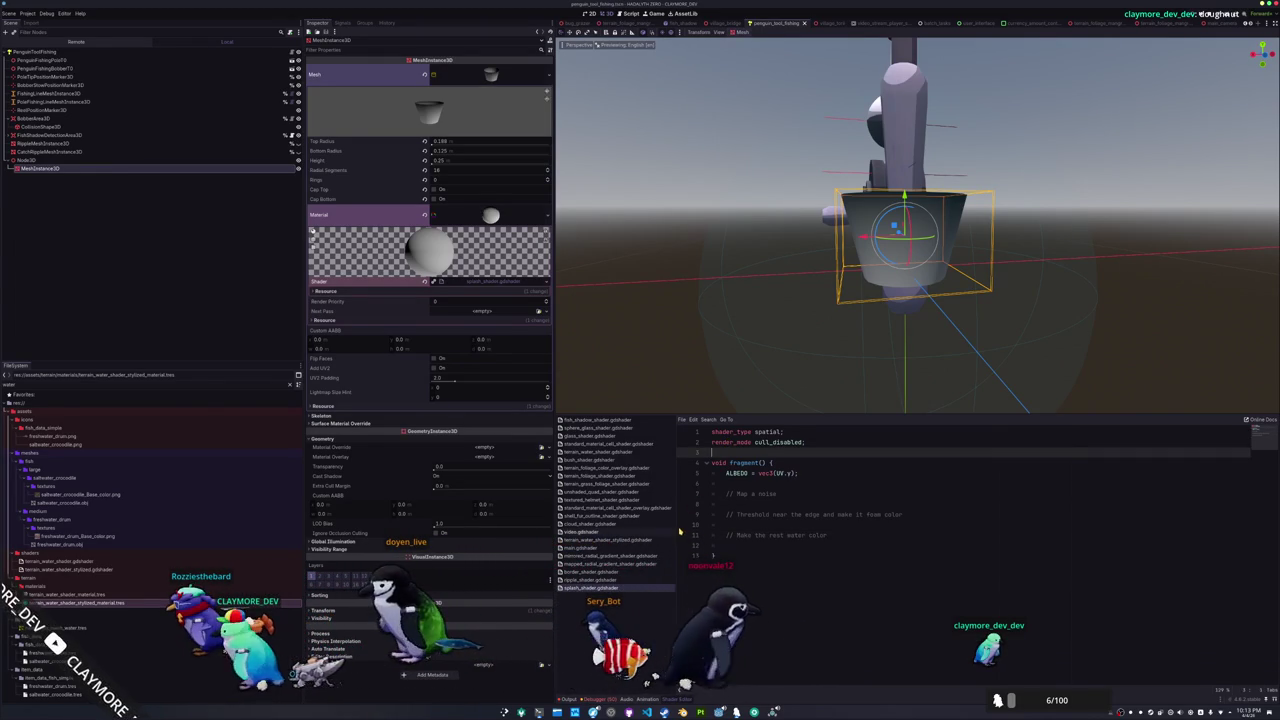
# Browse the other water shaders, then return to splash_shader's empty line in fragment()
pyautogui.click(642, 540)
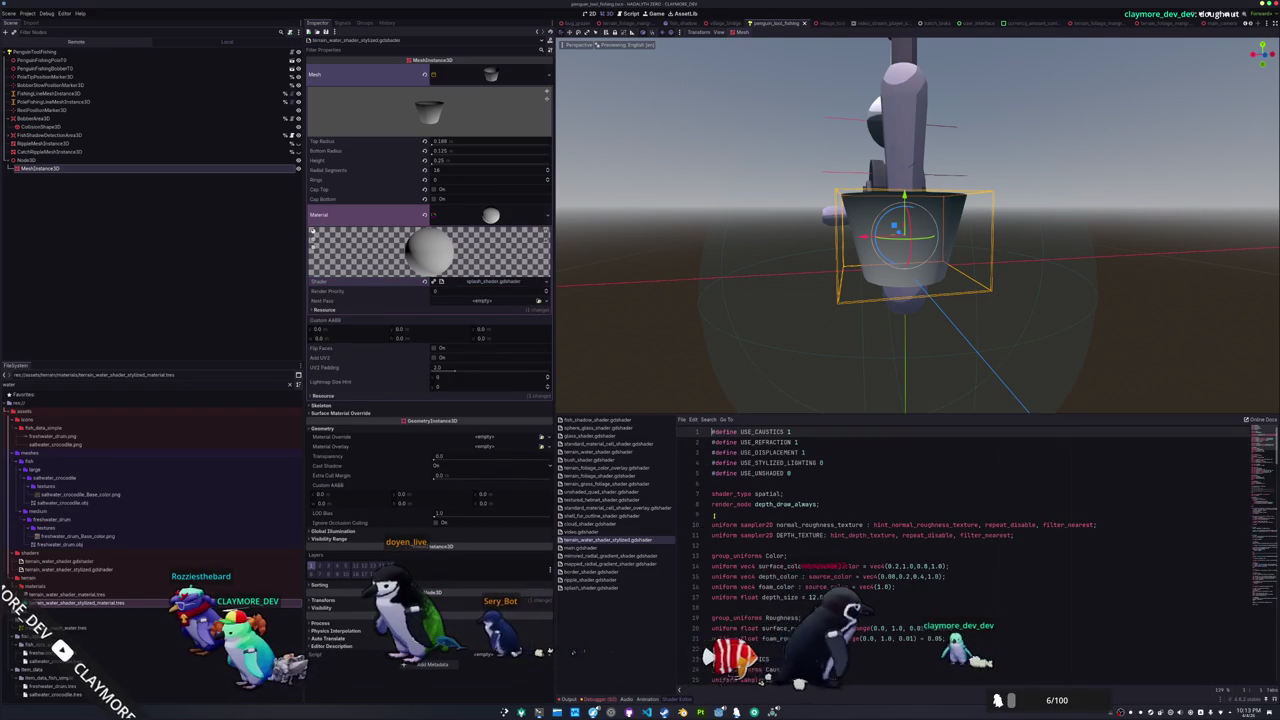
pyautogui.scroll(-1, 713, 514)
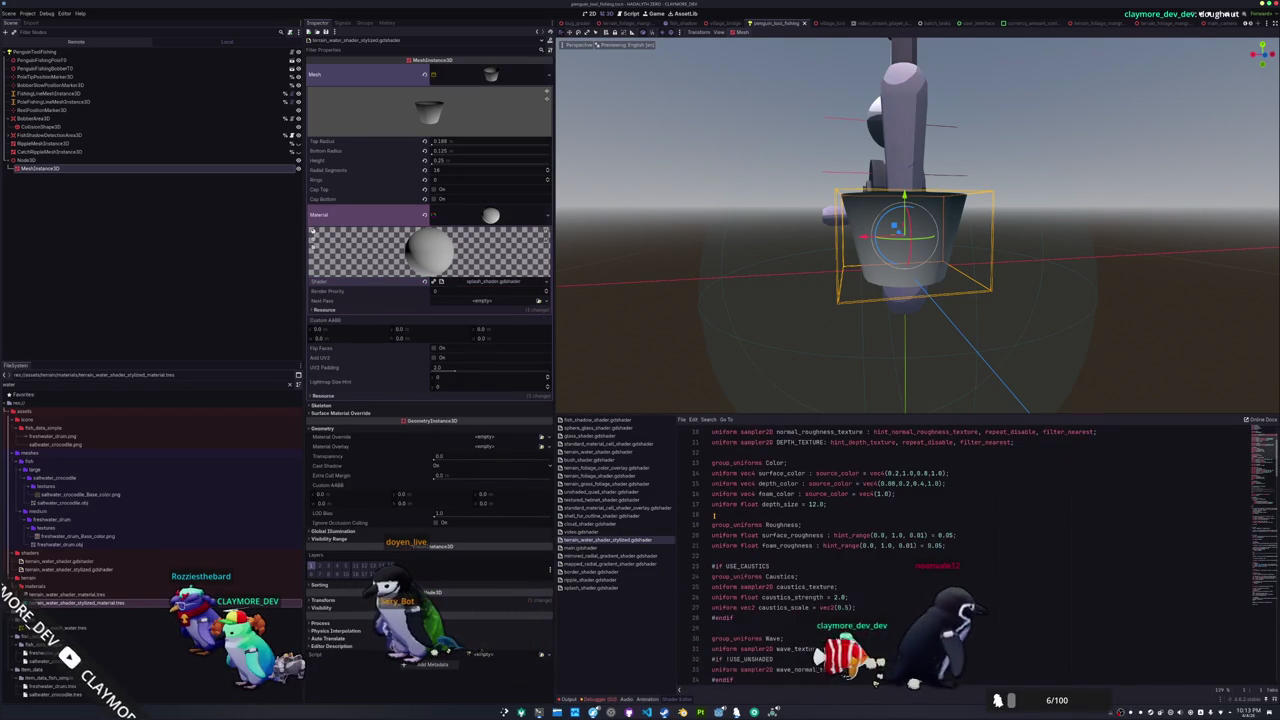
pyautogui.click(612, 564)
pyautogui.click(612, 564)
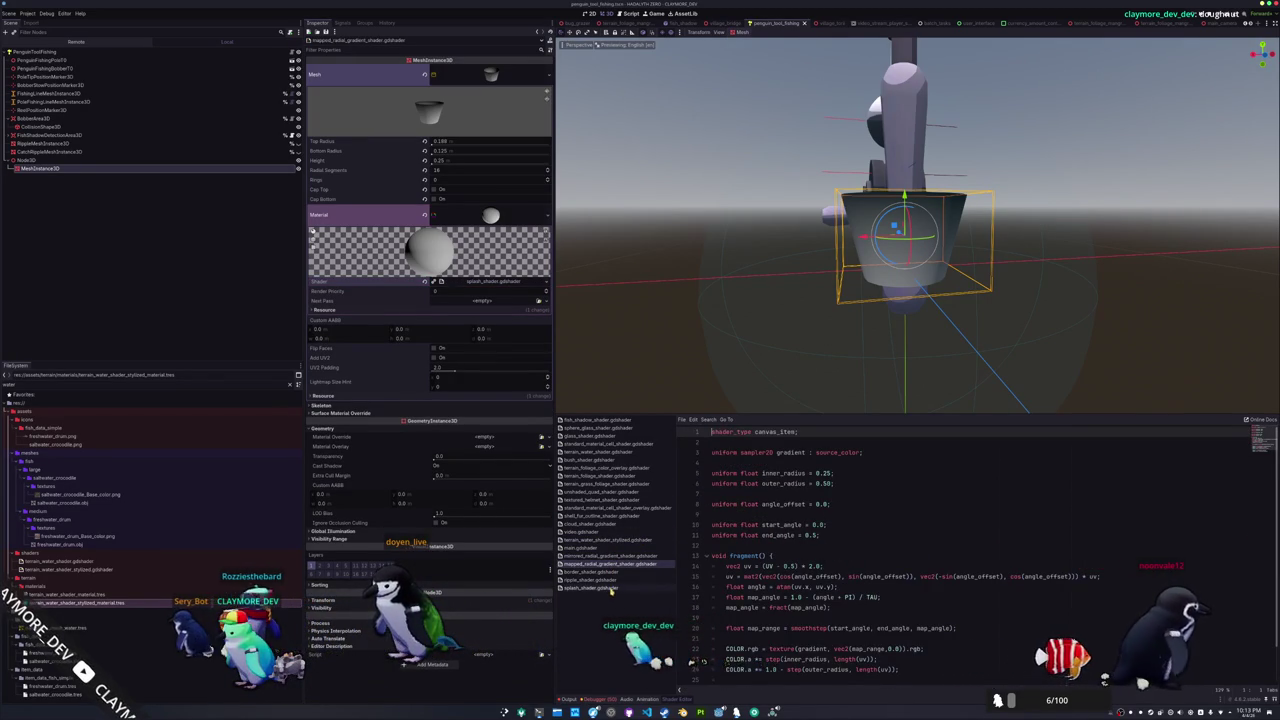
pyautogui.click(609, 582)
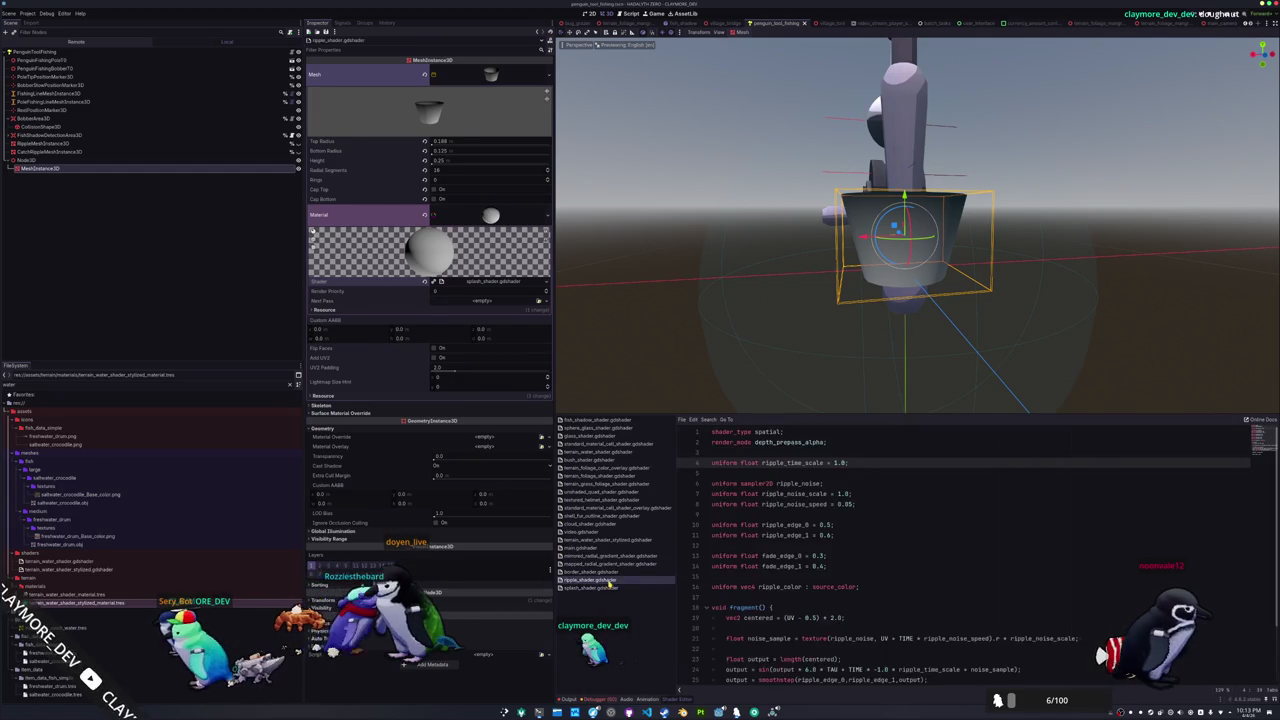
pyautogui.click(604, 588)
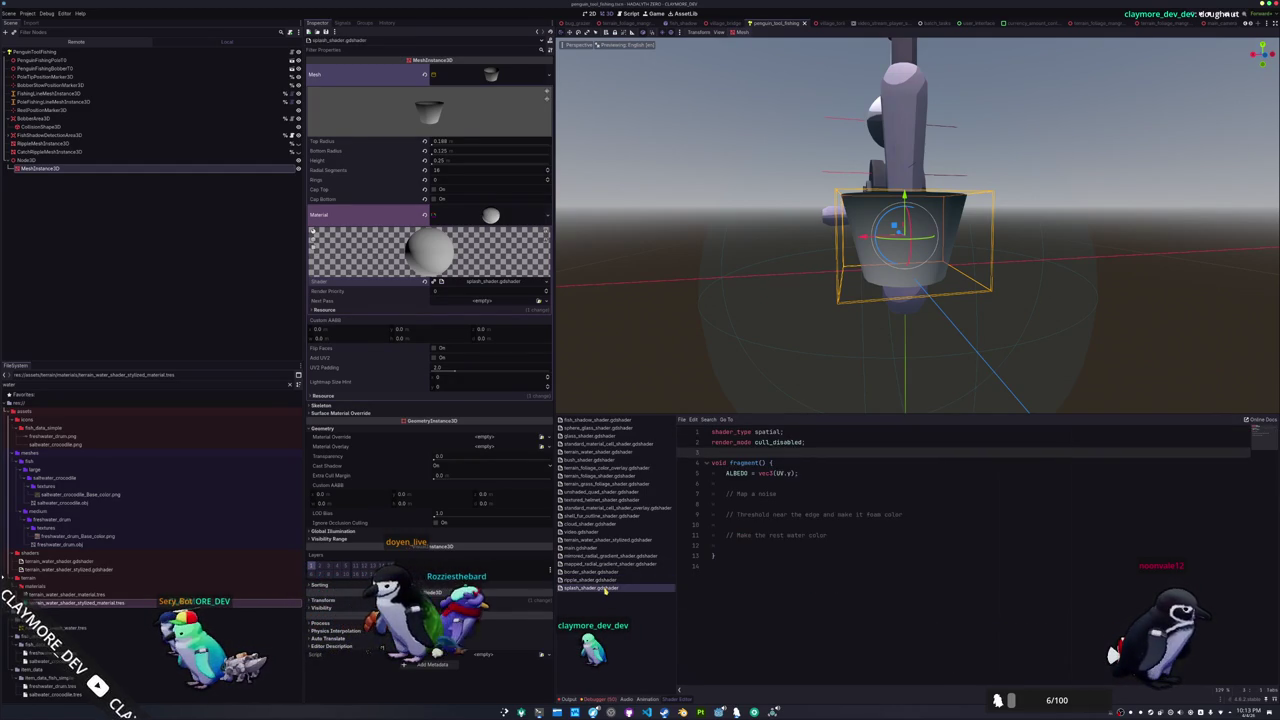
pyautogui.click(755, 546)
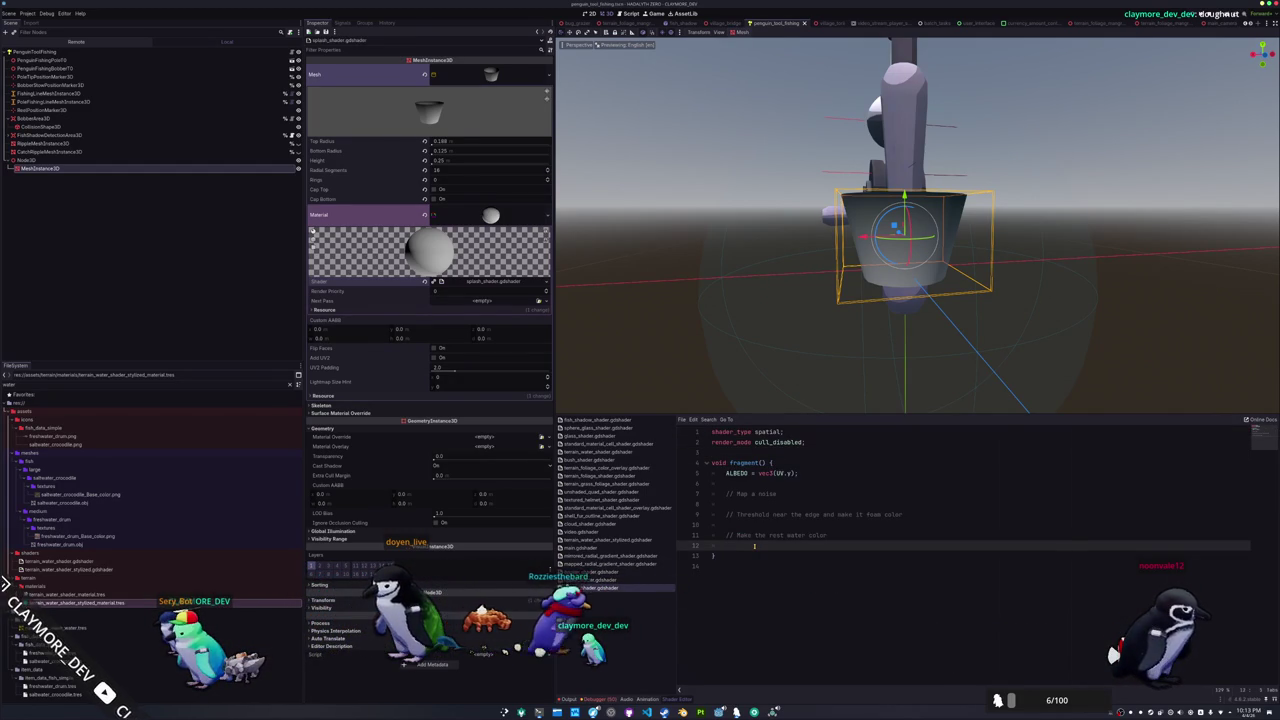
# Add a line at the end of fragment(), save the scene, and complete the water color comment
pyautogui.press('Return')
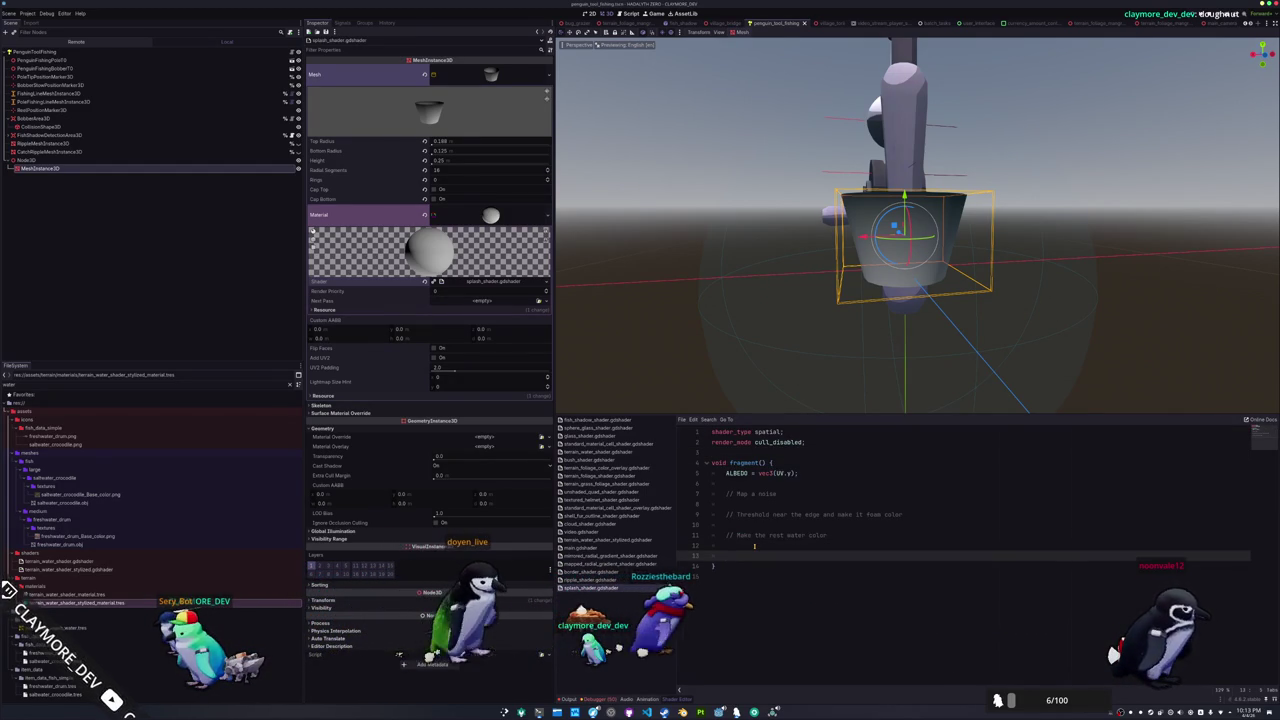
pyautogui.hotkey('ctrl', 's')
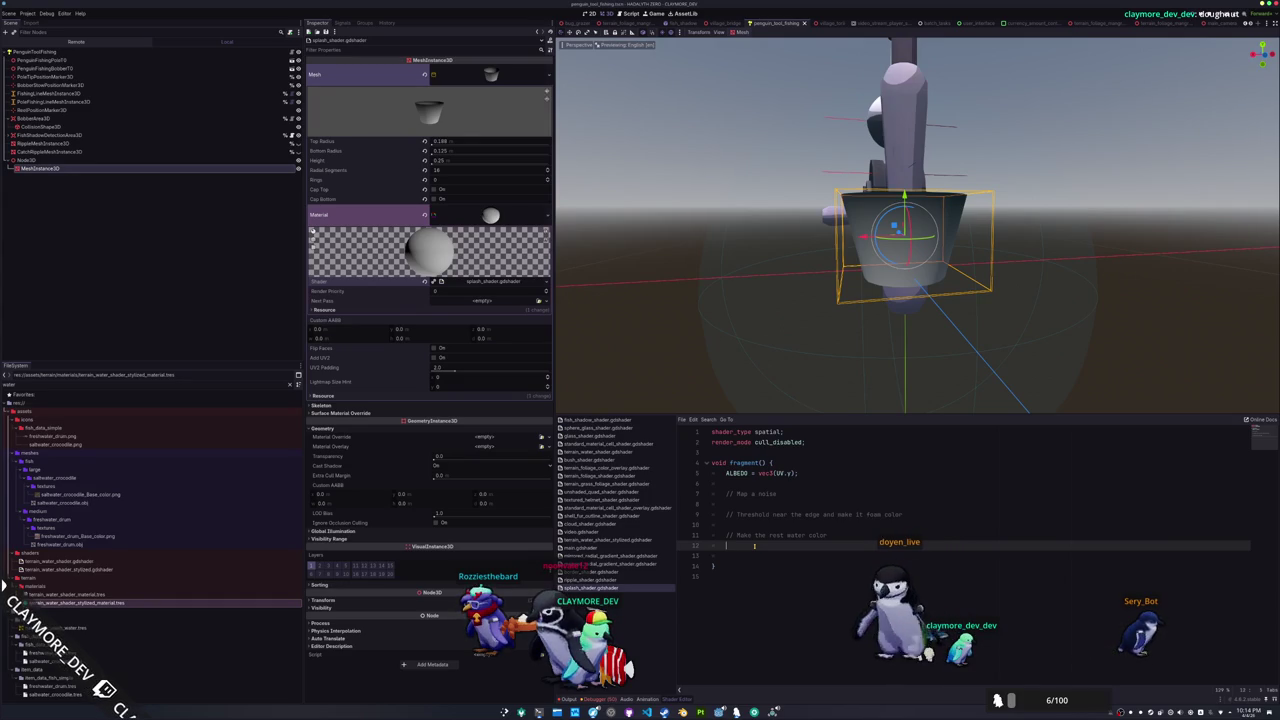
pyautogui.write('er color')
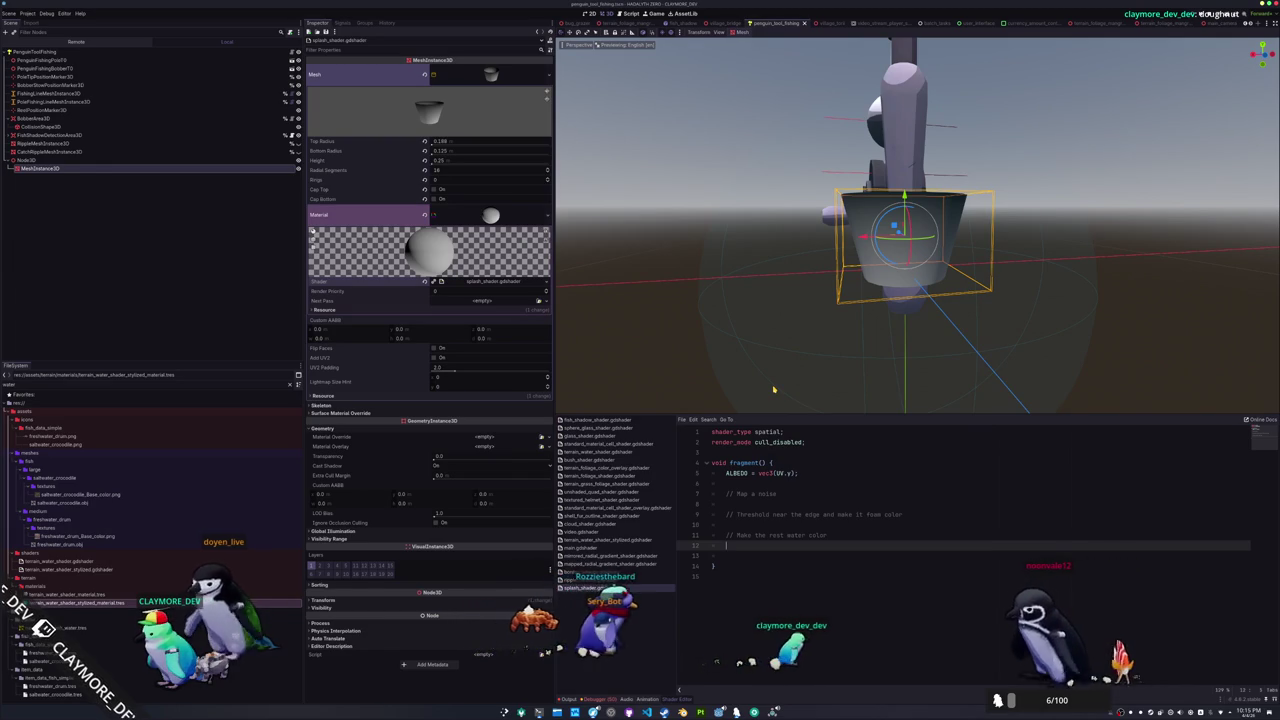
pyautogui.press('Down')
pyautogui.press('Up')
pyautogui.press('Down')
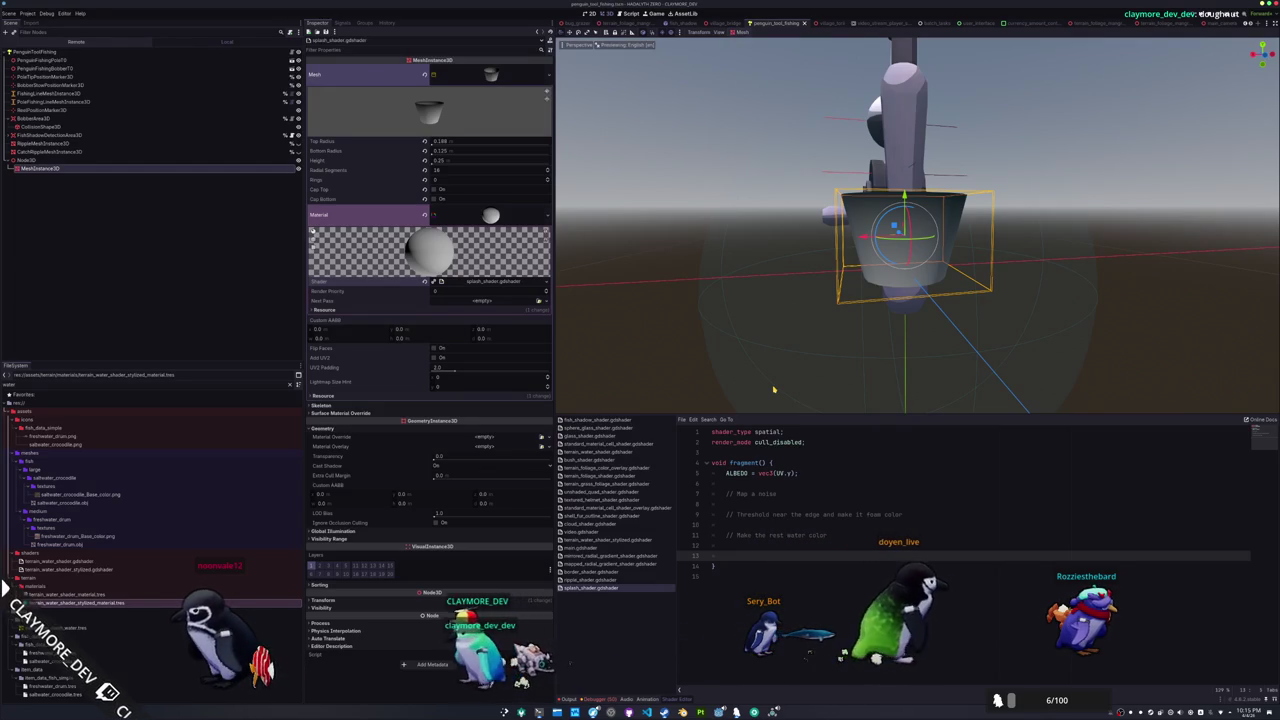
# Declare the splash_noise sampler2D and the splash_noise_scale and splash_noise_speed float uniforms, then open a line under // Map a noise
pyautogui.press('Up')
pyautogui.press('Up')
pyautogui.press('Up')
pyautogui.press('Return')
pyautogui.press('Return')
pyautogui.press('Up')
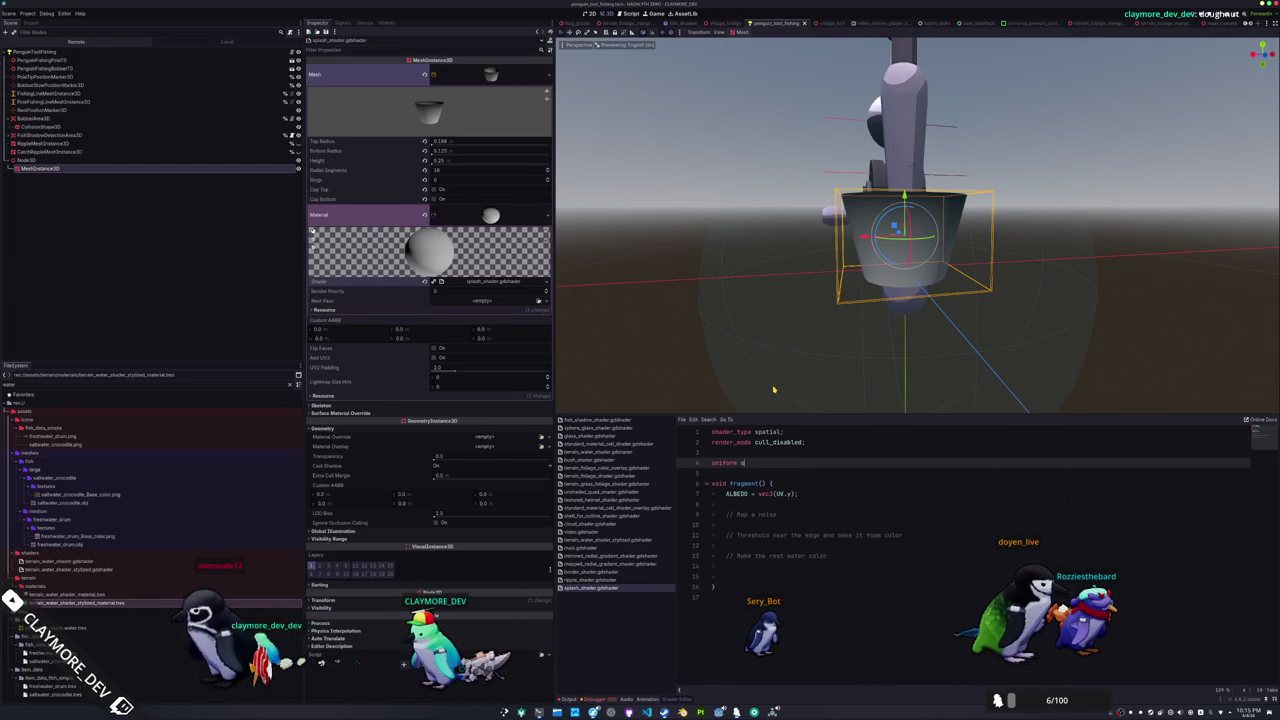
pyautogui.write('ampler2D splash_nois')
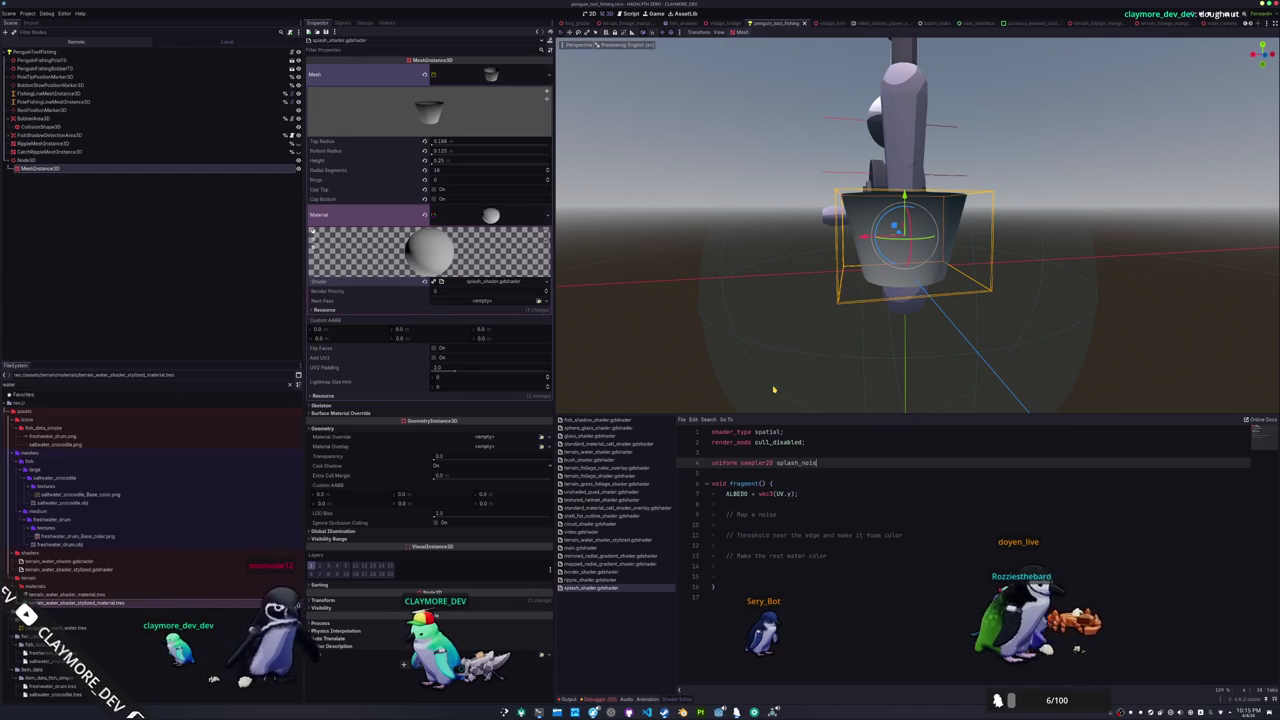
pyautogui.write('e;')
pyautogui.press('Return')
pyautogui.write('u')
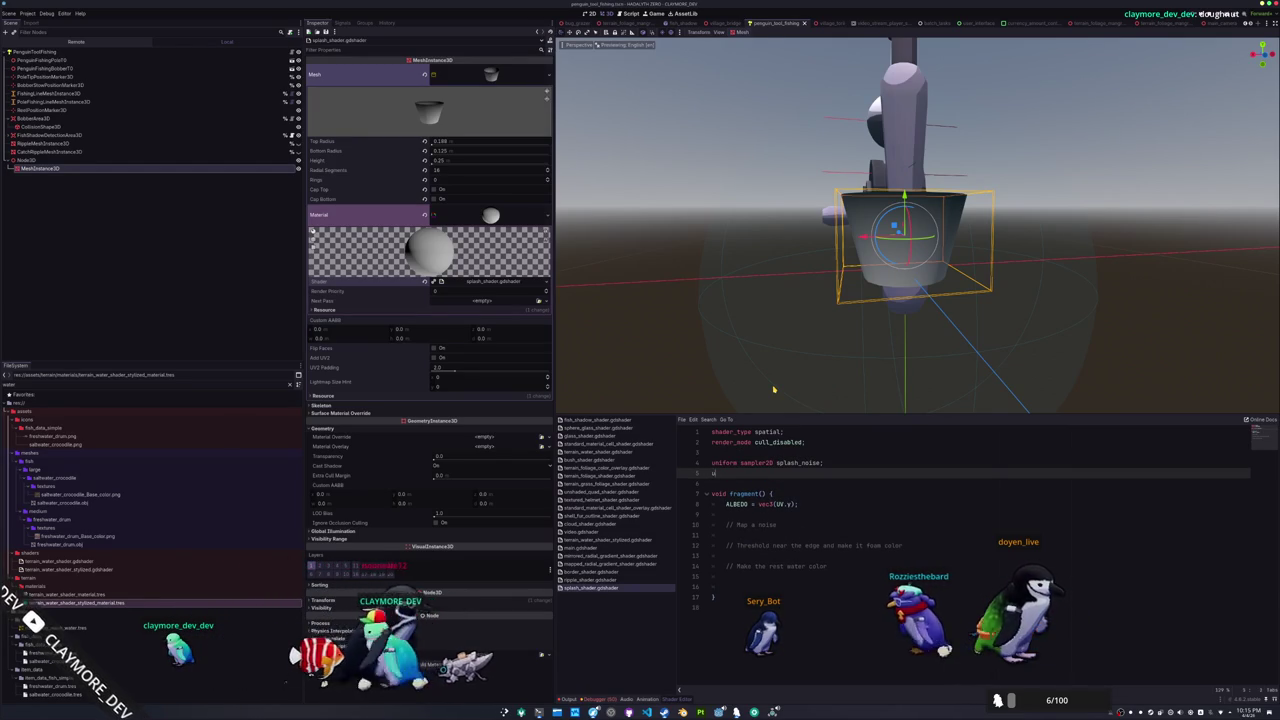
pyautogui.write('niform float')
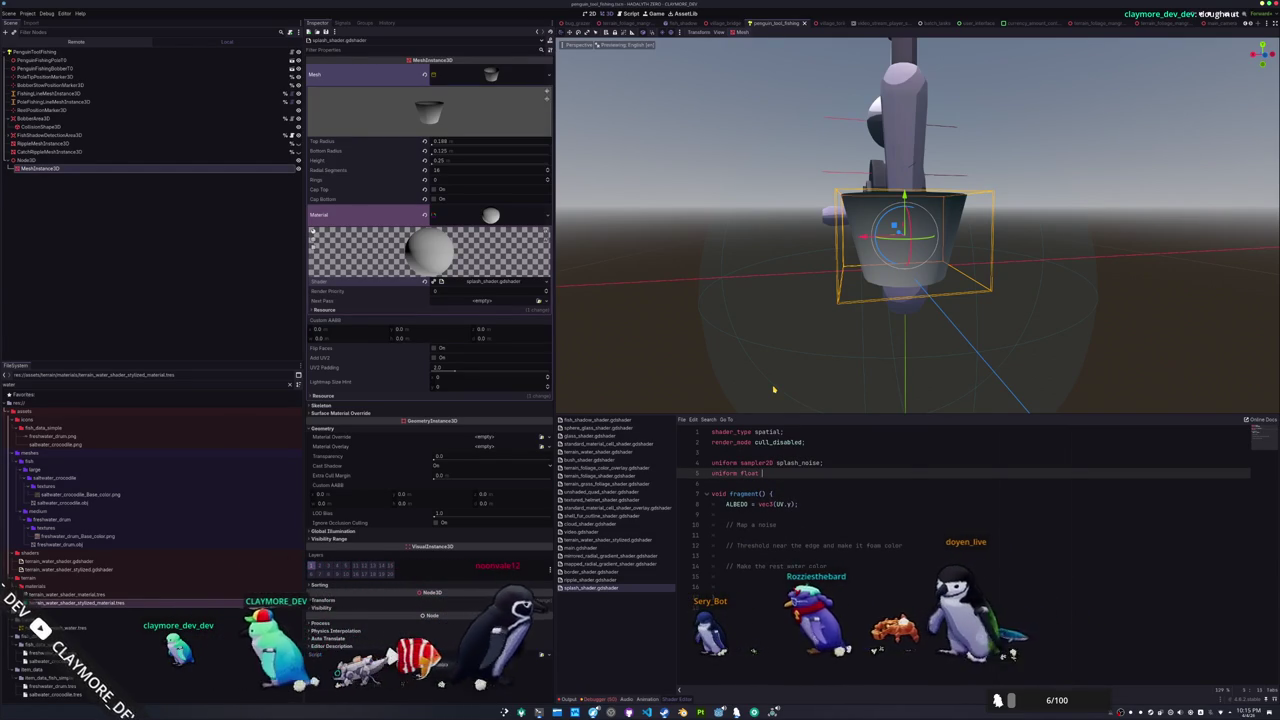
pyautogui.write(' splas')
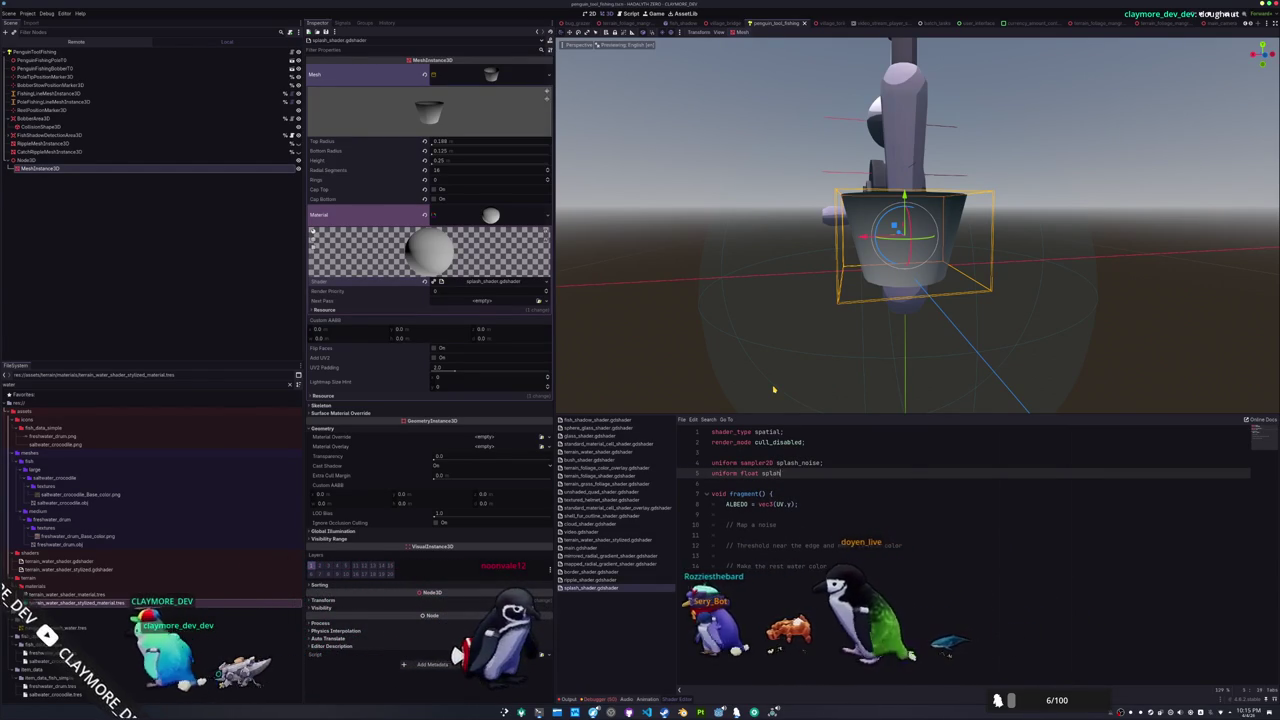
pyautogui.write('h_noise')
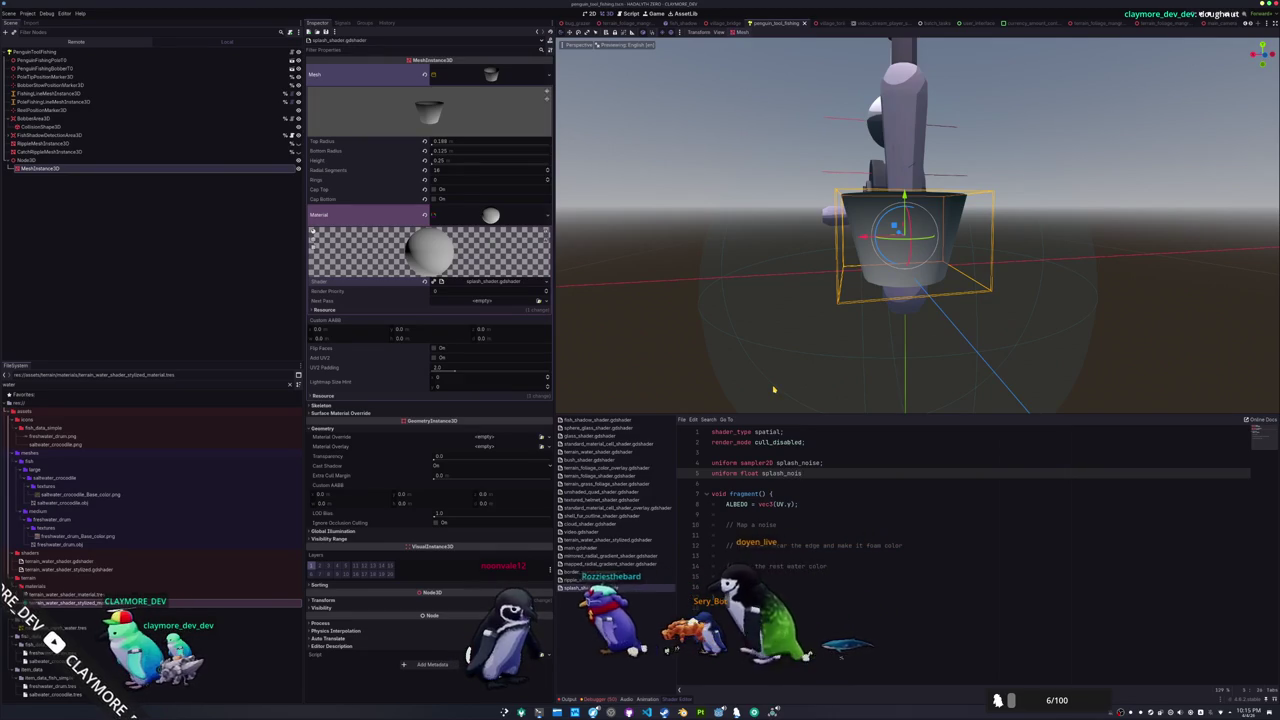
pyautogui.write('_scale;')
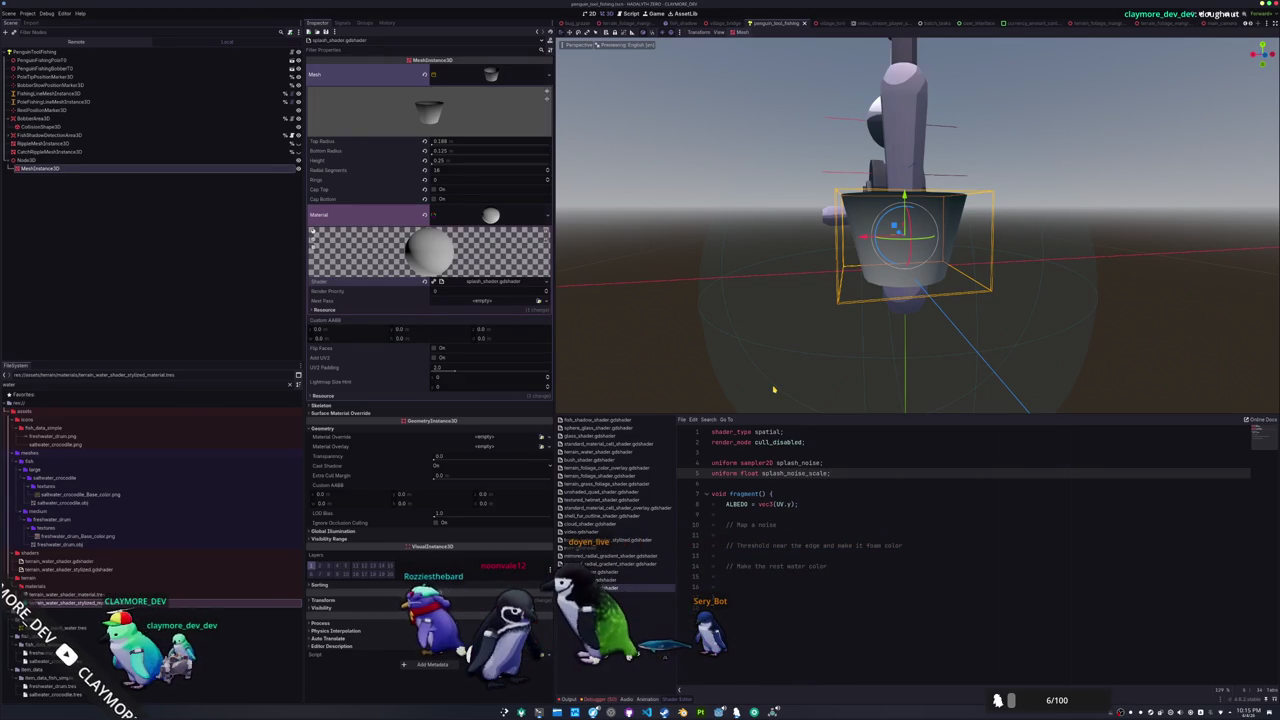
pyautogui.press('Return')
pyautogui.write('un')
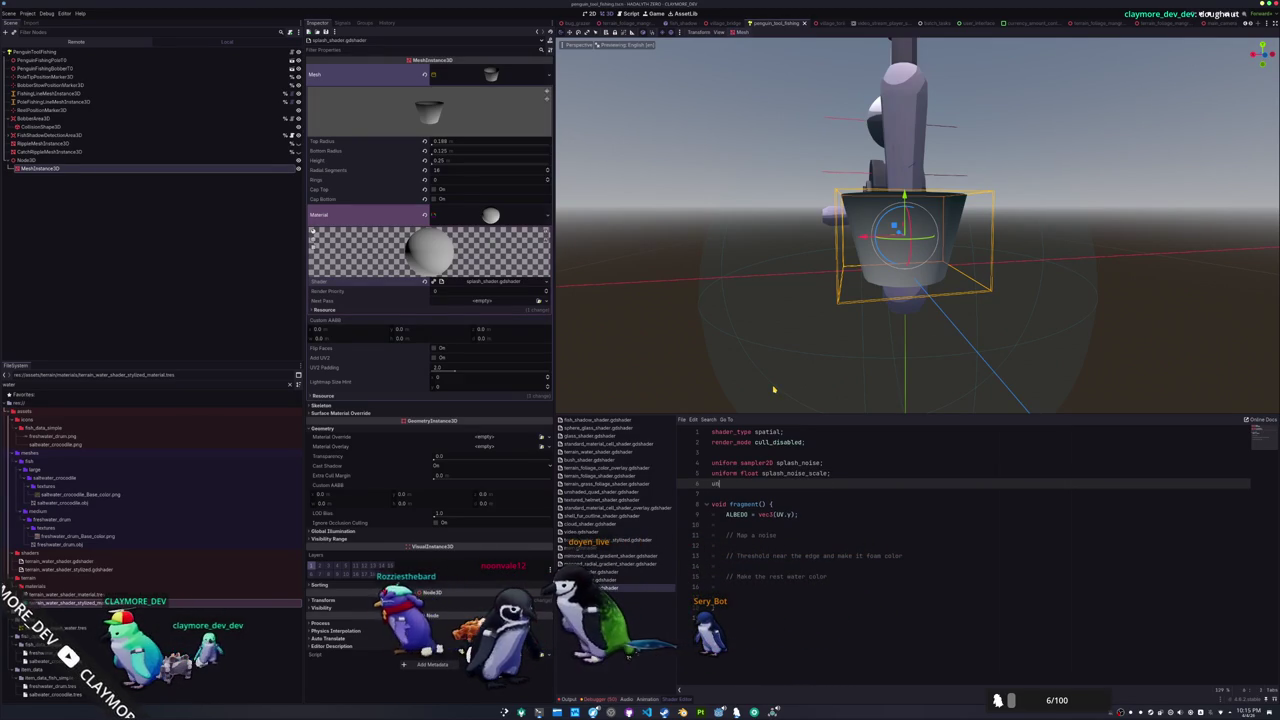
pyautogui.write('splash_noise_speed;')
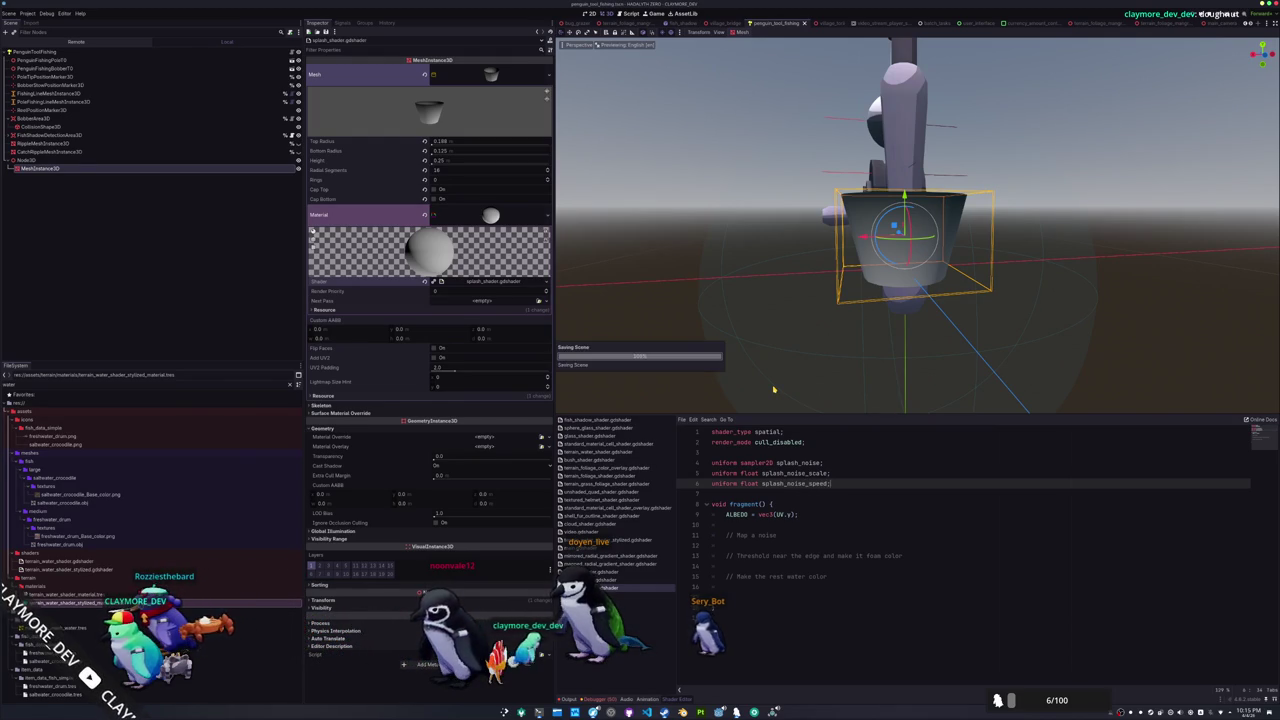
pyautogui.press('Down')
pyautogui.press('Down')
pyautogui.press('Down')
pyautogui.press('Return')
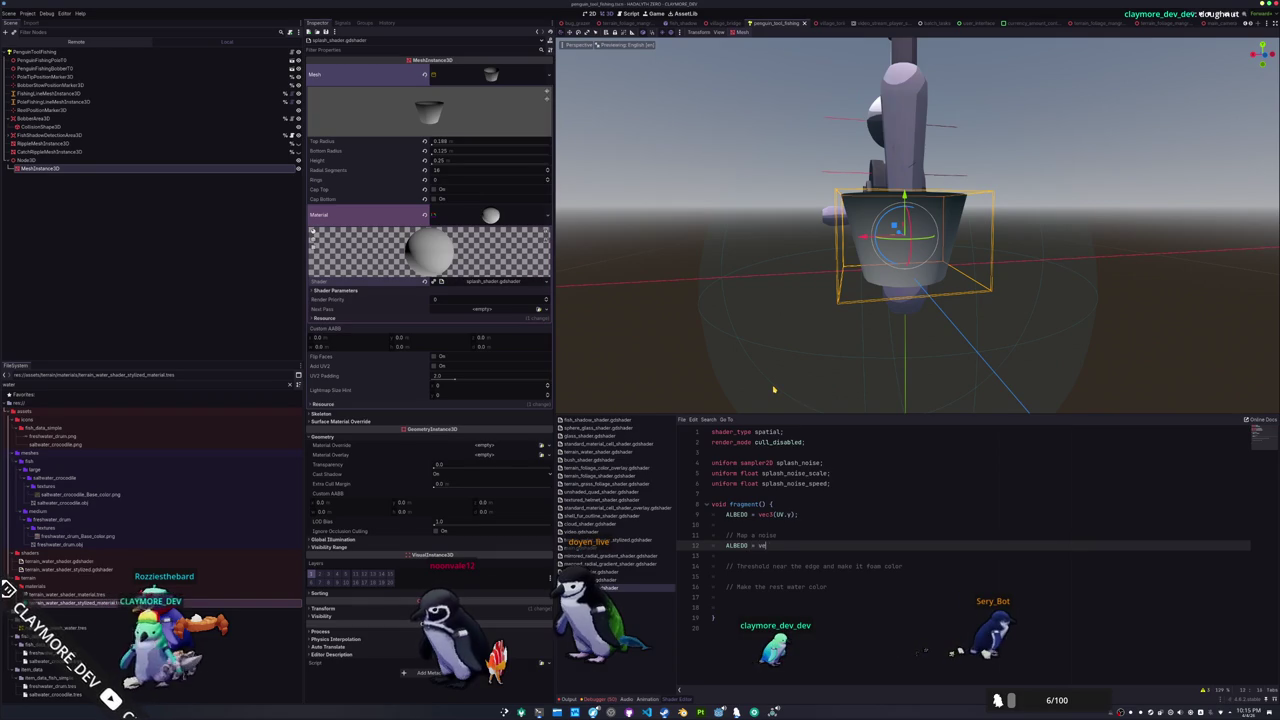
# Set ALBEDO to vec3(texture(splash_noise, UV).r) and give Splash Noise a new NoiseTexture2D
pyautogui.write('c3(te')
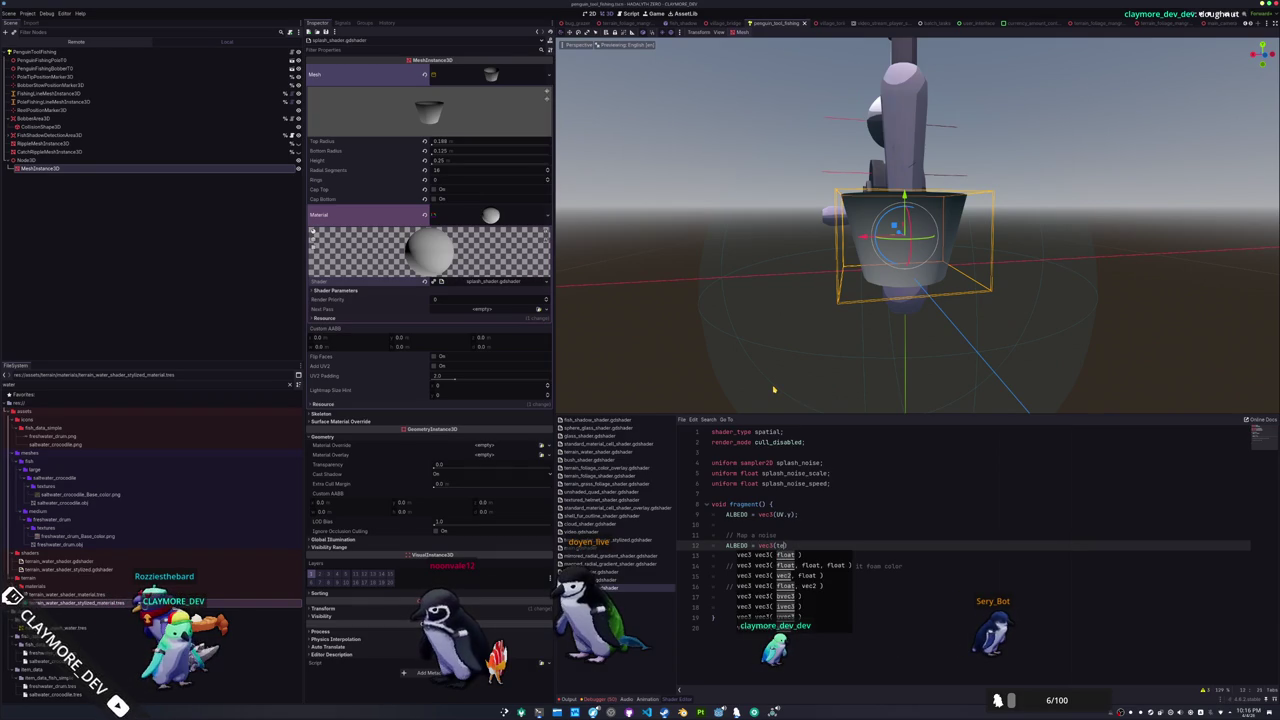
pyautogui.write('(')
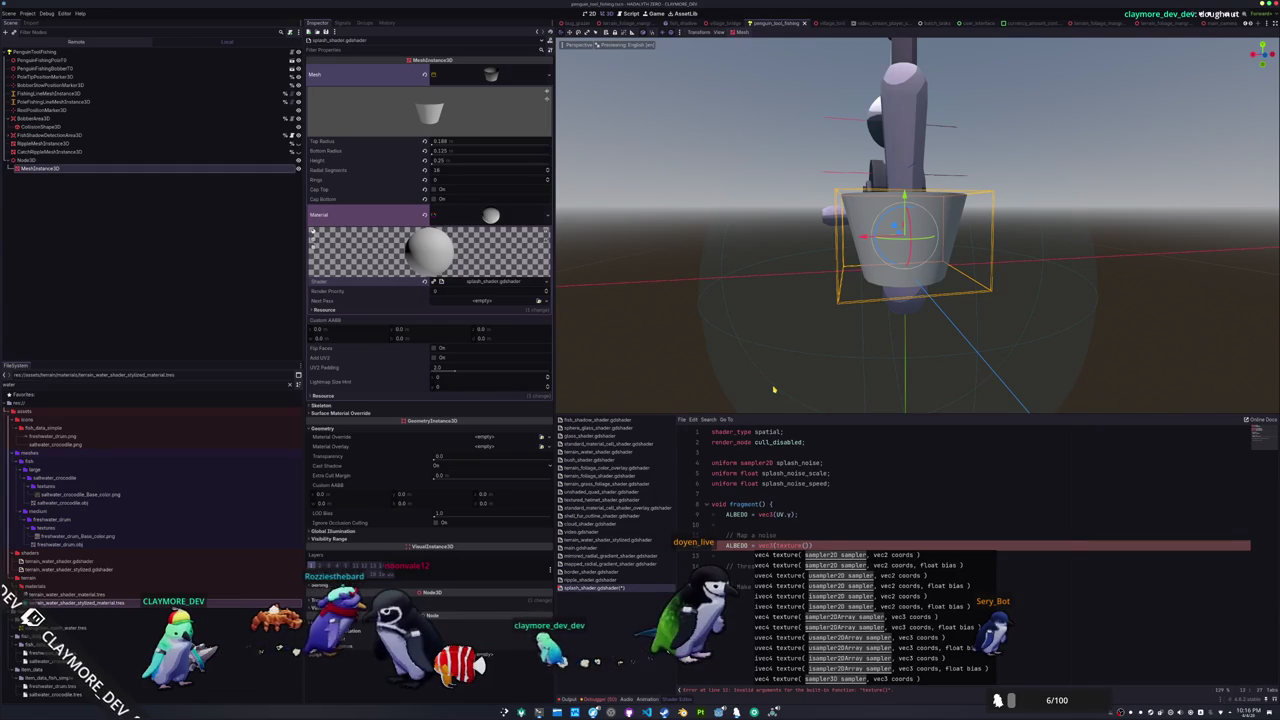
pyautogui.write('splash_noise,')
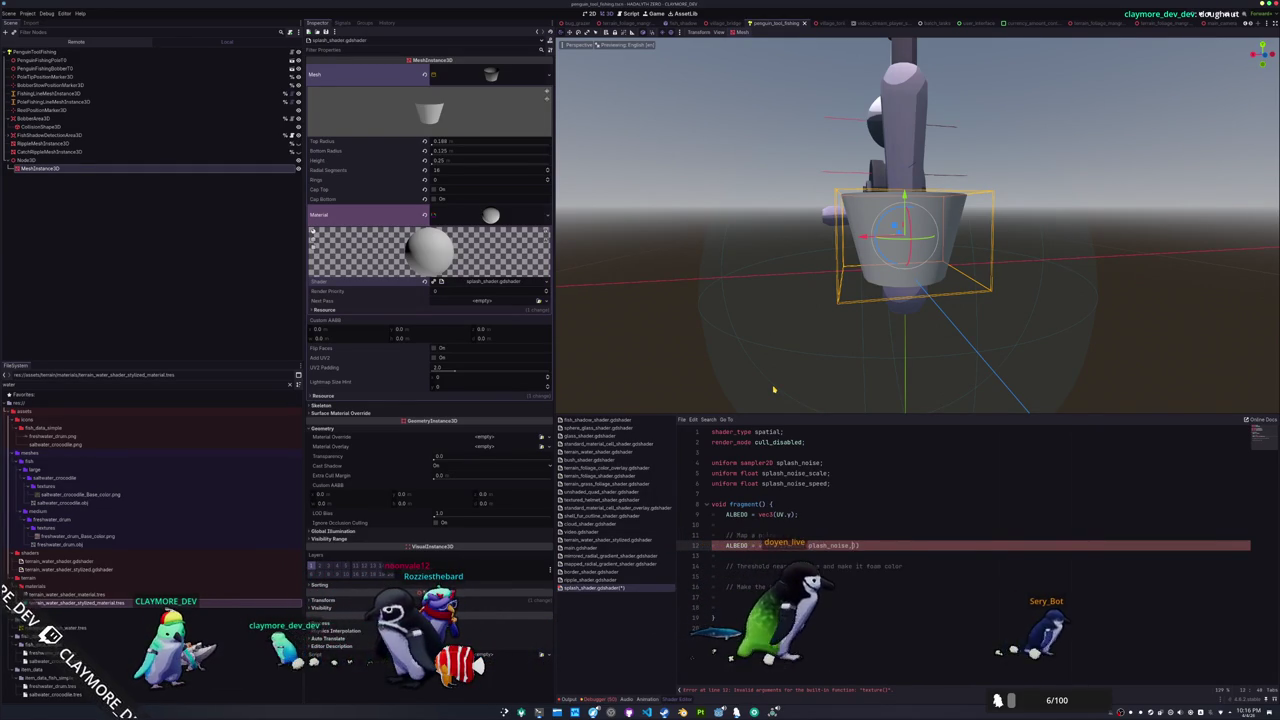
pyautogui.press('Return')
pyautogui.write(', ')
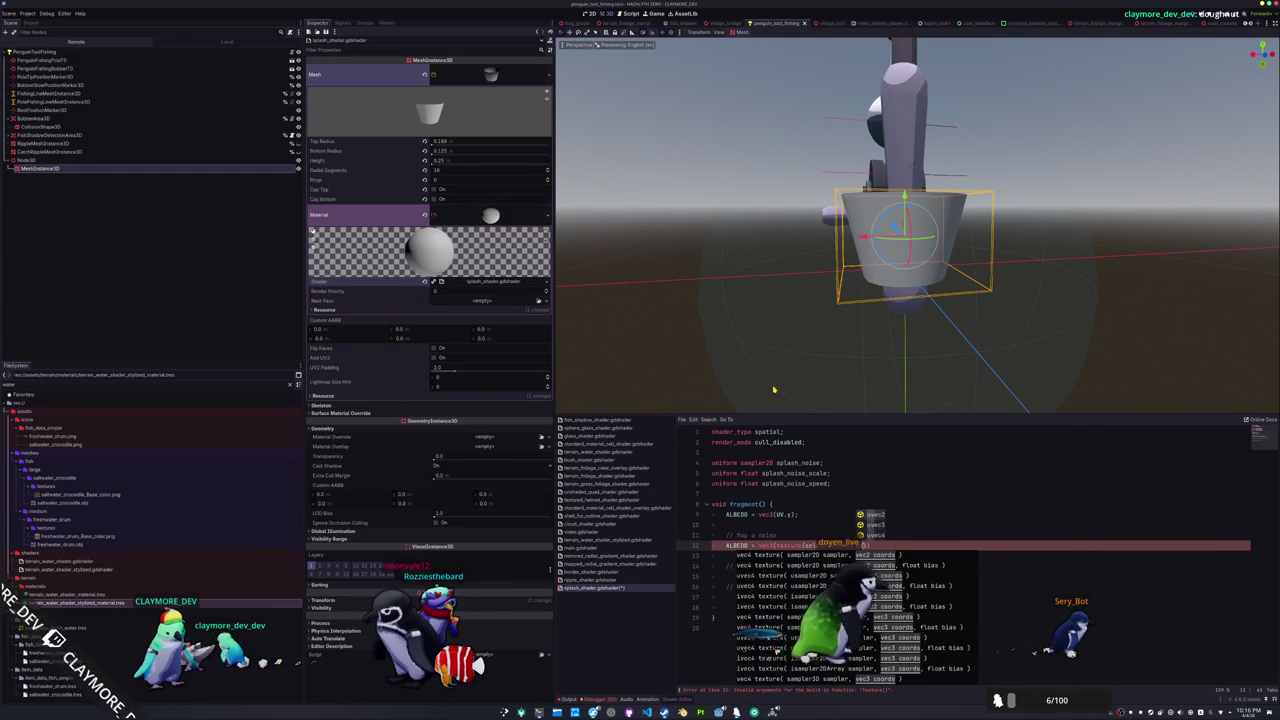
pyautogui.write('UV).')
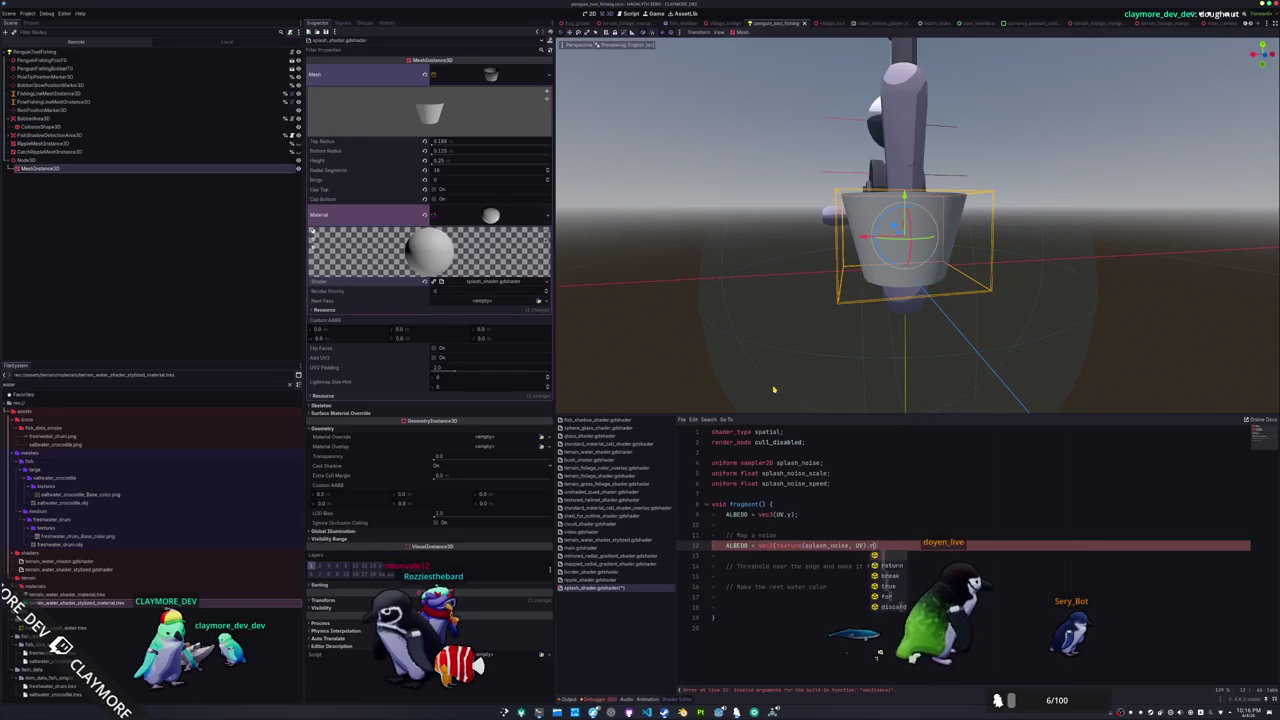
pyautogui.write('r);')
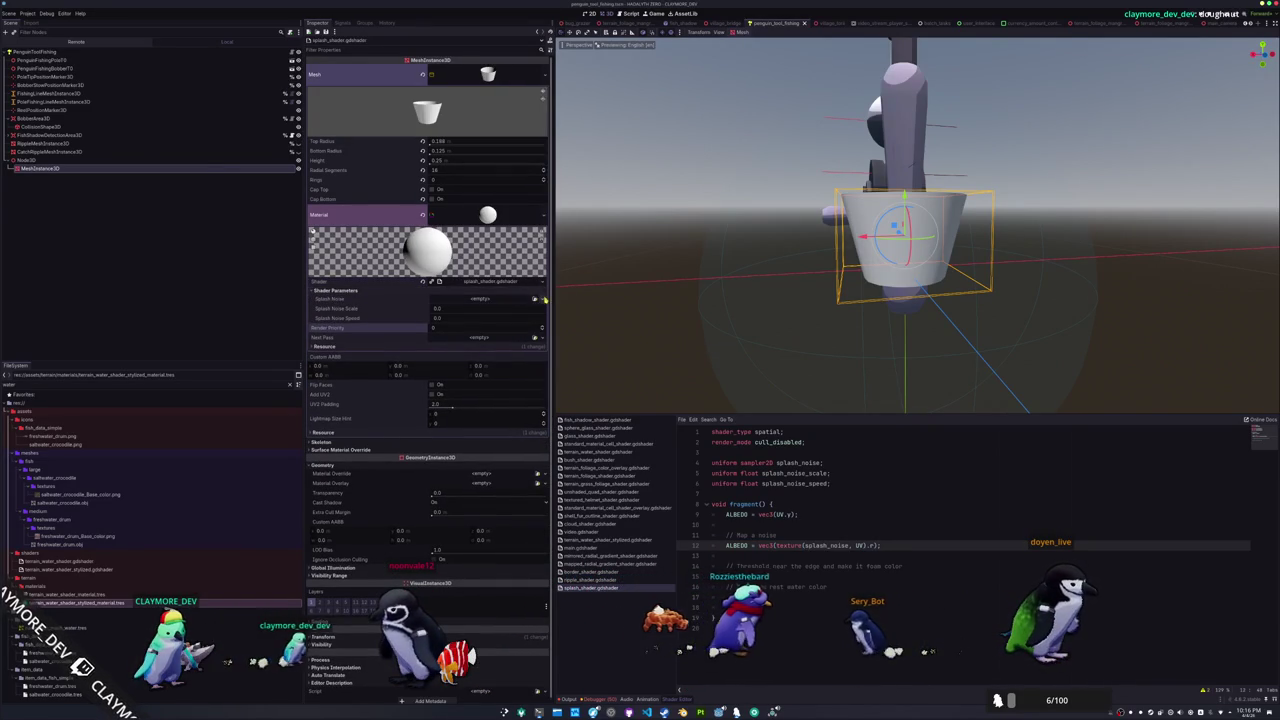
pyautogui.click(520, 298)
pyautogui.click(492, 452)
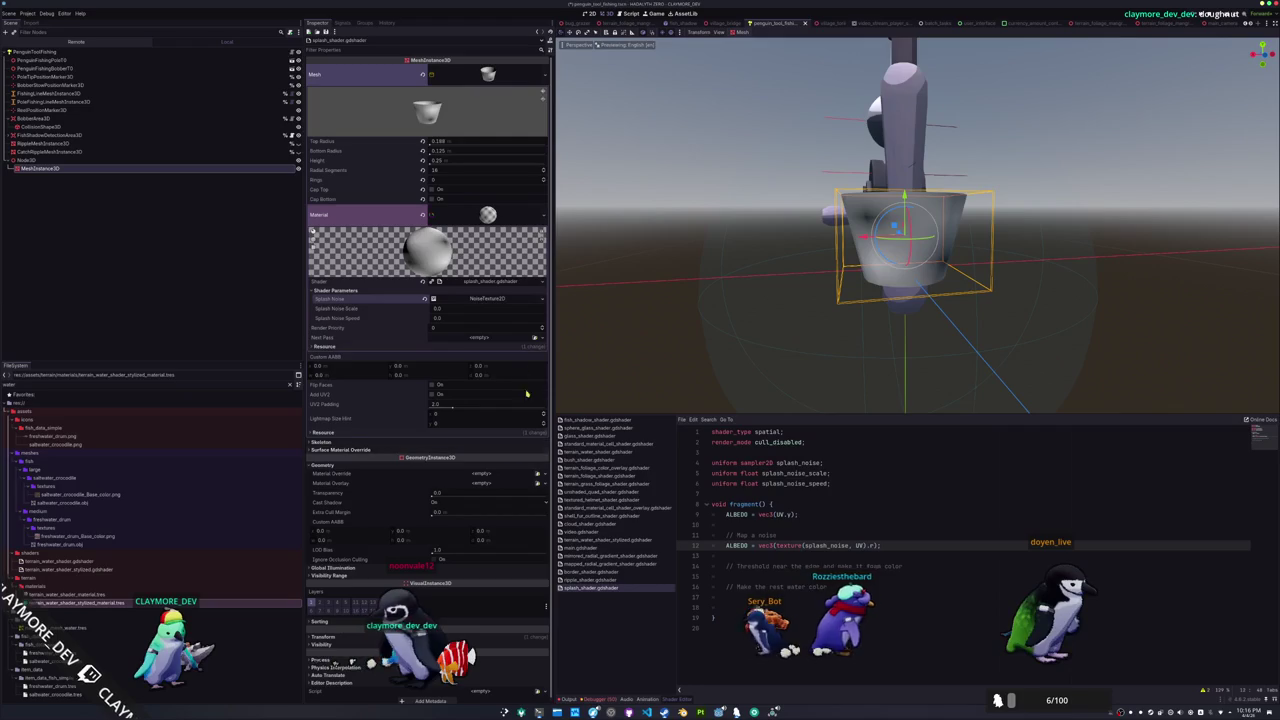
# Set the noise texture's Width and Height to 128
pyautogui.write('128')
pyautogui.press('Return')
pyautogui.click(452, 319)
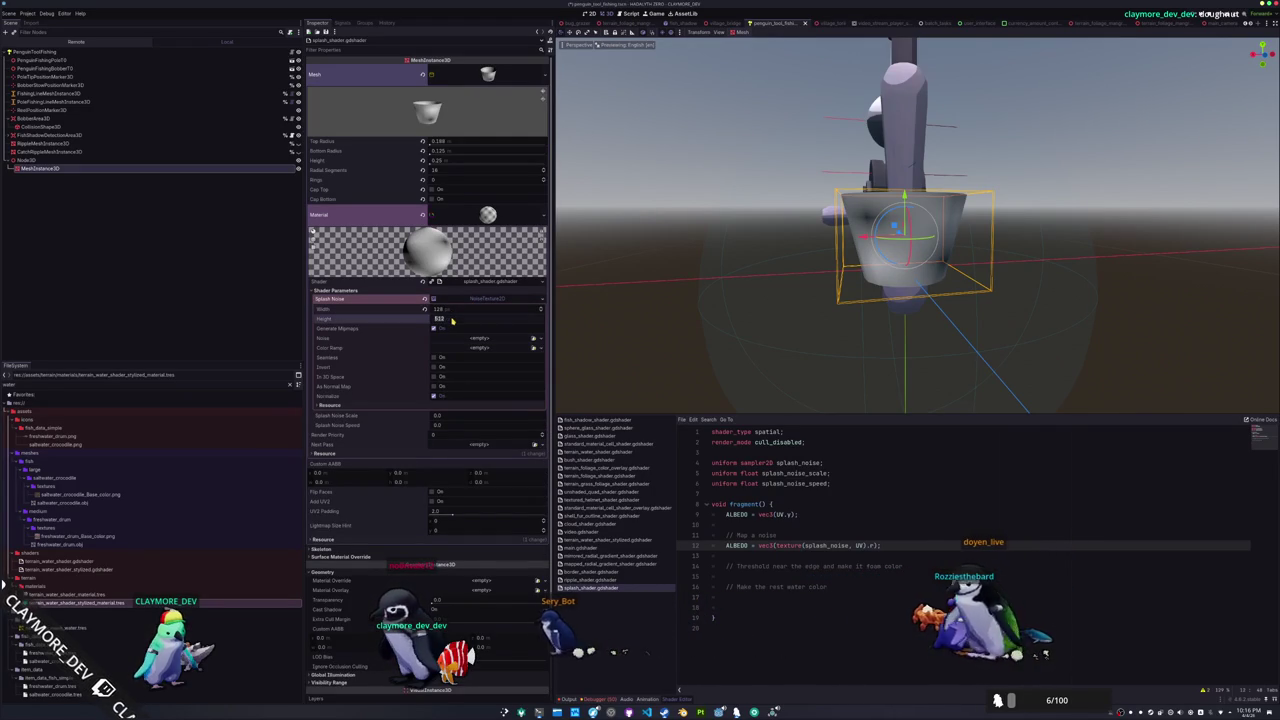
pyautogui.write('128')
pyautogui.press('Return')
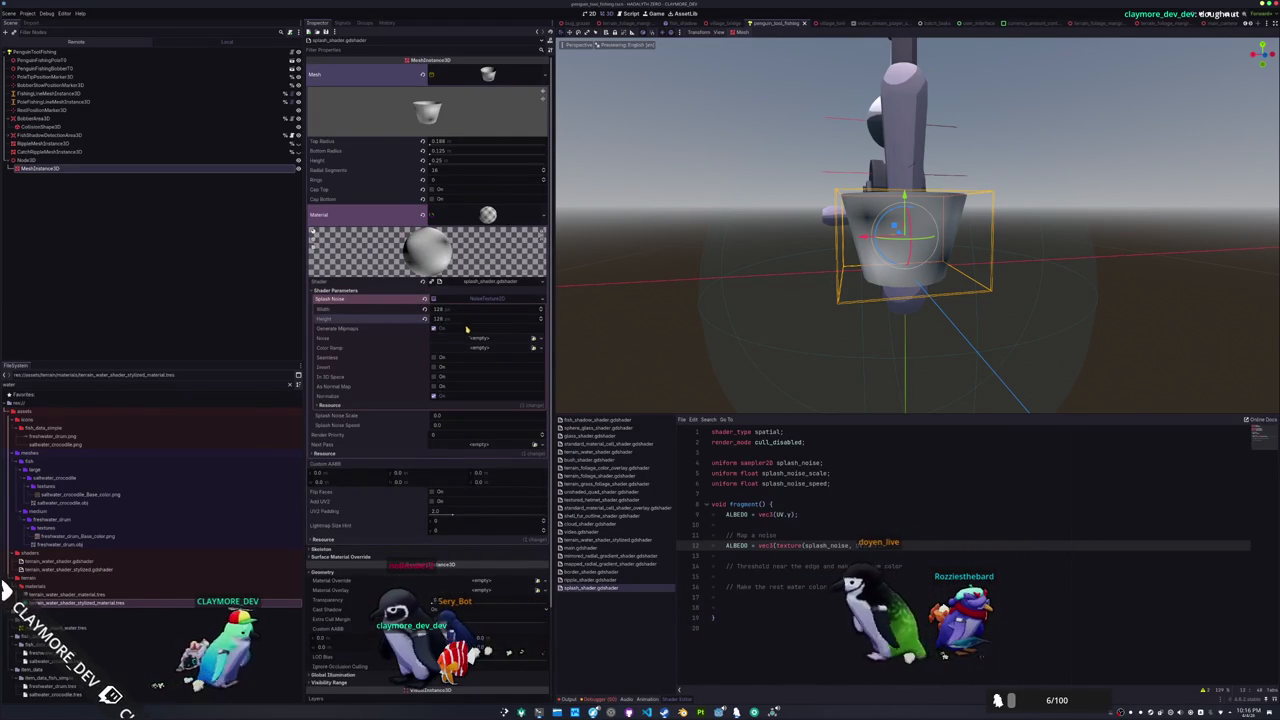
# Give the texture a new FastNoiseLite with frequency about 0.0057 and Seamless on, then save the scene
pyautogui.click(504, 342)
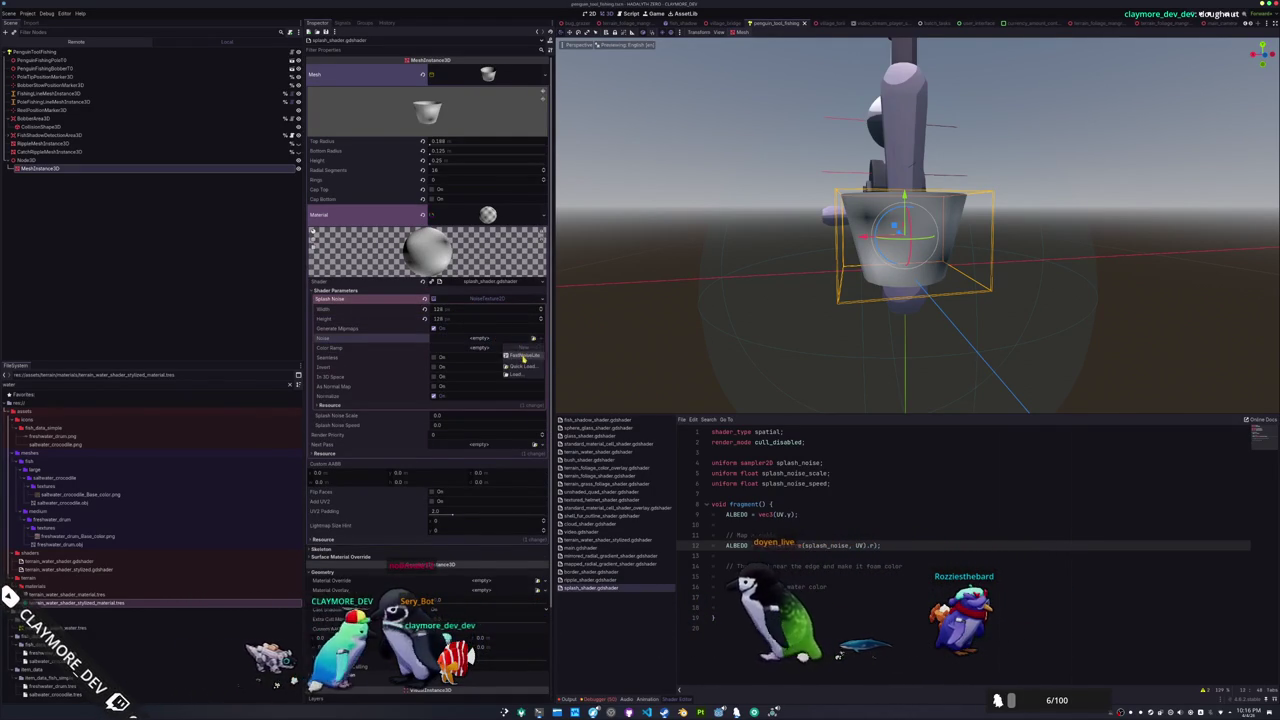
pyautogui.click(503, 349)
pyautogui.click(497, 351)
pyautogui.scroll(2, 640, 331)
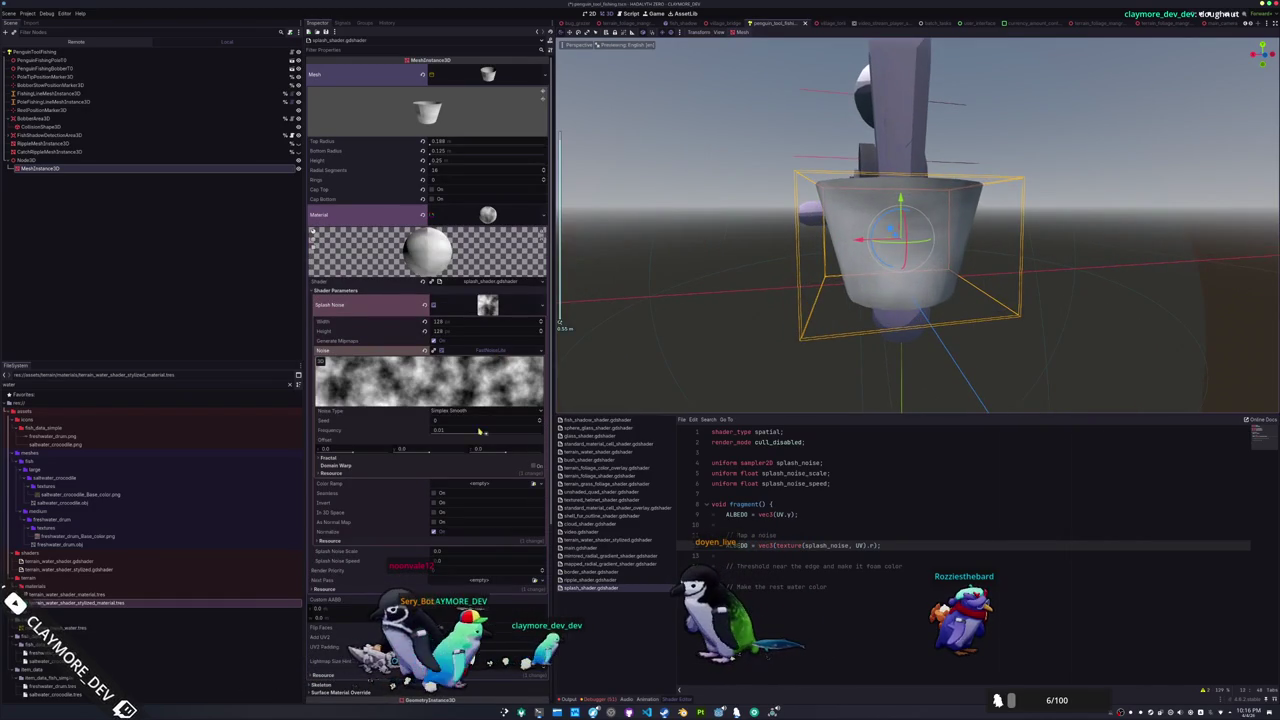
pyautogui.moveTo(487, 435)
pyautogui.mouseDown()
pyautogui.moveTo(470, 435)
pyautogui.moveTo(487, 435)
pyautogui.mouseUp()
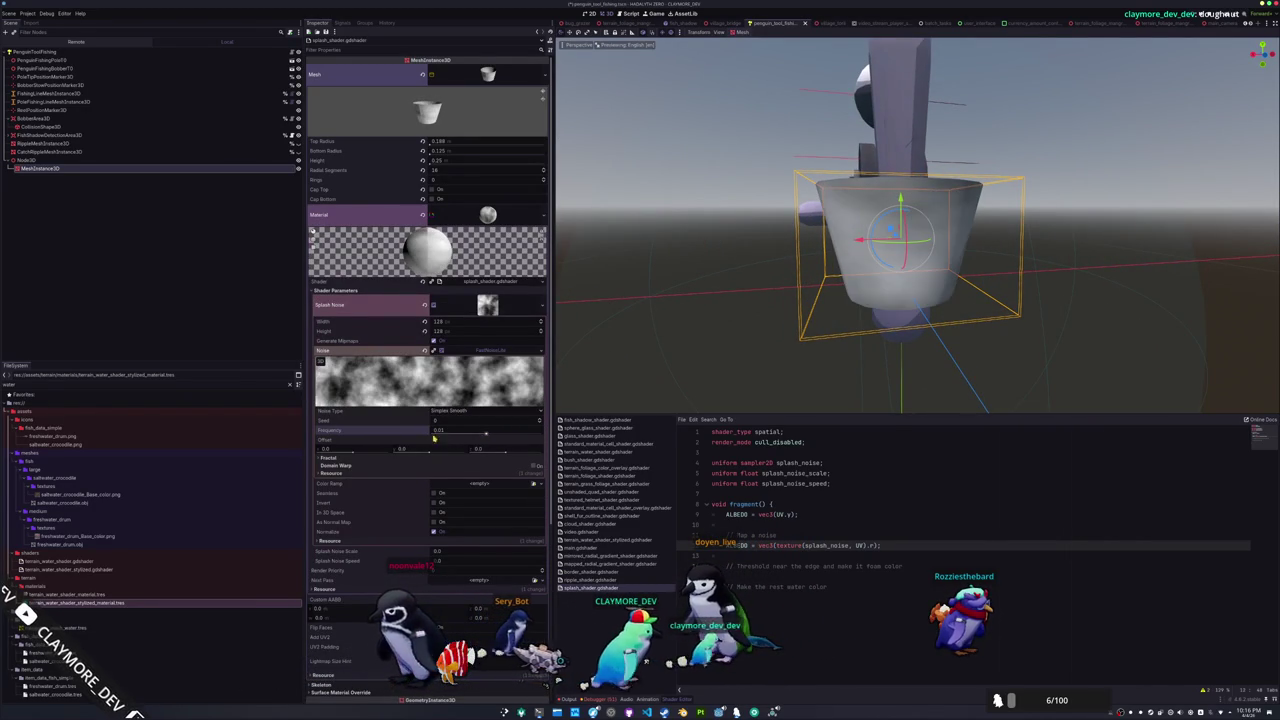
pyautogui.click(433, 494)
pyautogui.moveTo(660, 360)
pyautogui.mouseDown()
pyautogui.moveTo(771, 349)
pyautogui.moveTo(808, 369)
pyautogui.moveTo(962, 352)
pyautogui.moveTo(683, 344)
pyautogui.mouseUp()
pyautogui.hotkey('ctrl', 's')
pyautogui.write('+ TIM')
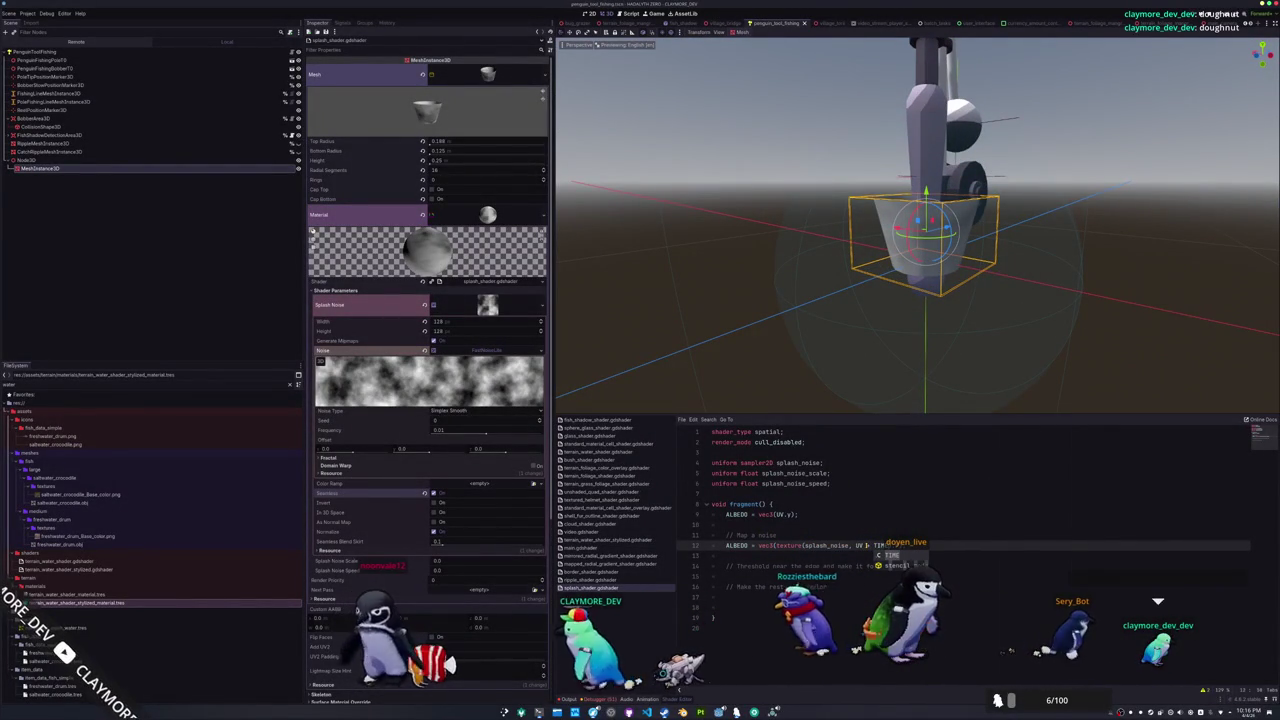
# Offset the noise by TIME * splash_noise_speed, delete the splash_noise_scale uniform, and save the shader
pyautogui.press('Return')
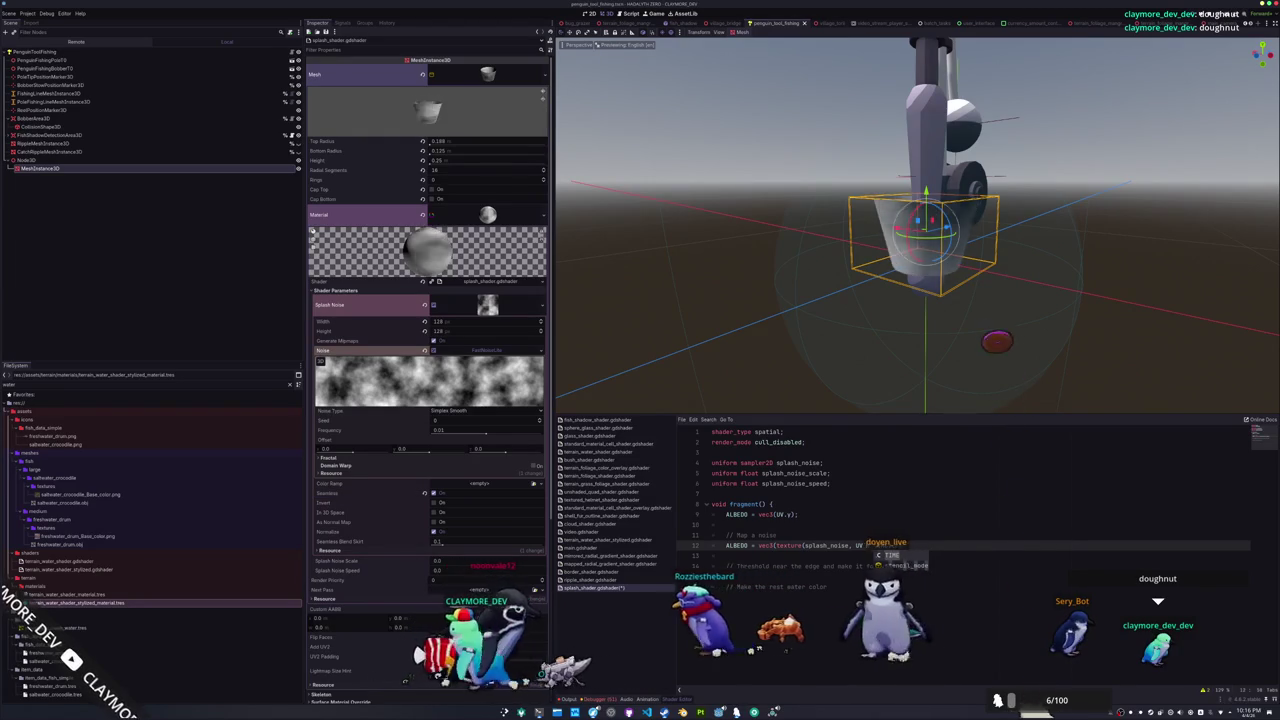
pyautogui.write('* ')
pyautogui.write('splash_noi')
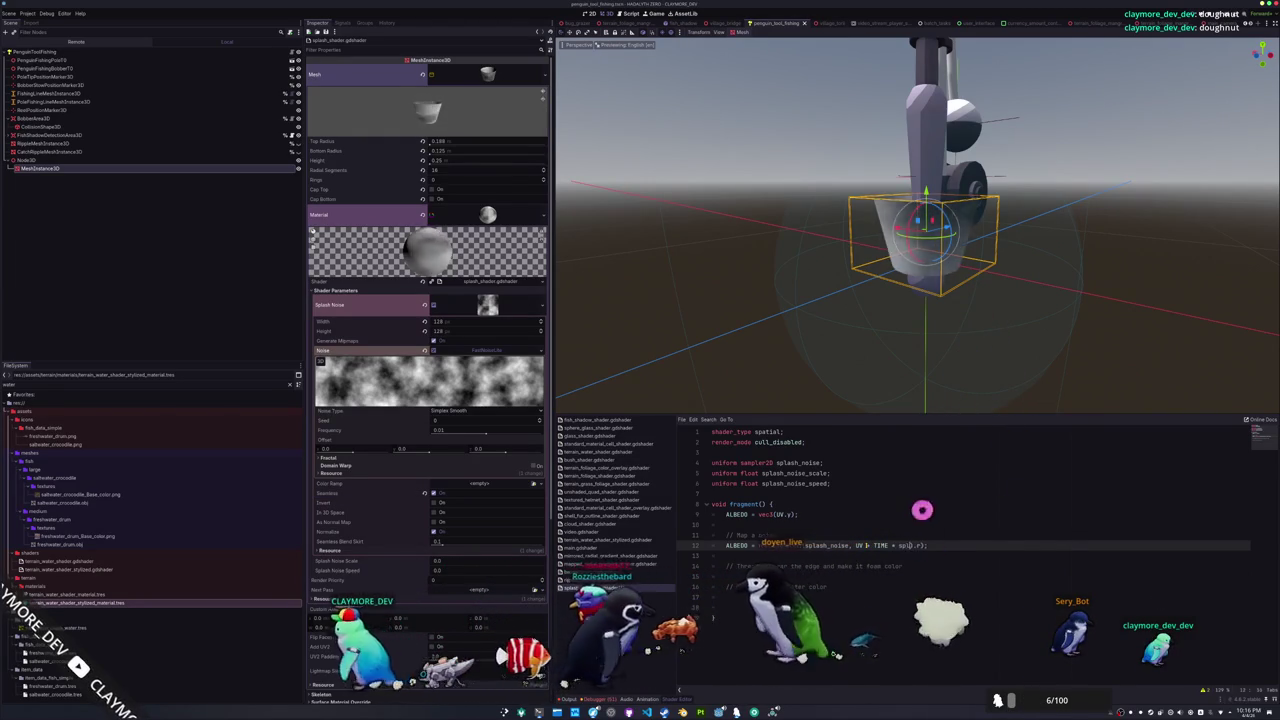
pyautogui.write('se_speed')
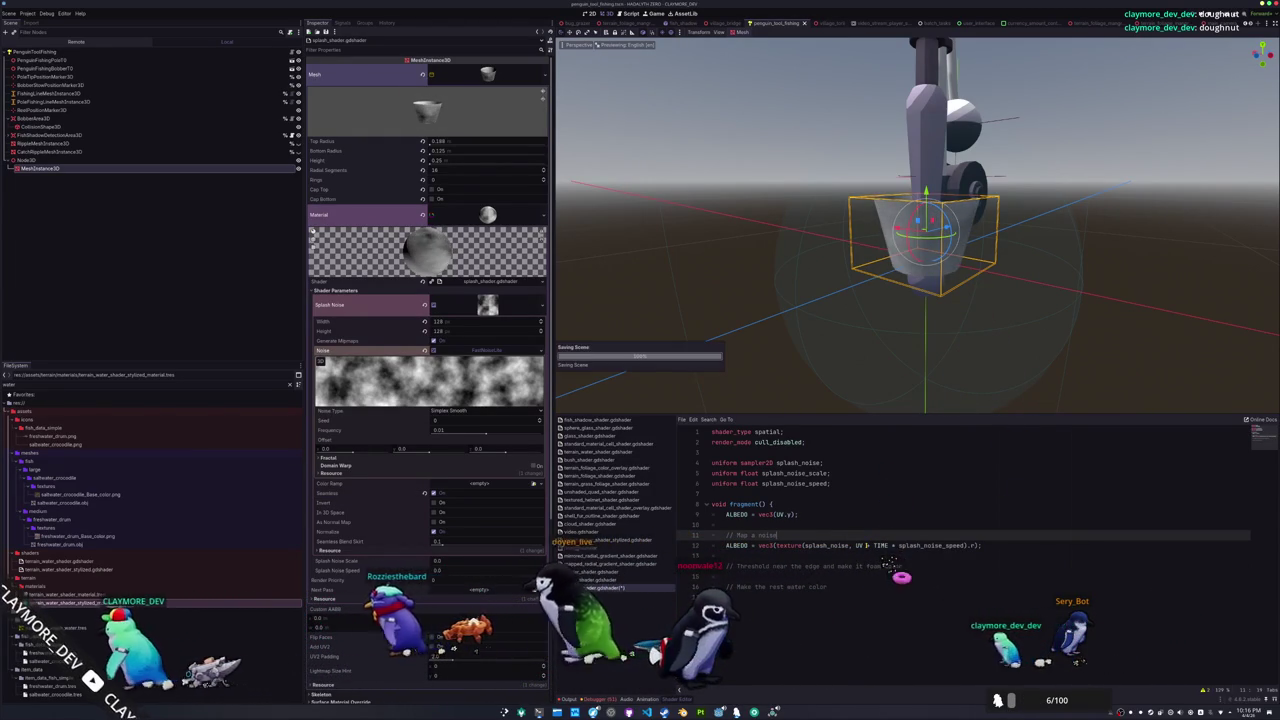
pyautogui.press('Up')
pyautogui.press('Up')
pyautogui.press('Up')
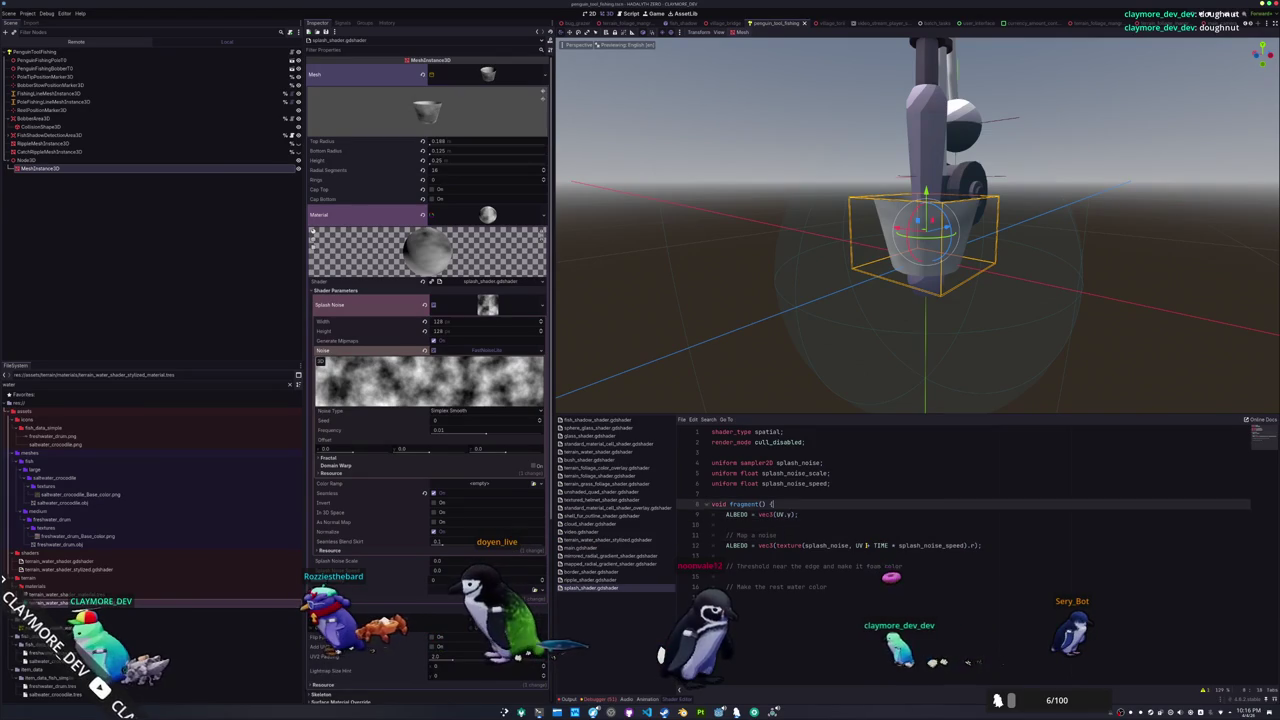
pyautogui.hotkey('shift', 'Up')
pyautogui.press('BackSpace')
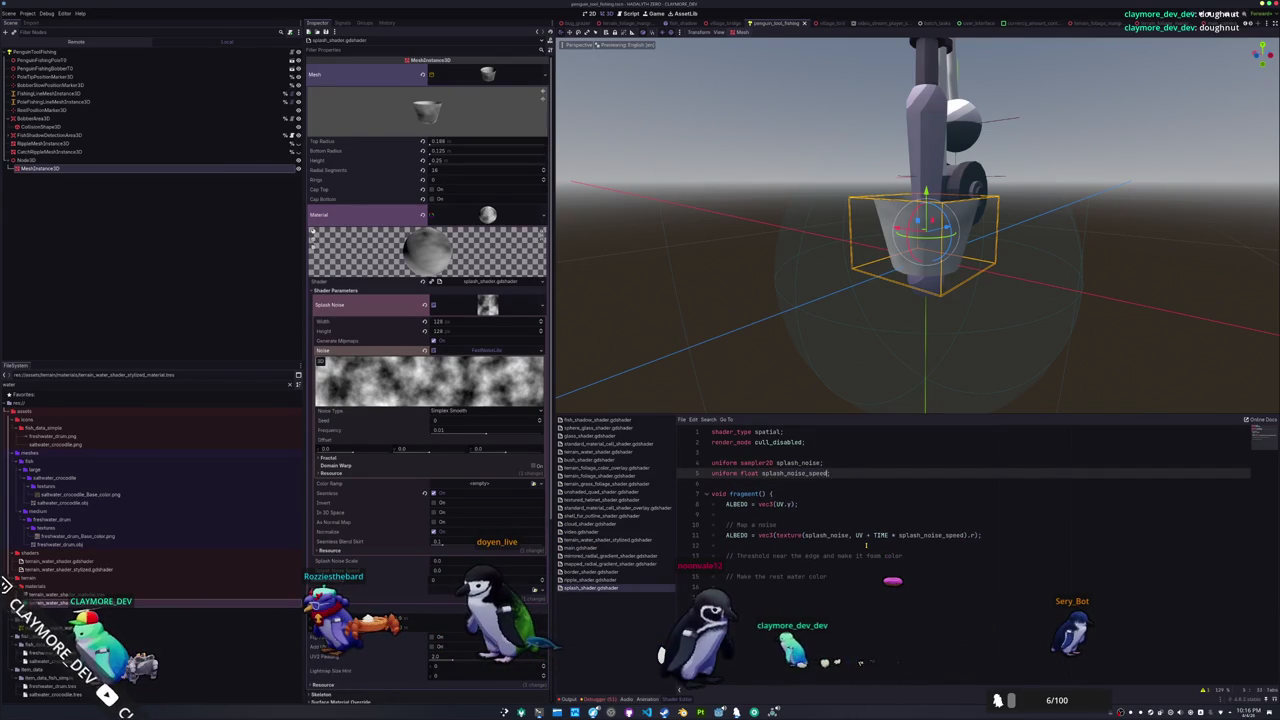
pyautogui.write('= 1.0')
pyautogui.press('Down')
pyautogui.hotkey('ctrl', 's')
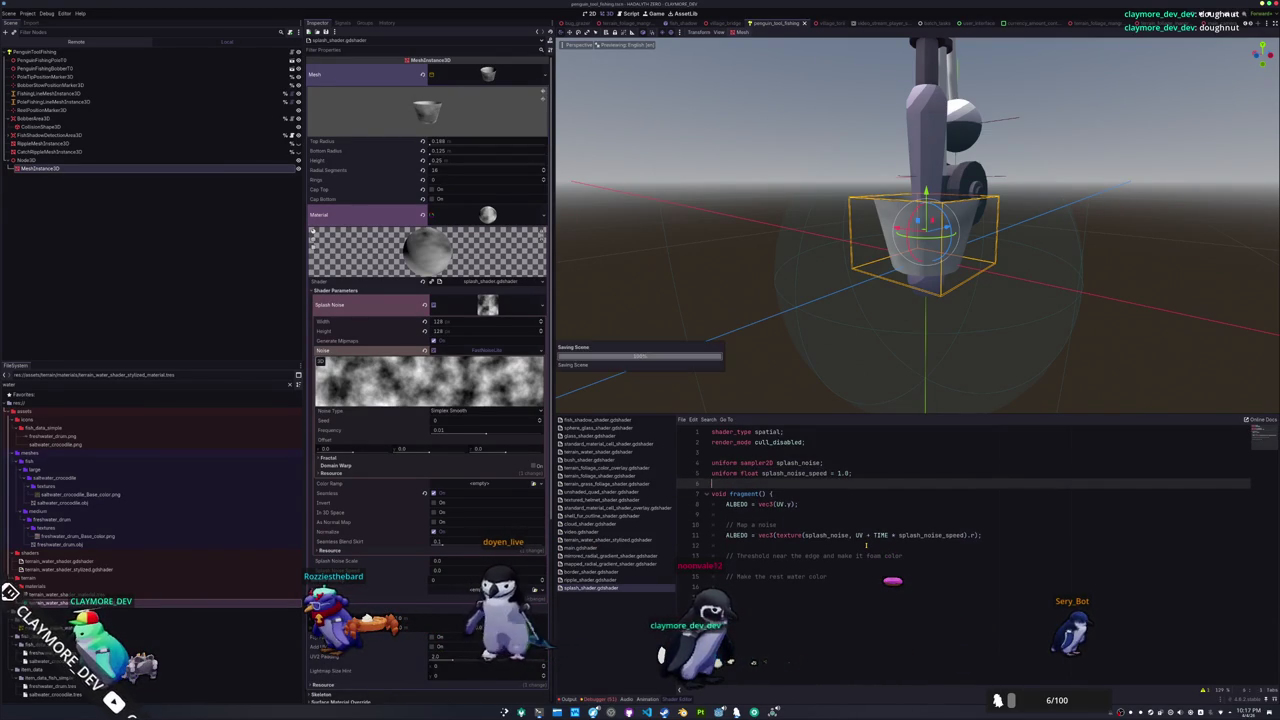
# Start a splash_noise_direction uniform declaration below splash_noise_speed
pyautogui.press('Up')
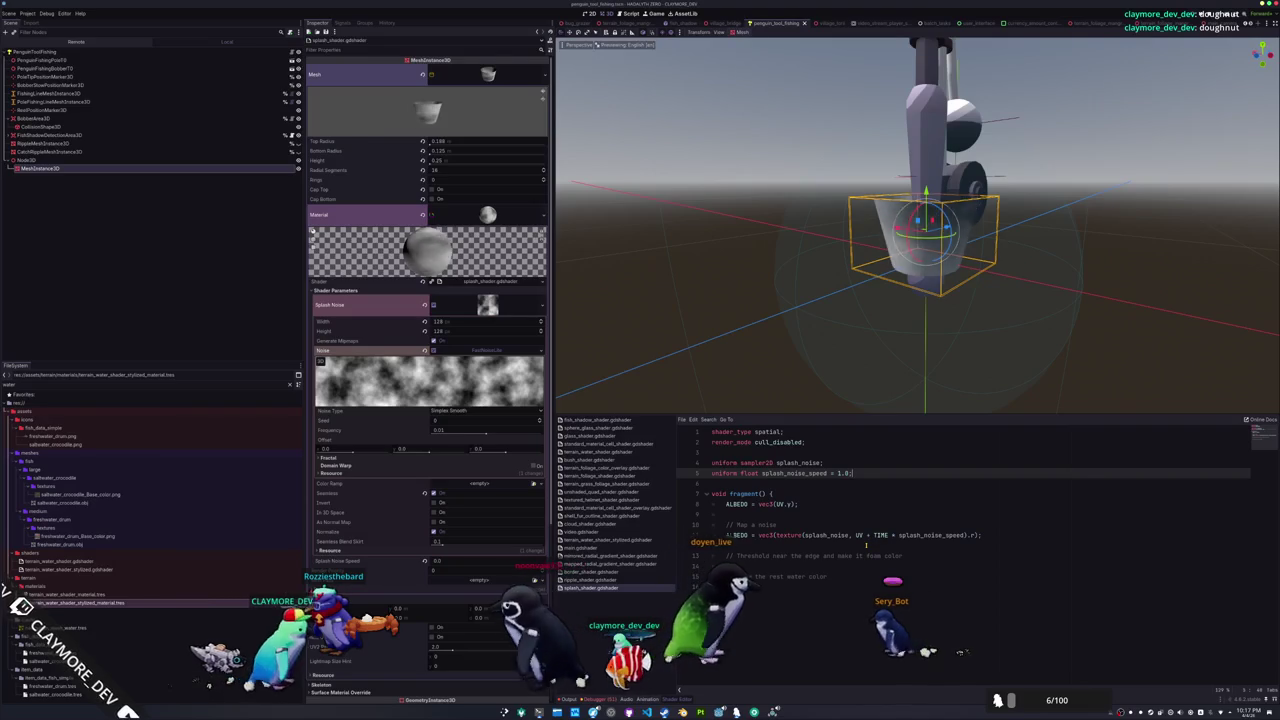
pyautogui.press('Return')
pyautogui.write('iform float spl')
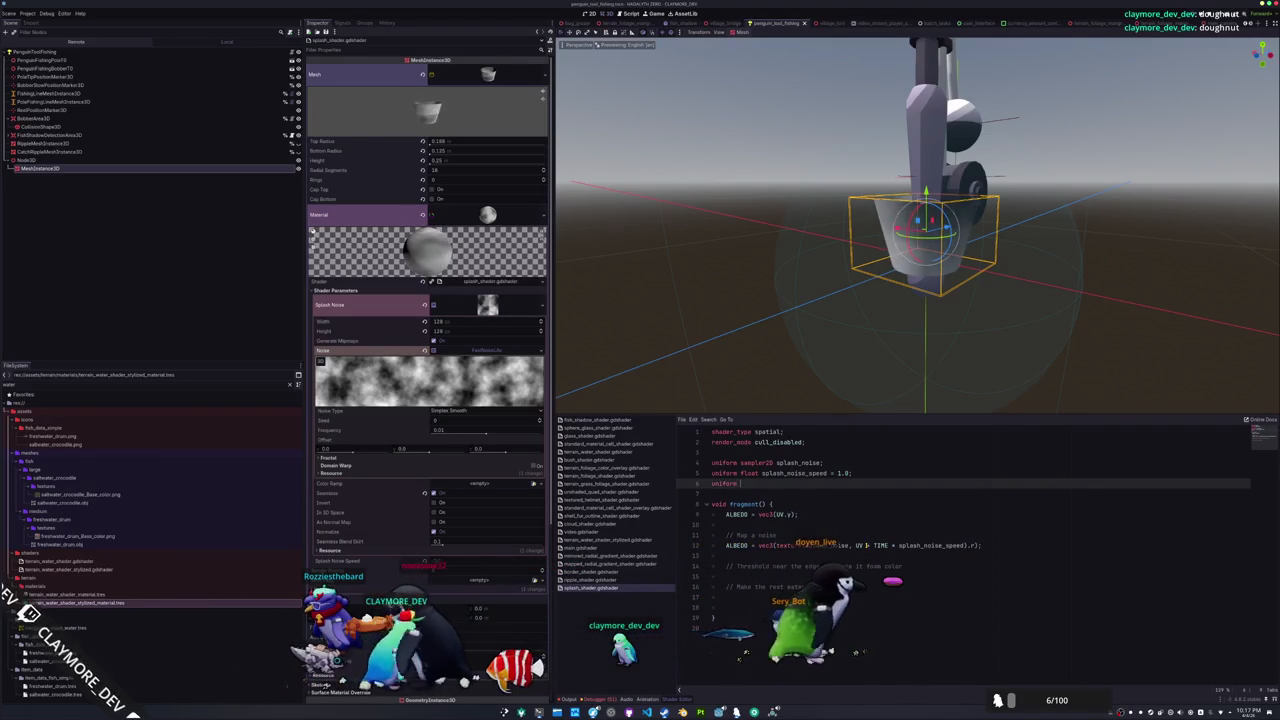
pyautogui.write('ash_noise_direction = vec')
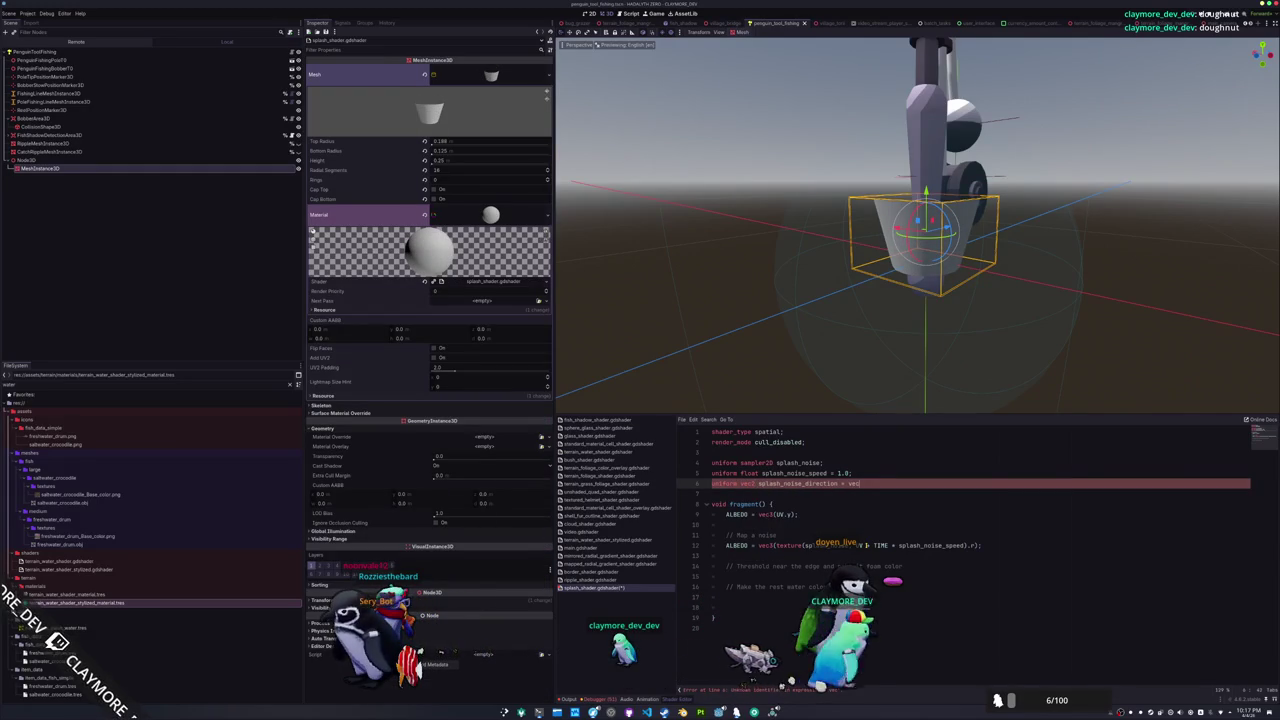
# Default splash_noise_direction to vec2(0.0,1.0) and multiply it into the noise offset, removing the extra parenthesis
pyautogui.write('0.0,1.0)')
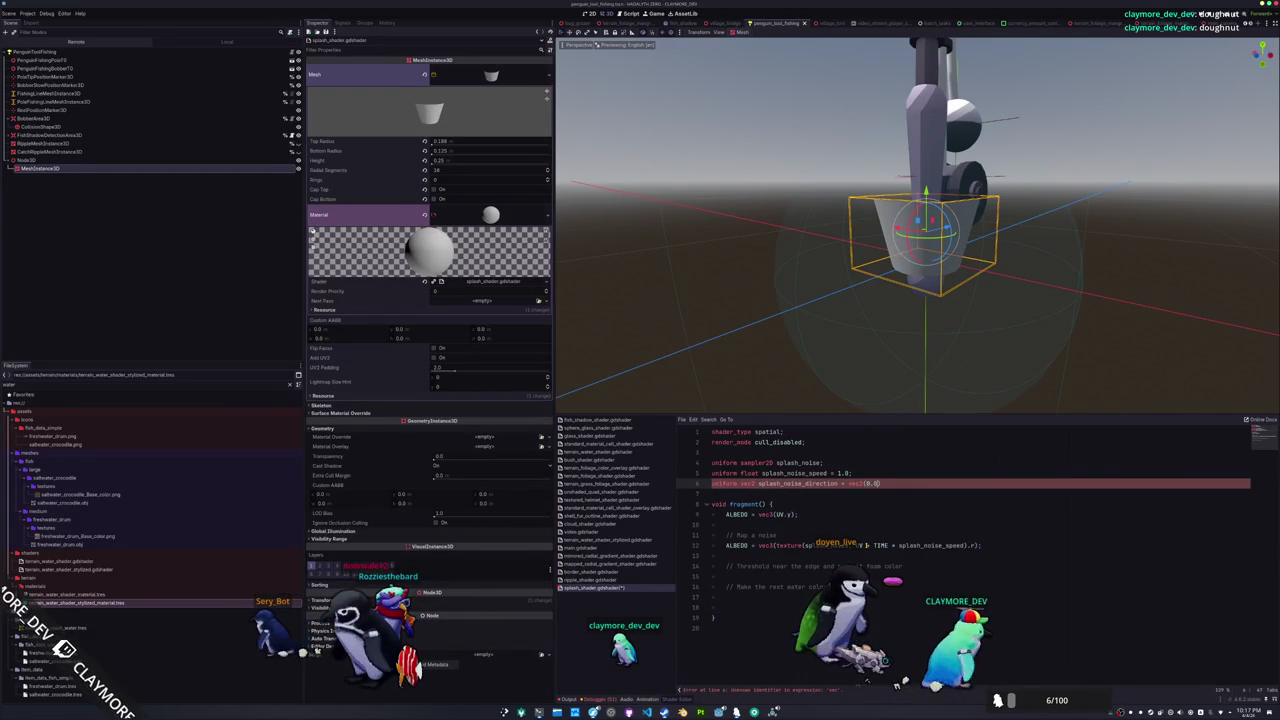
pyautogui.write(';')
pyautogui.press('Down')
pyautogui.press('Down')
pyautogui.press('Down')
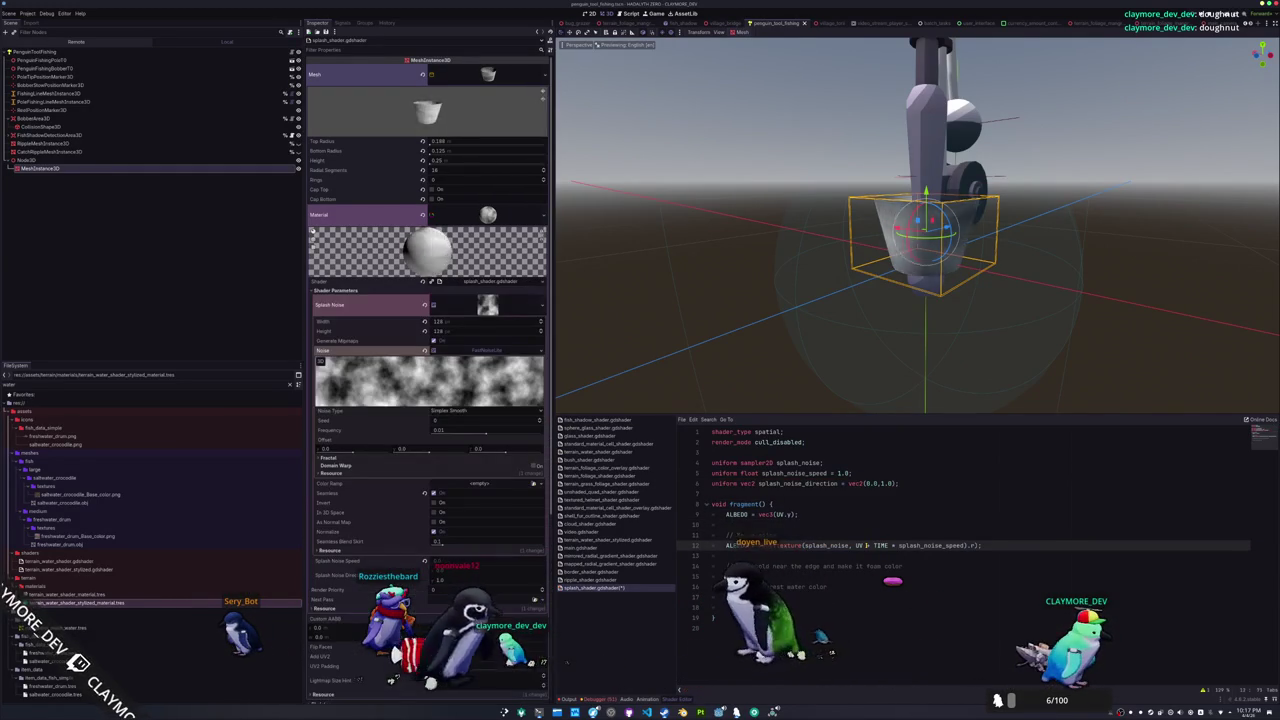
pyautogui.write('* splash_')
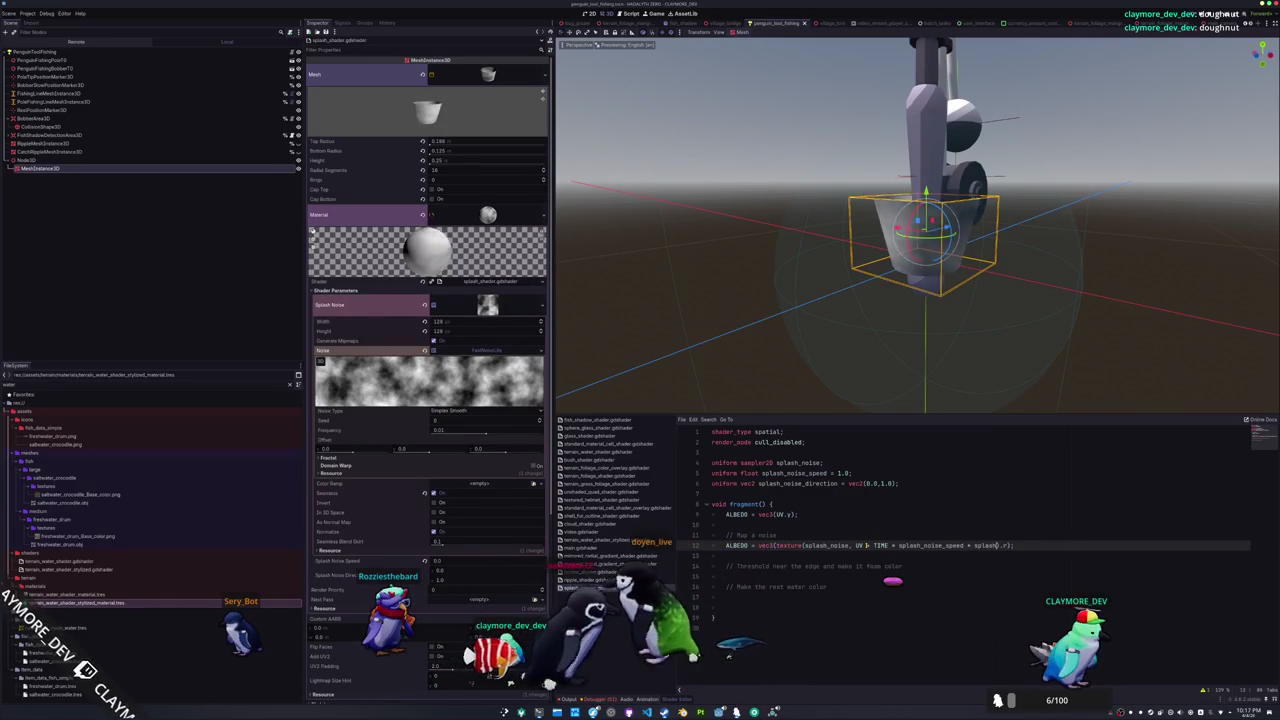
pyautogui.press('Down')
pyautogui.press('Return')
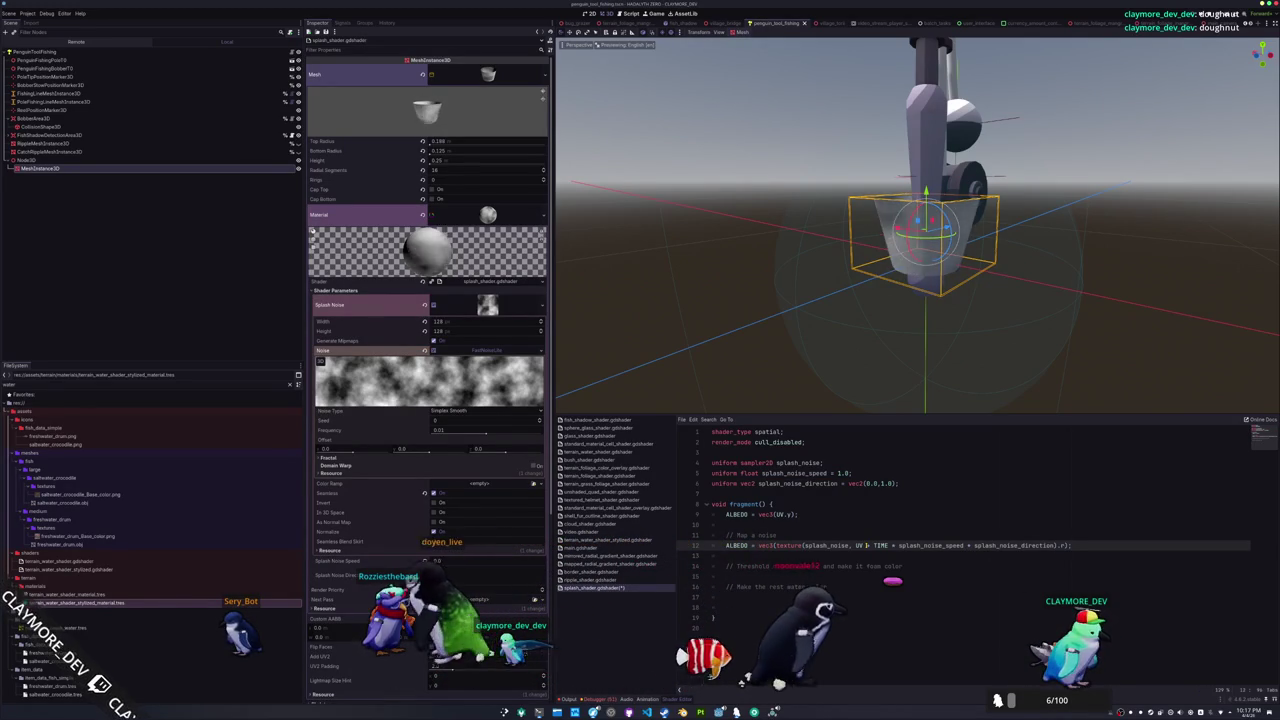
pyautogui.press('BackSpace')
pyautogui.press('Down')
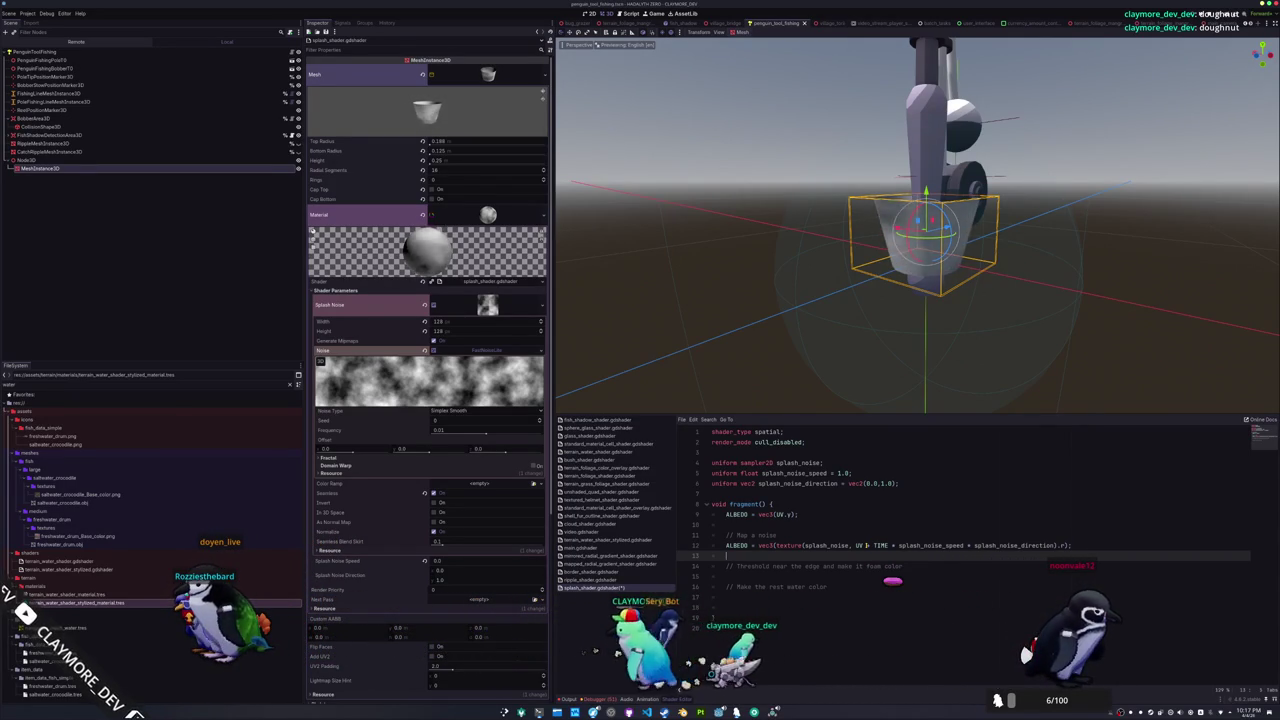
# Add blank lines above the threshold comment and delete the ALBEDO assignment from the noise line
pyautogui.press('Return')
pyautogui.press('Up')
pyautogui.press('Return')
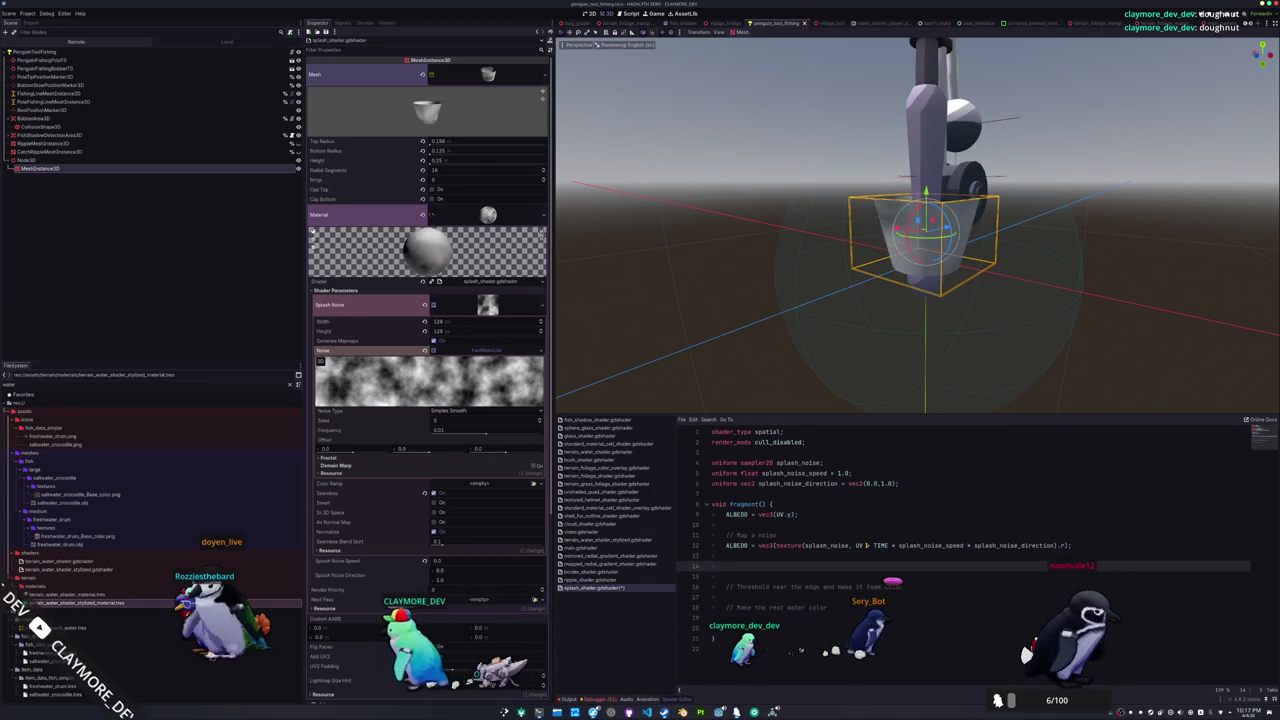
pyautogui.press('Up')
pyautogui.press('Up')
pyautogui.hotkey('shift', 'ctrl', 'Right')
pyautogui.hotkey('shift', 'ctrl', 'Right')
pyautogui.hotkey('shift', 'ctrl', 'Right')
pyautogui.press('Delete')
pyautogui.press('Delete')
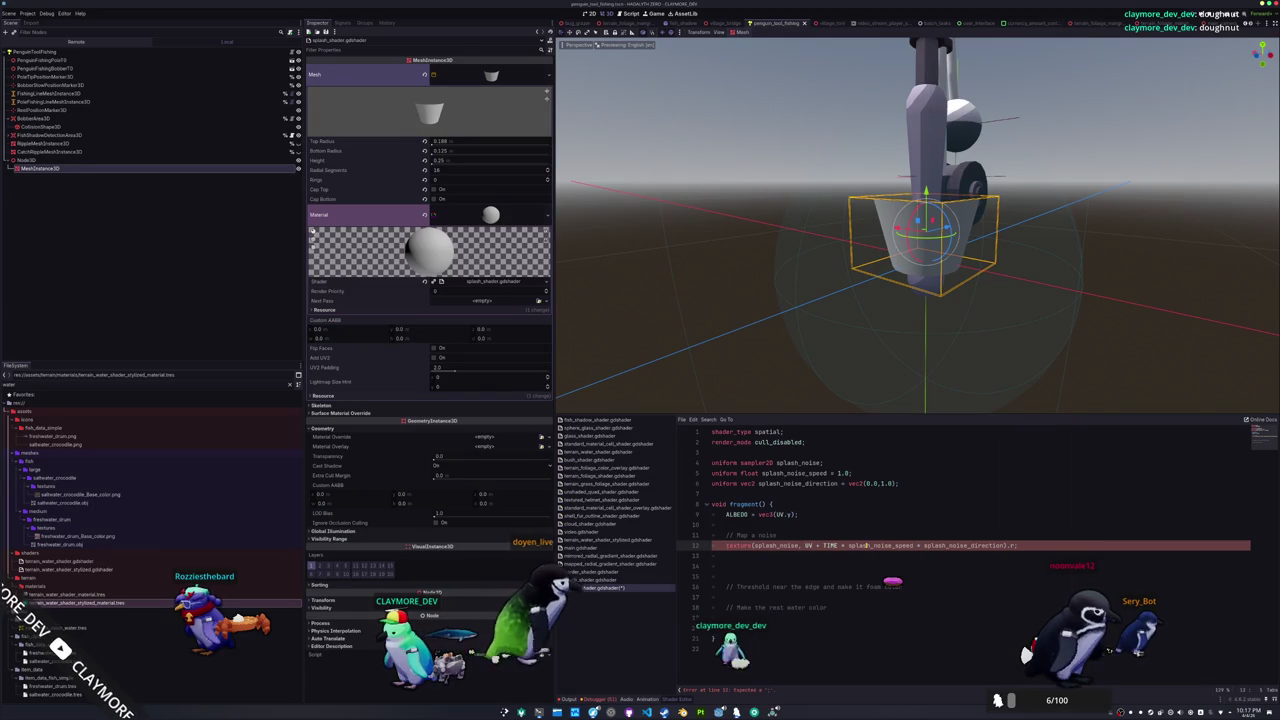
# Store the noise sample in float splash_value and define splash_mask = UV.y + splash_value
pyautogui.write('float spl')
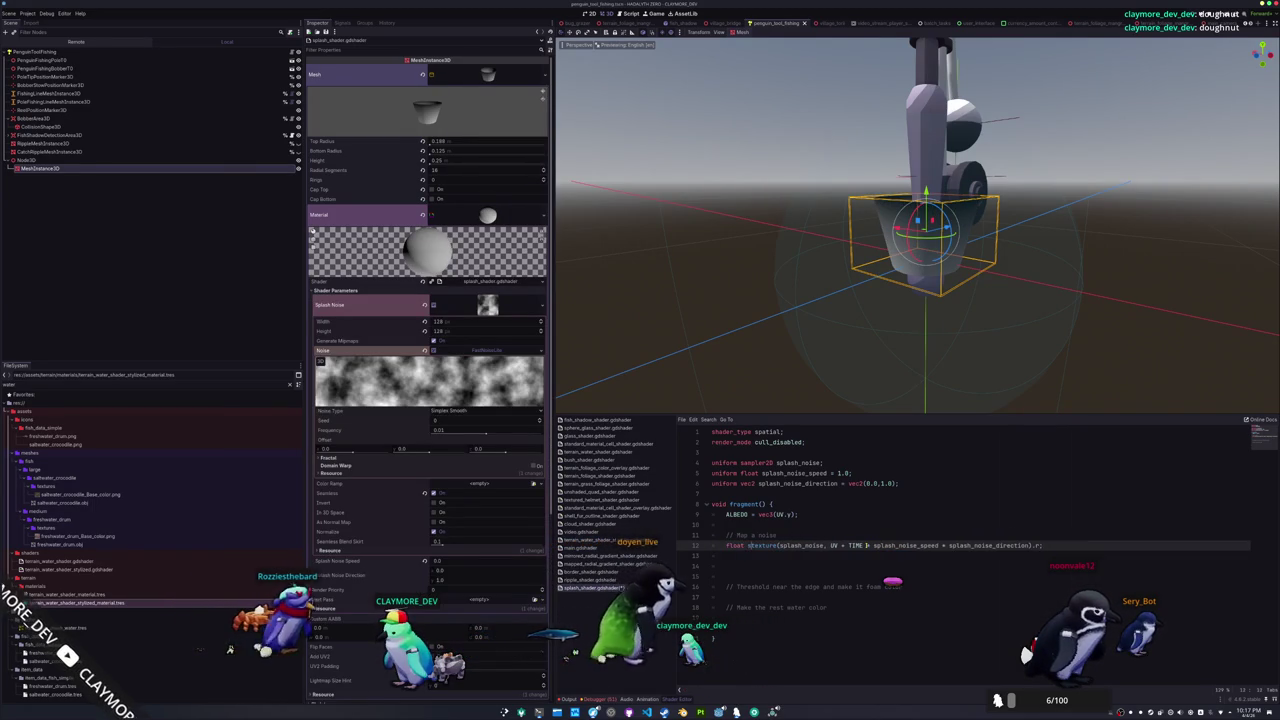
pyautogui.write('ash_value = t')
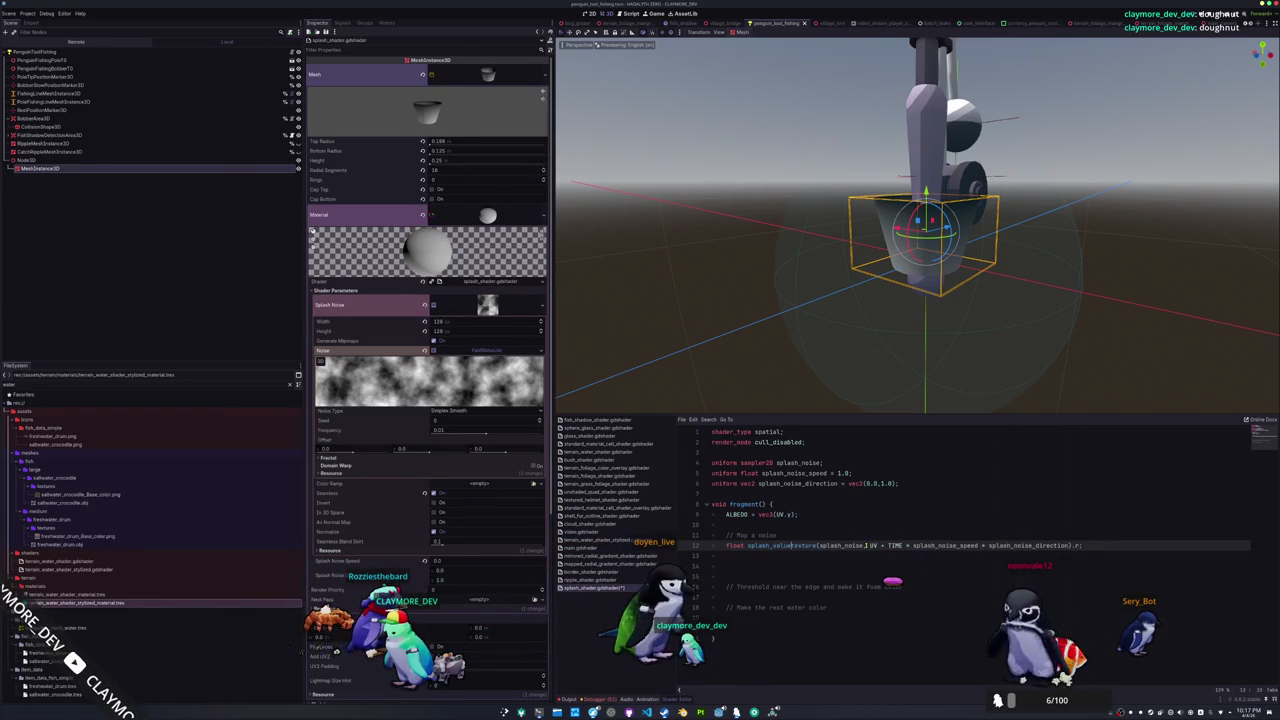
pyautogui.press('Down')
pyautogui.press('Return')
pyautogui.write('f')
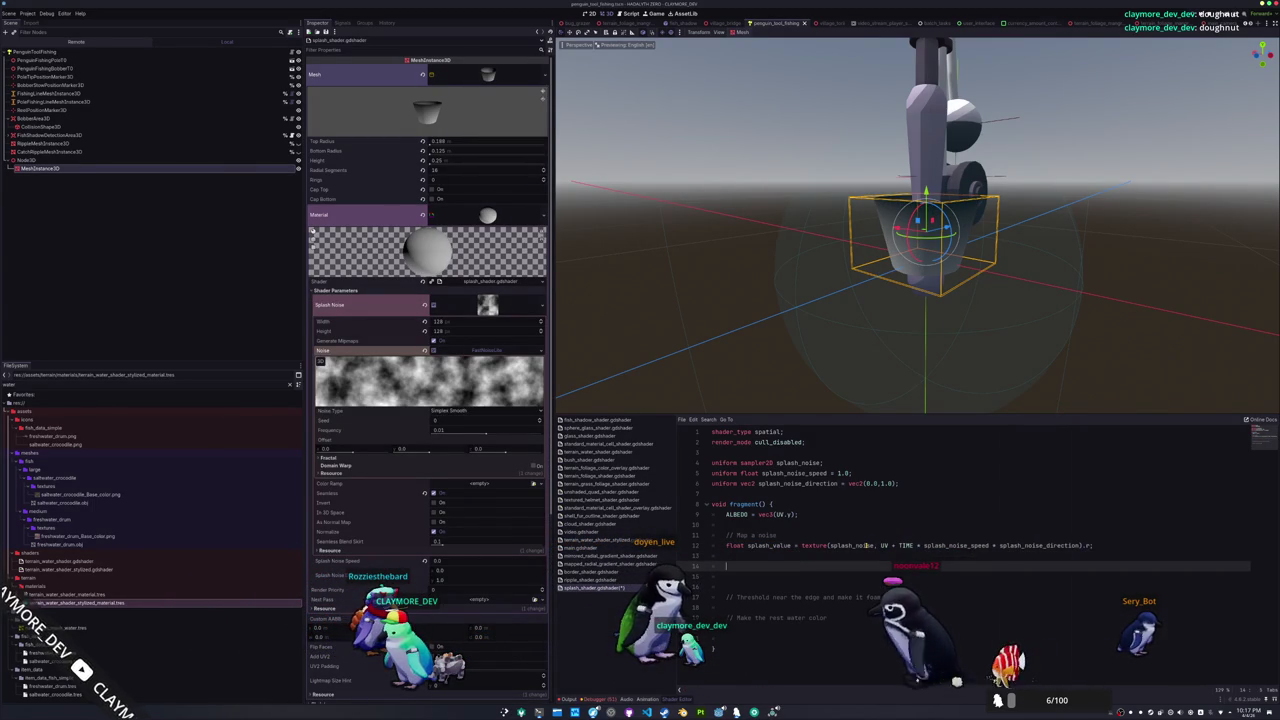
pyautogui.write('loat splash_')
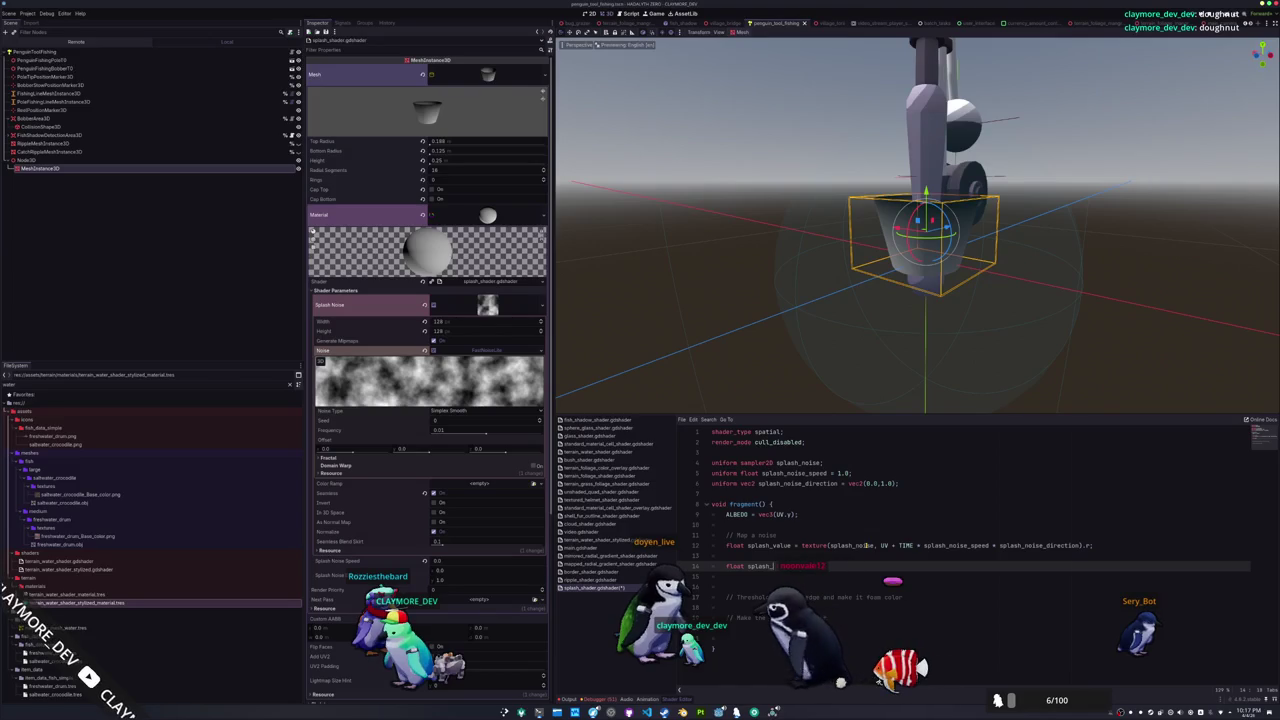
pyautogui.write('mask = uv.')
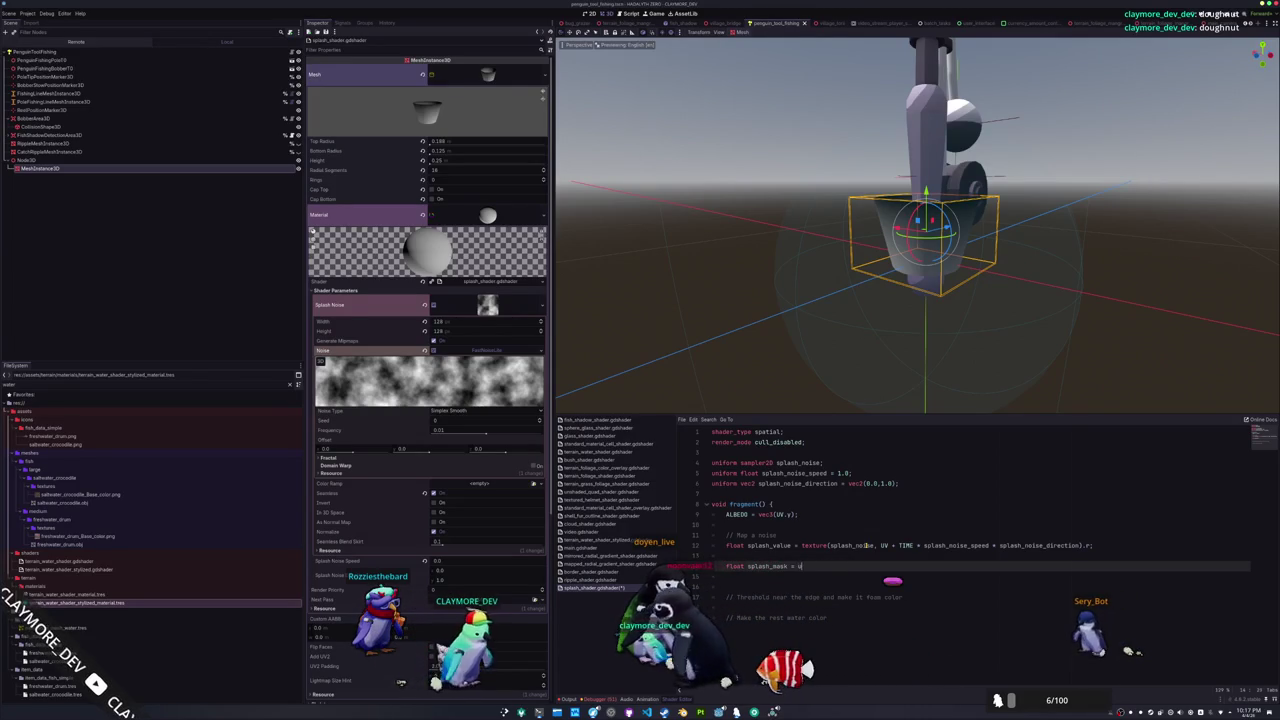
pyautogui.press('Escape')
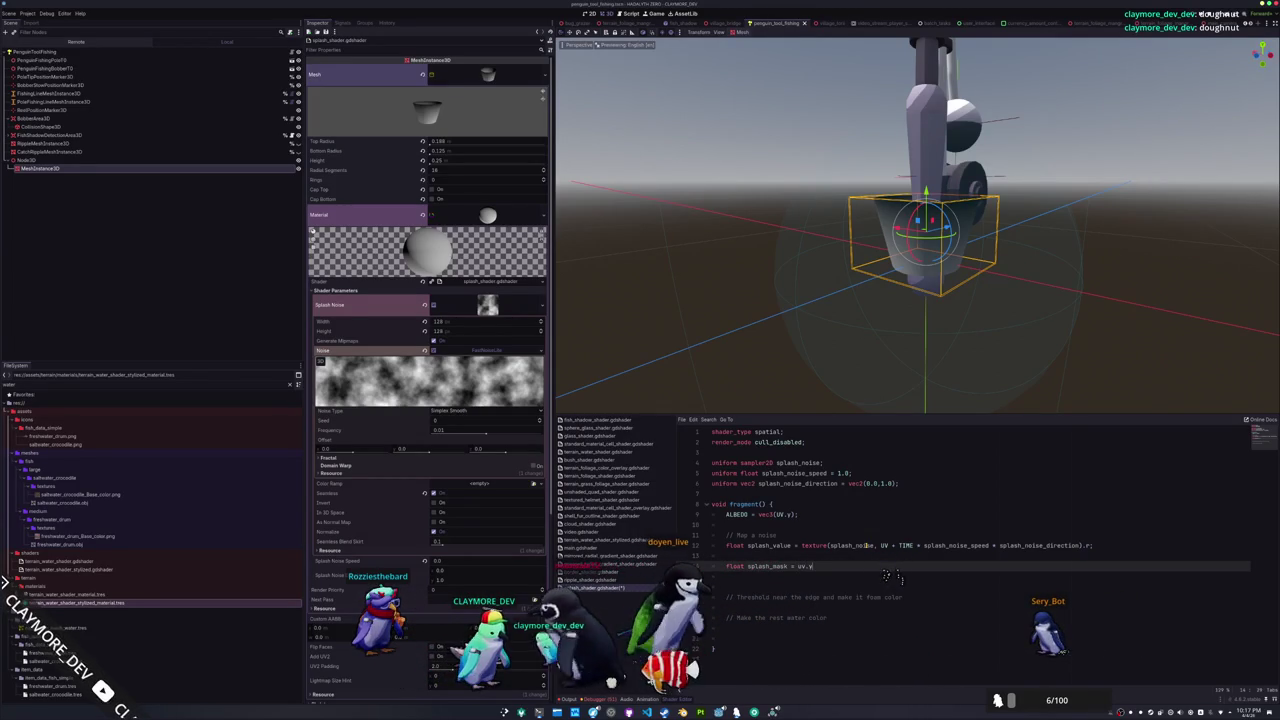
pyautogui.press('BackSpace')
pyautogui.press('BackSpace')
pyautogui.write('UV.y')
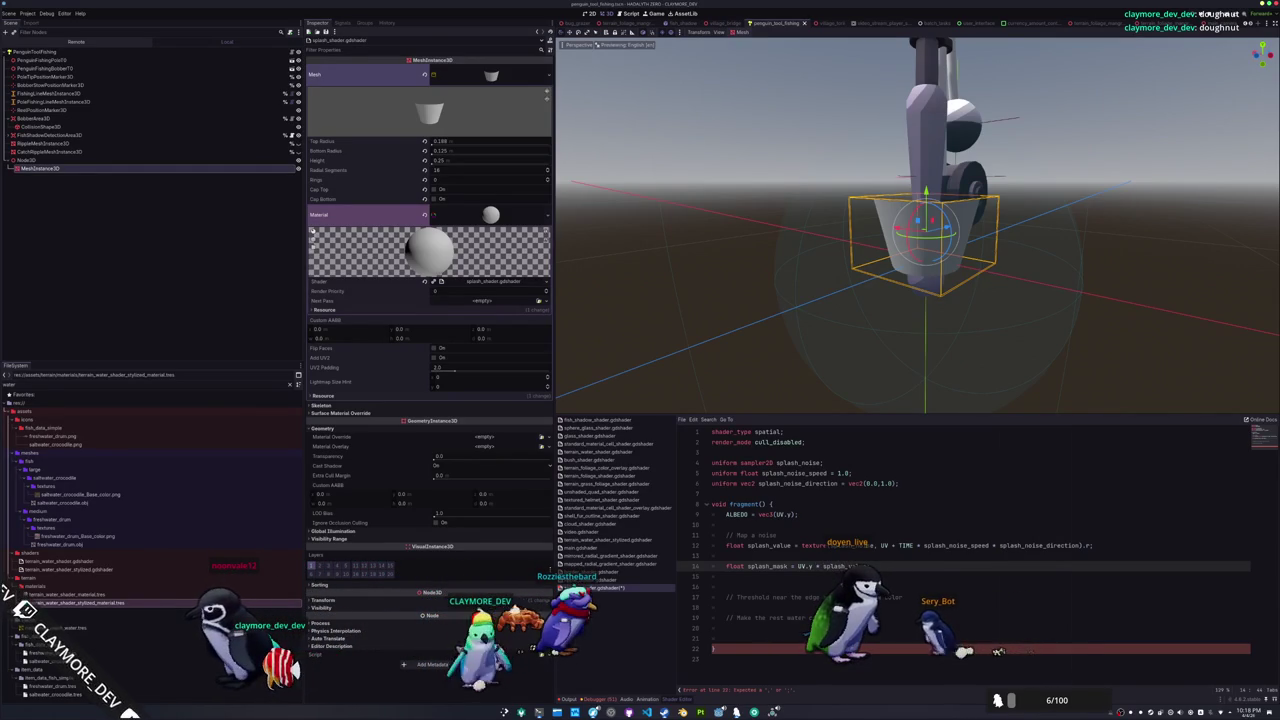
# Fix the threshold line to splash_mask = step(0.5, splash_mask);
pyautogui.click(726, 576)
pyautogui.write('splash_mask = step(0.5)')
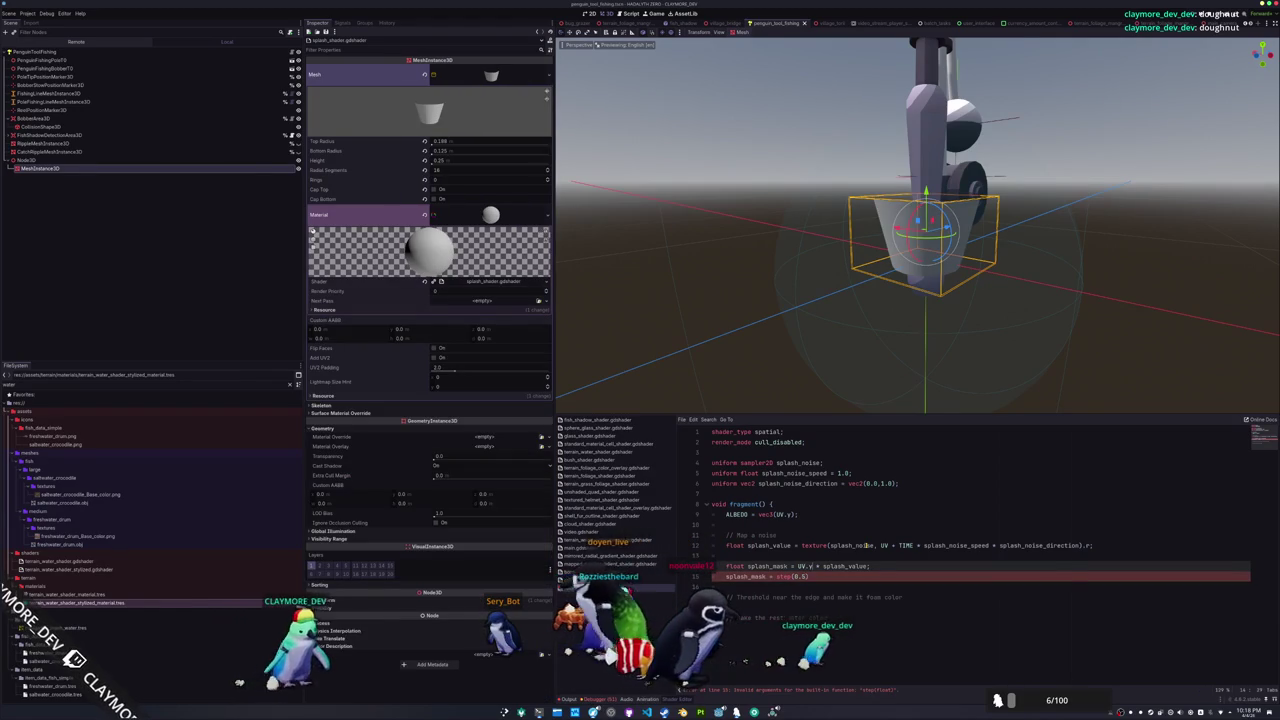
pyautogui.press('Down')
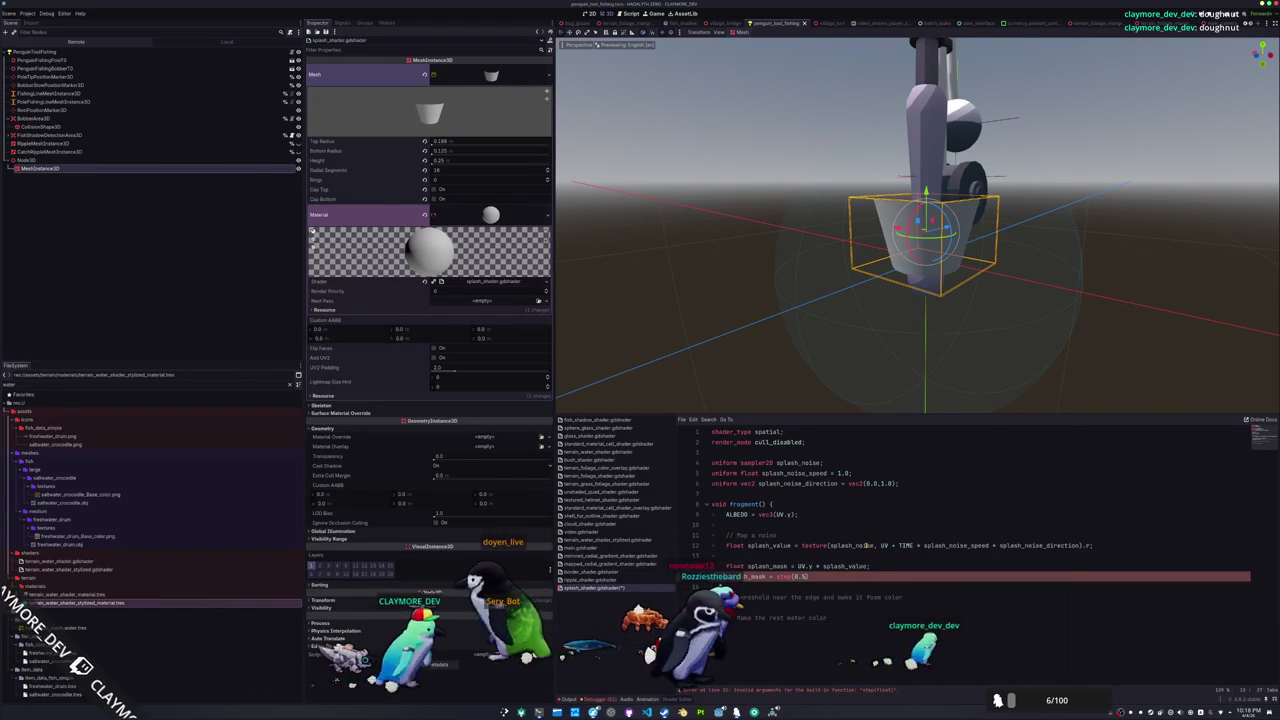
pyautogui.press('Up')
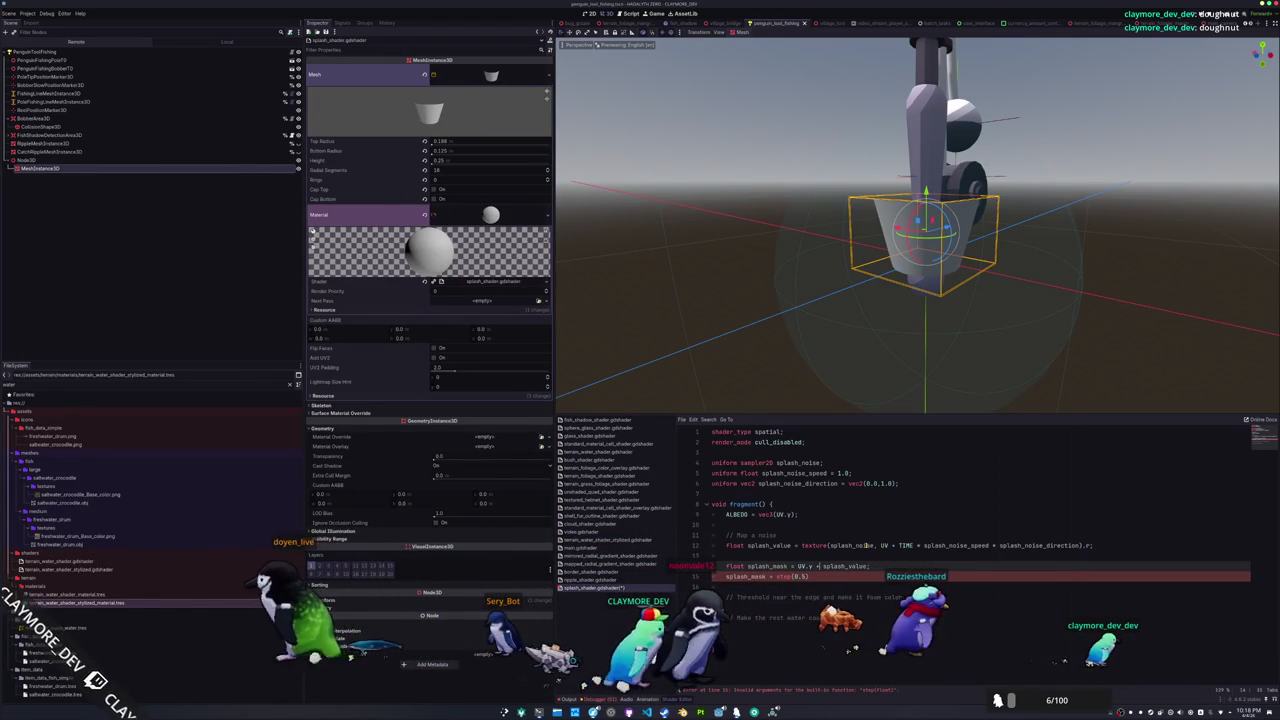
pyautogui.press('Down')
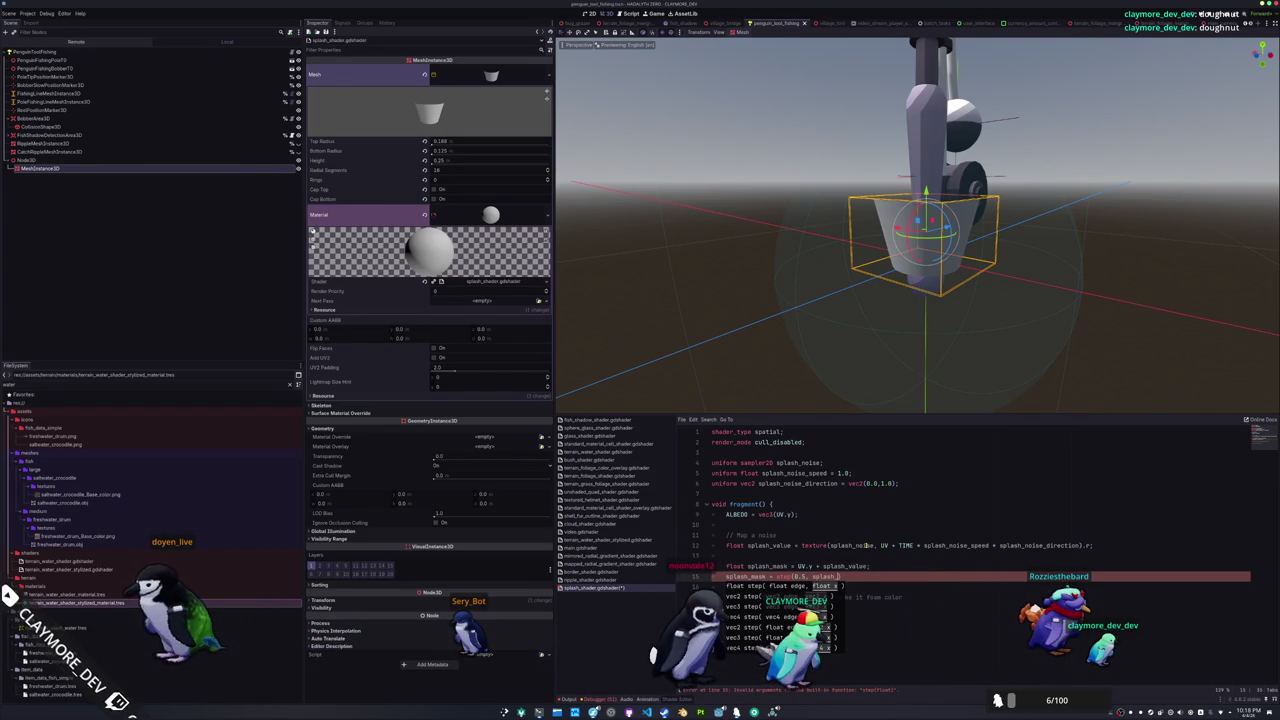
pyautogui.write('mask);')
pyautogui.press('Return')
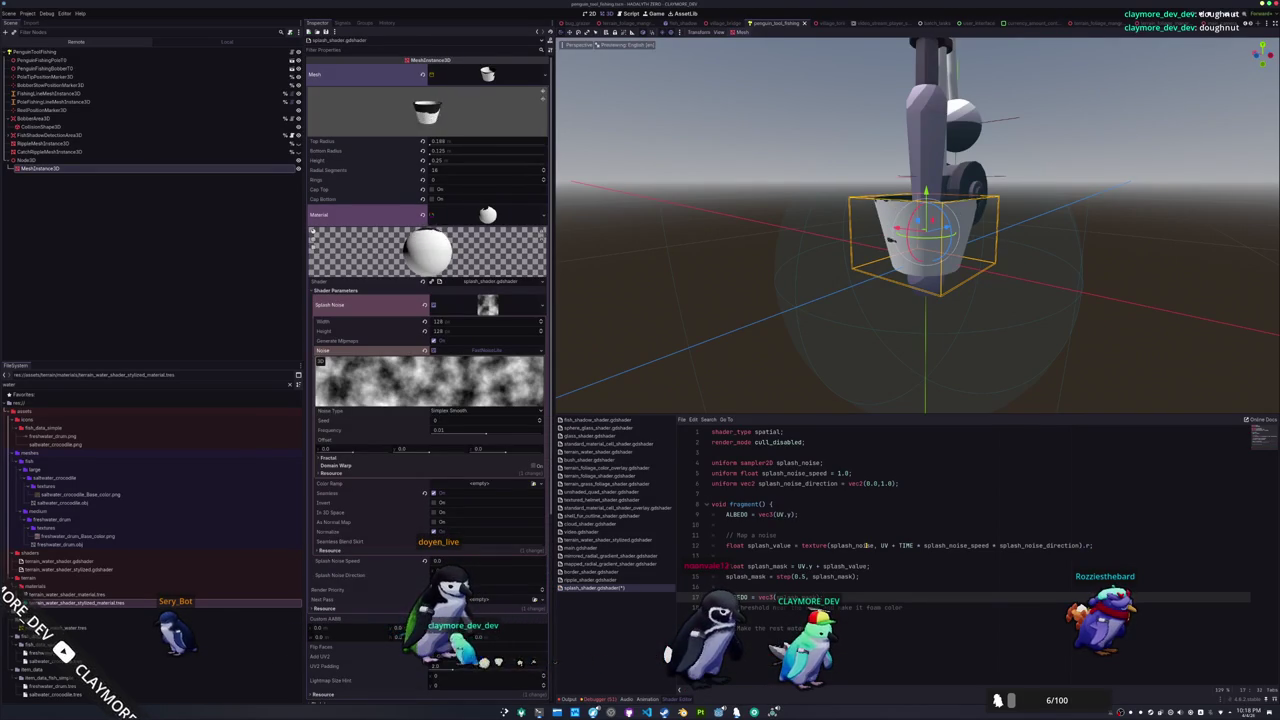
# Multiply the noise UV by splash_noise_scale and re-declare that uniform with default 0.5
pyautogui.scroll(3, 866, 370)
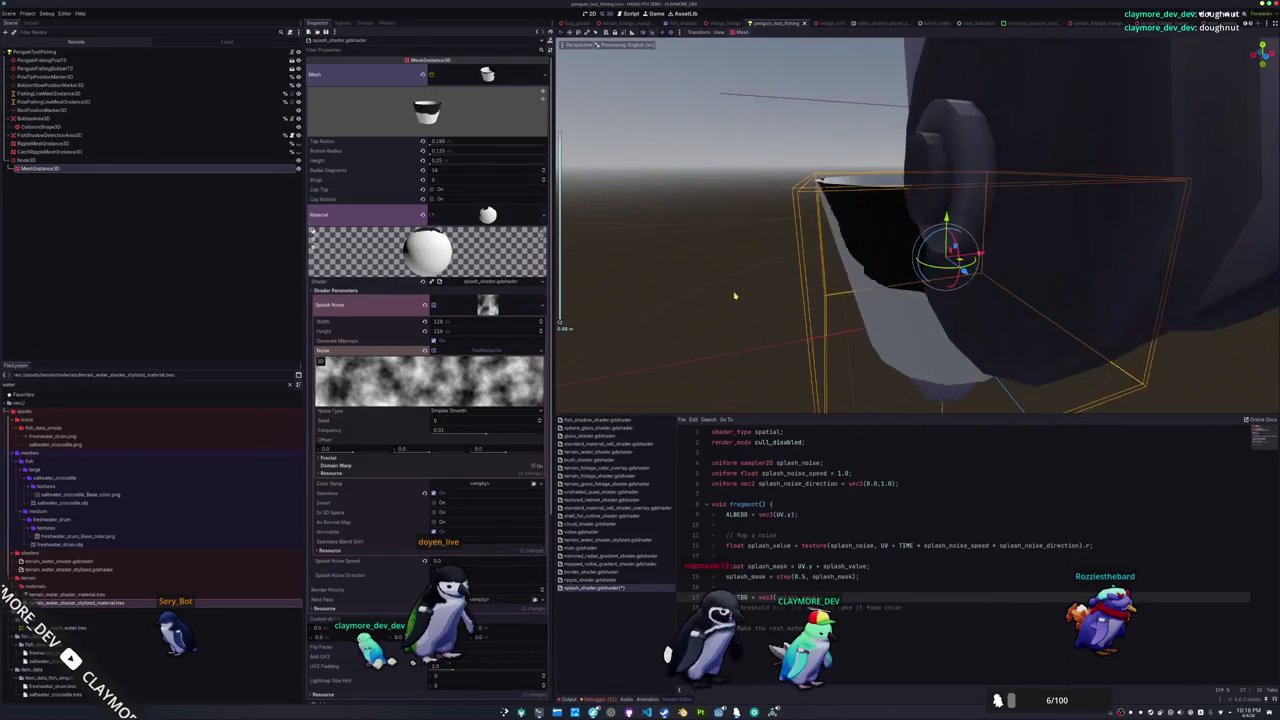
pyautogui.scroll(-2, 900, 330)
pyautogui.scroll(-3, 936, 297)
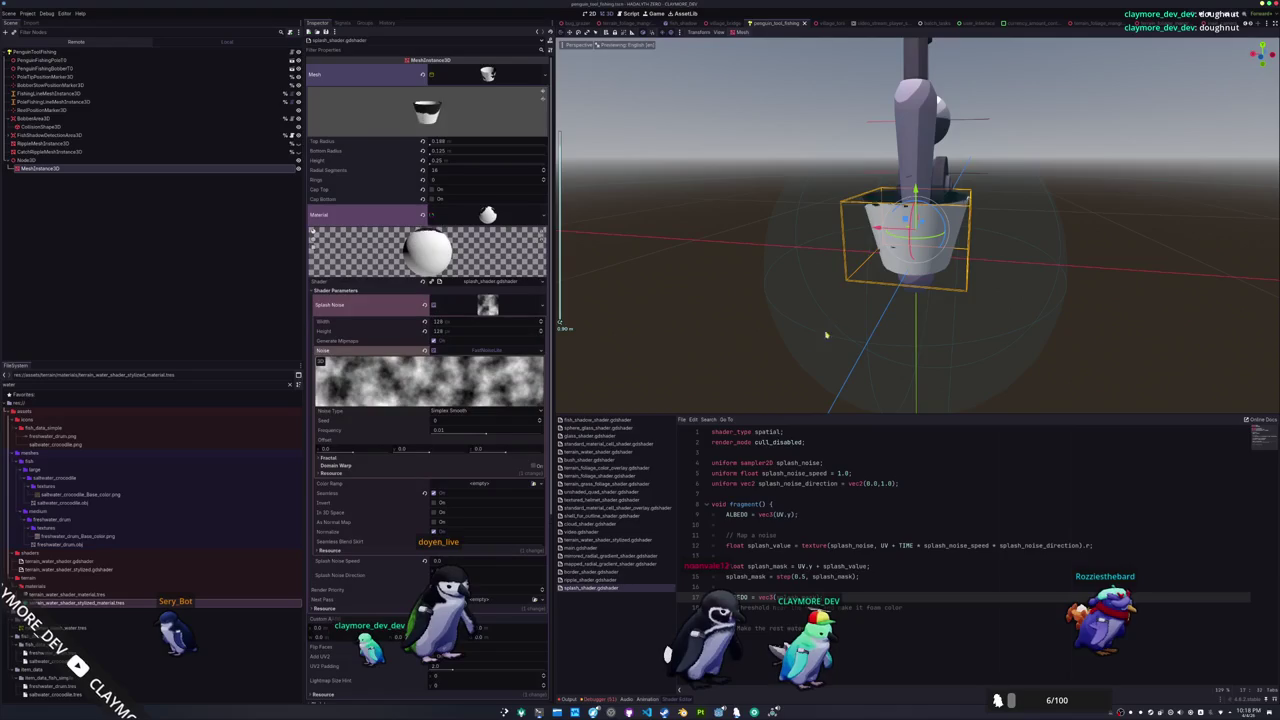
pyautogui.click(1091, 546)
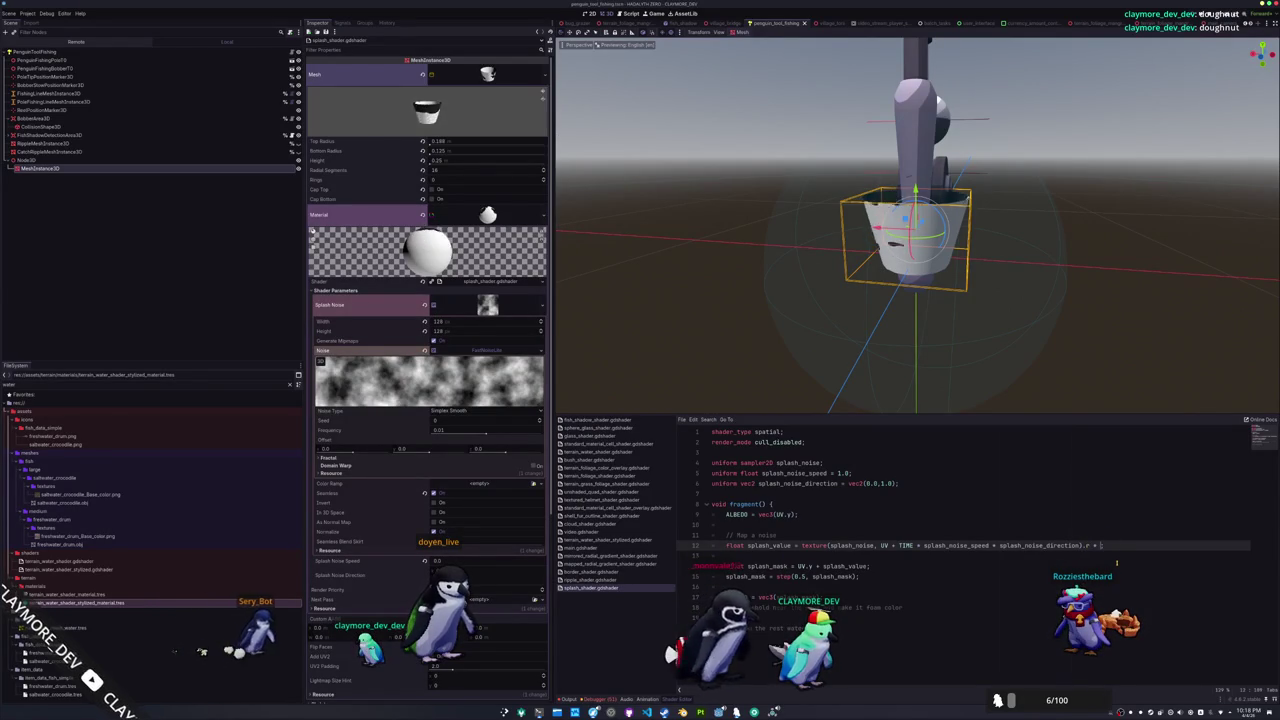
pyautogui.write('splash_noise')
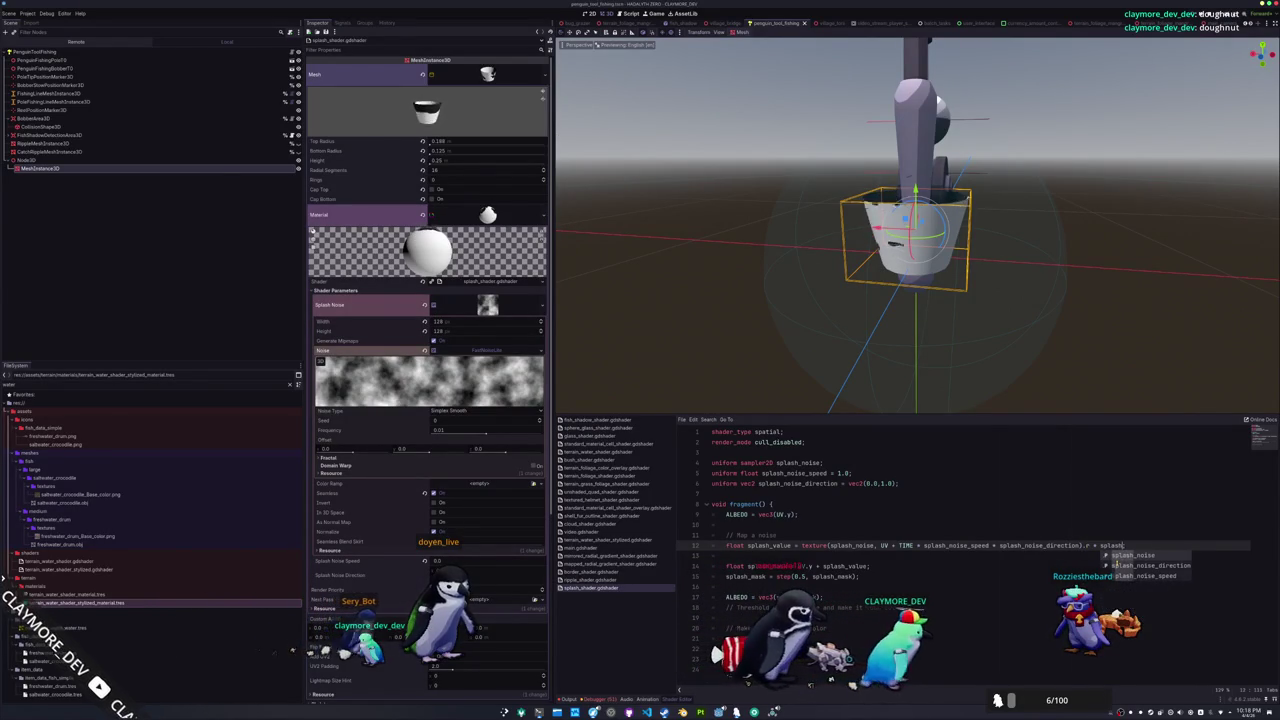
pyautogui.write('_scale')
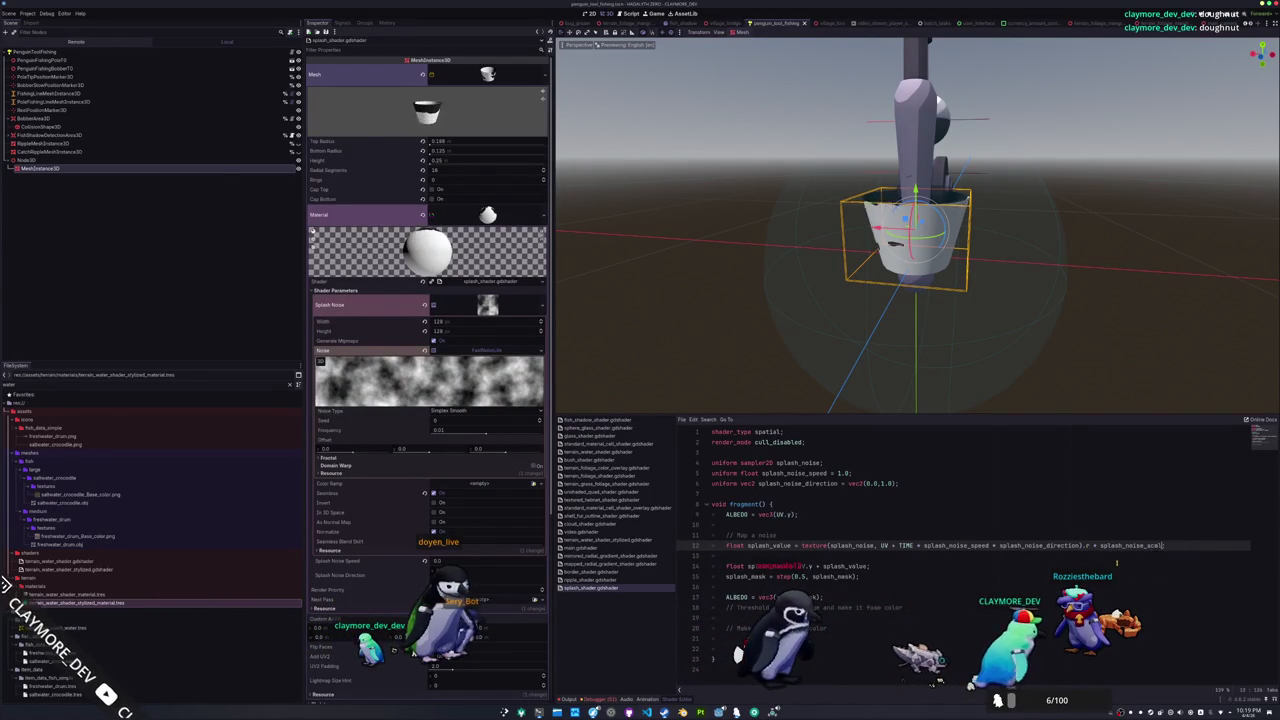
pyautogui.press('Up')
pyautogui.press('Up')
pyautogui.press('Up')
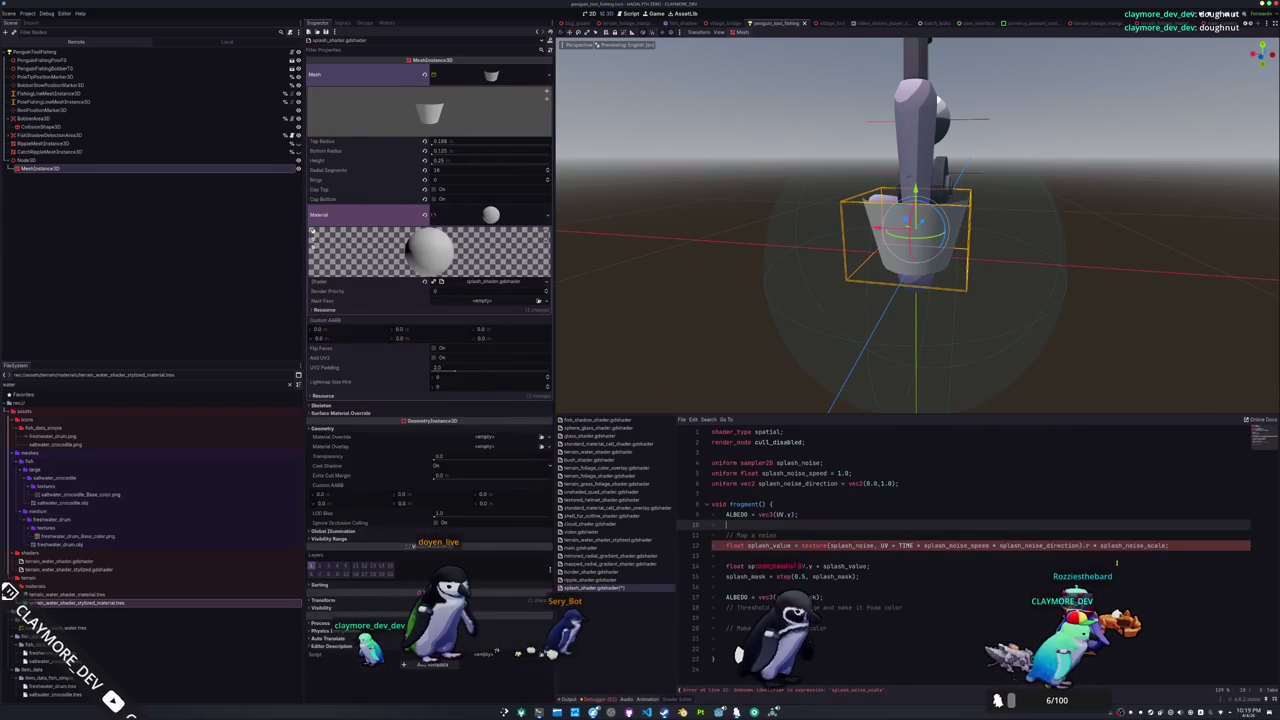
pyautogui.press('Return')
pyautogui.write('uniform float splash_noise_scale = 1.0;')
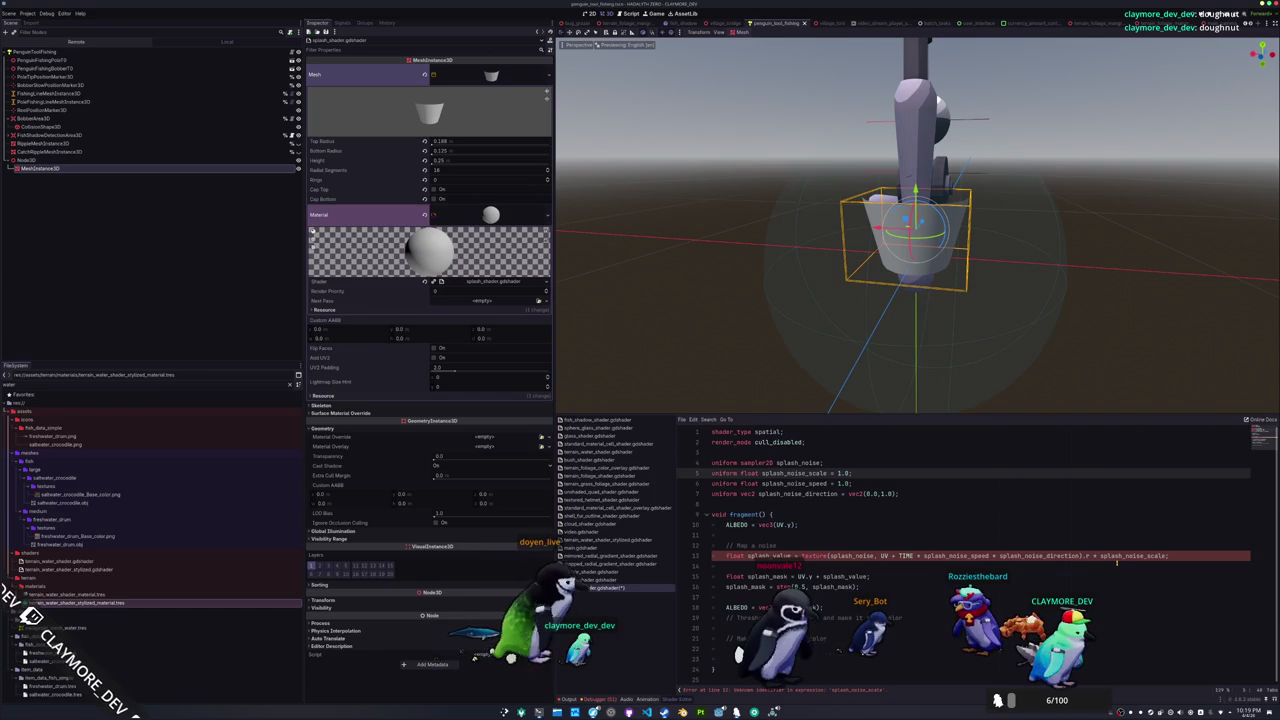
pyautogui.press('Down')
pyautogui.press('Down')
pyautogui.press('Down')
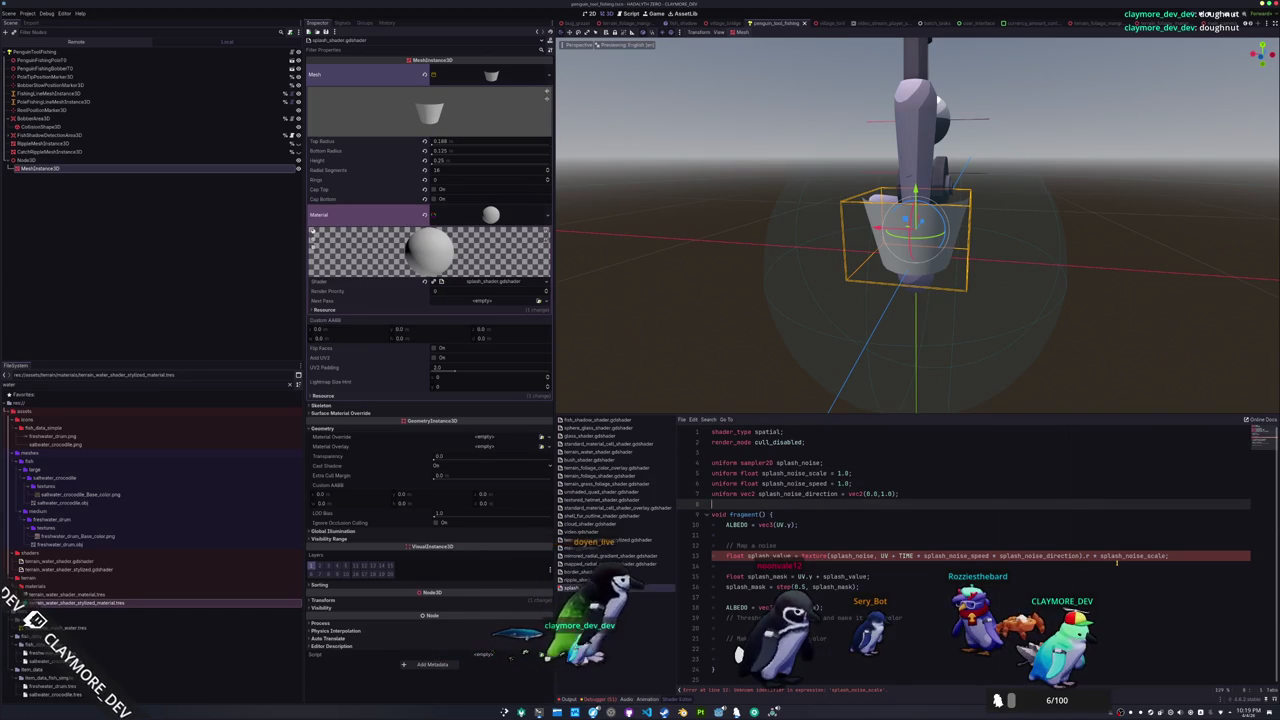
pyautogui.press('Up')
pyautogui.press('Up')
pyautogui.press('Up')
pyautogui.hotkey('ctrl', 'shift', 'Left')
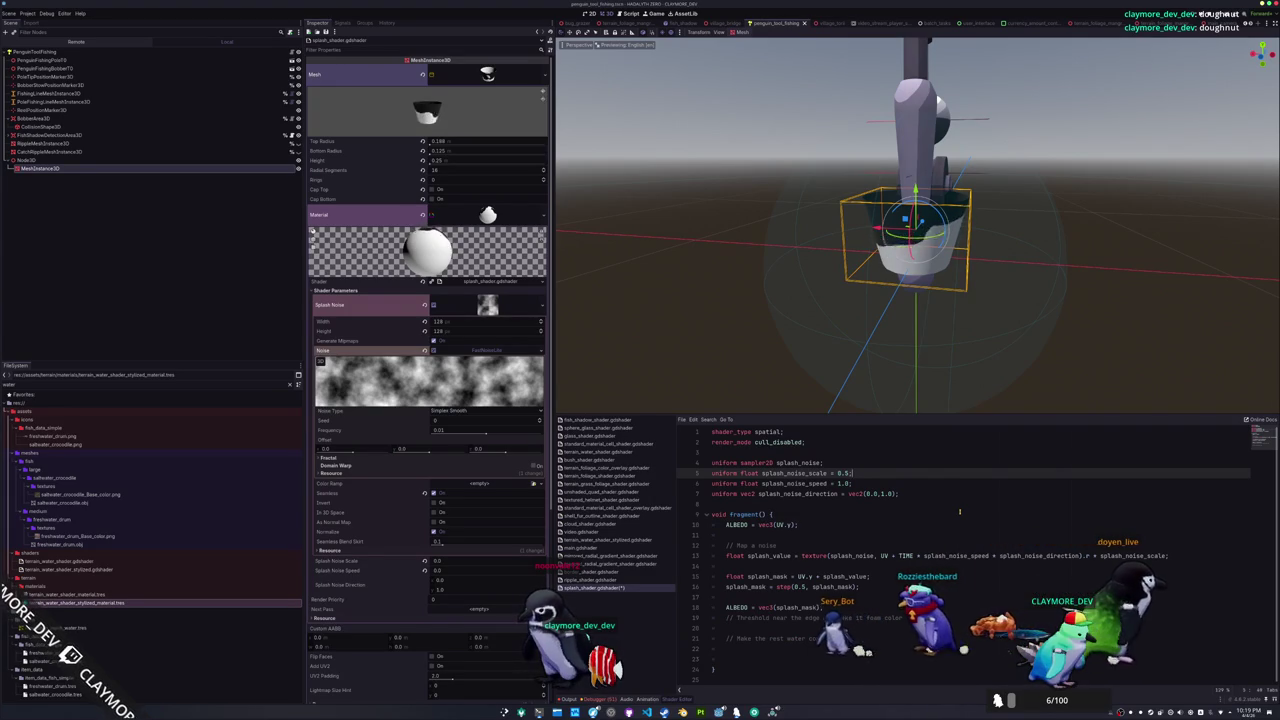
# Raise the mesh's Geometry Transparency slider to make the splash see-through
pyautogui.moveTo(749, 348)
pyautogui.mouseDown()
pyautogui.moveTo(1091, 291)
pyautogui.moveTo(839, 308)
pyautogui.moveTo(948, 314)
pyautogui.mouseUp()
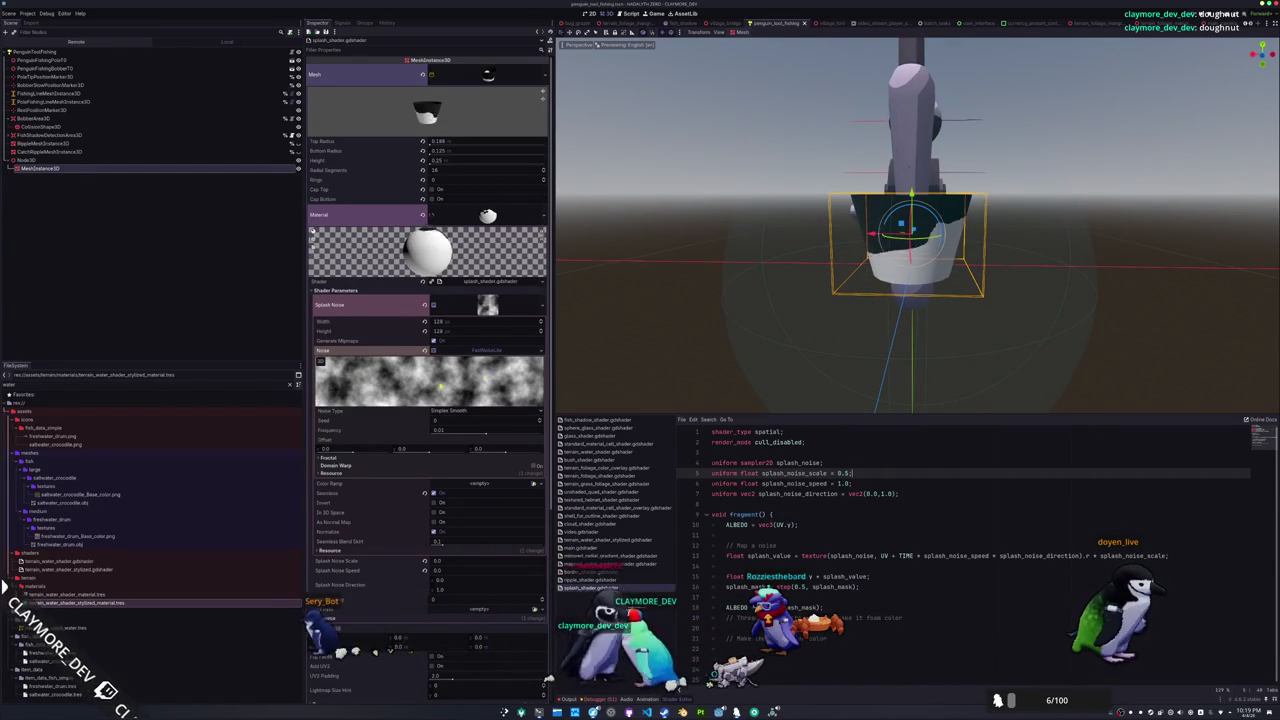
pyautogui.scroll(-3, 395, 521)
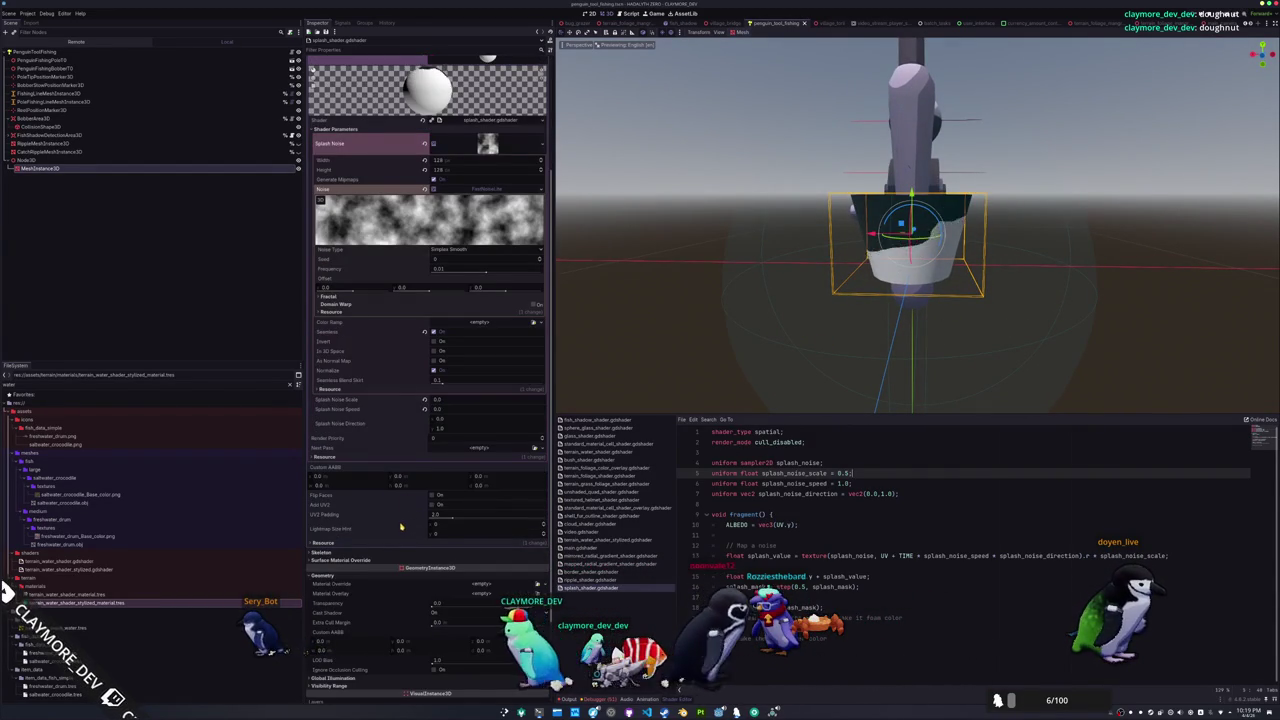
pyautogui.scroll(-2, 400, 523)
pyautogui.moveTo(433, 523)
pyautogui.mouseDown()
pyautogui.moveTo(574, 527)
pyautogui.moveTo(388, 523)
pyautogui.mouseUp()
# Append depth_prepass_alpha to the render_mode line and save
pyautogui.click(803, 442)
pyautogui.write('h')
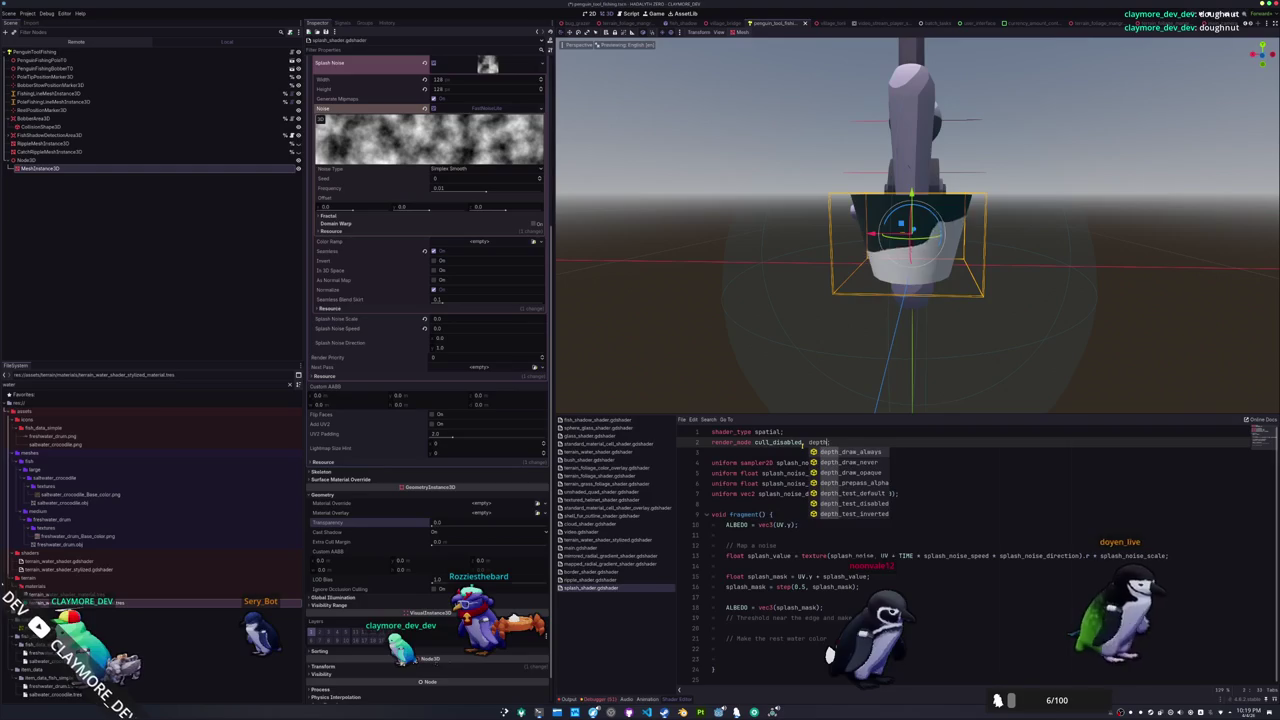
pyautogui.write('_pre')
pyautogui.press('Return')
pyautogui.write(';')
pyautogui.press('Down')
pyautogui.hotkey('ctrl', 's')
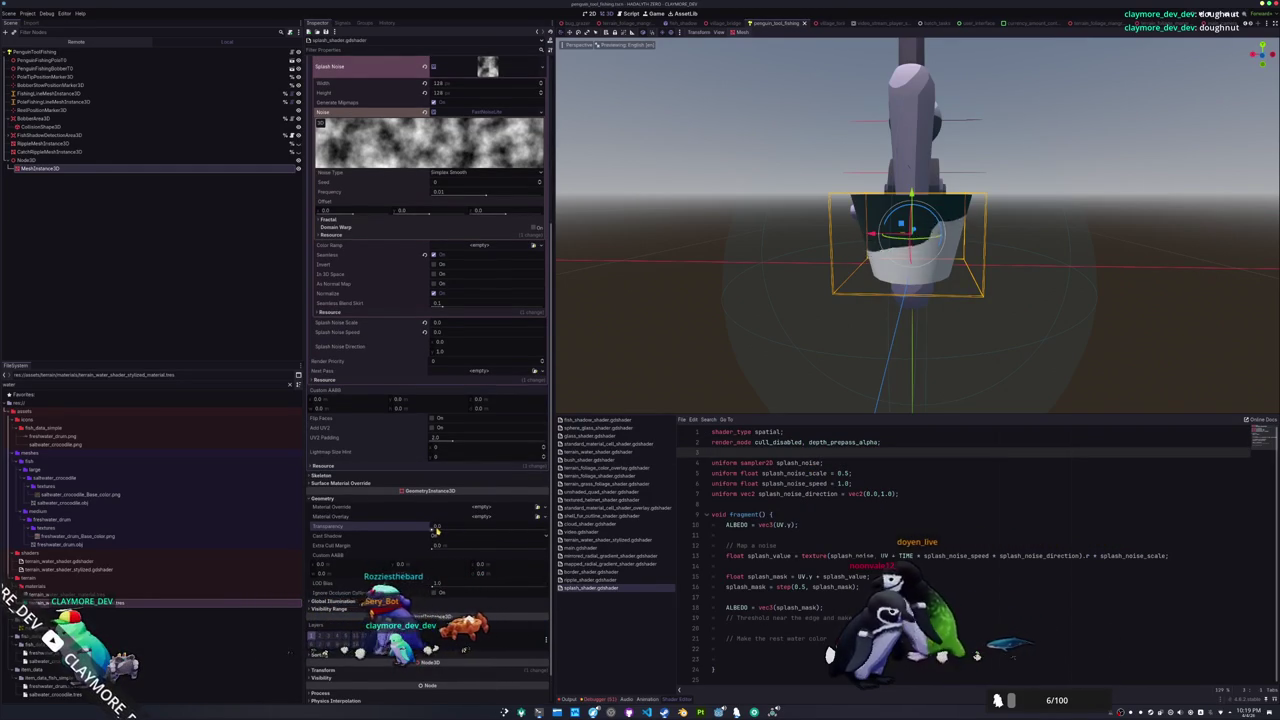
# Sweep mesh Transparency up to 1.0 and back to 0, then return to the uniform area
pyautogui.moveTo(433, 530); pyautogui.dragTo(520, 528)
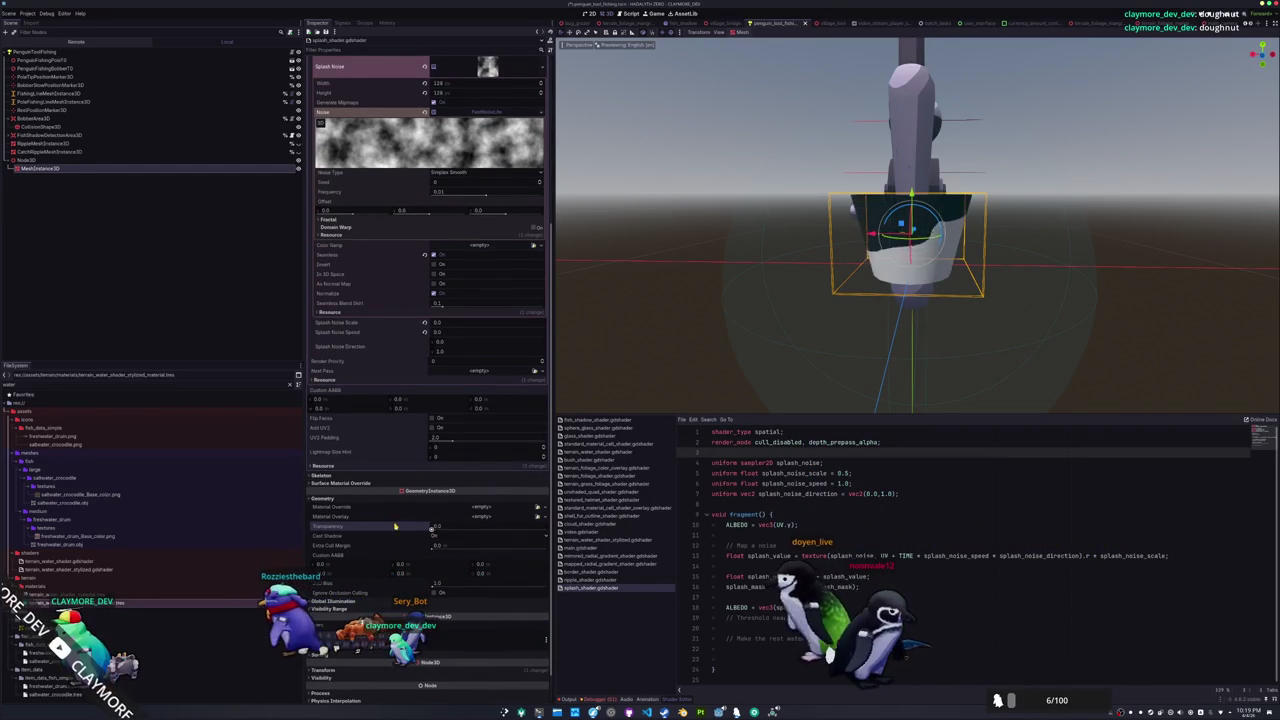
pyautogui.moveTo(627, 523)
pyautogui.mouseDown()
pyautogui.moveTo(296, 524)
pyautogui.moveTo(635, 530)
pyautogui.moveTo(380, 526)
pyautogui.mouseUp()
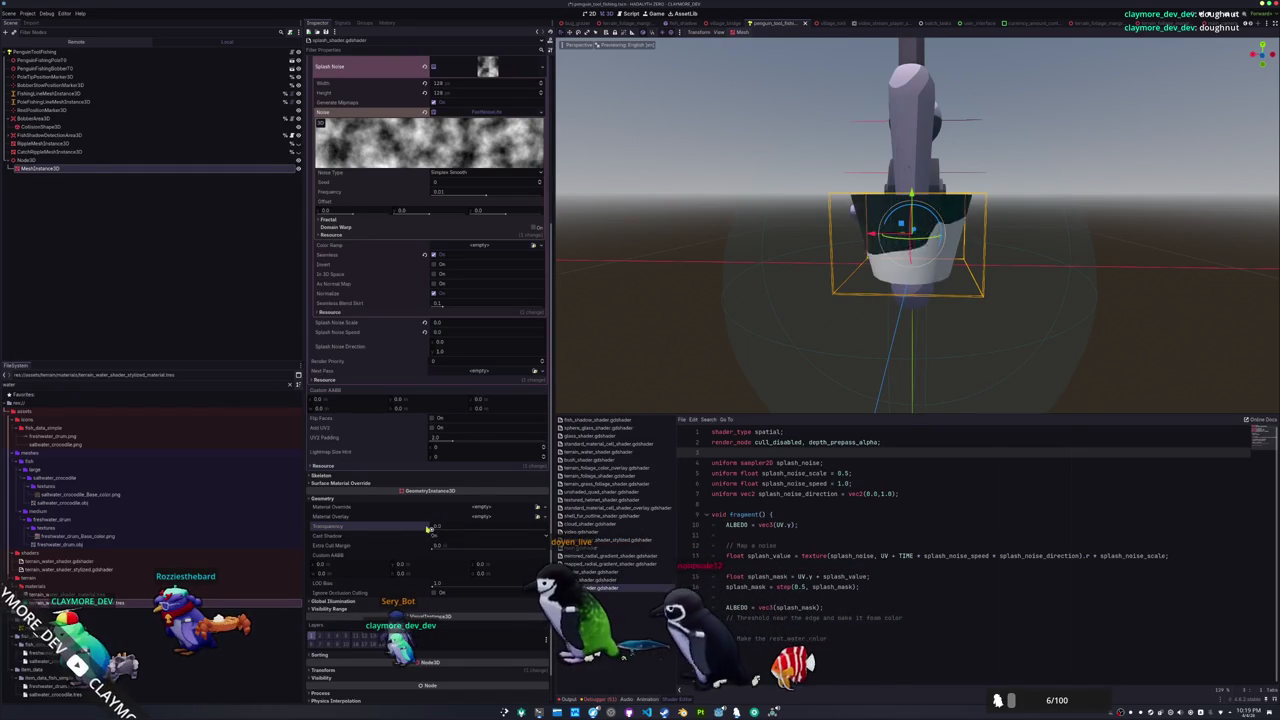
pyautogui.doubleClick(798, 587)
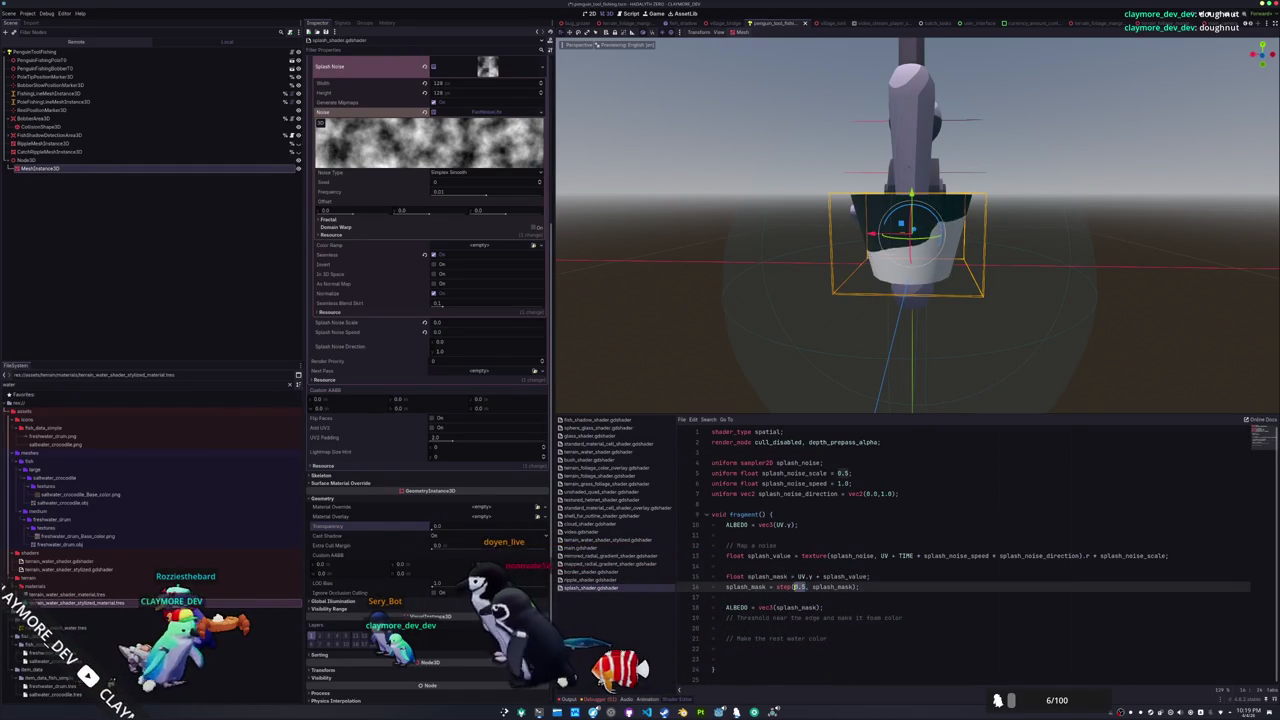
pyautogui.click(747, 504)
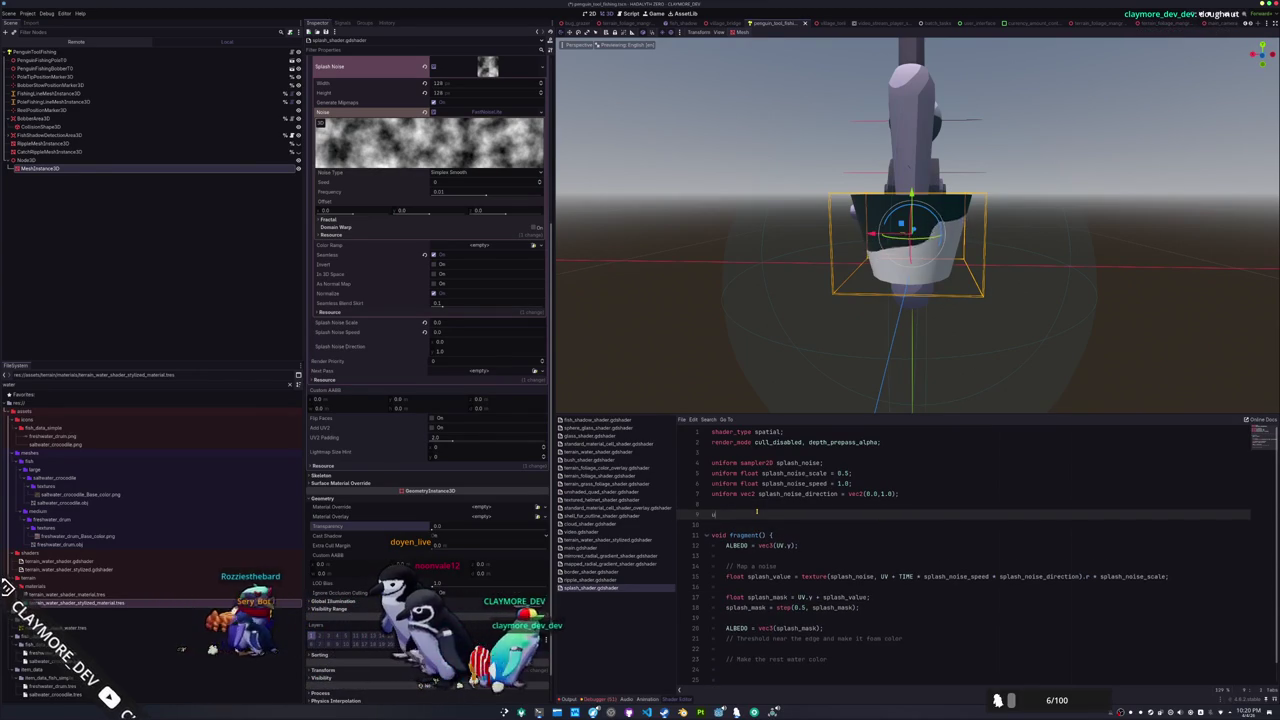
# Declare instance uniform splash_threshold, use it in step(splash_threshold, splash_mask), and save
pyautogui.write('uniform ')
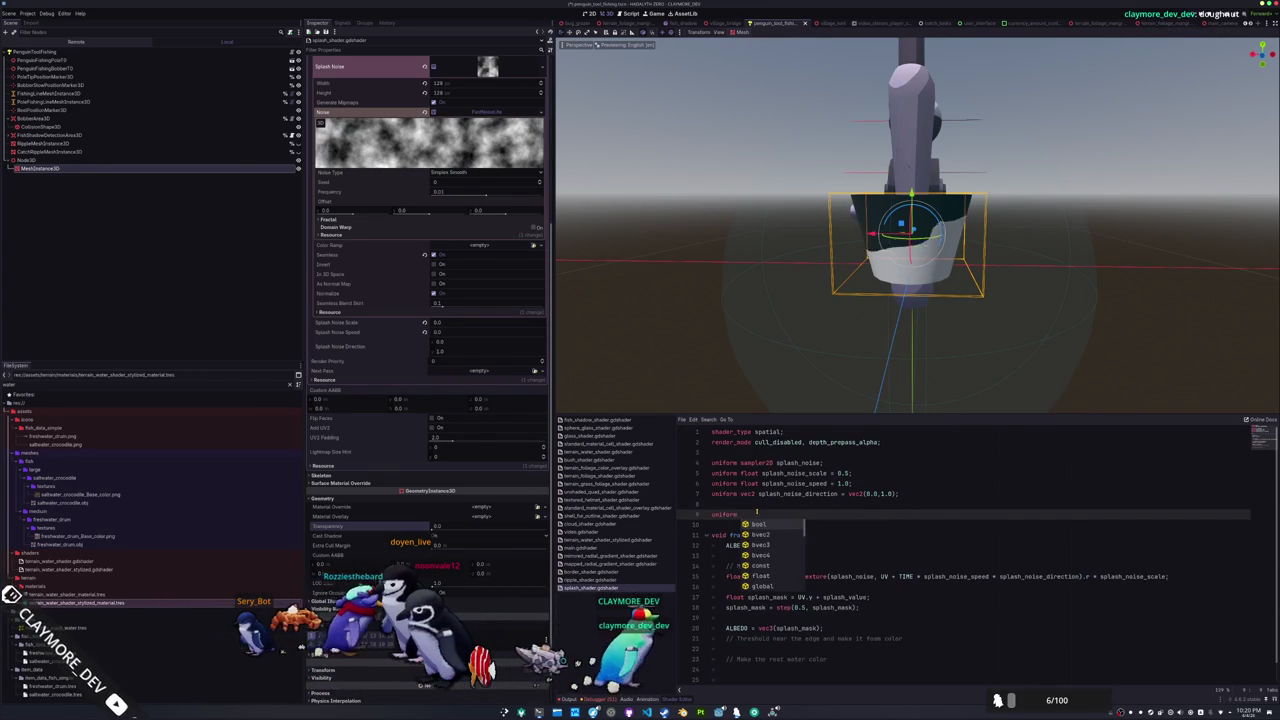
pyautogui.write('splash_threshold = 0.5;')
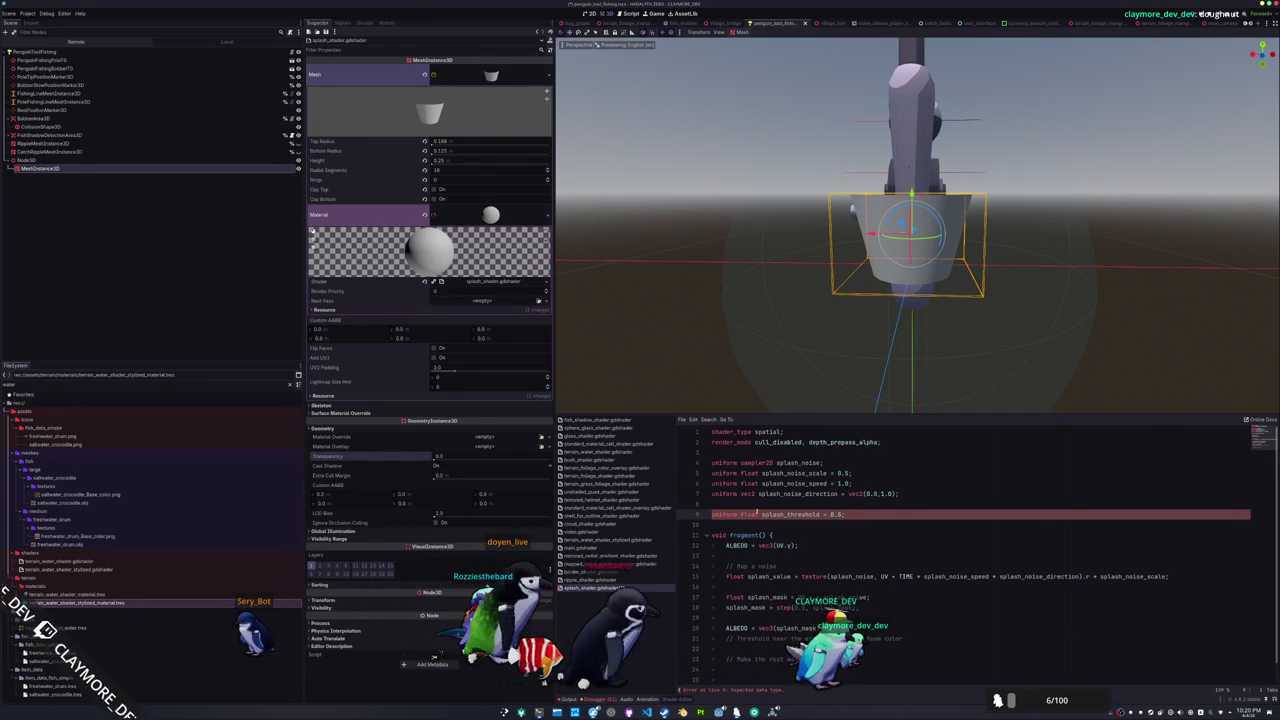
pyautogui.press('Home')
pyautogui.write('instance')
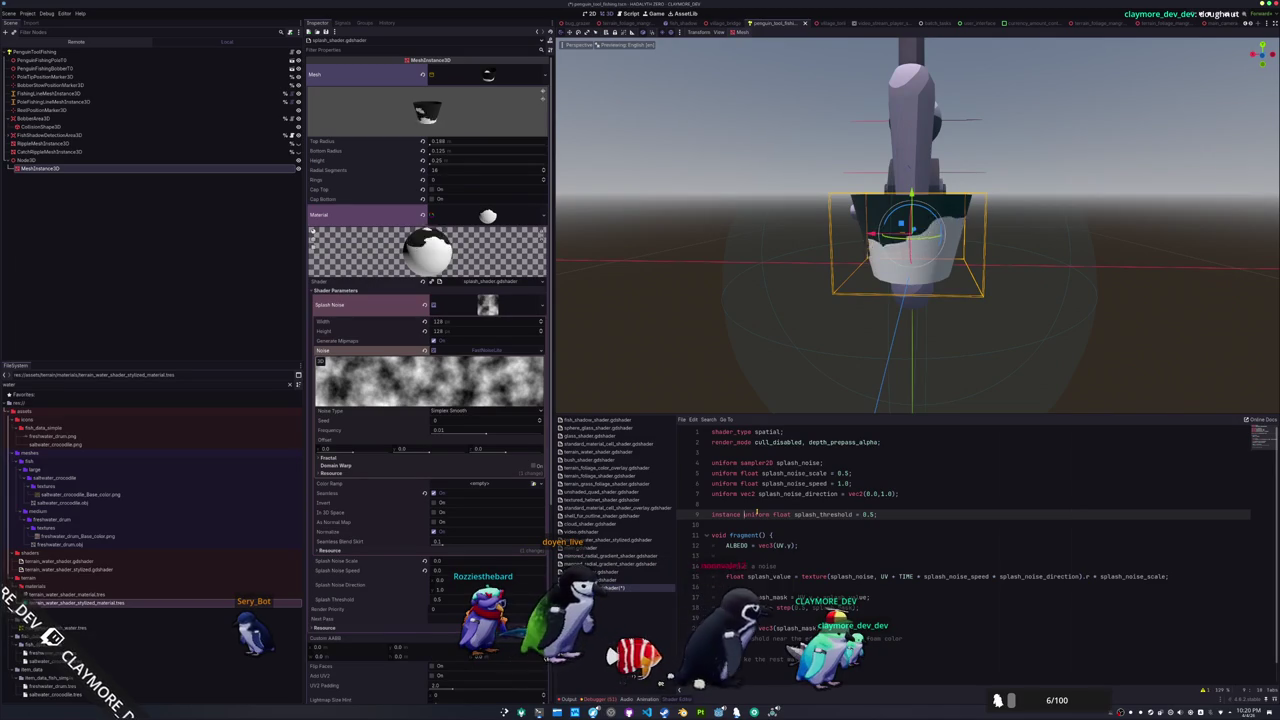
pyautogui.press('Down')
pyautogui.press('Down')
pyautogui.press('Down')
pyautogui.press('Down')
pyautogui.write('splash_threshold, splash_mask')
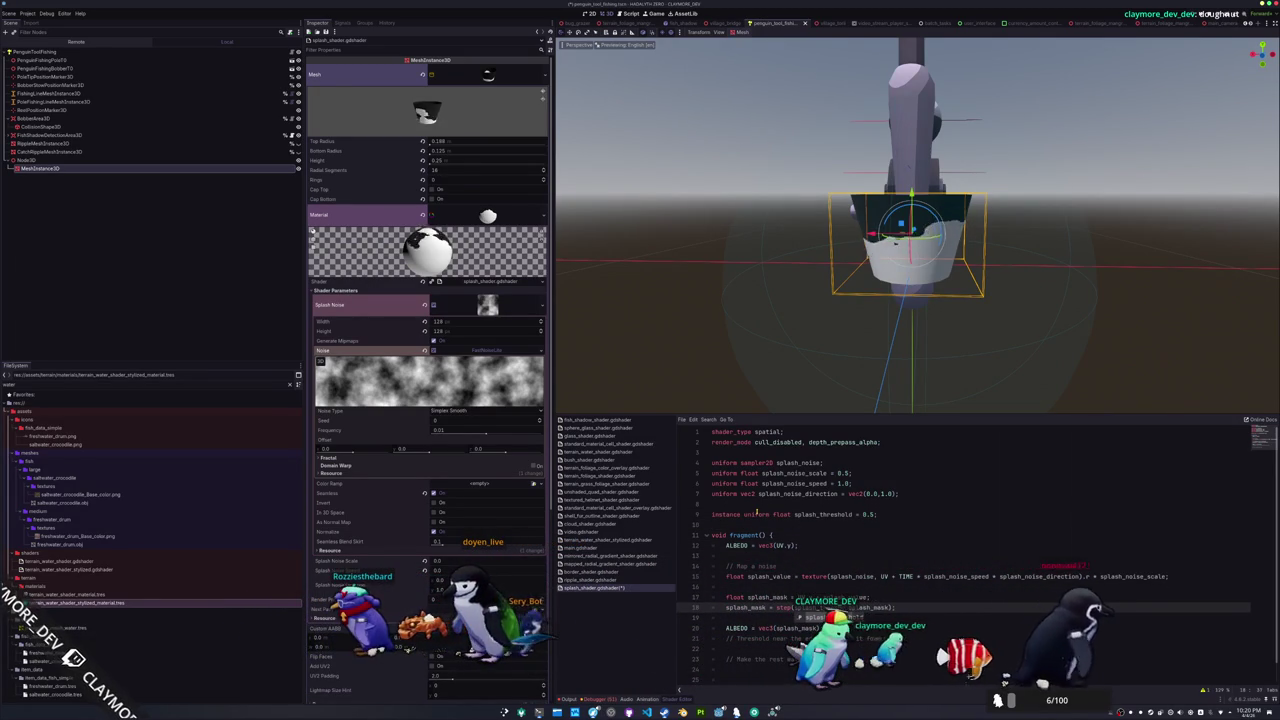
pyautogui.hotkey('ctrl', 's')
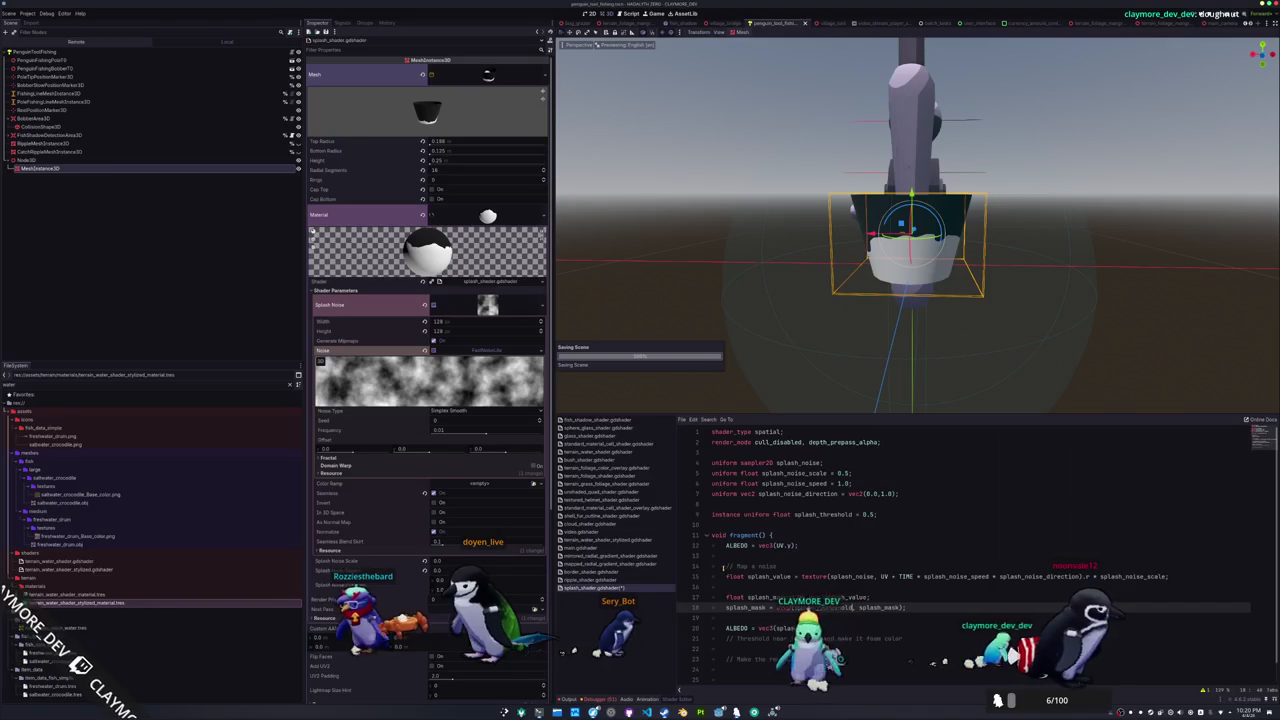
# Collapse the Splash Noise and Mesh details to reveal Instance Shader Parameters with Splash Threshold 0.5
pyautogui.scroll(-3, 394, 538)
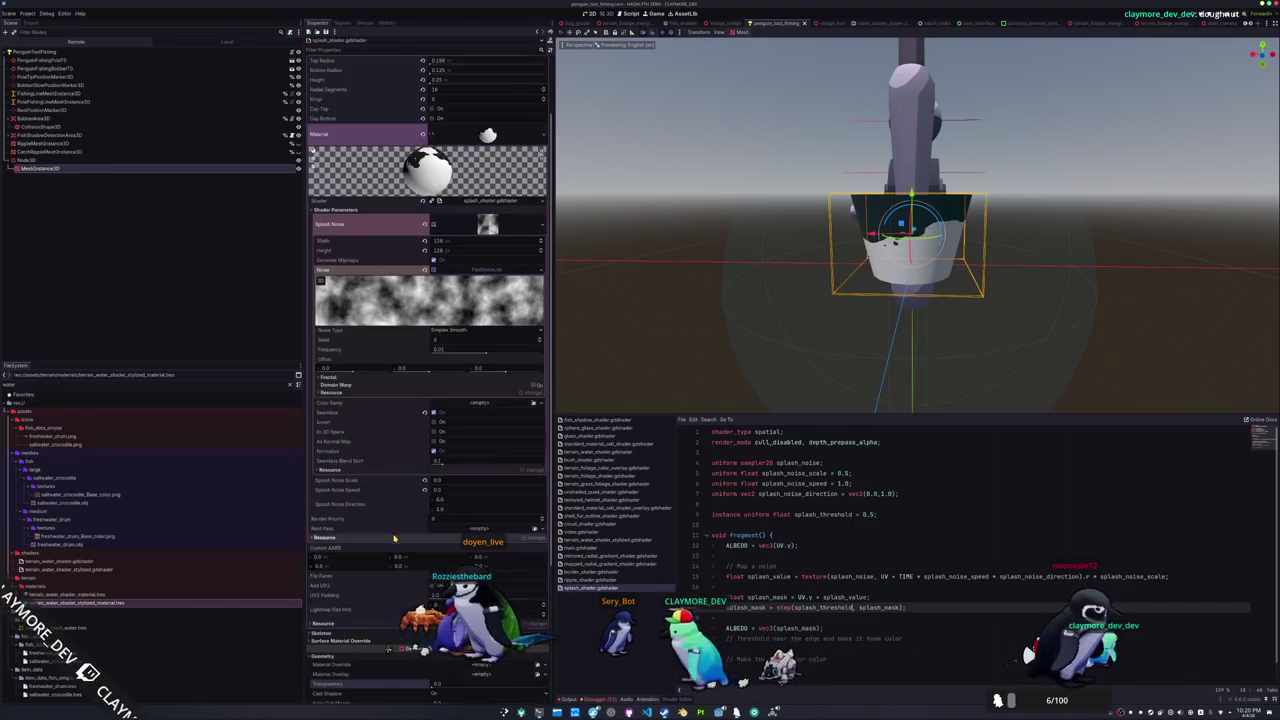
pyautogui.scroll(-6, 394, 538)
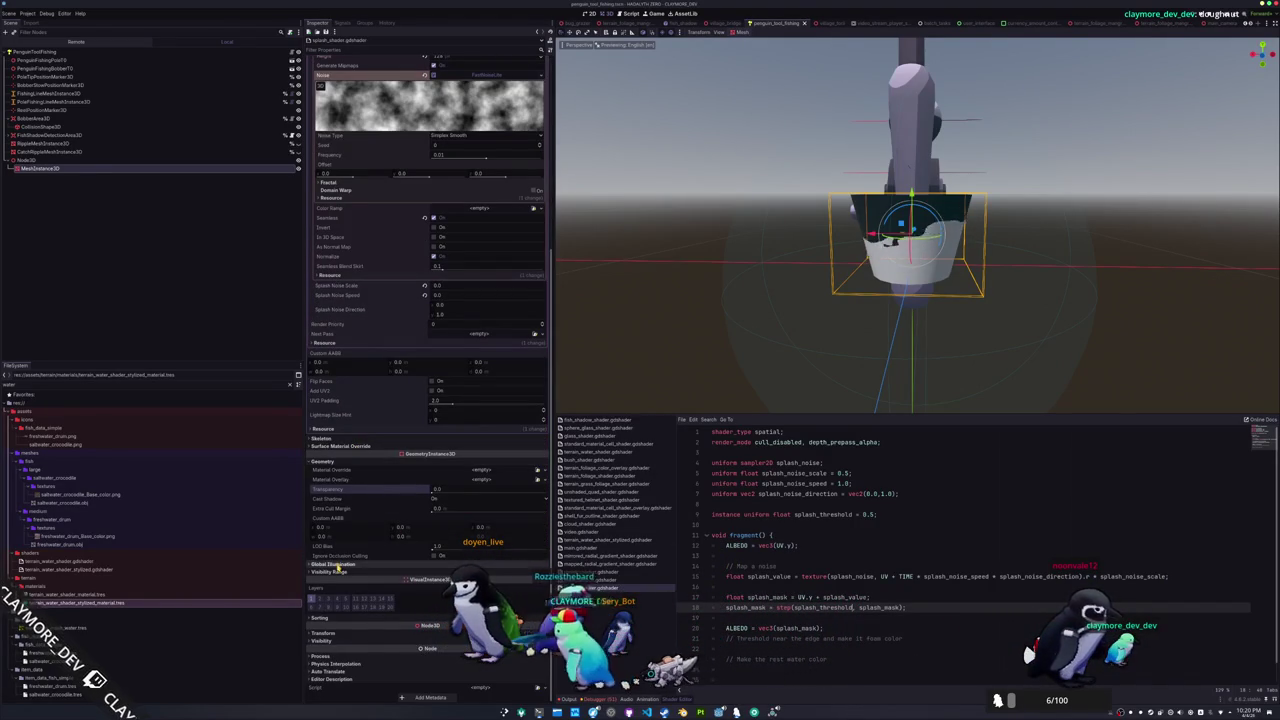
pyautogui.scroll(5, 352, 527)
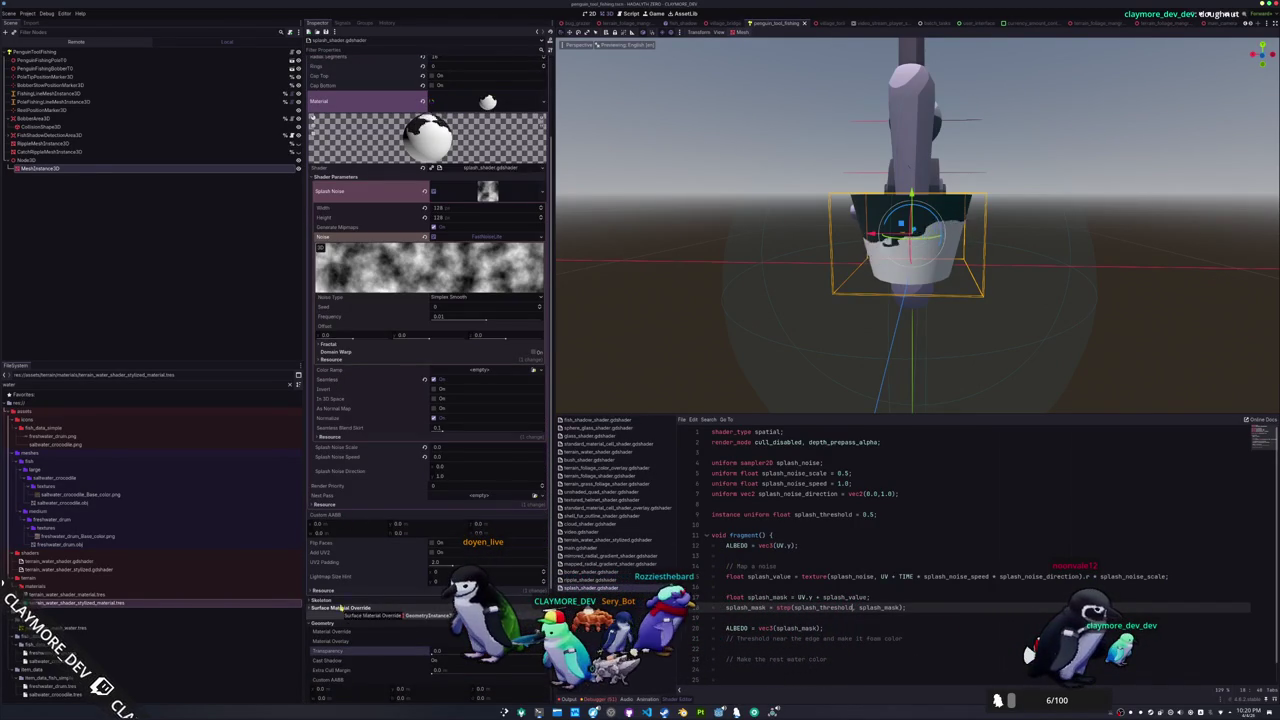
pyautogui.scroll(3, 359, 315)
pyautogui.scroll(-8, 349, 498)
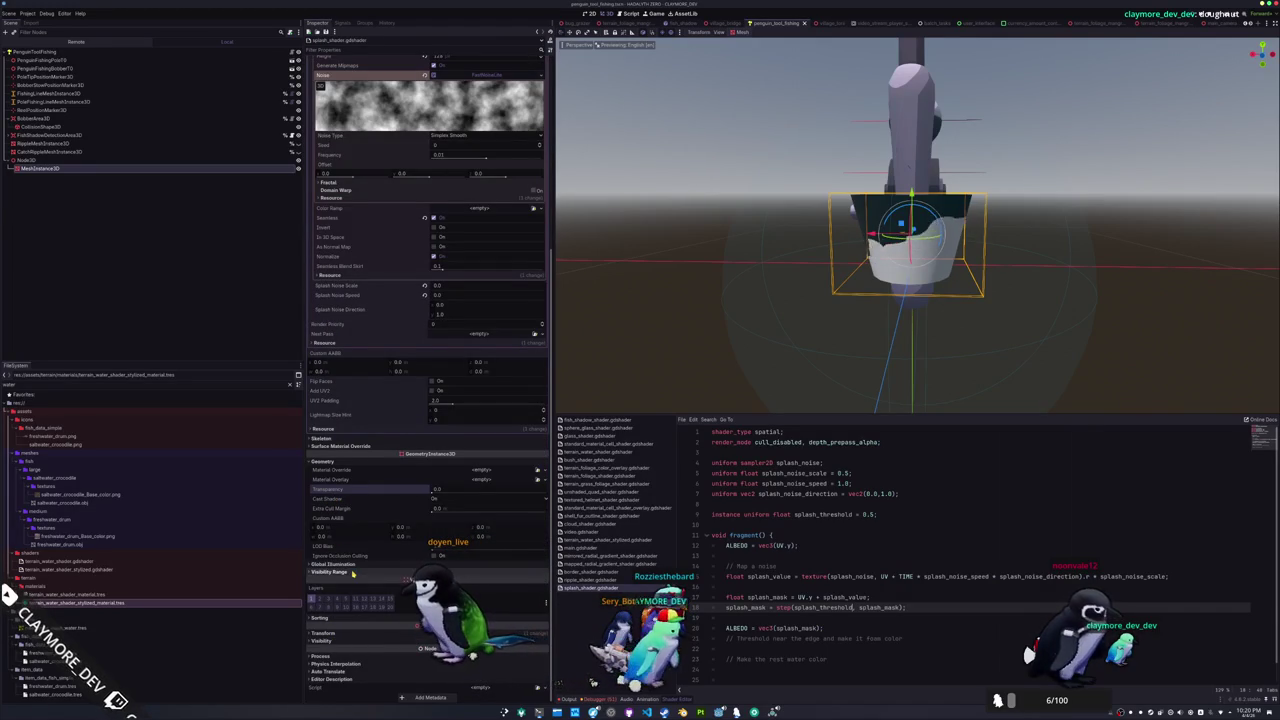
pyautogui.scroll(1, 352, 573)
pyautogui.scroll(-1, 352, 573)
pyautogui.scroll(3, 331, 463)
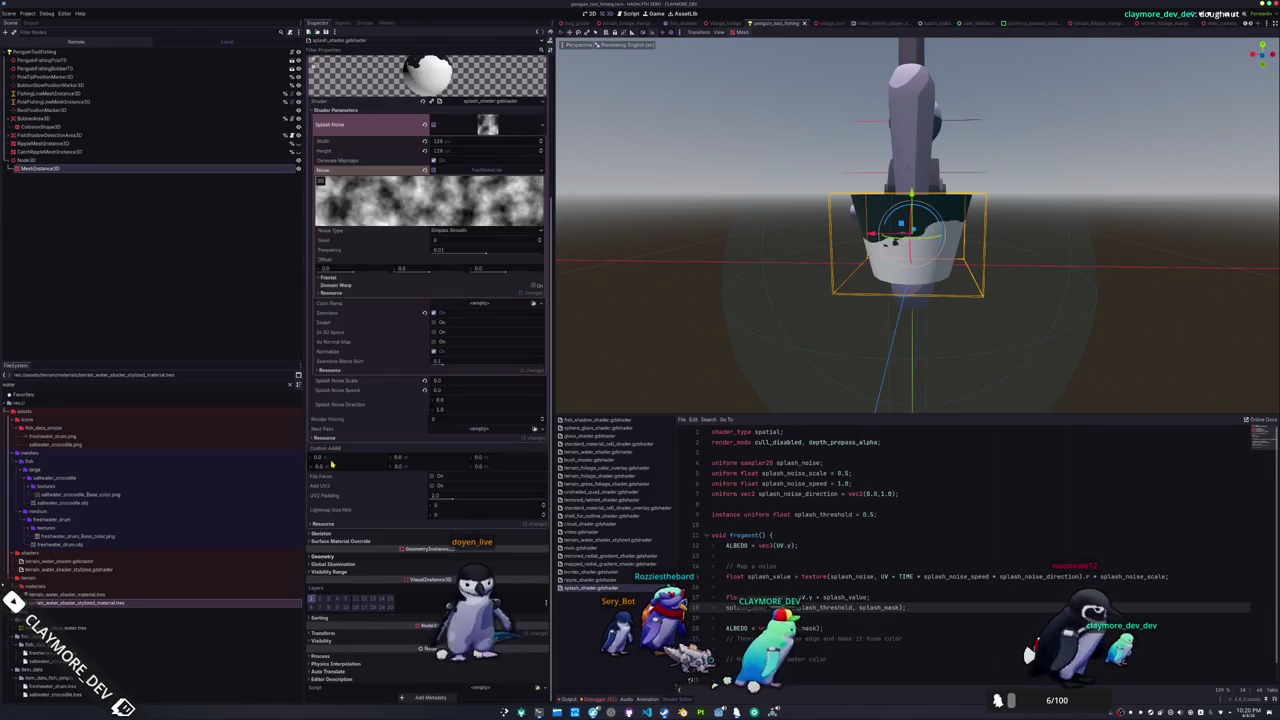
pyautogui.click(332, 557)
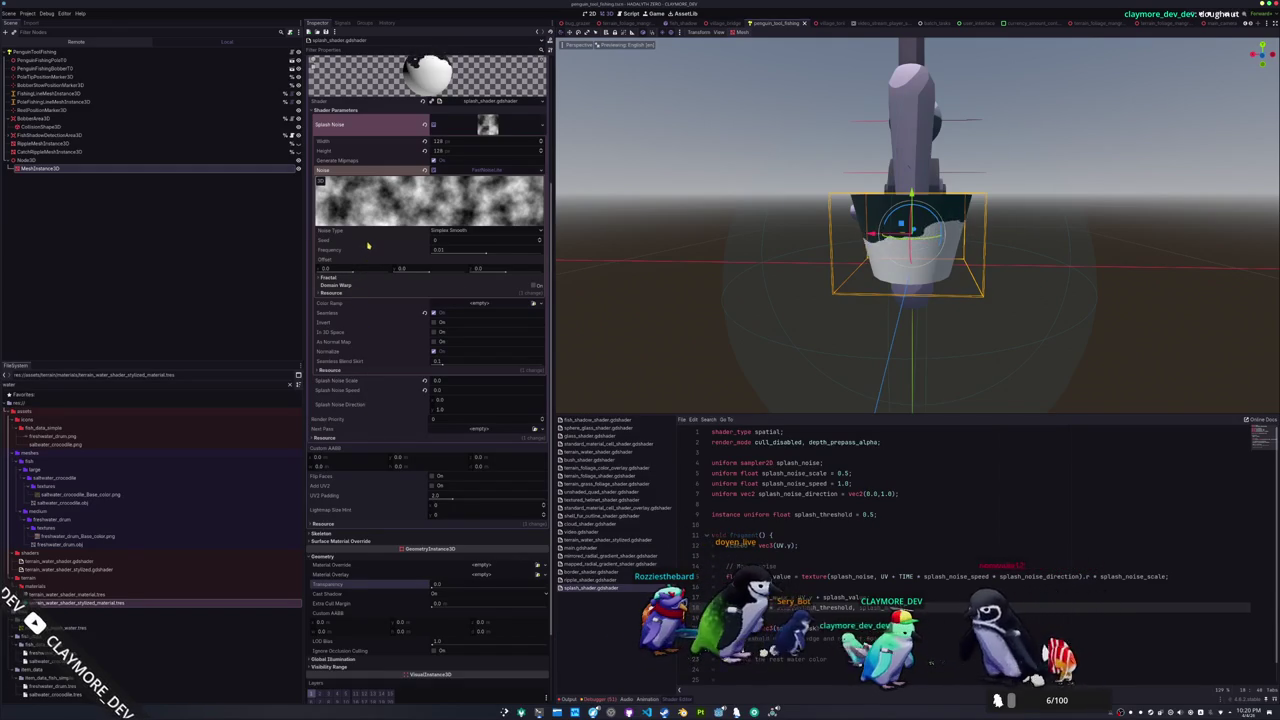
pyautogui.scroll(5, 458, 257)
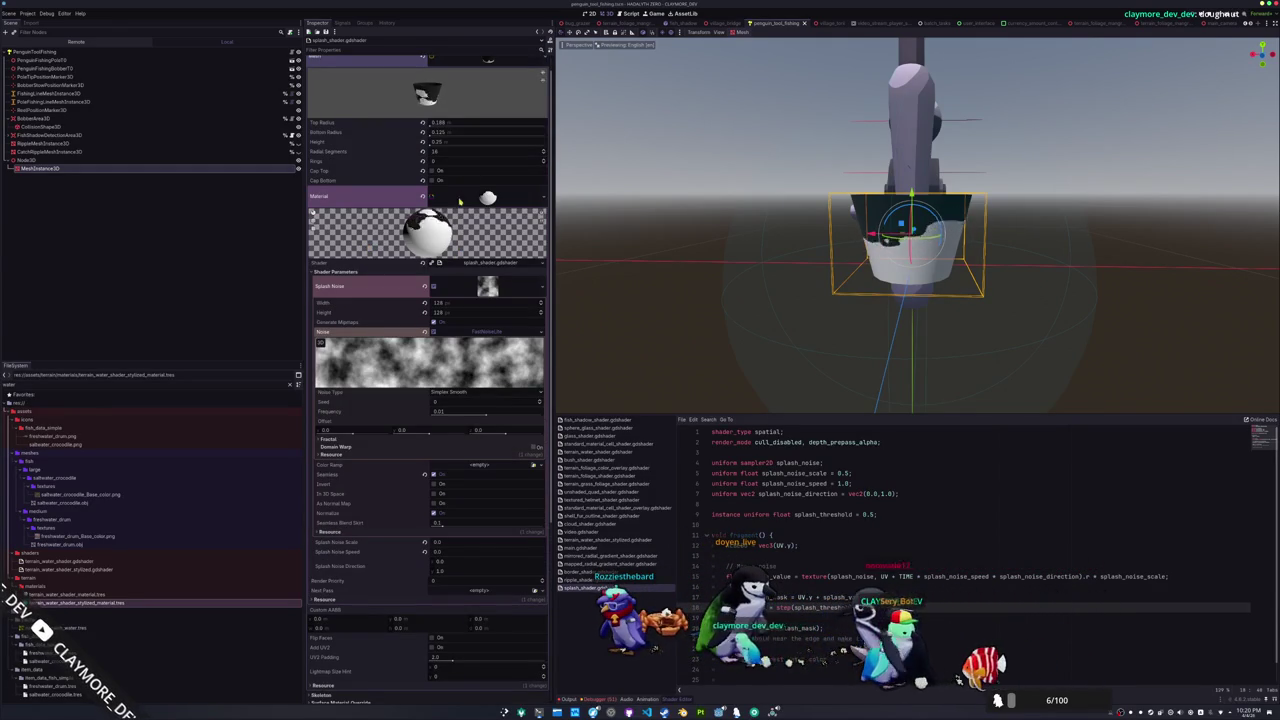
pyautogui.click(487, 287)
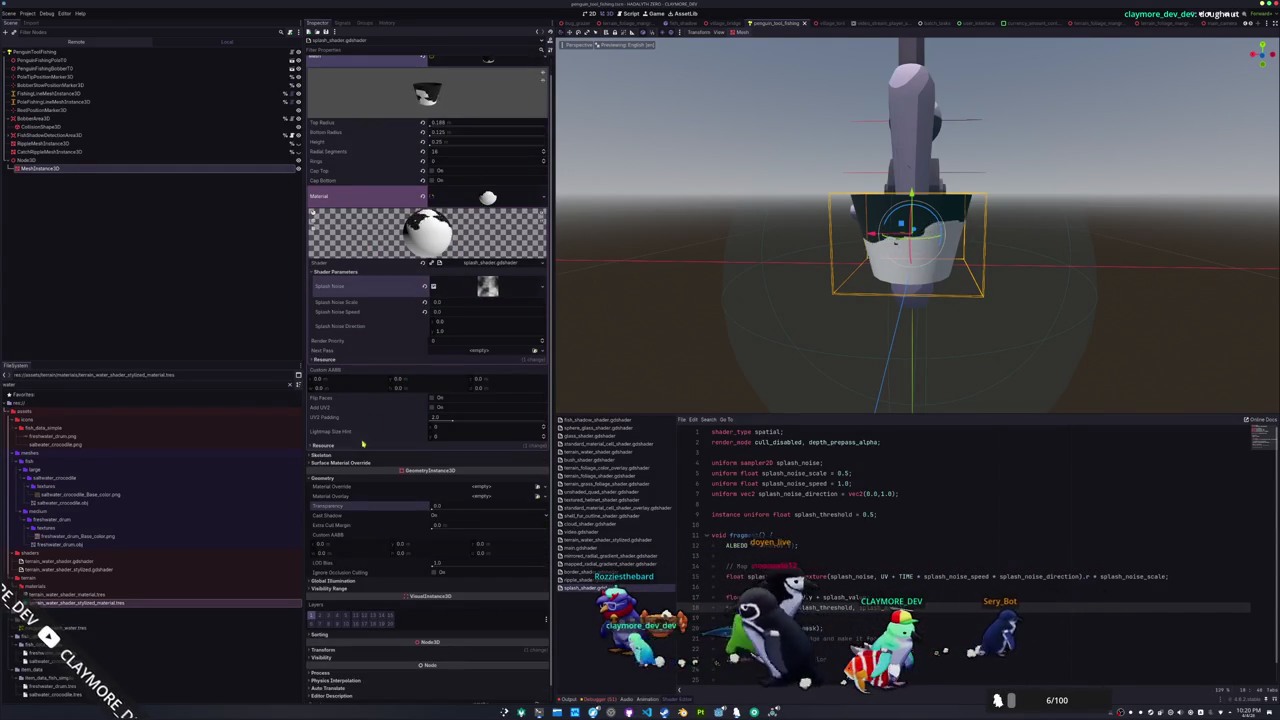
pyautogui.scroll(1, 365, 419)
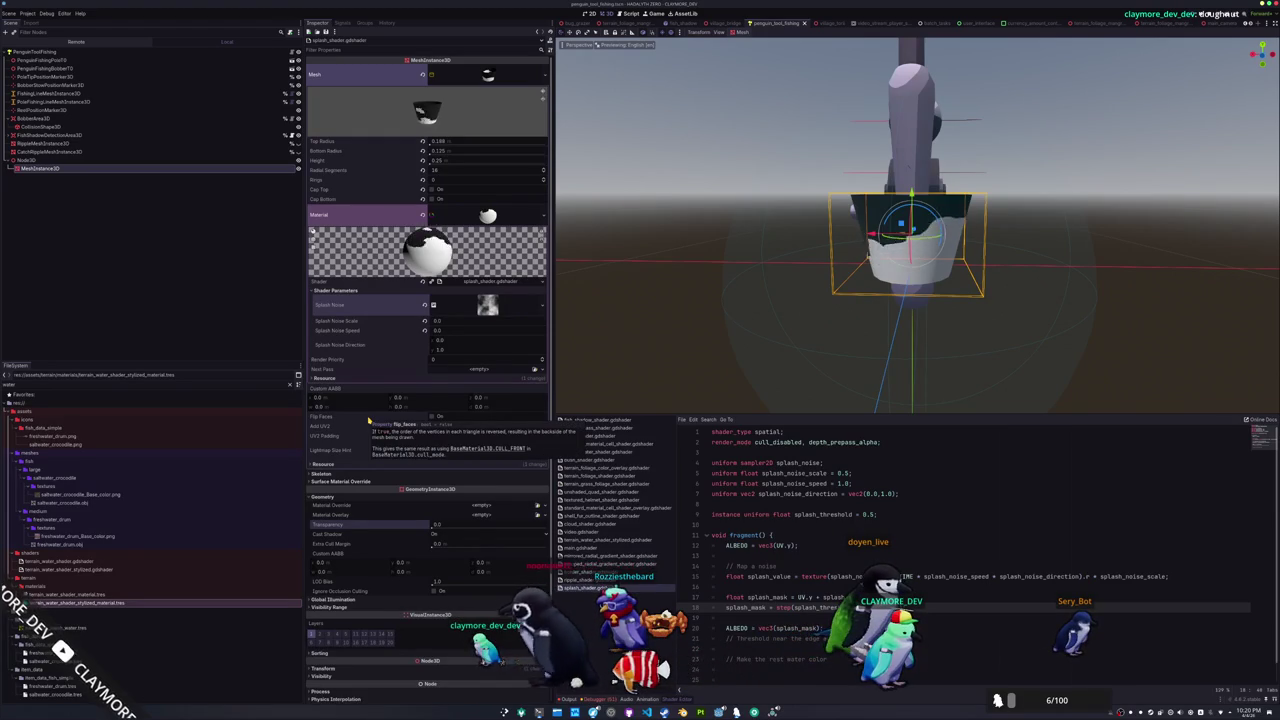
pyautogui.click(108, 170)
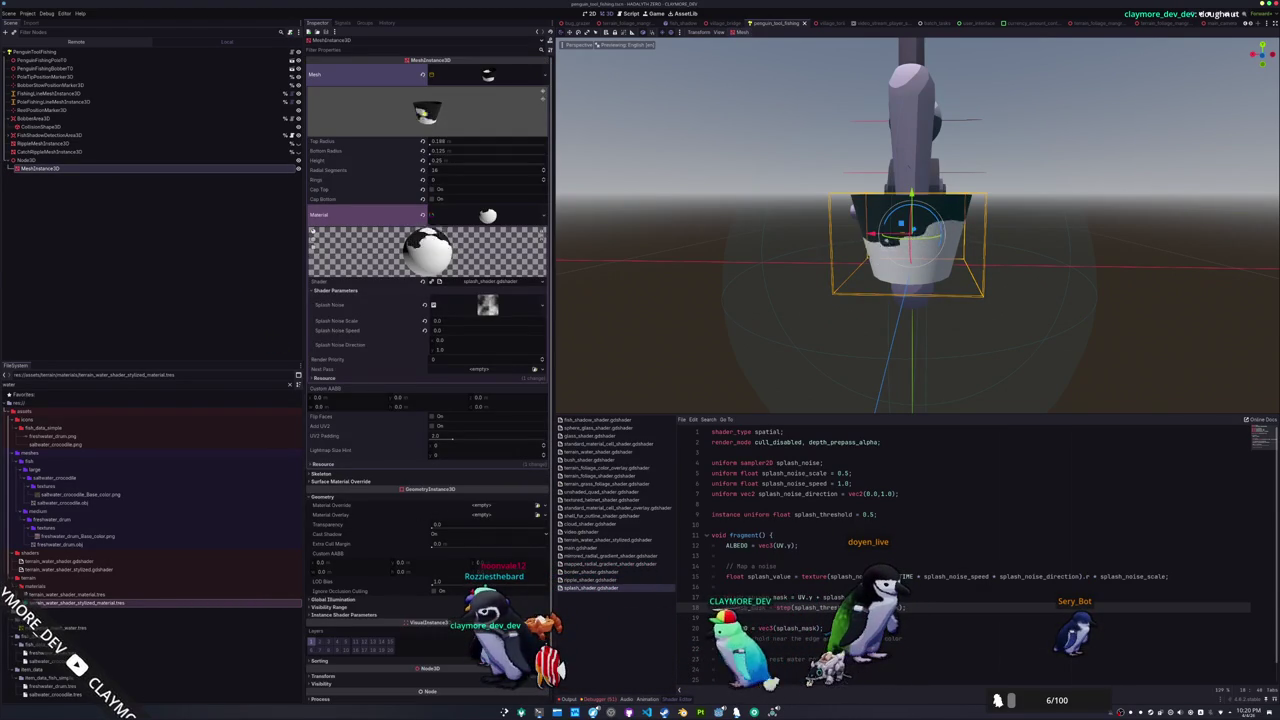
pyautogui.click(492, 75)
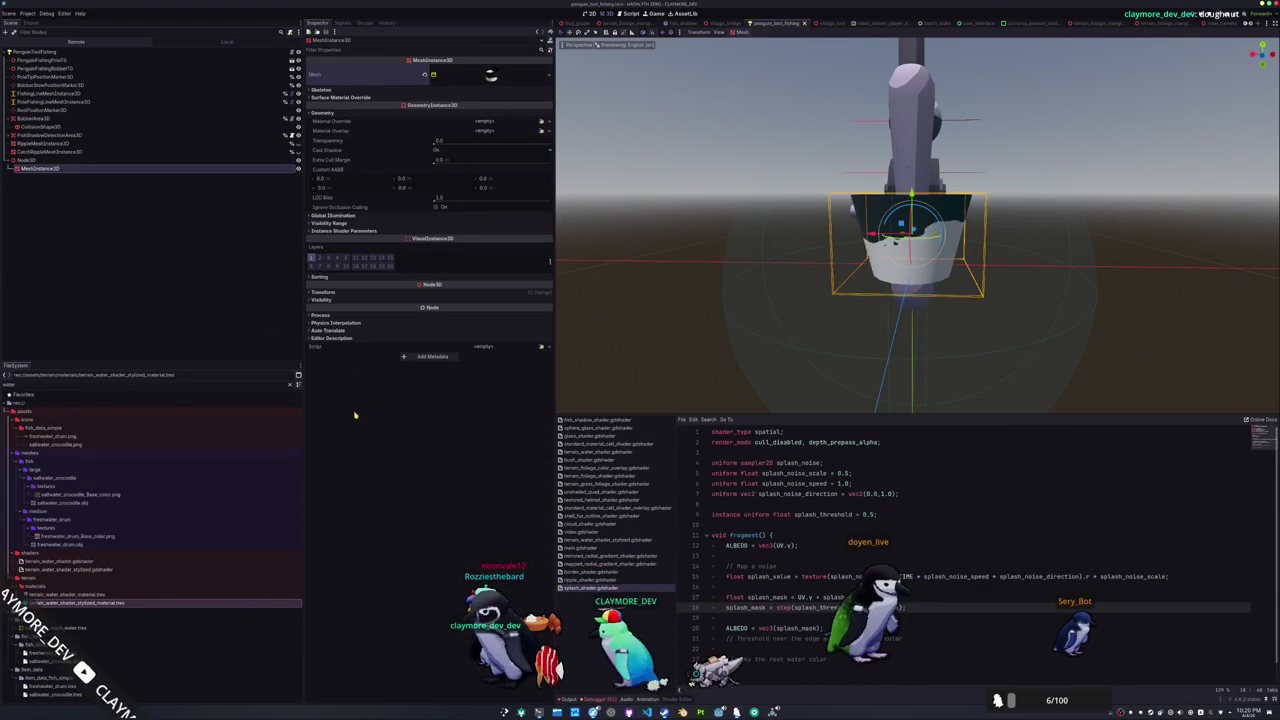
pyautogui.click(345, 231)
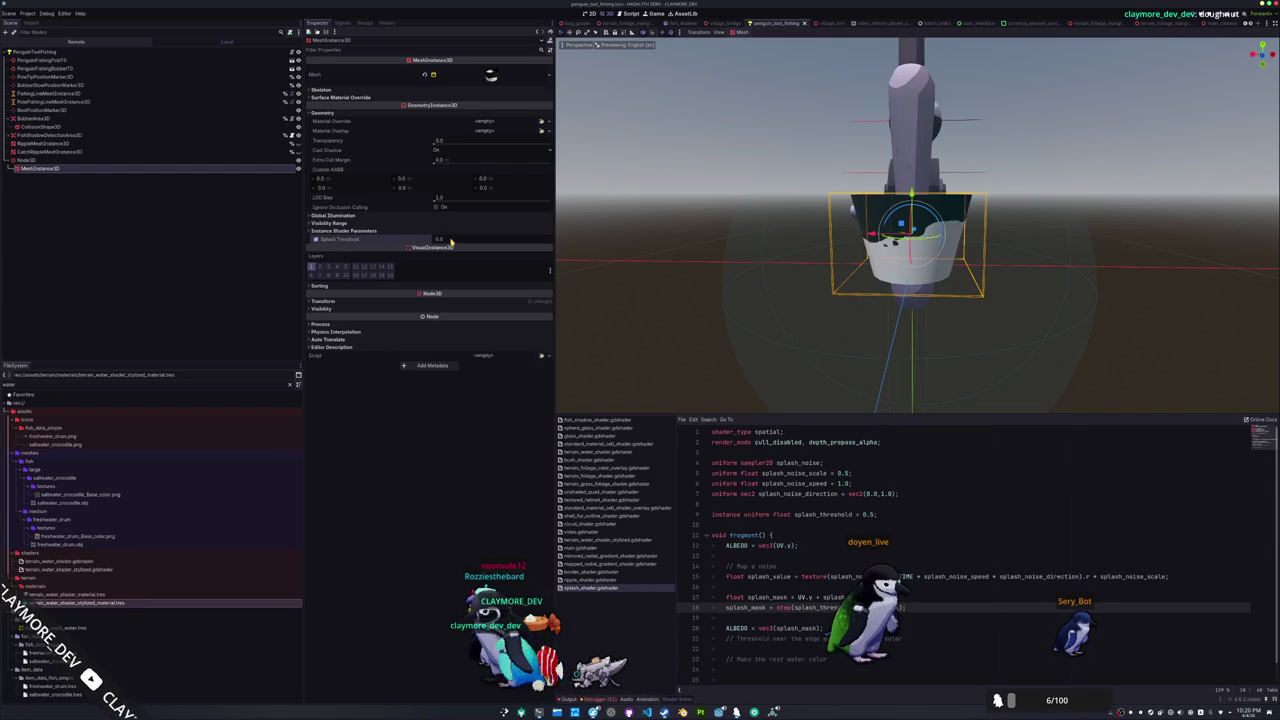
# Sweep Splash Threshold between 0.0 and 1.0 on the cup while revisiting the shader's step line
pyautogui.moveTo(440, 239); pyautogui.dragTo(470, 239)
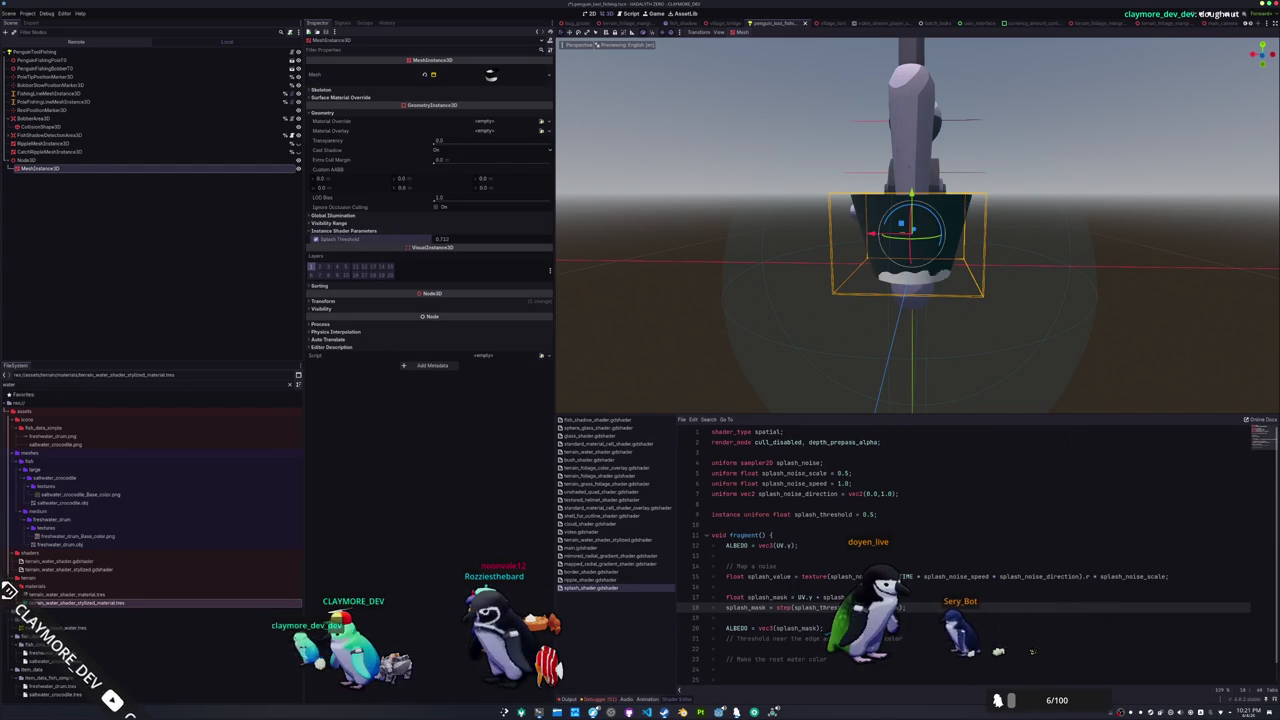
pyautogui.moveTo(440, 239)
pyautogui.mouseDown()
pyautogui.moveTo(470, 239)
pyautogui.moveTo(430, 239)
pyautogui.mouseUp()
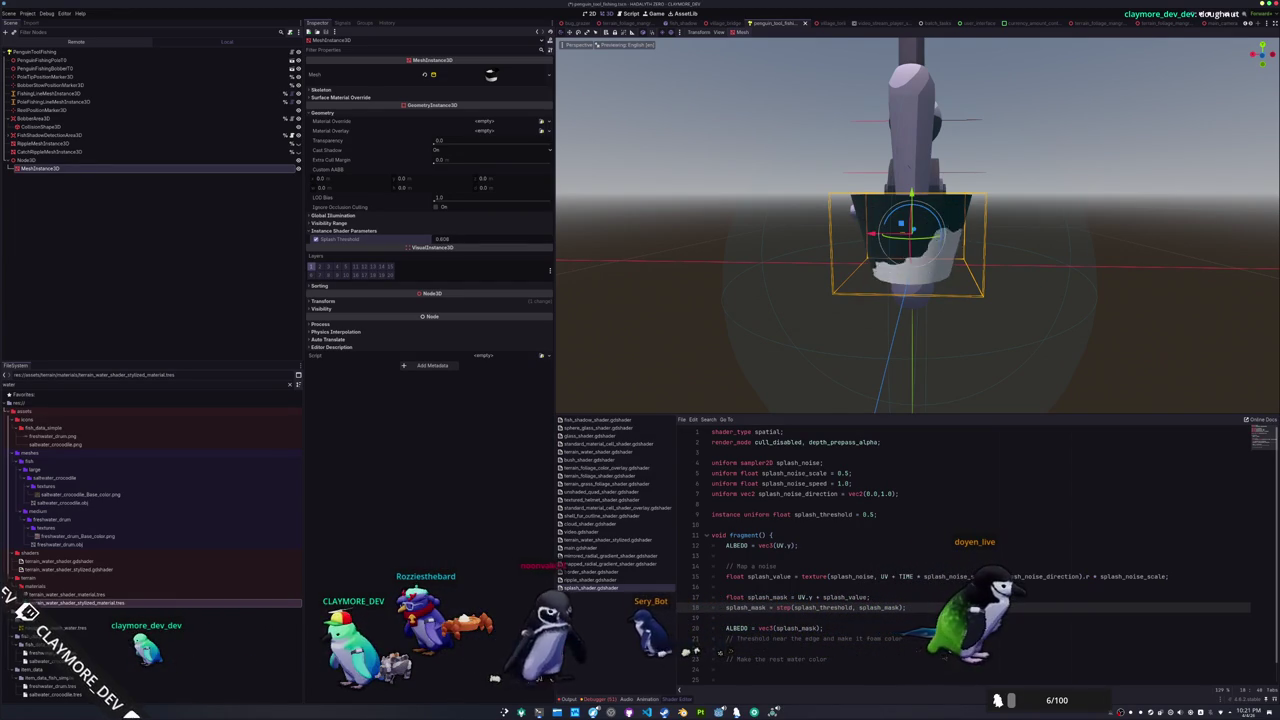
pyautogui.scroll(2, 676, 255)
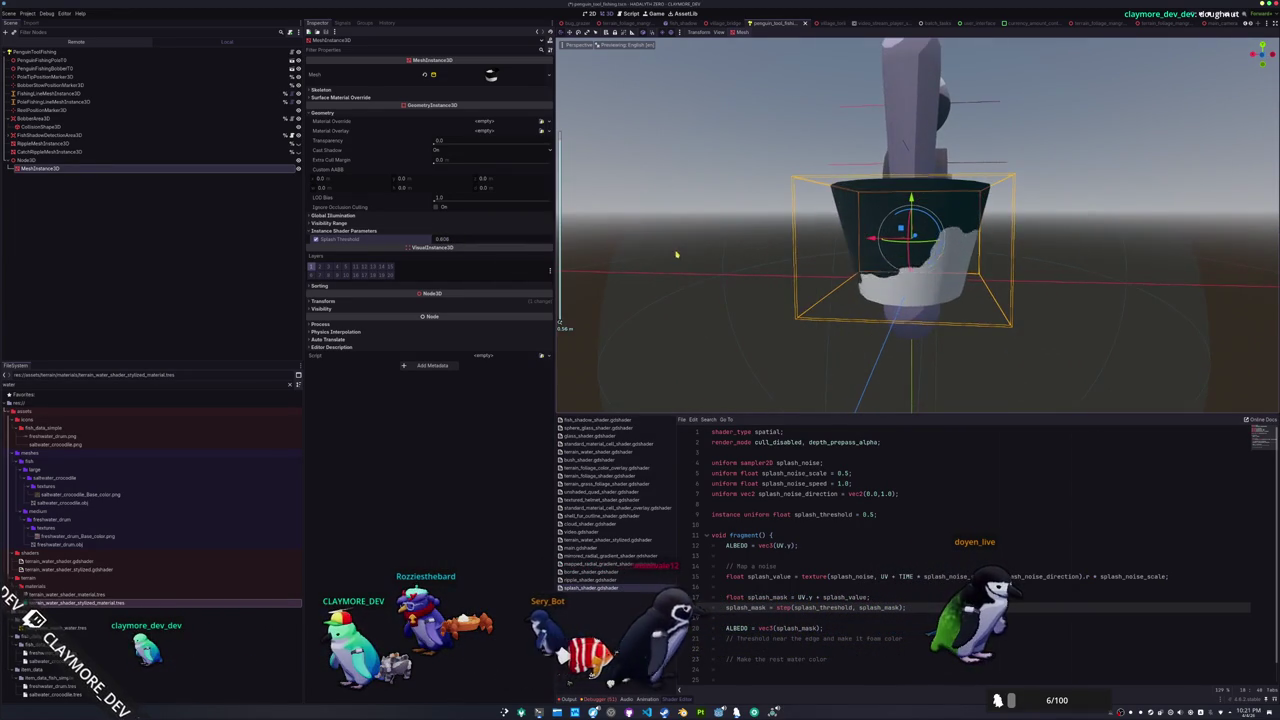
pyautogui.moveTo(440, 239); pyautogui.dragTo(444, 239)
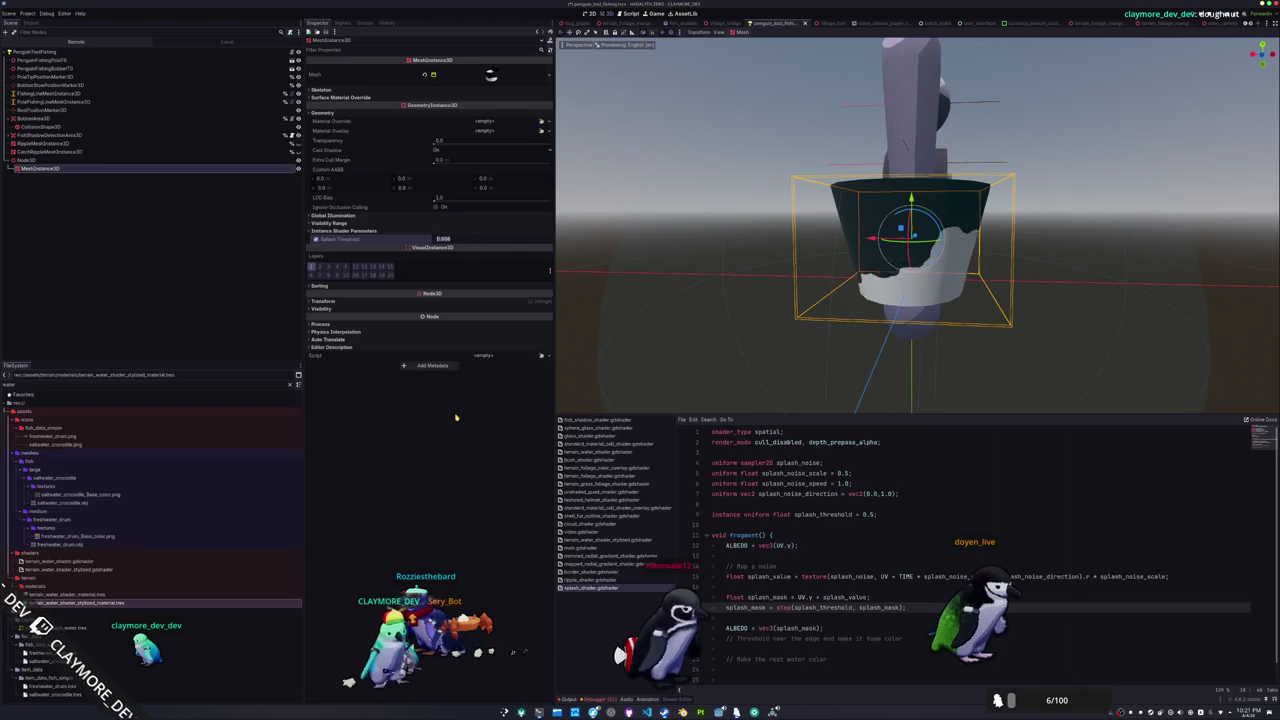
pyautogui.write('1')
pyautogui.press('Return')
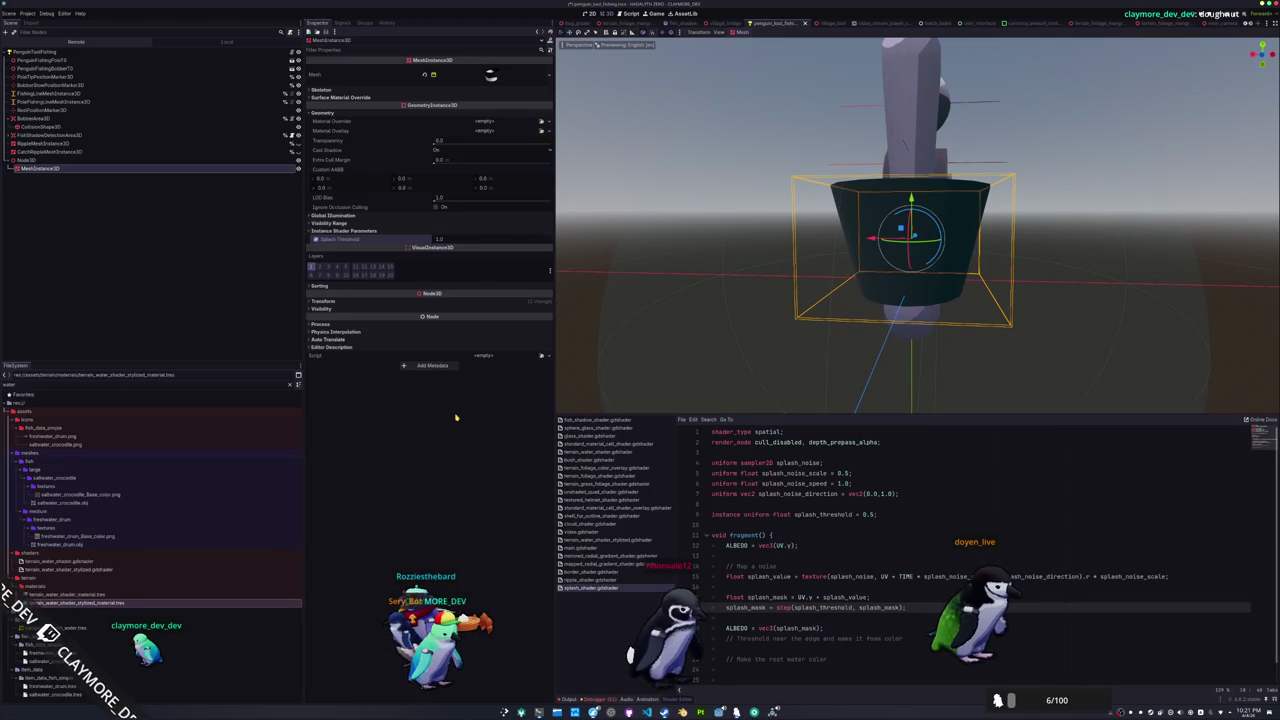
pyautogui.click(795, 514)
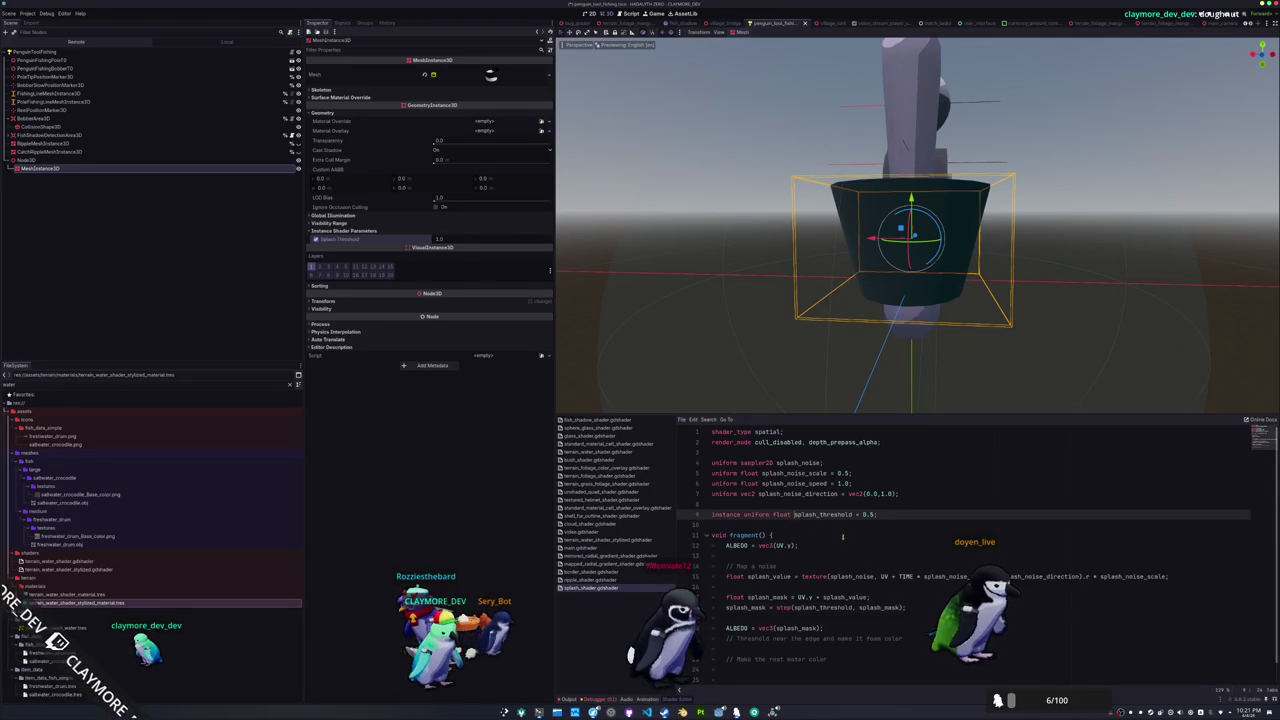
pyautogui.click(777, 607)
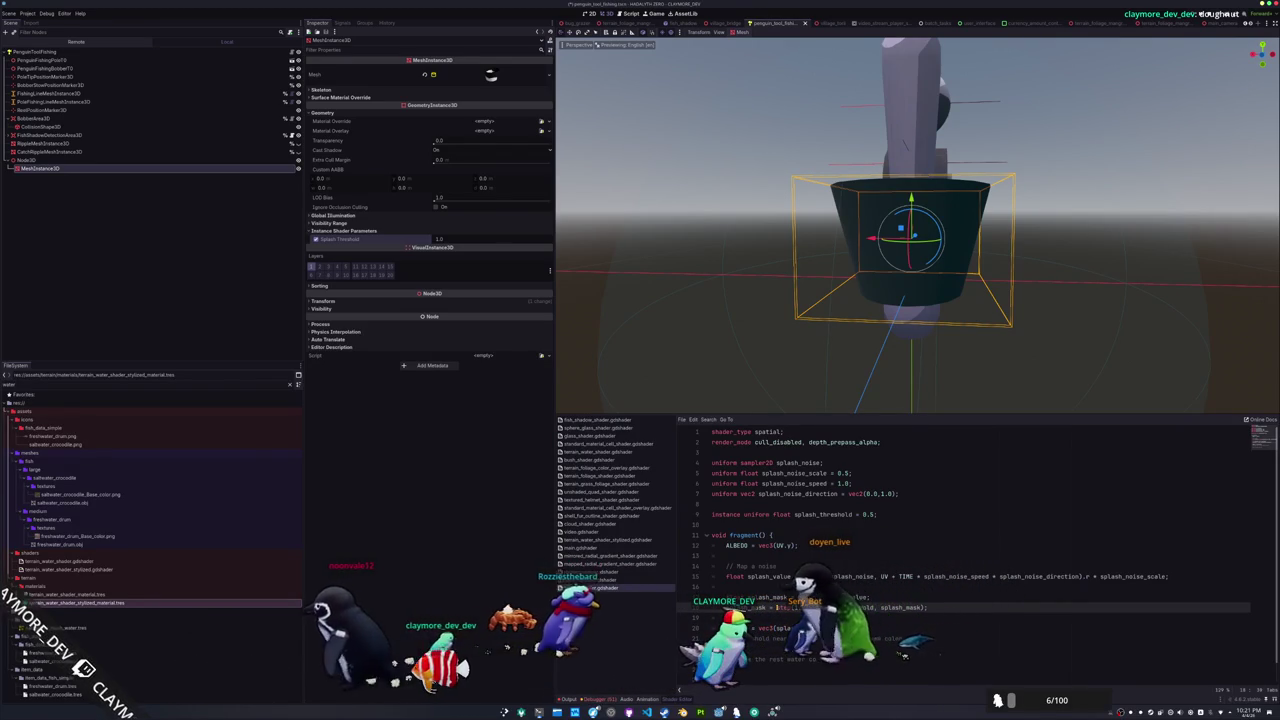
pyautogui.moveTo(460, 244); pyautogui.dragTo(400, 244)
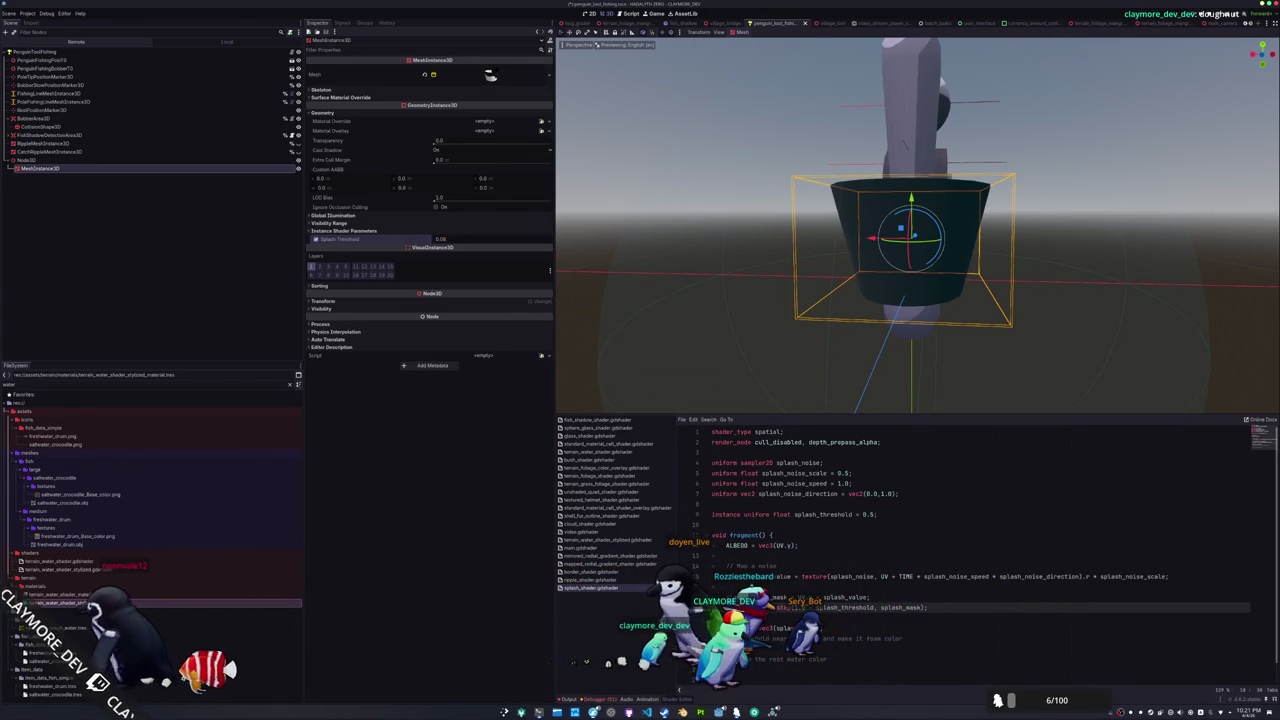
pyautogui.moveTo(440, 237); pyautogui.dragTo(448, 237)
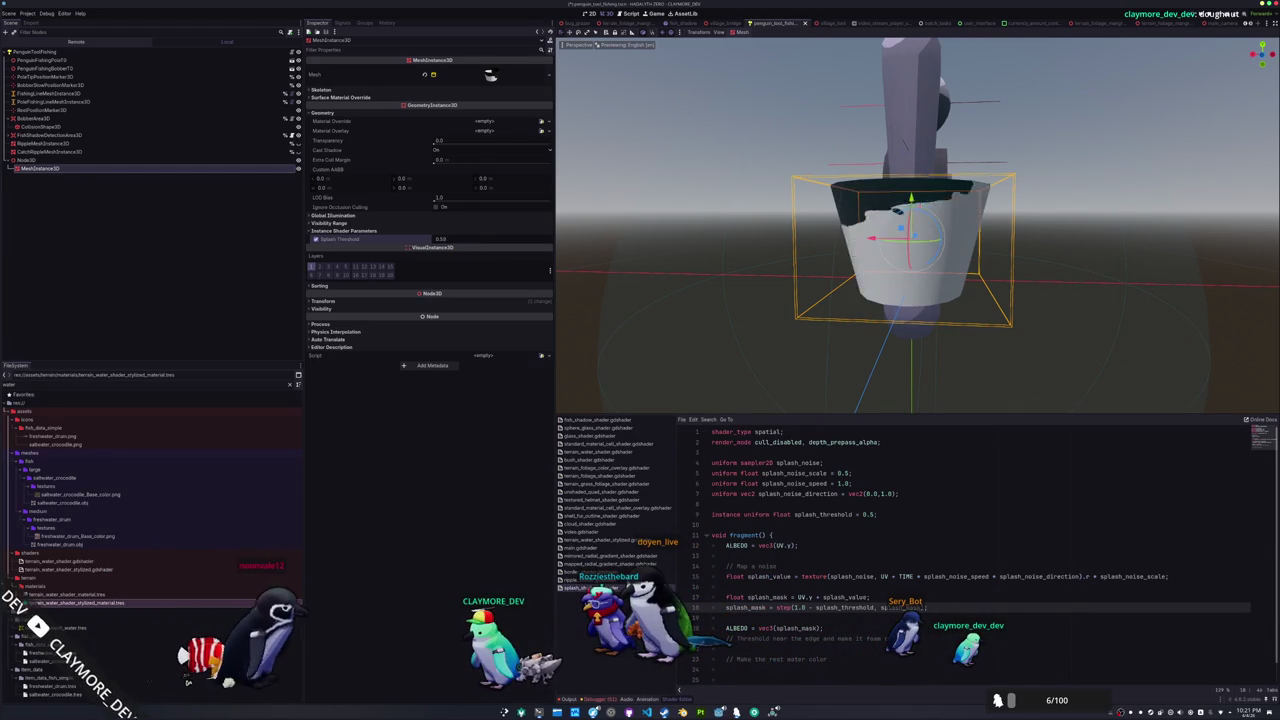
# Set Splash Threshold back to 0.5 and save the scene
pyautogui.moveTo(440, 240); pyautogui.dragTo(462, 247)
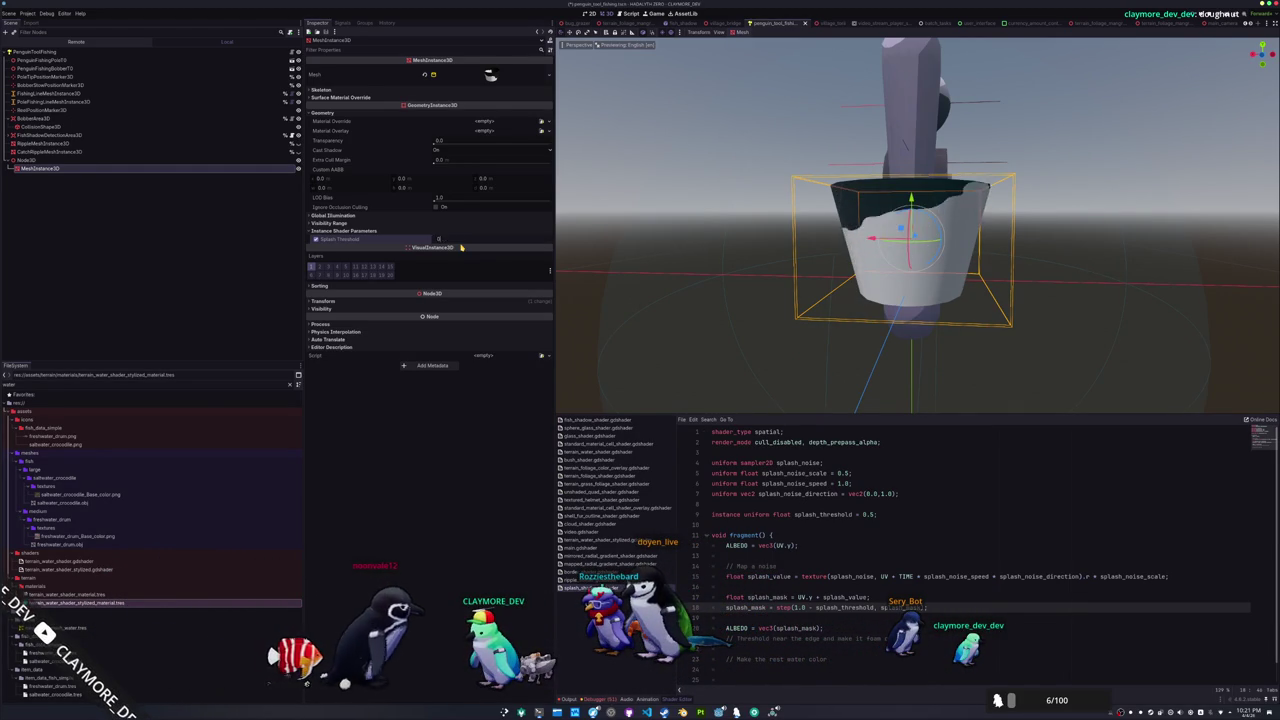
pyautogui.scroll(-5, 708, 280)
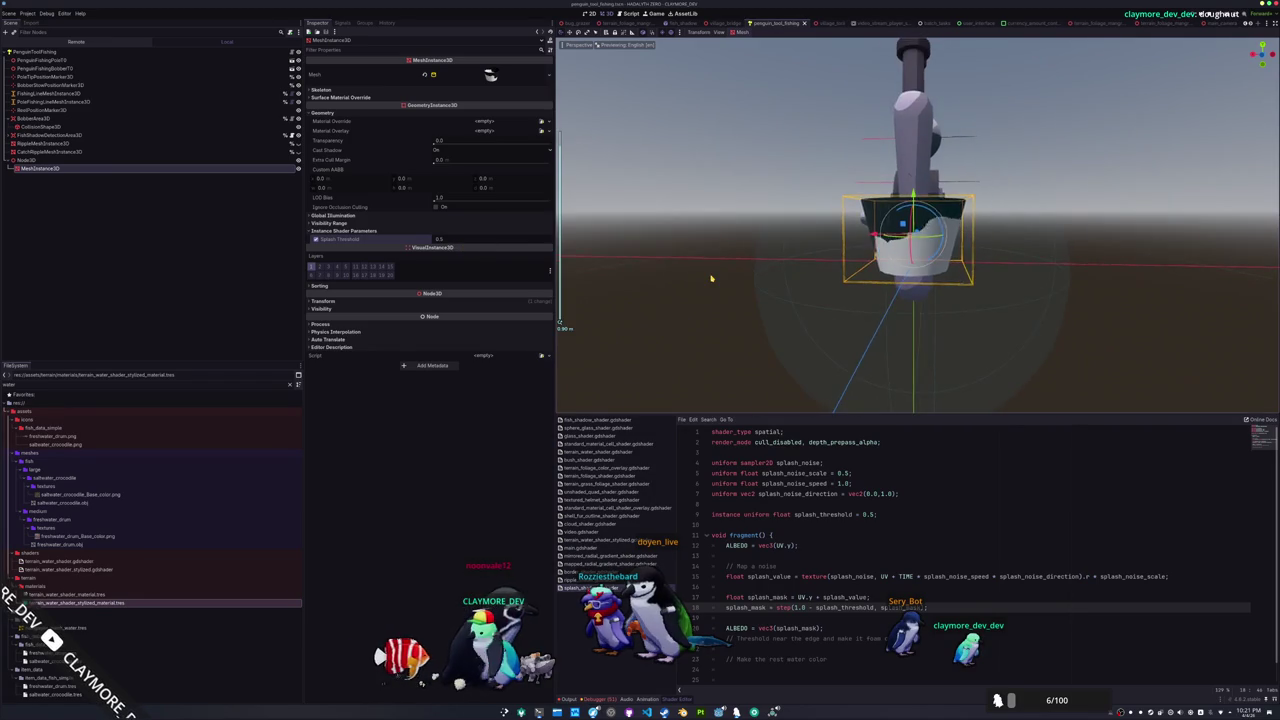
pyautogui.hotkey('ctrl', 's')
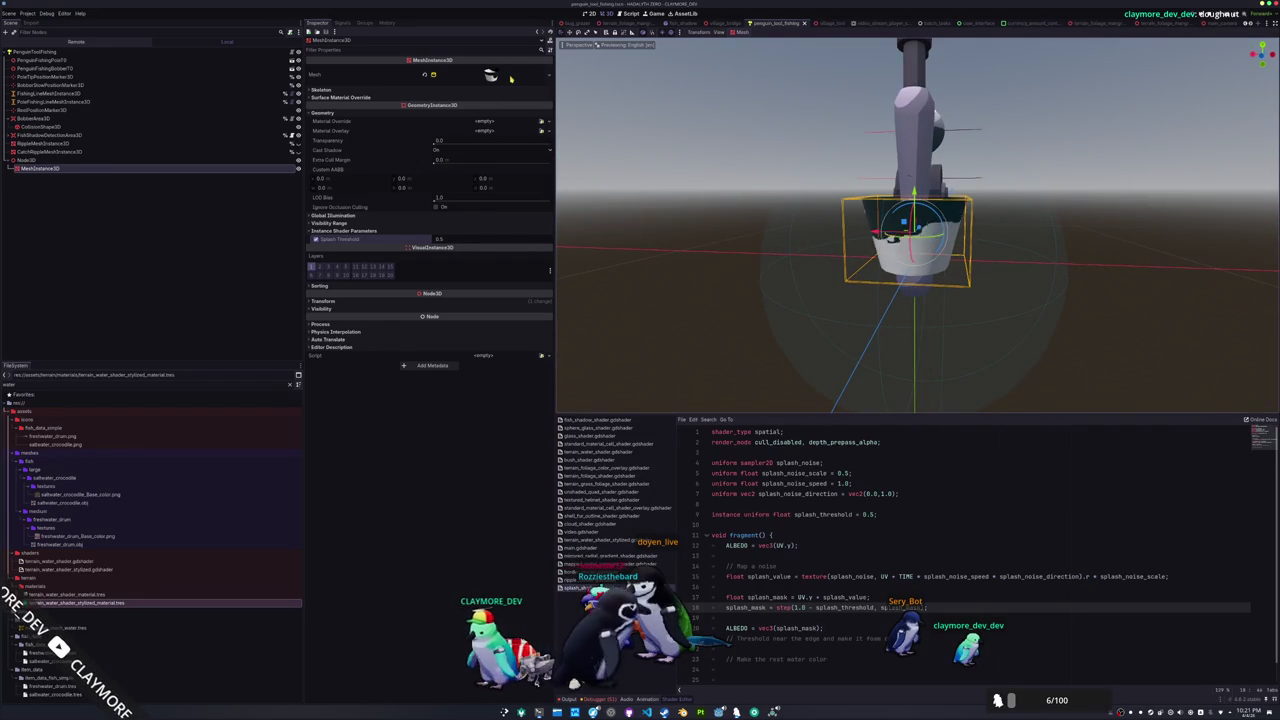
# Expand the mesh's material to the Splash Noise texture and lower its noise Frequency
pyautogui.click(505, 77)
pyautogui.click(487, 305)
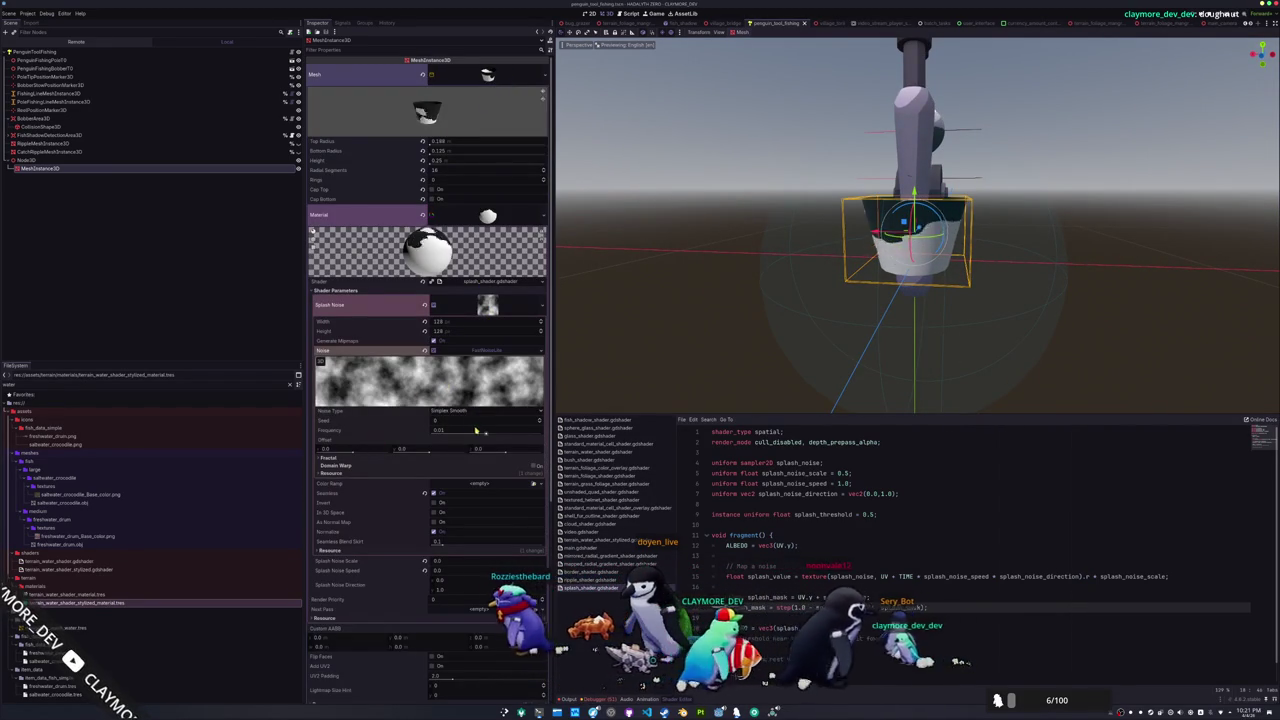
pyautogui.moveTo(479, 433); pyautogui.dragTo(473, 434)
pyautogui.scroll(5, 733, 344)
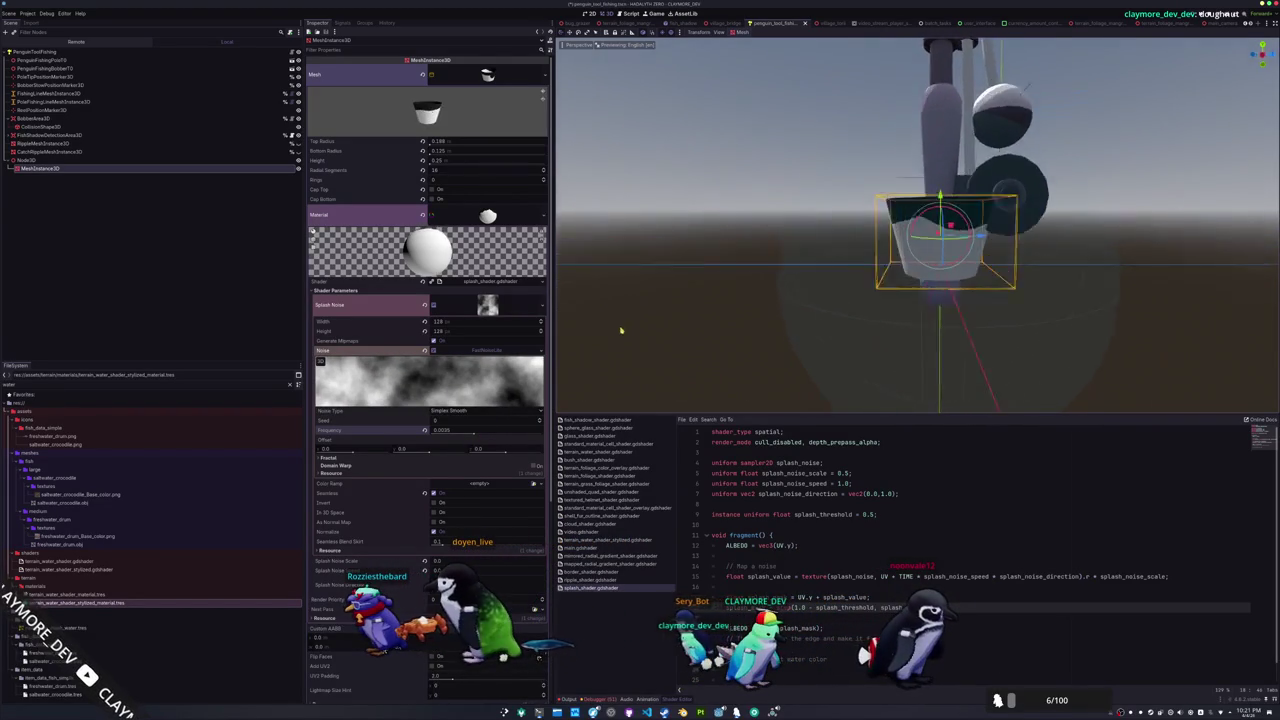
pyautogui.moveTo(471, 436)
pyautogui.mouseDown()
pyautogui.moveTo(432, 434)
pyautogui.moveTo(543, 435)
pyautogui.mouseUp()
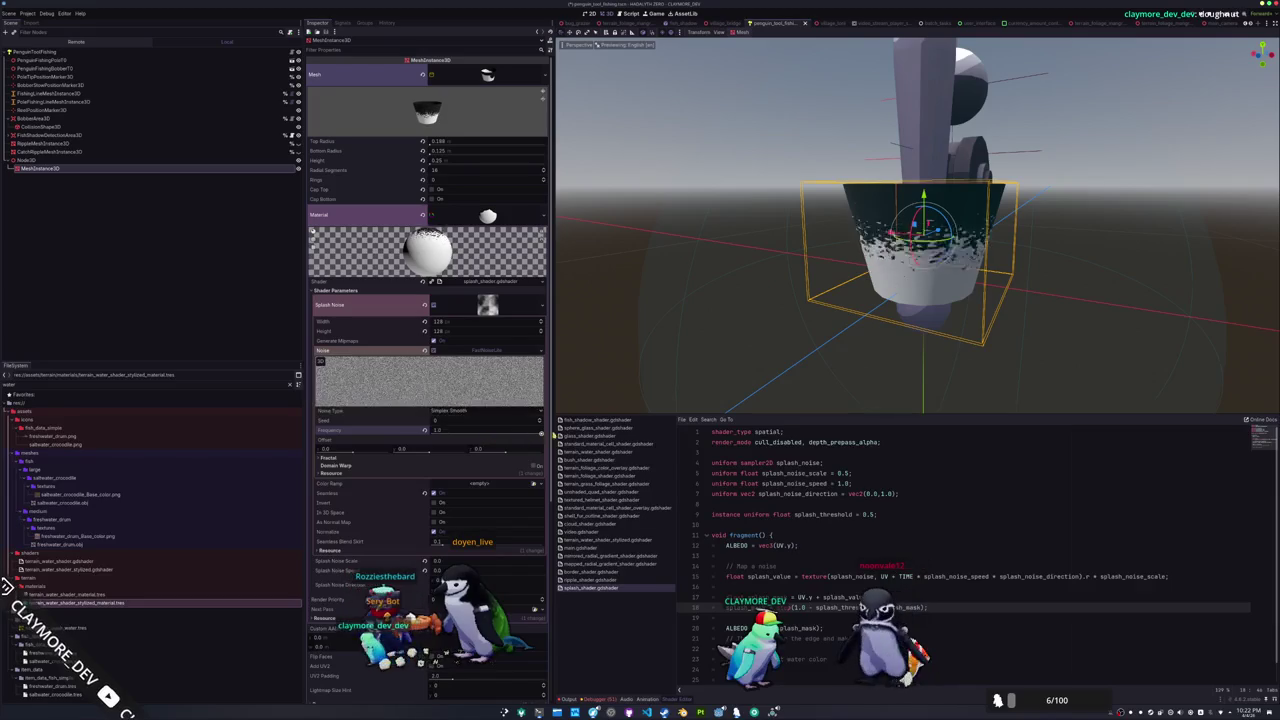
# Inspect the cup's splash from lower angles and set the noise Frequency to 0.15
pyautogui.moveTo(720, 340)
pyautogui.mouseDown()
pyautogui.moveTo(903, 323)
pyautogui.moveTo(739, 326)
pyautogui.mouseUp()
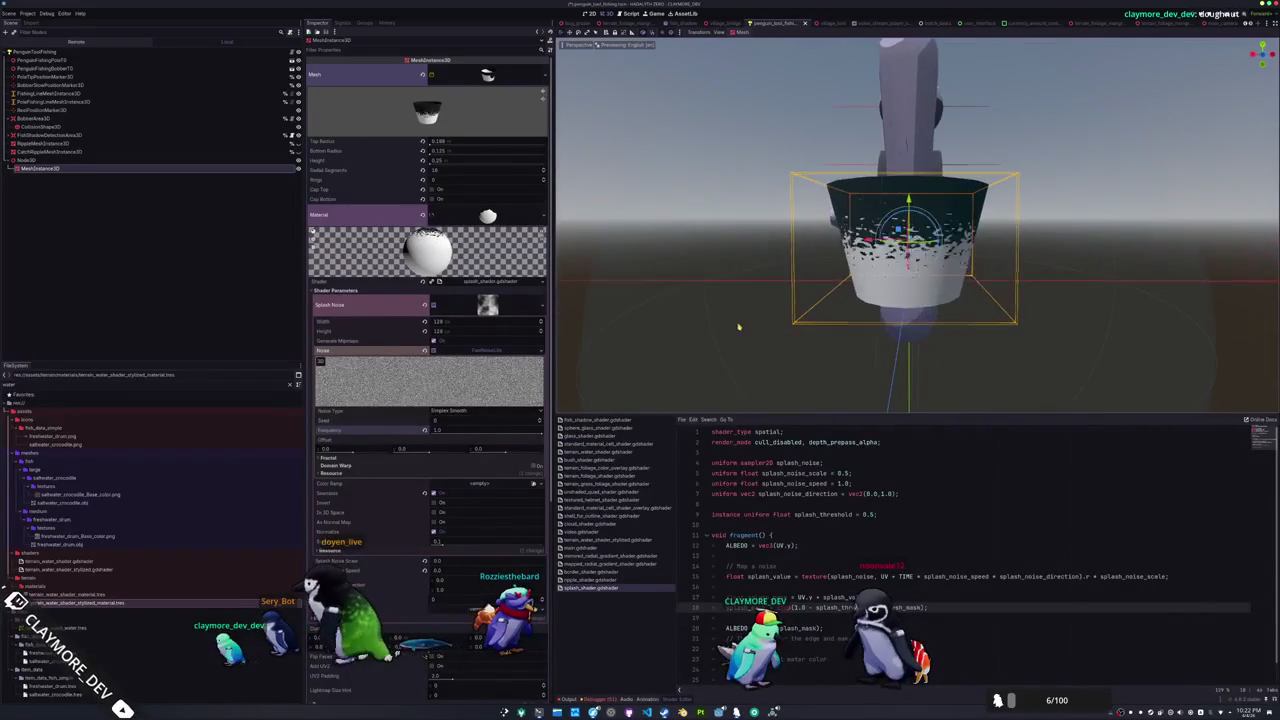
pyautogui.moveTo(952, 277); pyautogui.dragTo(806, 337)
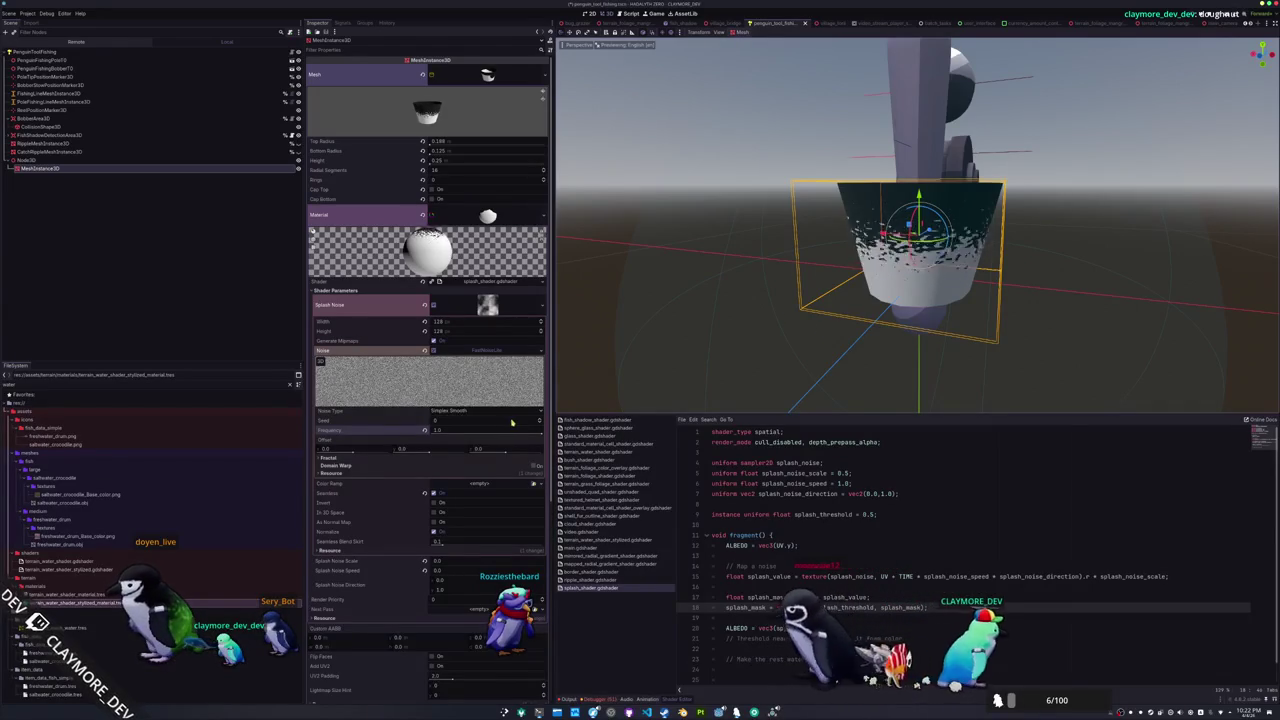
pyautogui.moveTo(542, 436)
pyautogui.mouseDown()
pyautogui.moveTo(509, 435)
pyautogui.moveTo(520, 432)
pyautogui.mouseUp()
pyautogui.click(455, 431)
pyautogui.write('0')
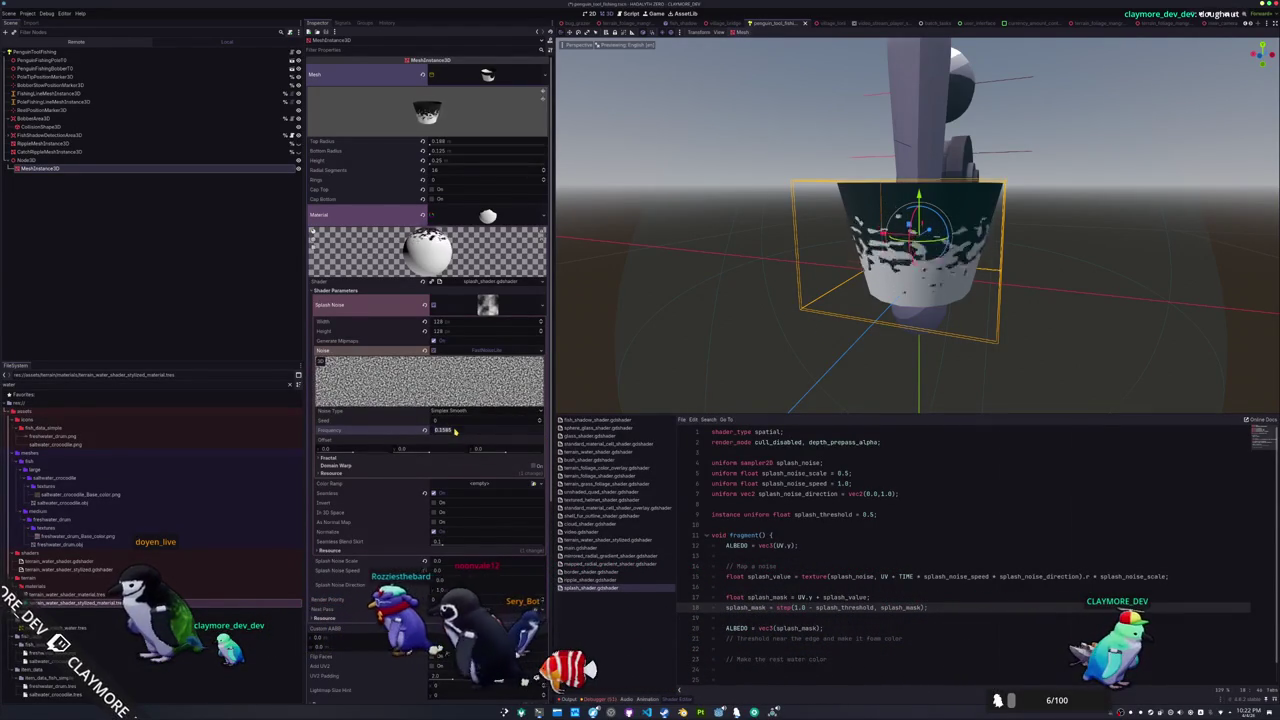
pyautogui.write('.15')
pyautogui.press('Return')
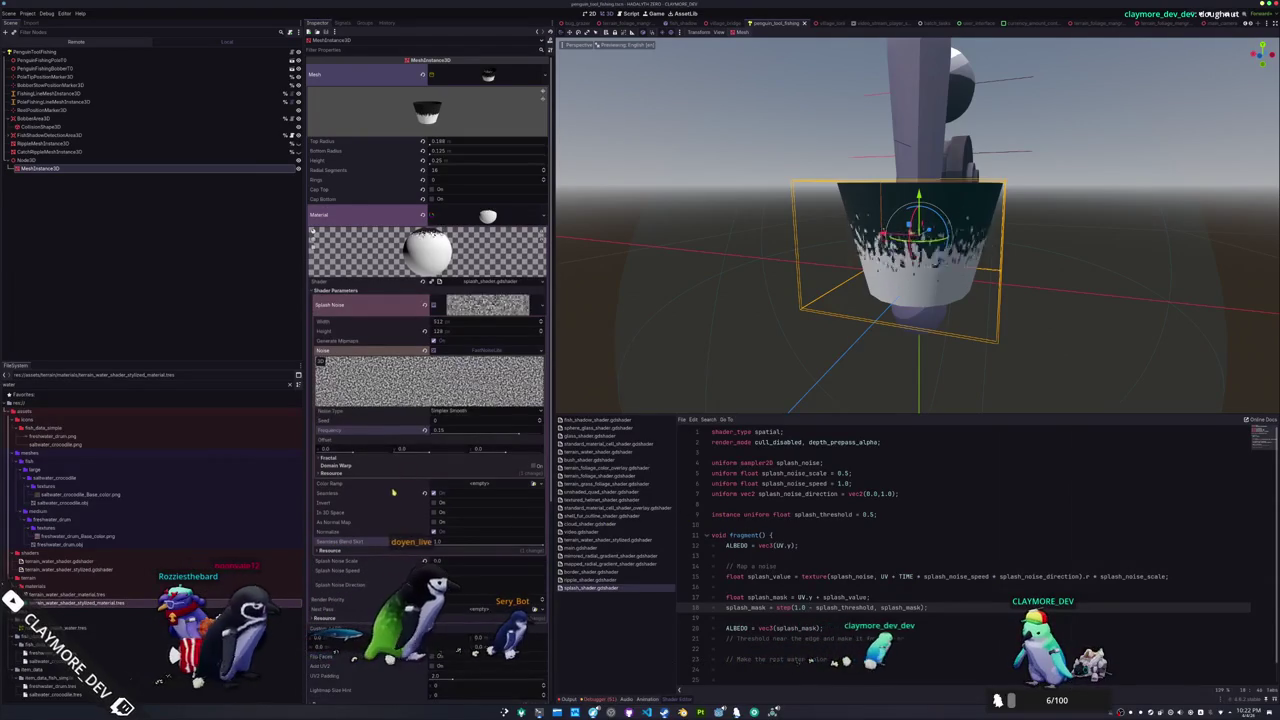
# Try noise Frequency values 0.125 and 0.25, revert to the coarser setting, and save
pyautogui.moveTo(480, 434)
pyautogui.mouseDown()
pyautogui.moveTo(519, 434)
pyautogui.moveTo(490, 437)
pyautogui.moveTo(503, 436)
pyautogui.mouseUp()
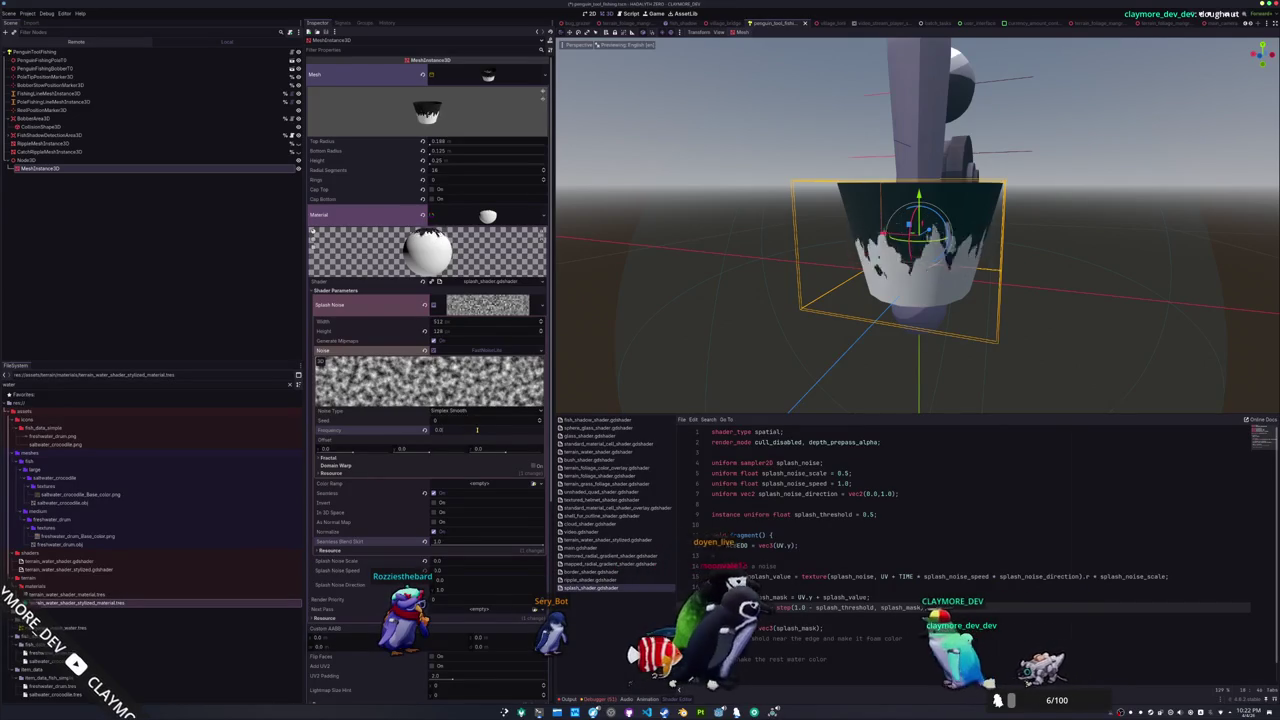
pyautogui.write('25')
pyautogui.press('Return')
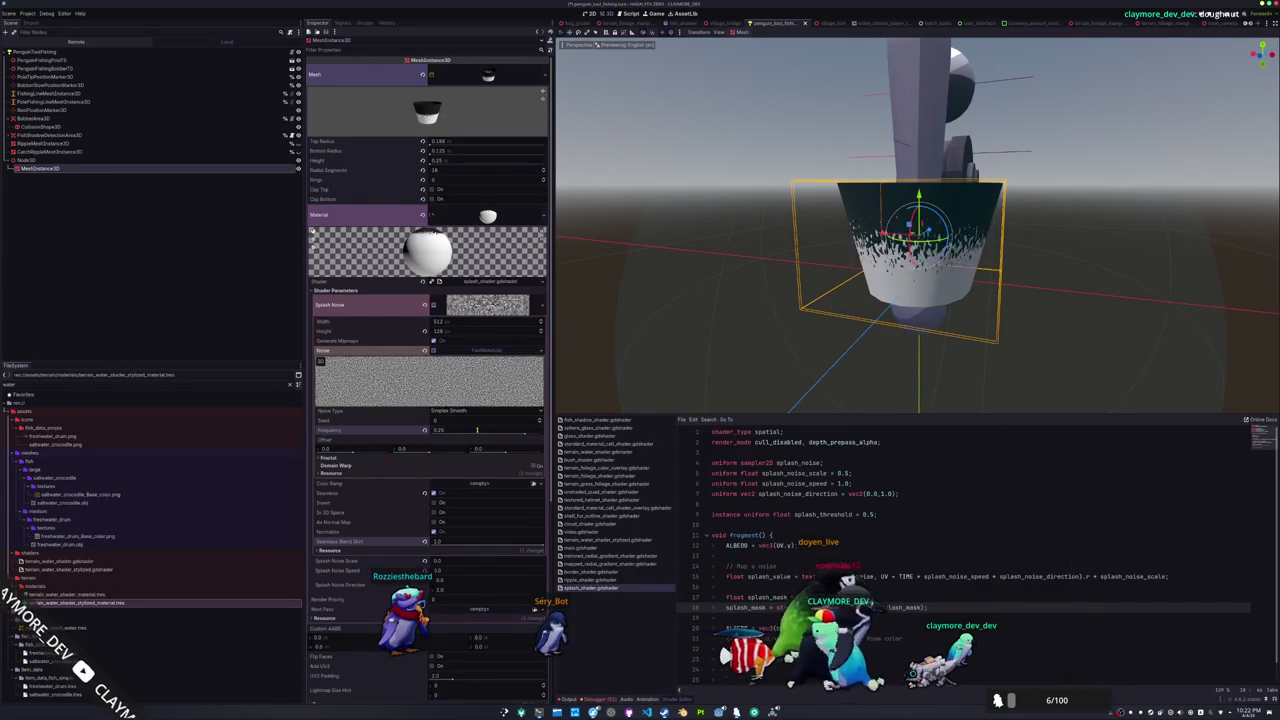
pyautogui.hotkey('ctrl', 'z')
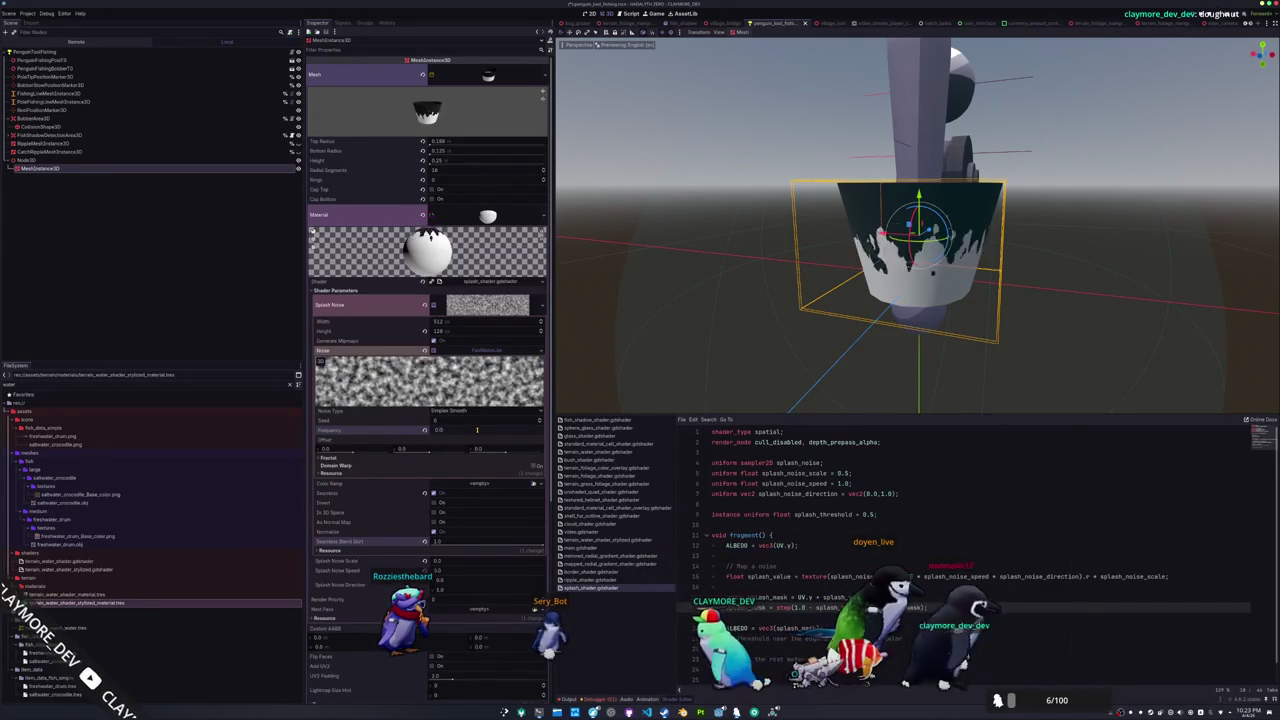
pyautogui.scroll(-2, 706, 351)
pyautogui.moveTo(706, 351)
pyautogui.mouseDown()
pyautogui.moveTo(766, 357)
pyautogui.moveTo(766, 340)
pyautogui.moveTo(729, 332)
pyautogui.mouseUp()
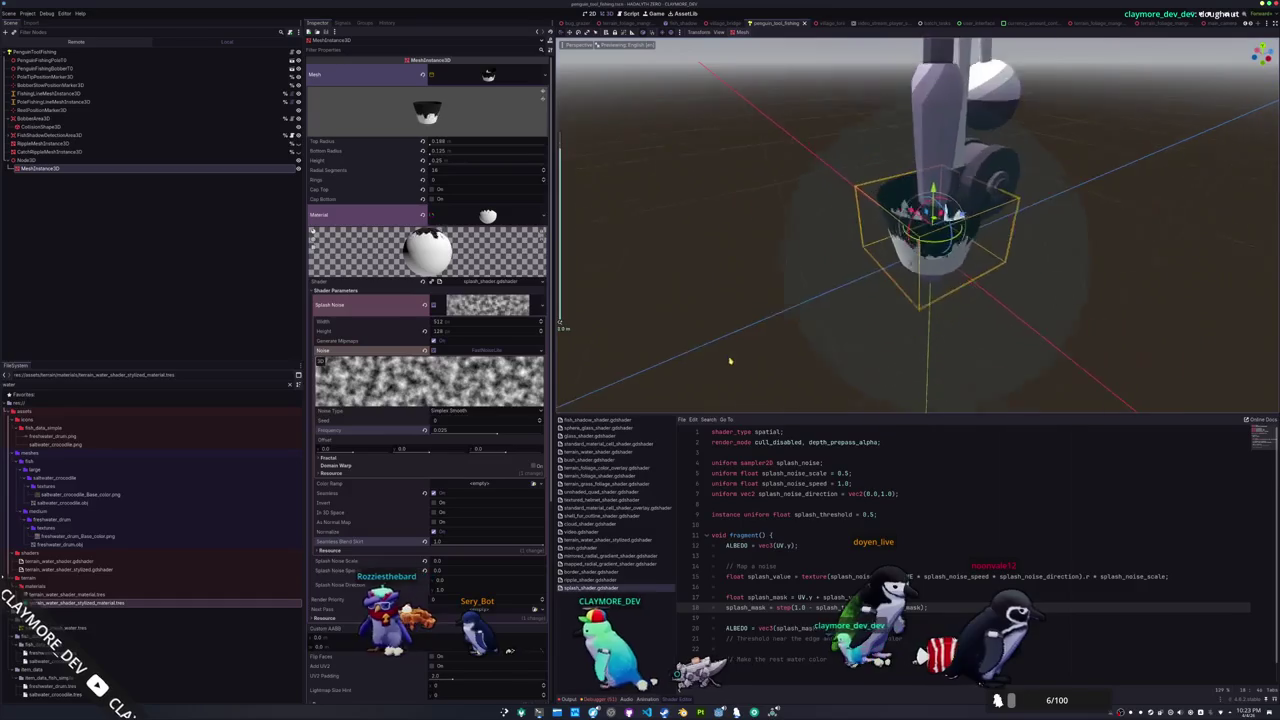
pyautogui.scroll(2, 741, 363)
pyautogui.hotkey('ctrl', 's')
pyautogui.click(838, 483)
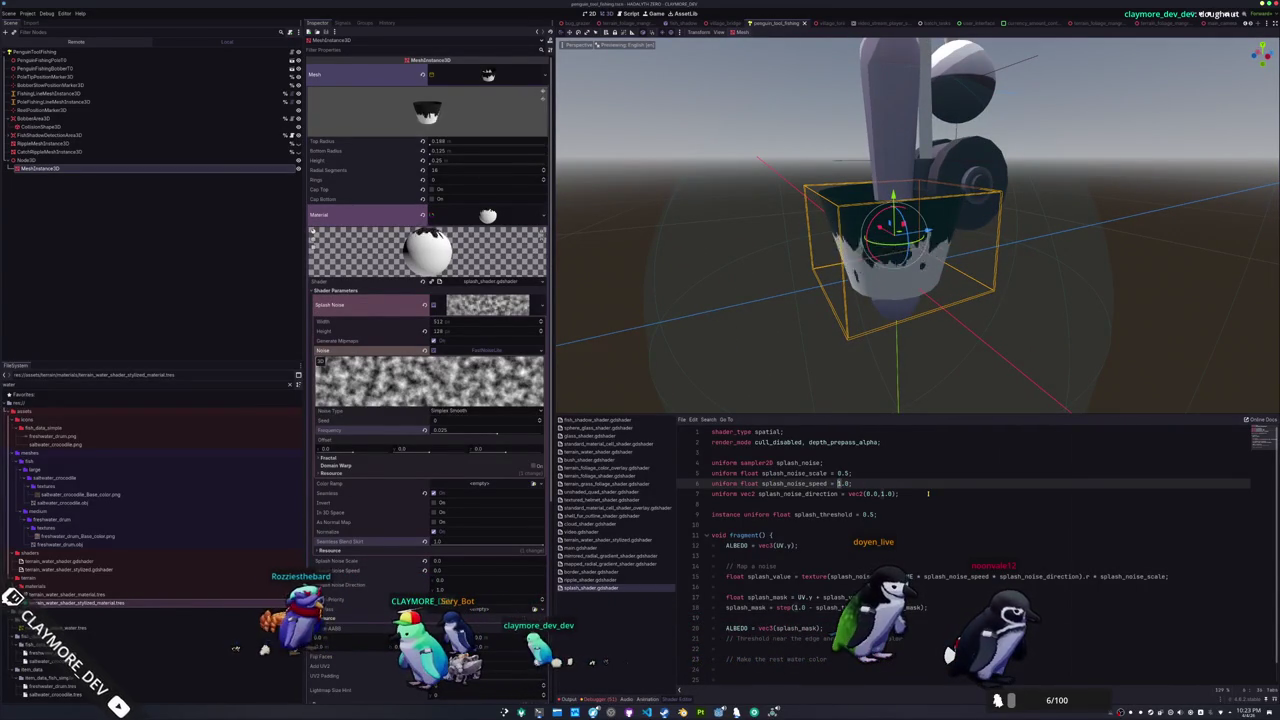
# Change splash_noise_speed's default from 1.0 to 2.0 in the shader
pyautogui.press('Delete')
pyautogui.write('2')
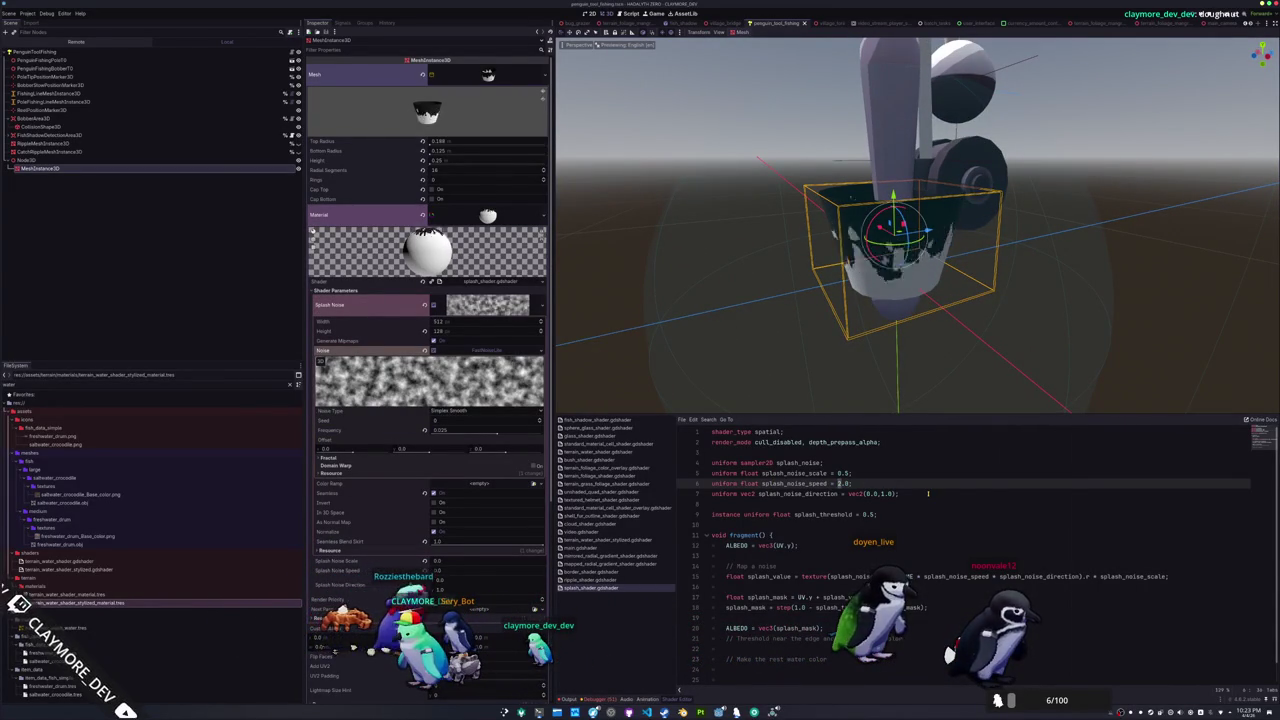
pyautogui.press('Right')
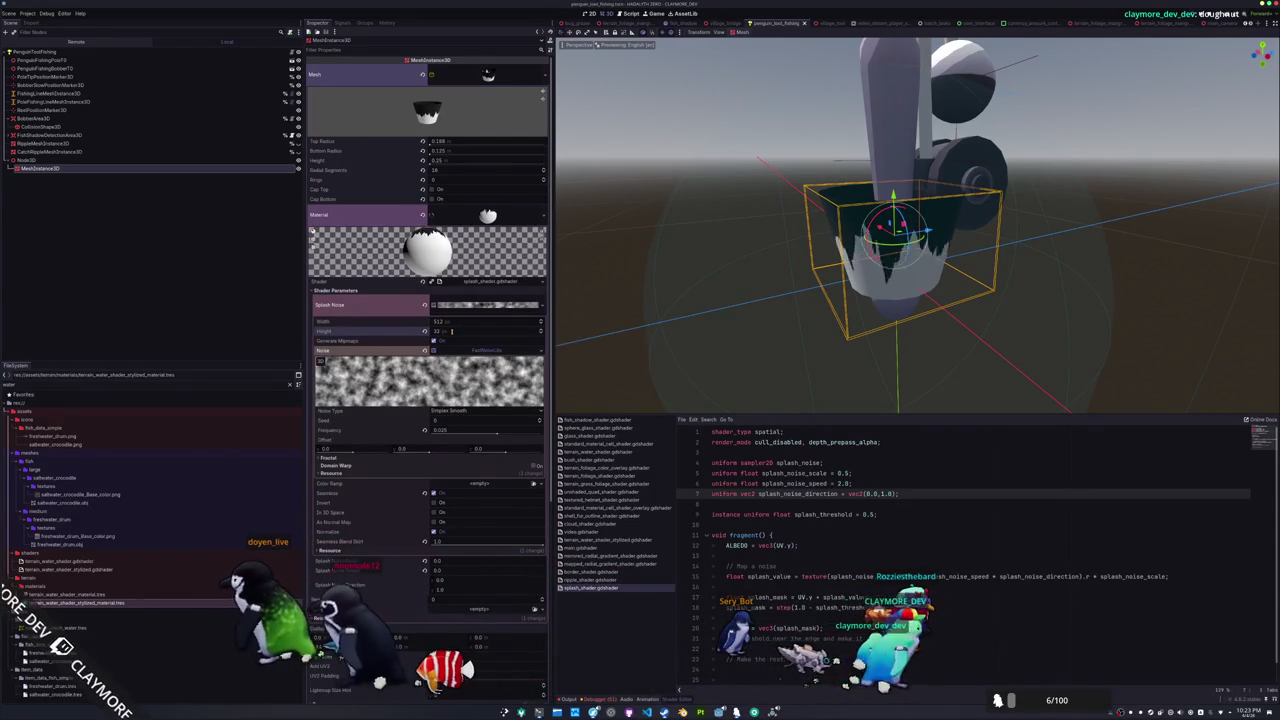
# Collapse and re-expand the Splash Noise texture settings in the Inspector
pyautogui.scroll(2, 600, 342)
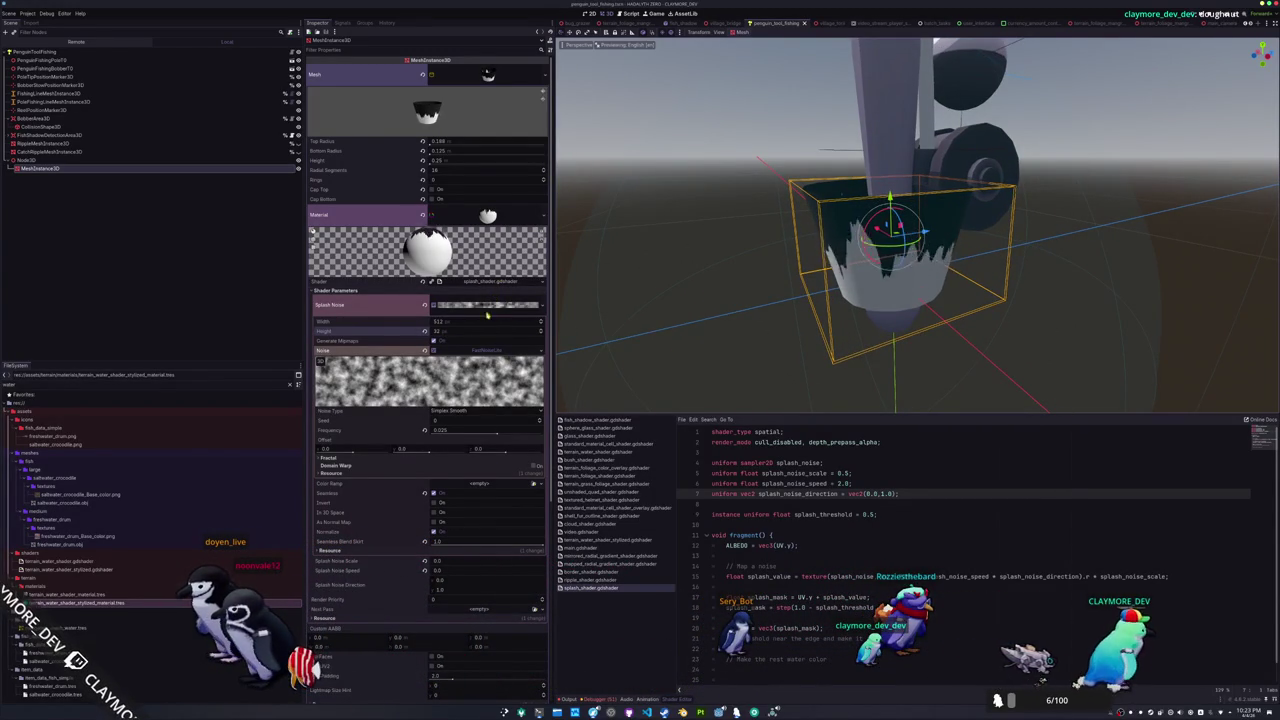
pyautogui.click(486, 304)
pyautogui.click(486, 304)
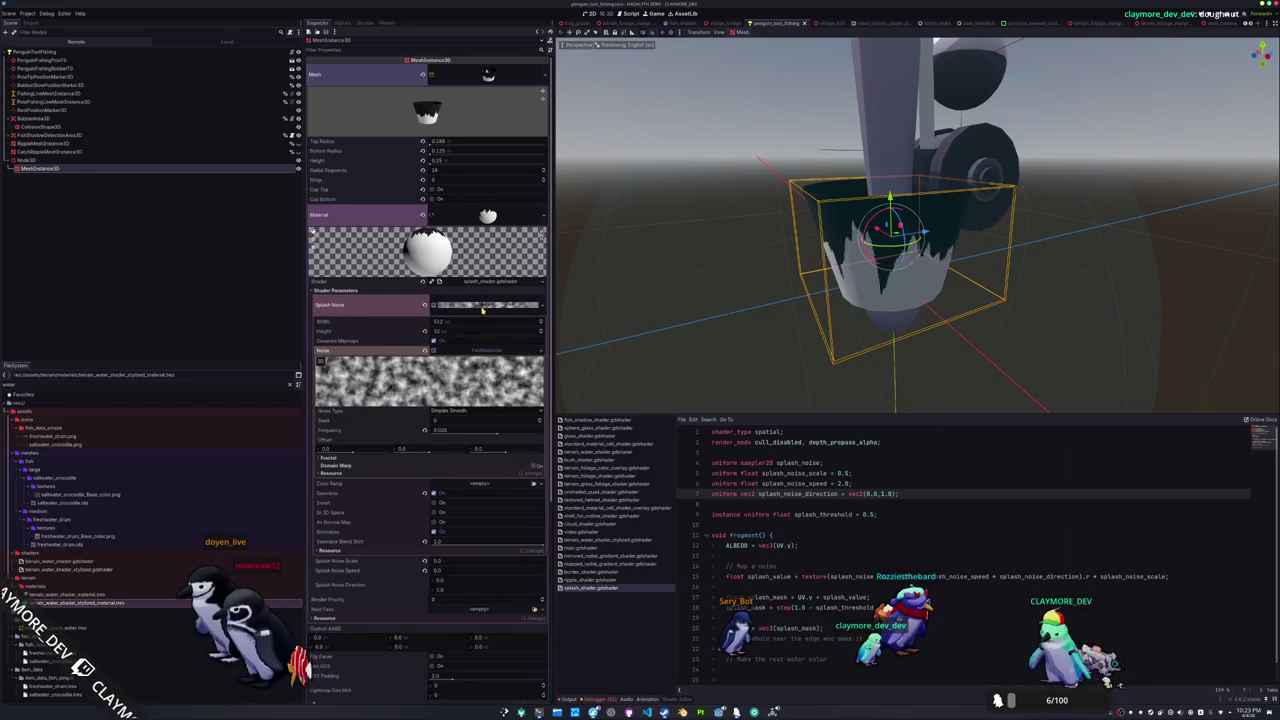
pyautogui.click(482, 307)
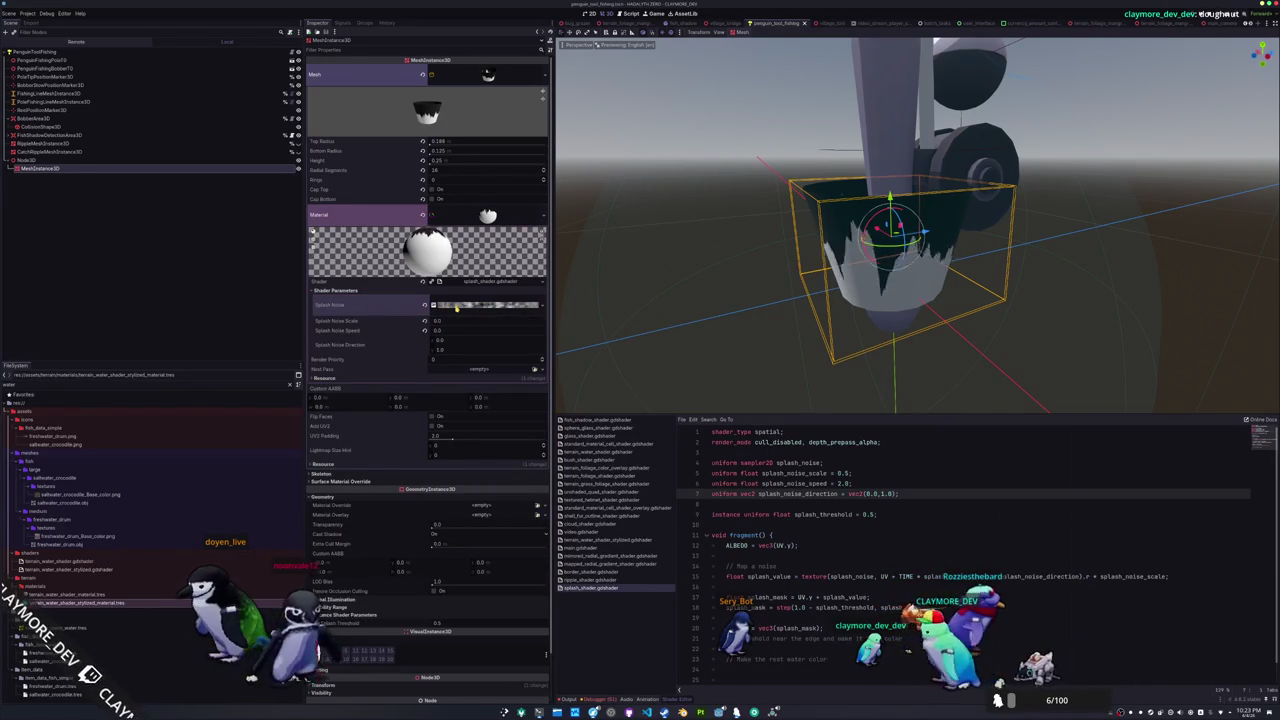
pyautogui.click(456, 306)
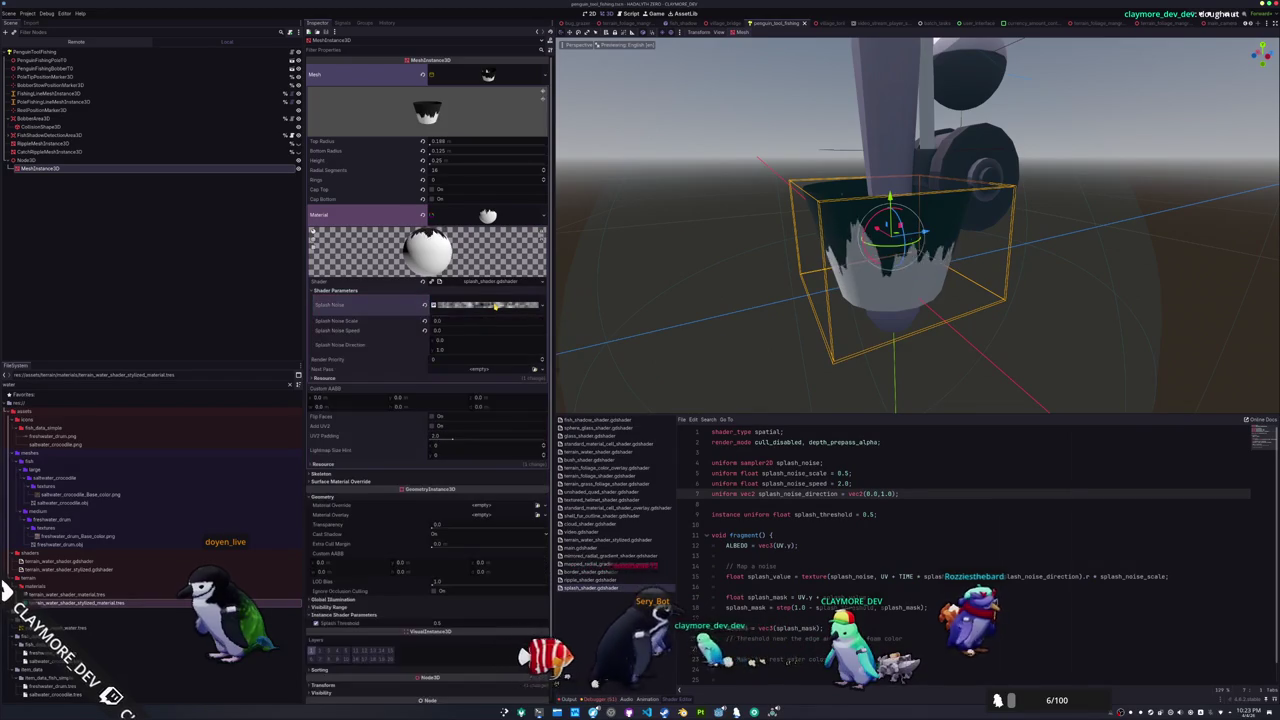
pyautogui.moveTo(770, 390)
pyautogui.mouseDown()
pyautogui.moveTo(780, 281)
pyautogui.moveTo(631, 369)
pyautogui.moveTo(766, 374)
pyautogui.moveTo(842, 327)
pyautogui.moveTo(762, 372)
pyautogui.mouseUp()
pyautogui.click(785, 504)
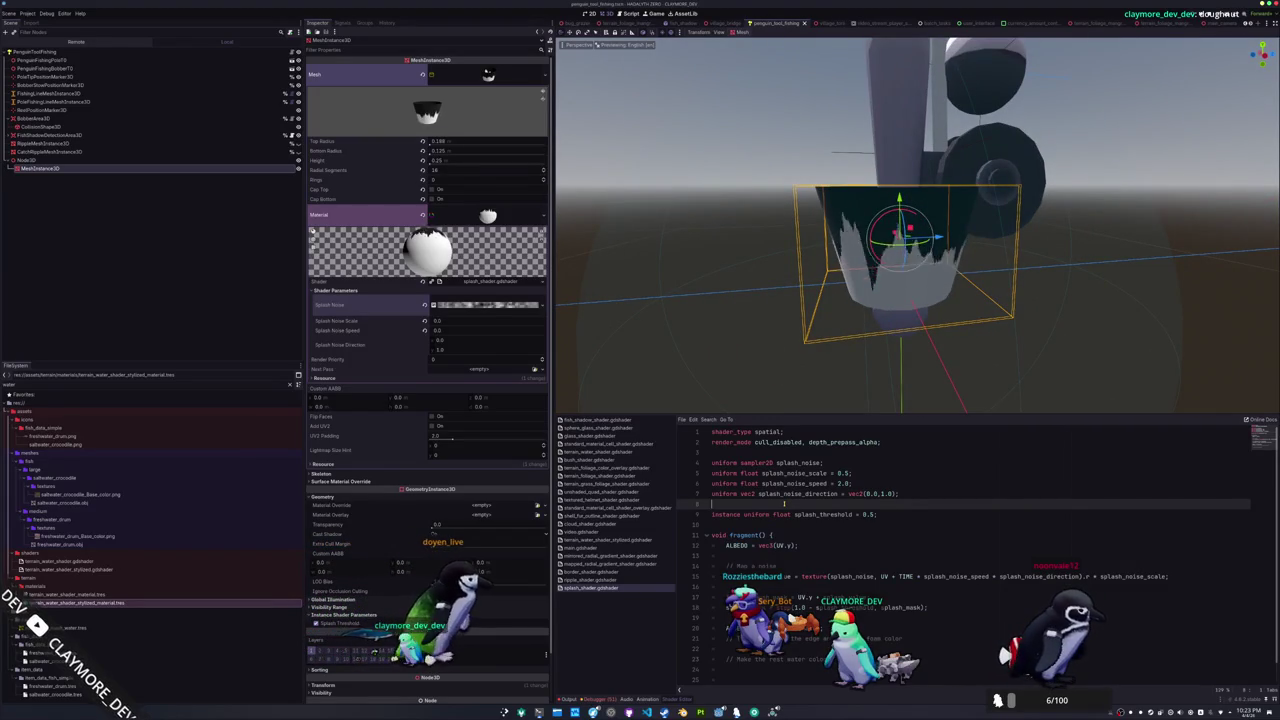
pyautogui.press('Down')
pyautogui.press('Down')
pyautogui.press('Down')
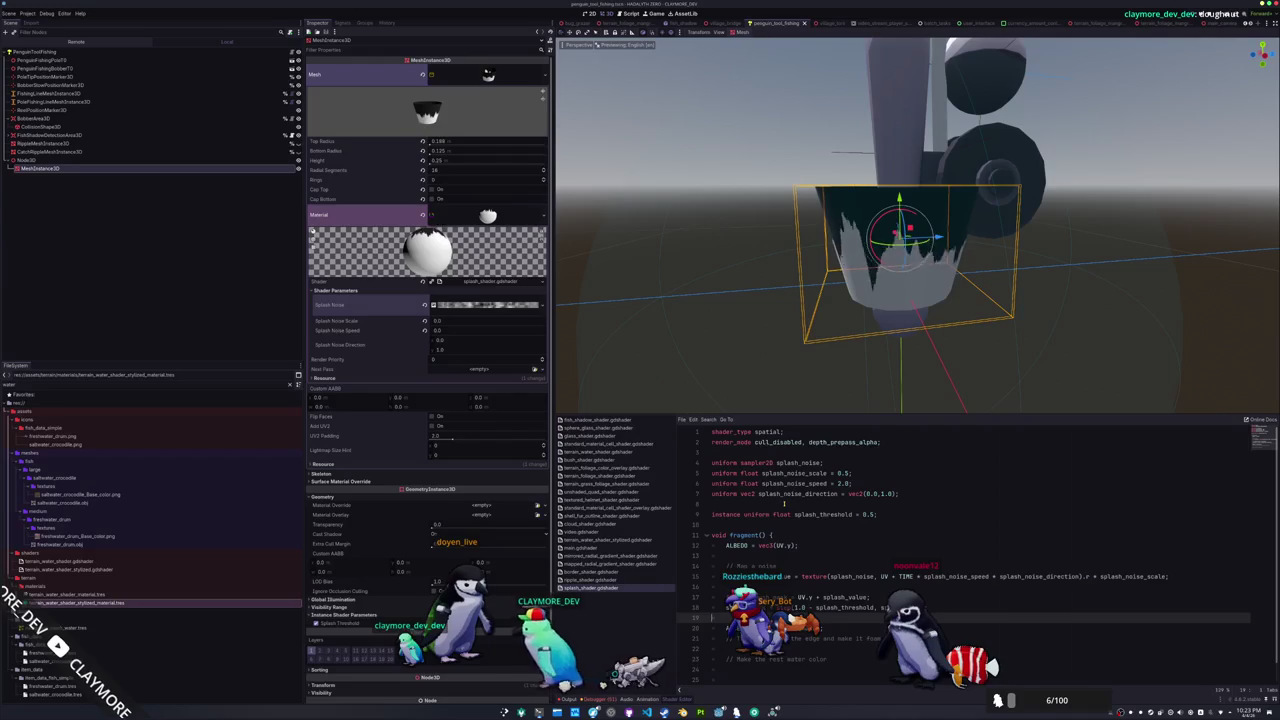
# Add 'uniform float splash_edge_thickness = 0.05;' above void fragment() and save
pyautogui.press('Up')
pyautogui.press('Up')
pyautogui.press('Up')
pyautogui.press('Return')
pyautogui.press('Return')
pyautogui.press('Up')
pyautogui.write('uniform float splash_edge_thickness = 0.05;')
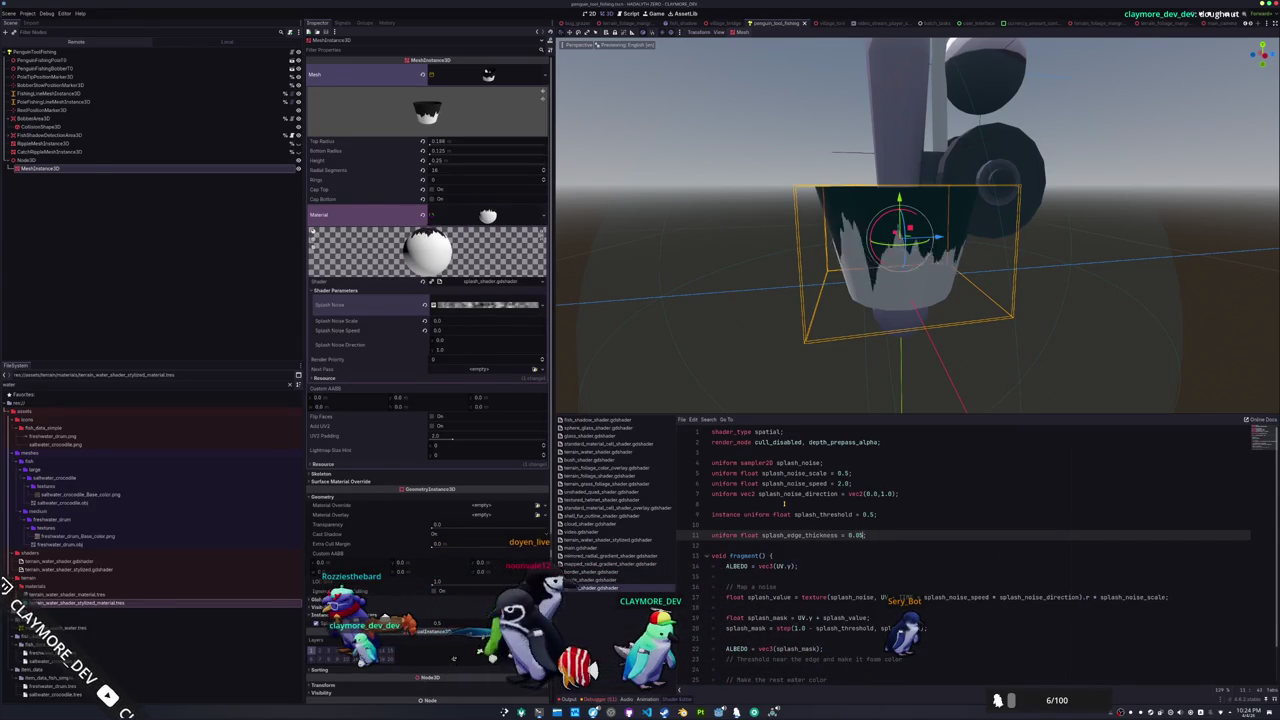
pyautogui.press('Down')
pyautogui.hotkey('ctrl', 's')
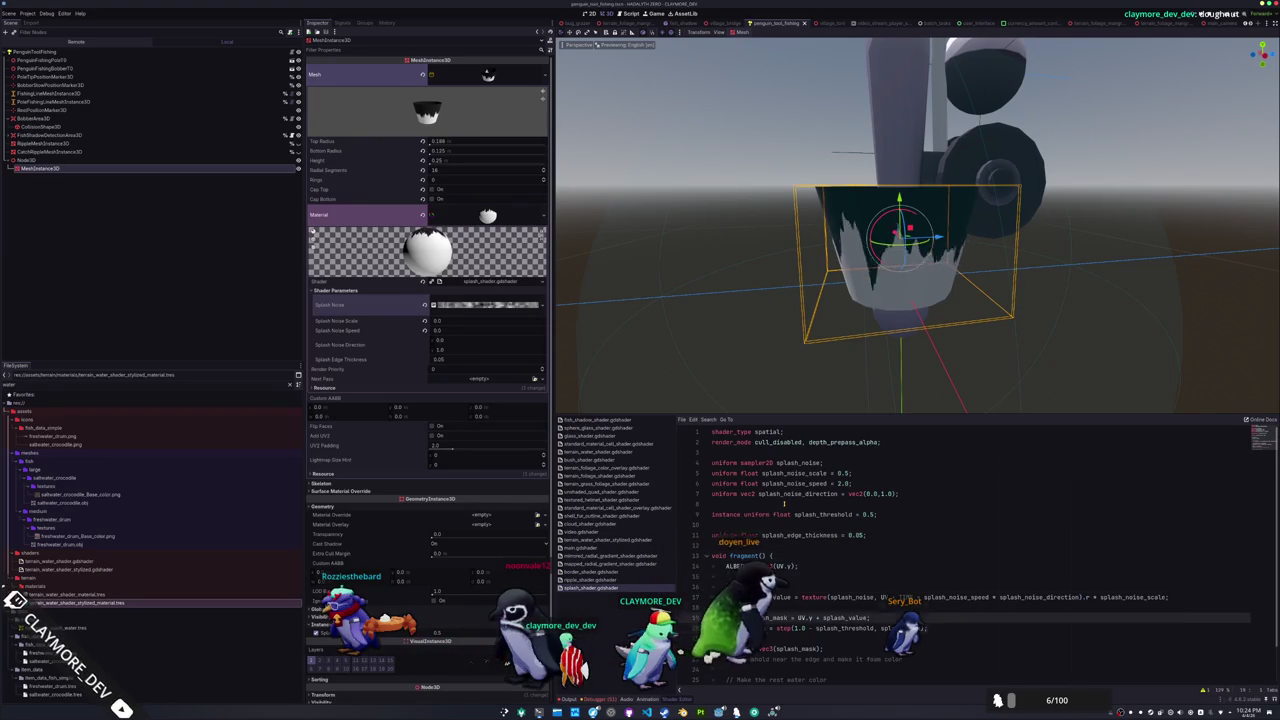
# Begin a new float splash_ line above the ALBEDO assignment
pyautogui.scroll(-2, 784, 504)
pyautogui.press('Return')
pyautogui.press('Return')
pyautogui.press('Up')
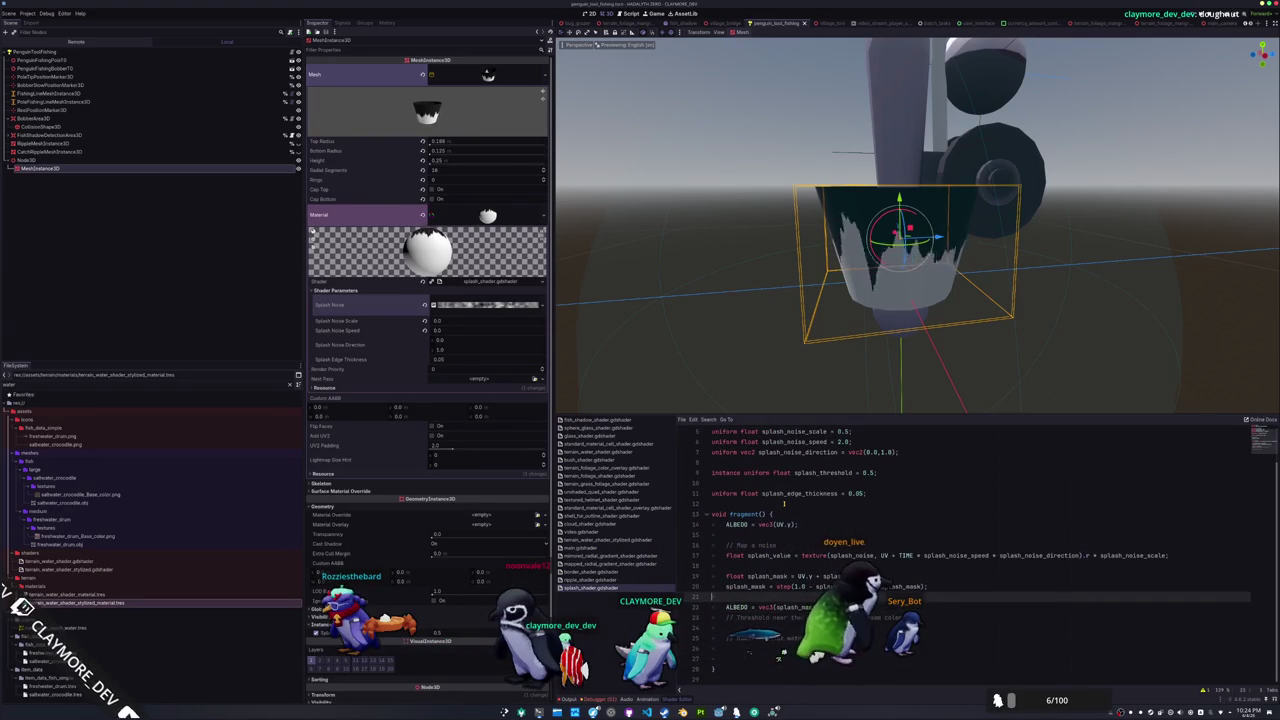
pyautogui.write('flaoat s')
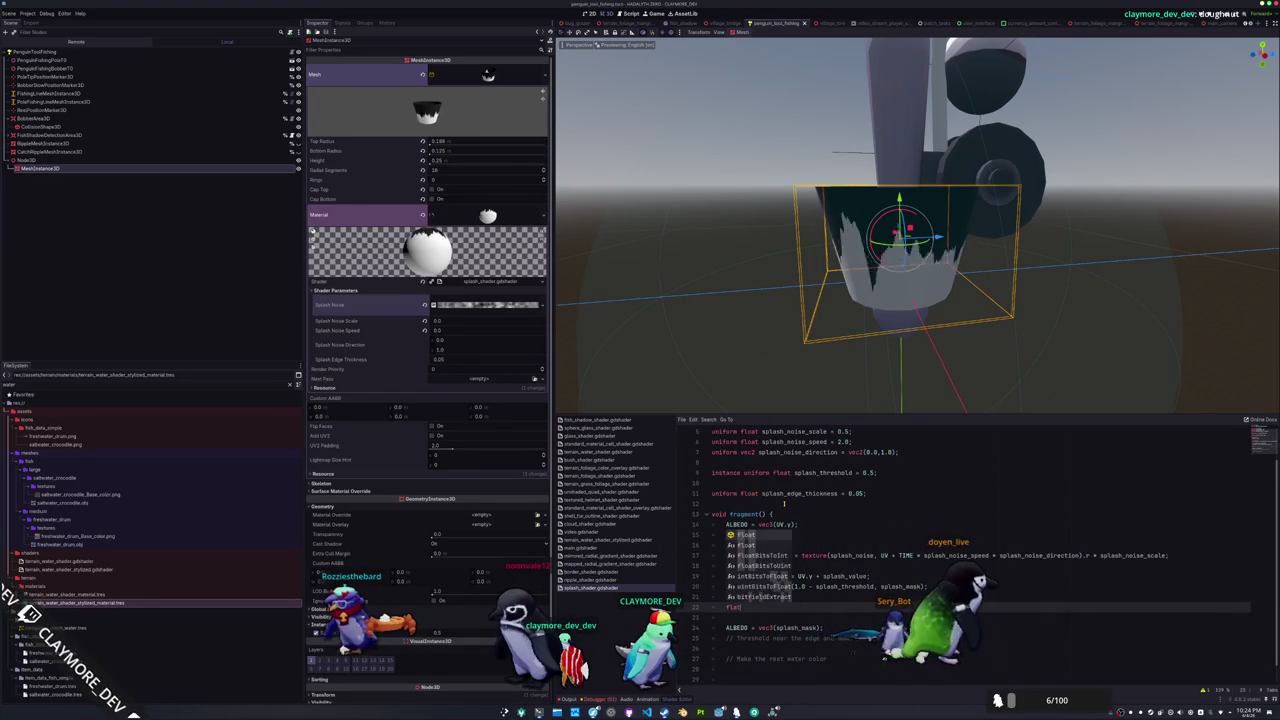
pyautogui.write('plash_threshold, splash_m')
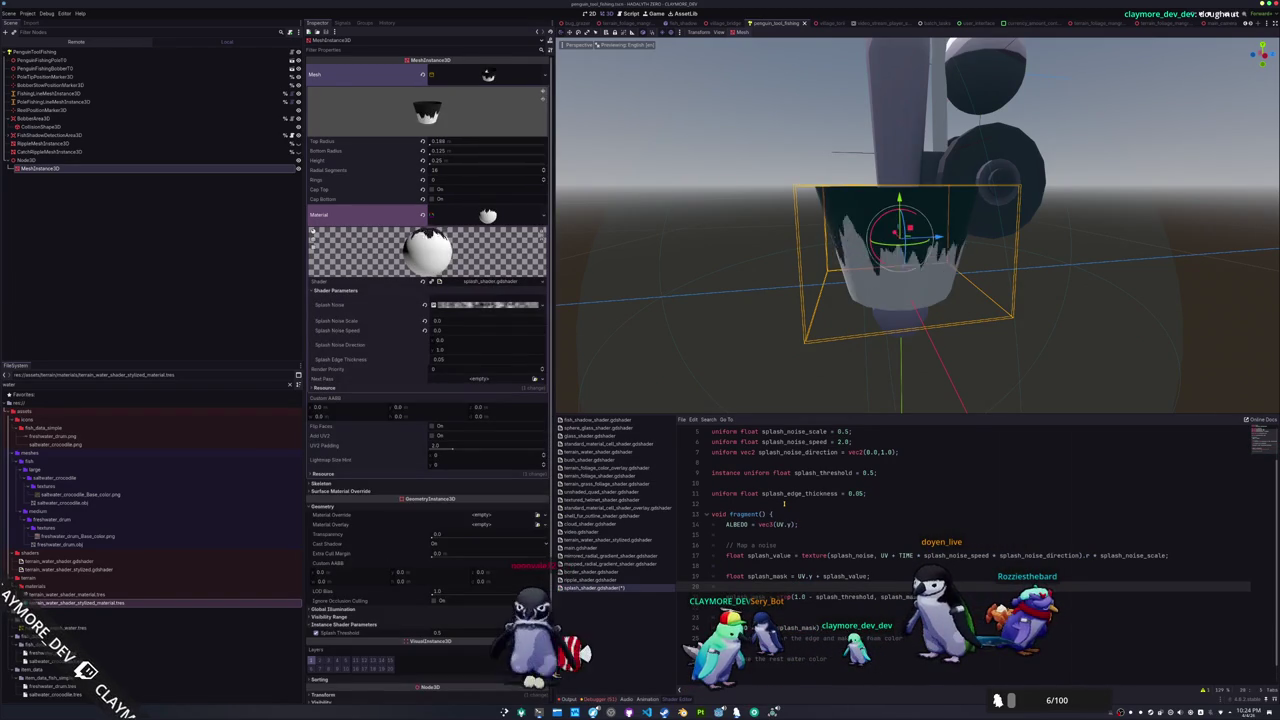
# Write splash_edge_mask = step(1.0 - splash_threshold + splash_edge_thickness, splash_mask)
pyautogui.write('oat spl')
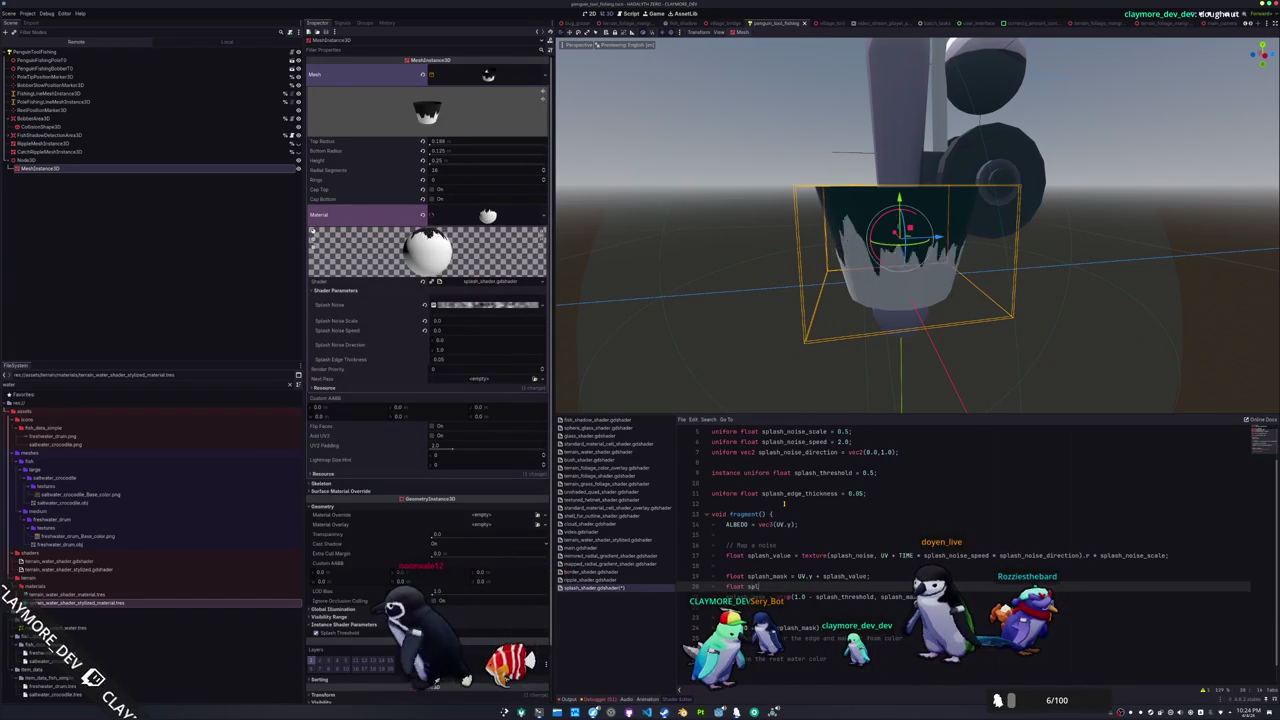
pyautogui.write('ash_edge_mask =')
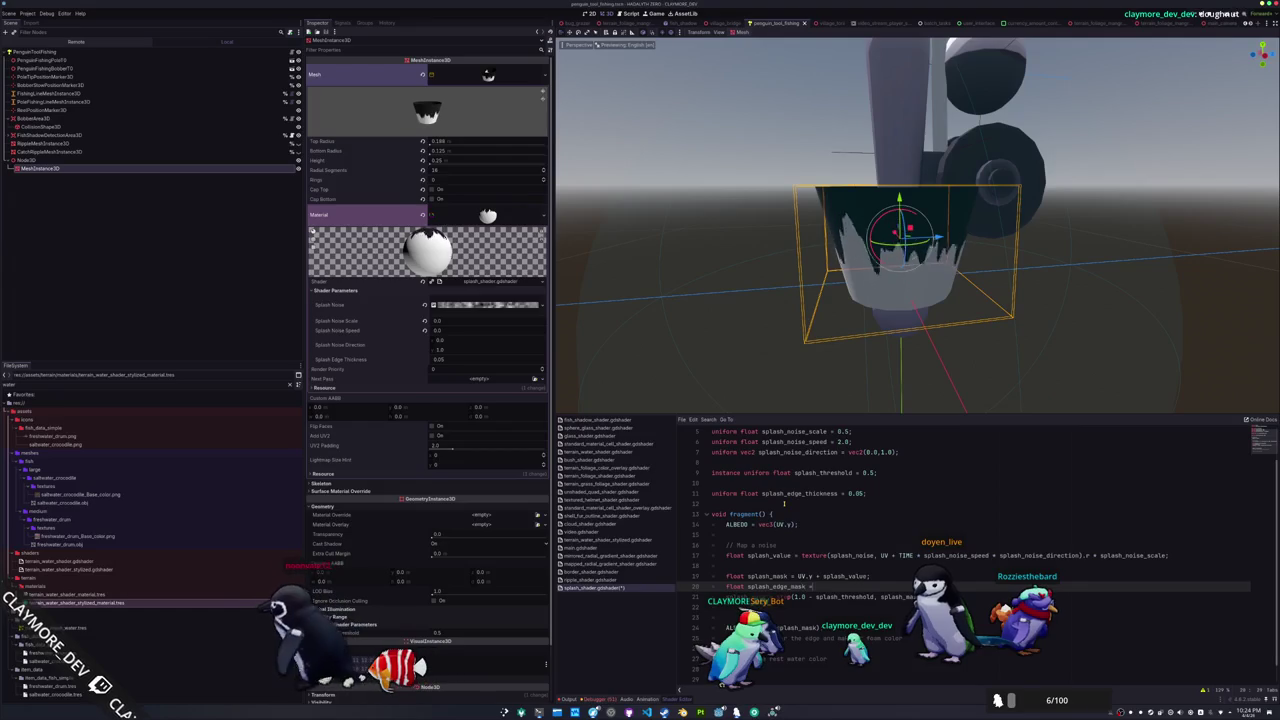
pyautogui.write(' step(1.0 - ')
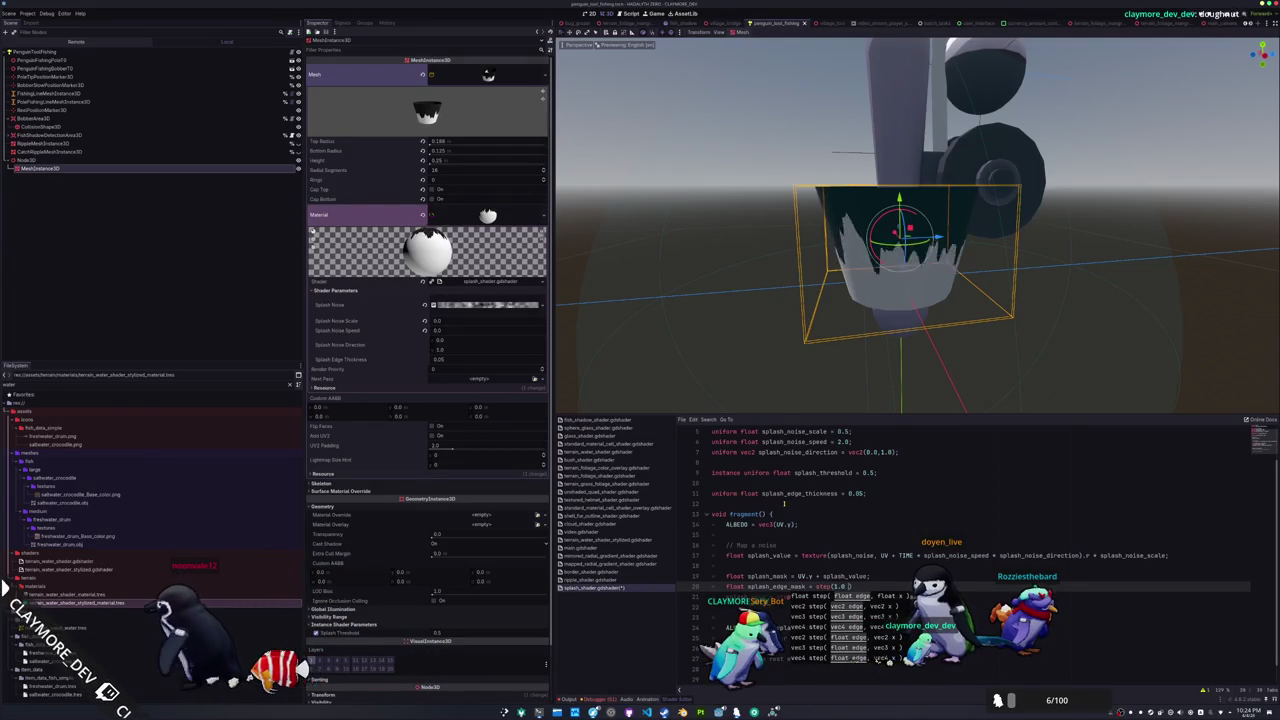
pyautogui.write('splash_threshold + spl')
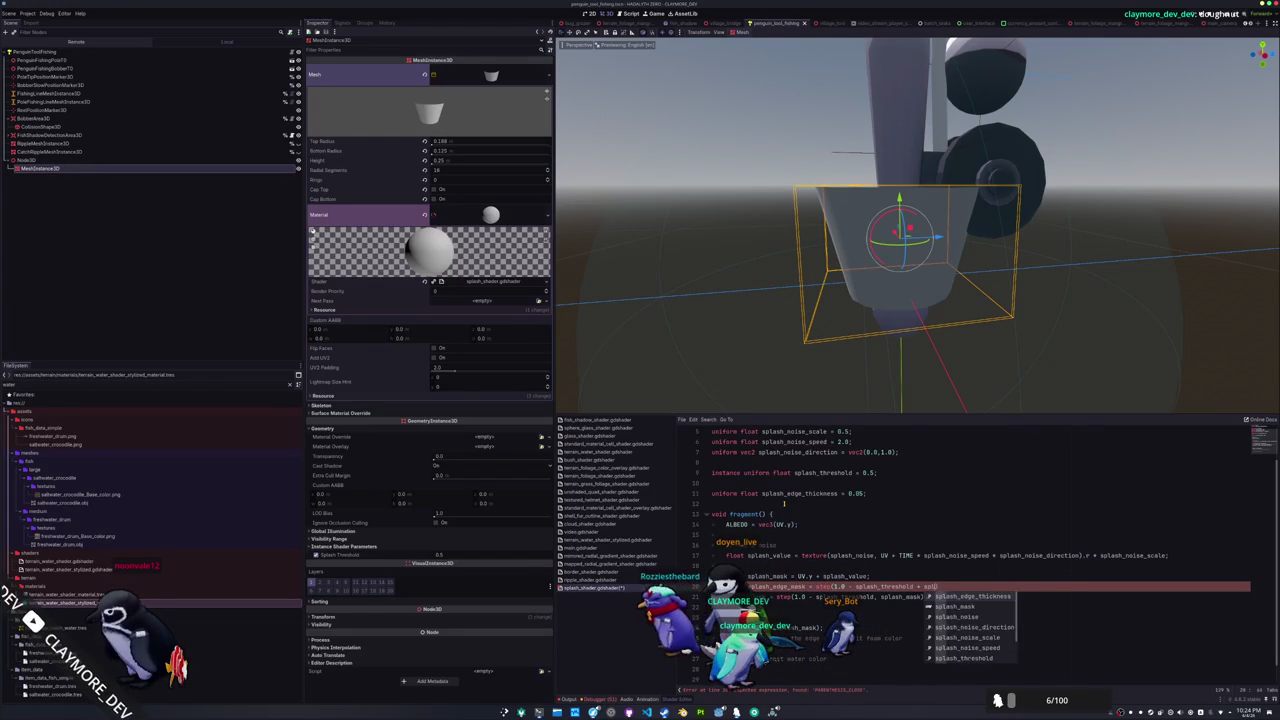
pyautogui.write(', s')
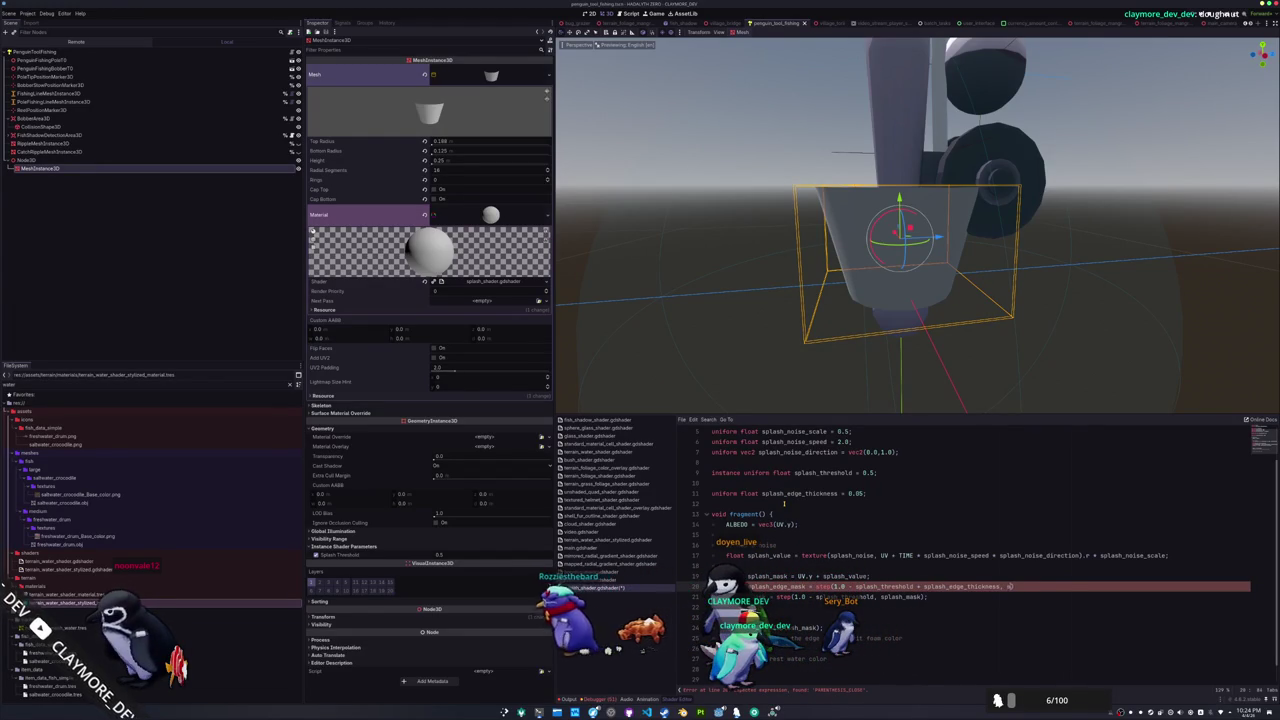
pyautogui.write('plash_mask);')
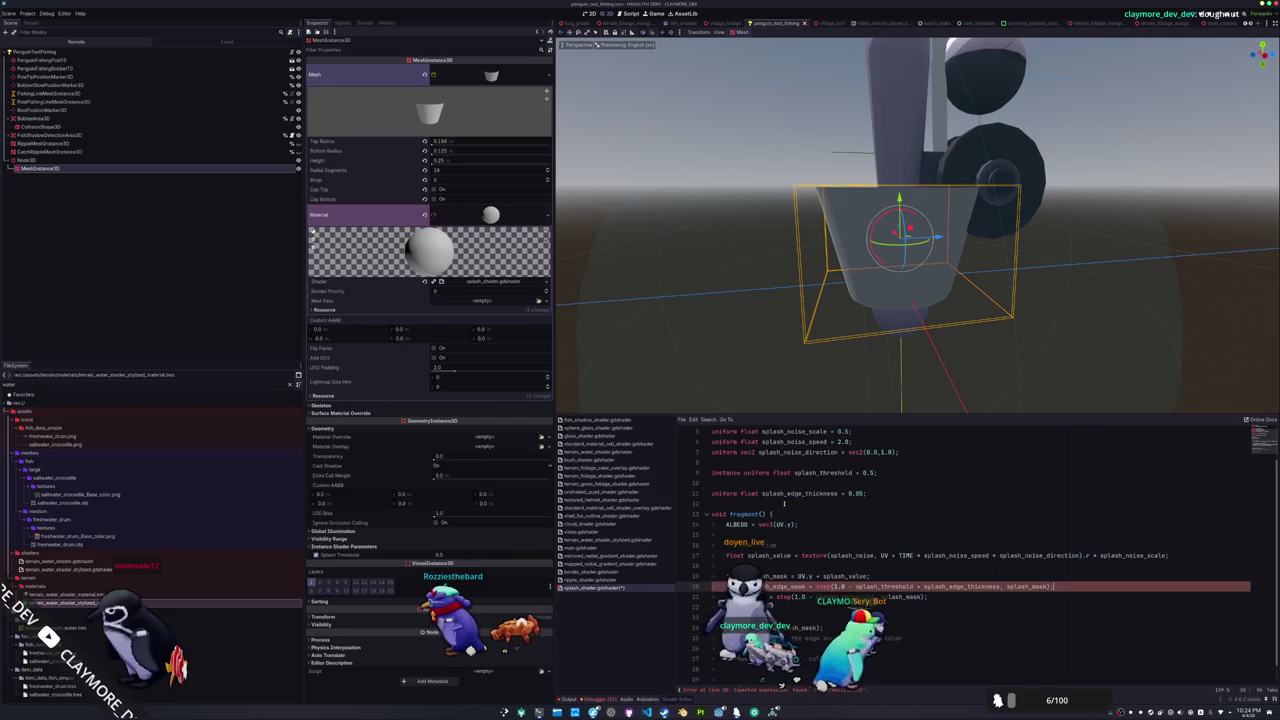
pyautogui.press('Down')
# Add a commented-out line combining splash_edge_mask with the splash mask and save
pyautogui.press('Return')
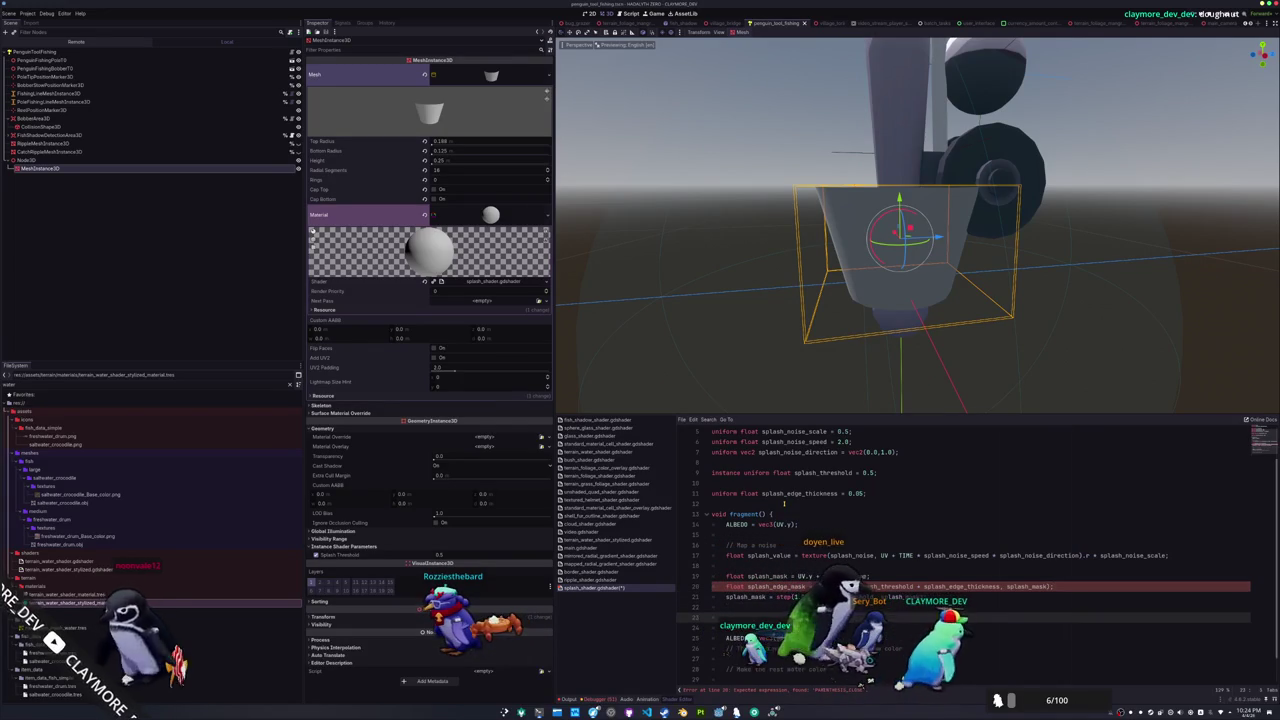
pyautogui.write('splash_edge_')
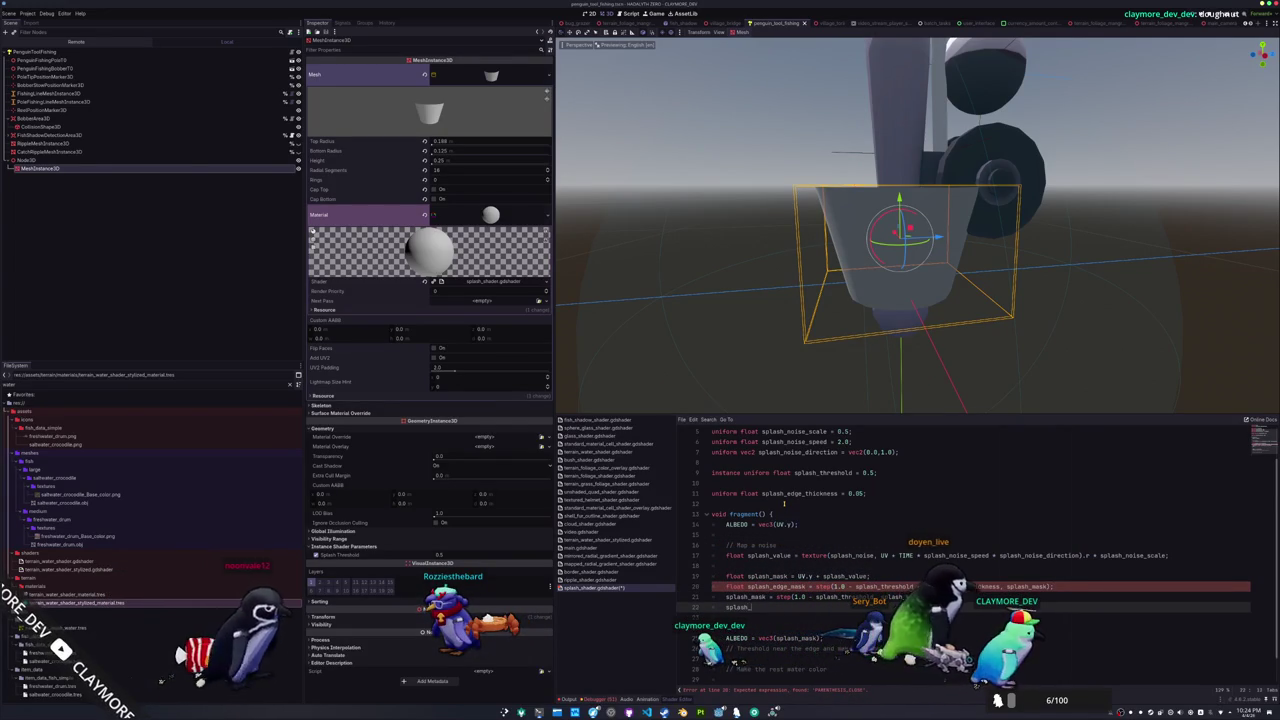
pyautogui.press('Return')
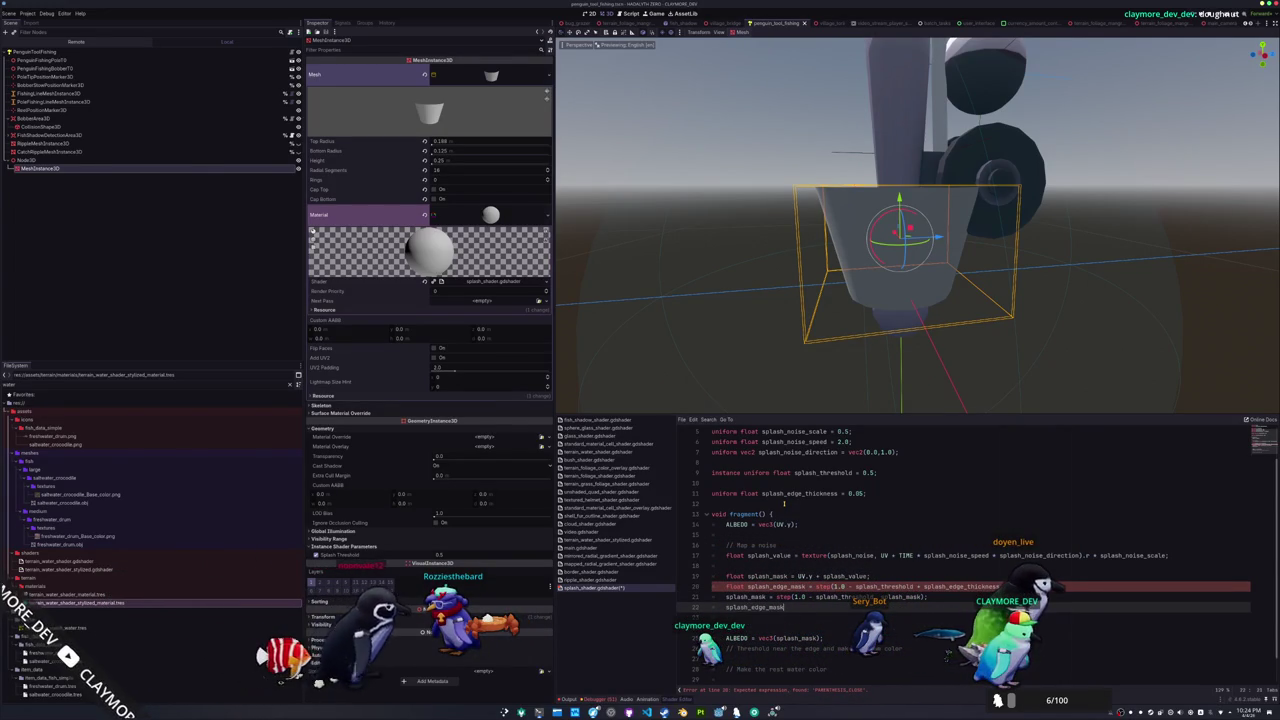
pyautogui.write('= s')
pyautogui.write('plash_edge_mask;')
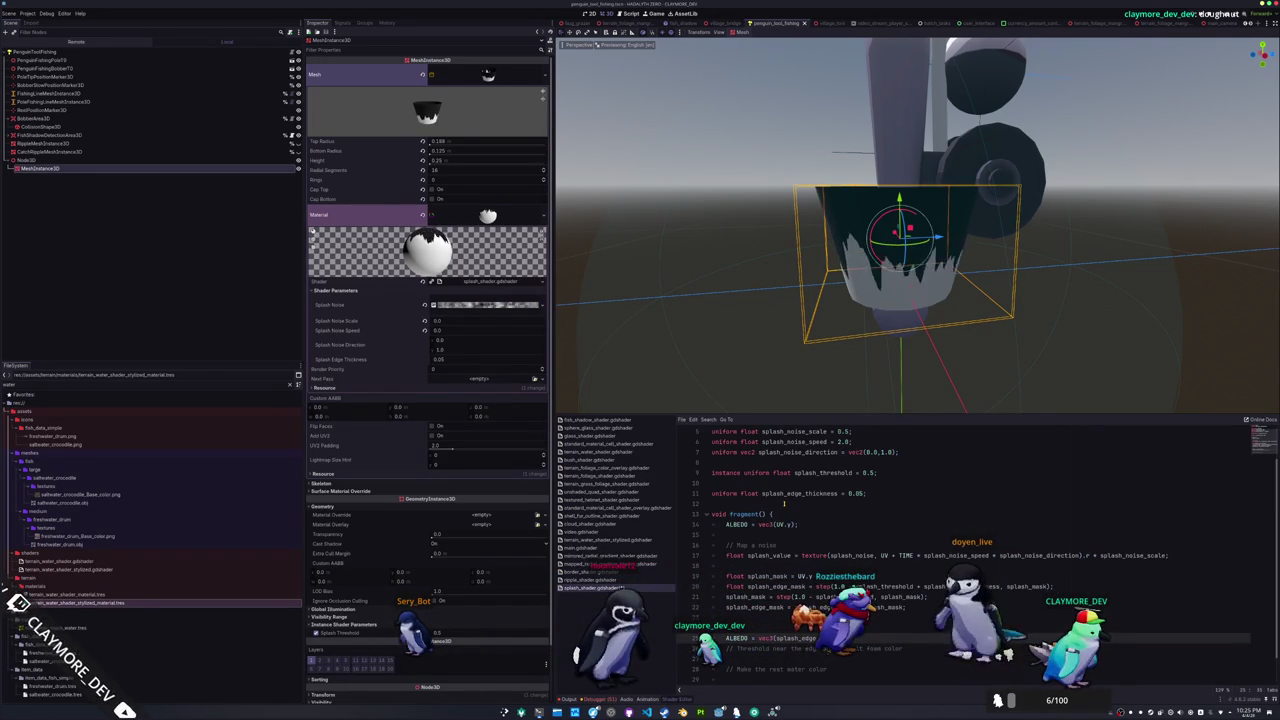
pyautogui.press('Up')
pyautogui.press('Up')
pyautogui.press('Up')
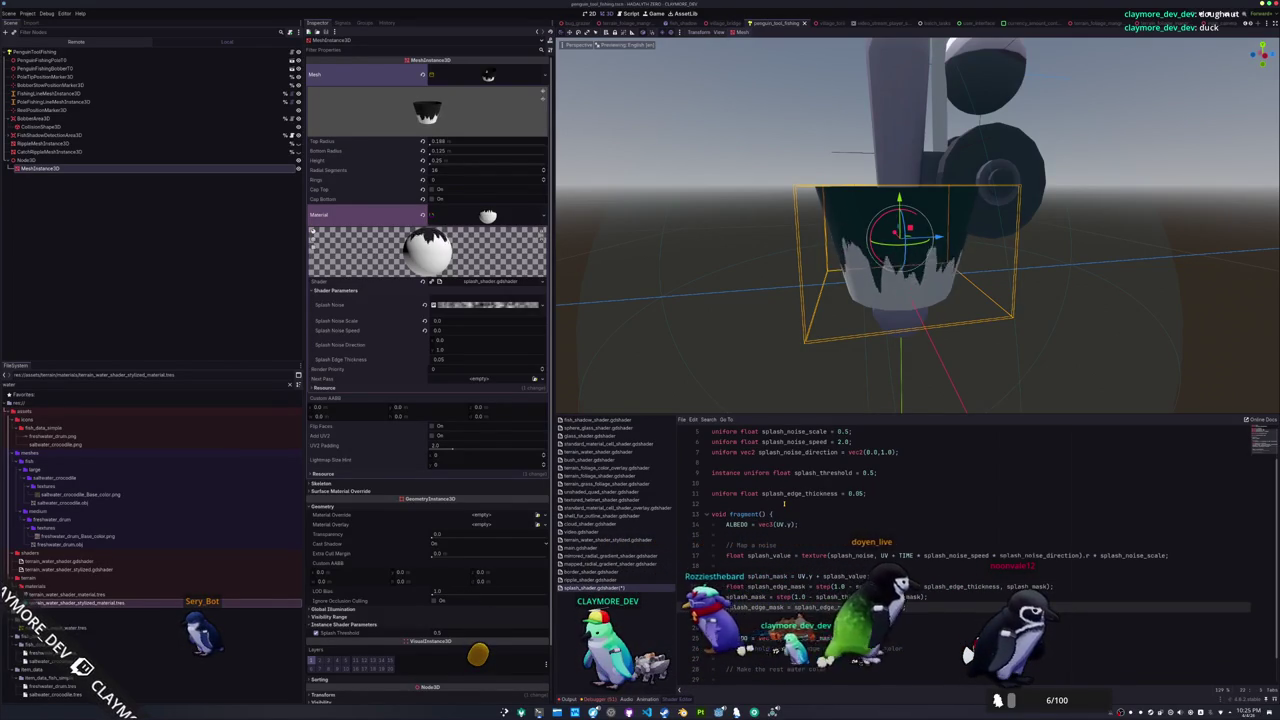
pyautogui.hotkey('ctrl', 's')
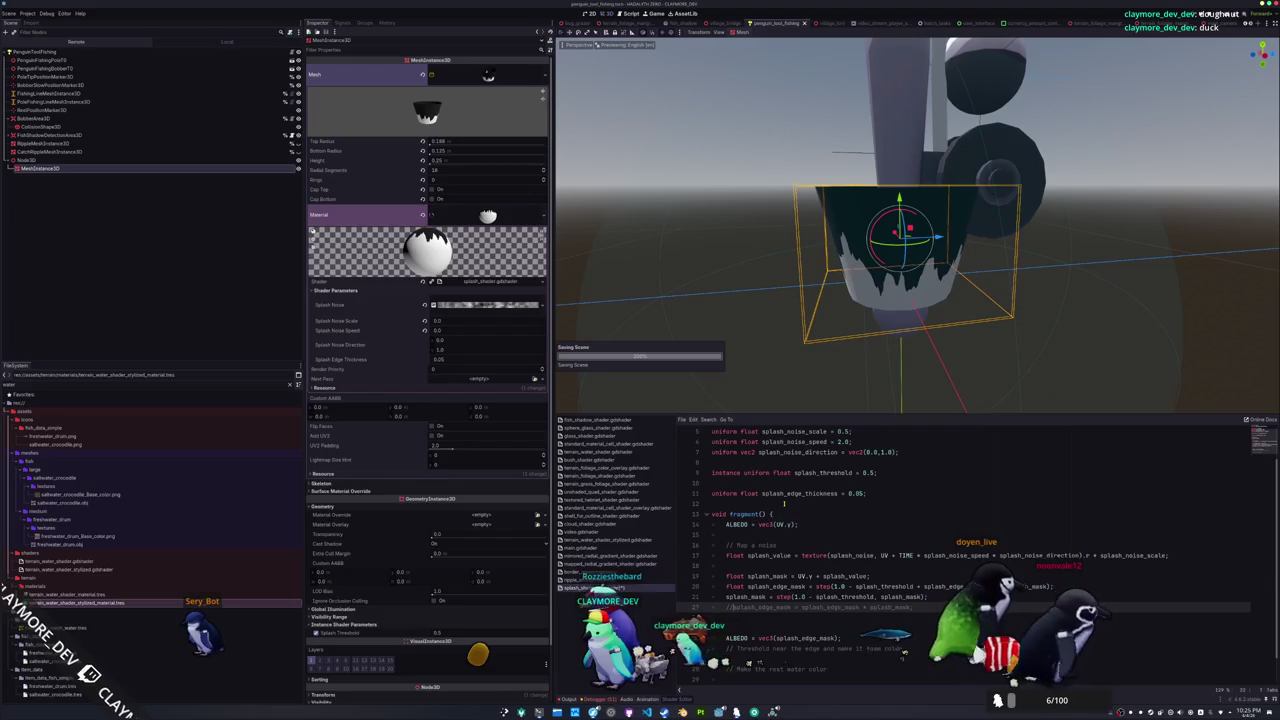
# Invert the edge mask by flipping its threshold sign and subtracting it from 1.0
pyautogui.press('Up')
pyautogui.press('Up')
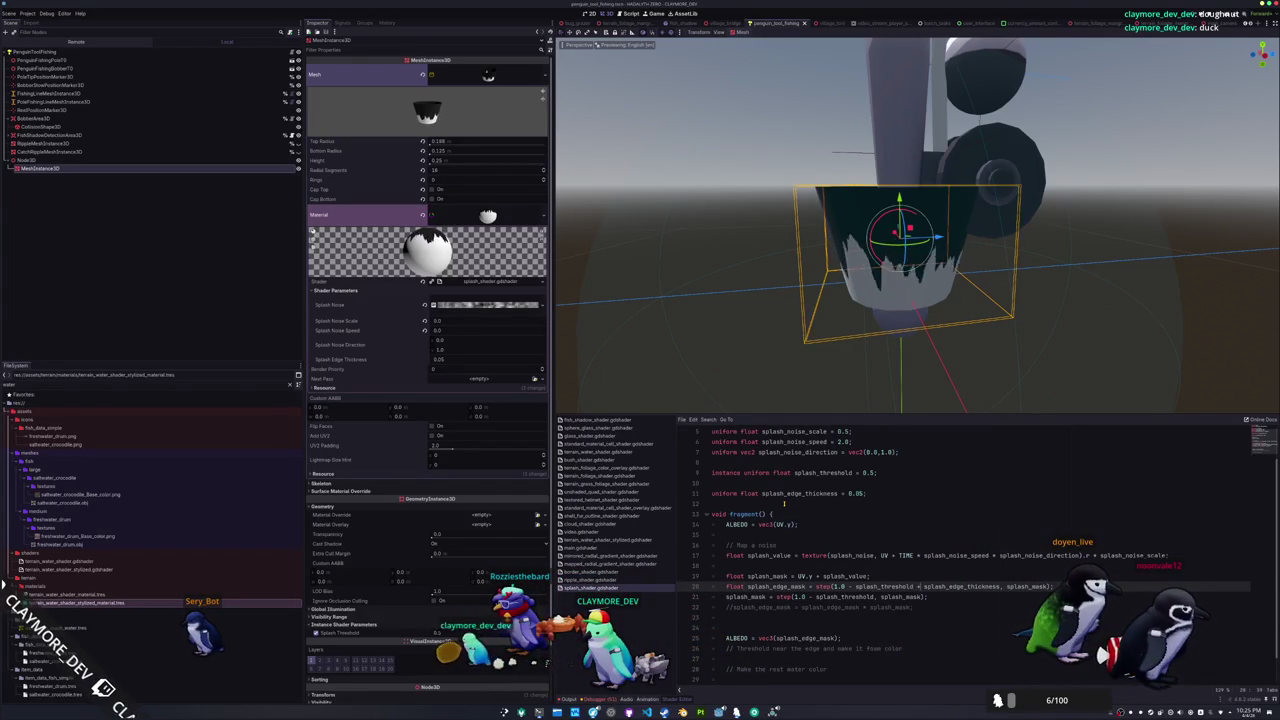
pyautogui.write('-')
pyautogui.hotkey('ctrl', 's')
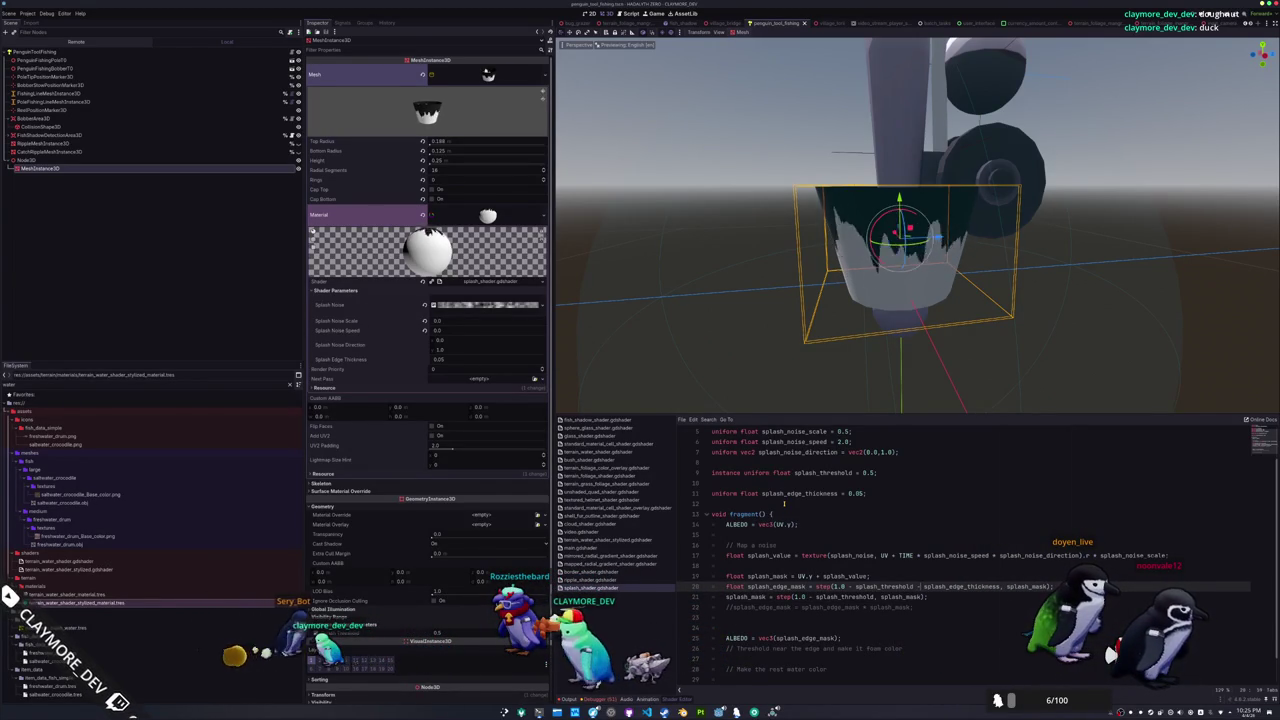
pyautogui.hotkey('ctrl', 'Left')
pyautogui.hotkey('ctrl', 'Left')
pyautogui.hotkey('ctrl', 'Left')
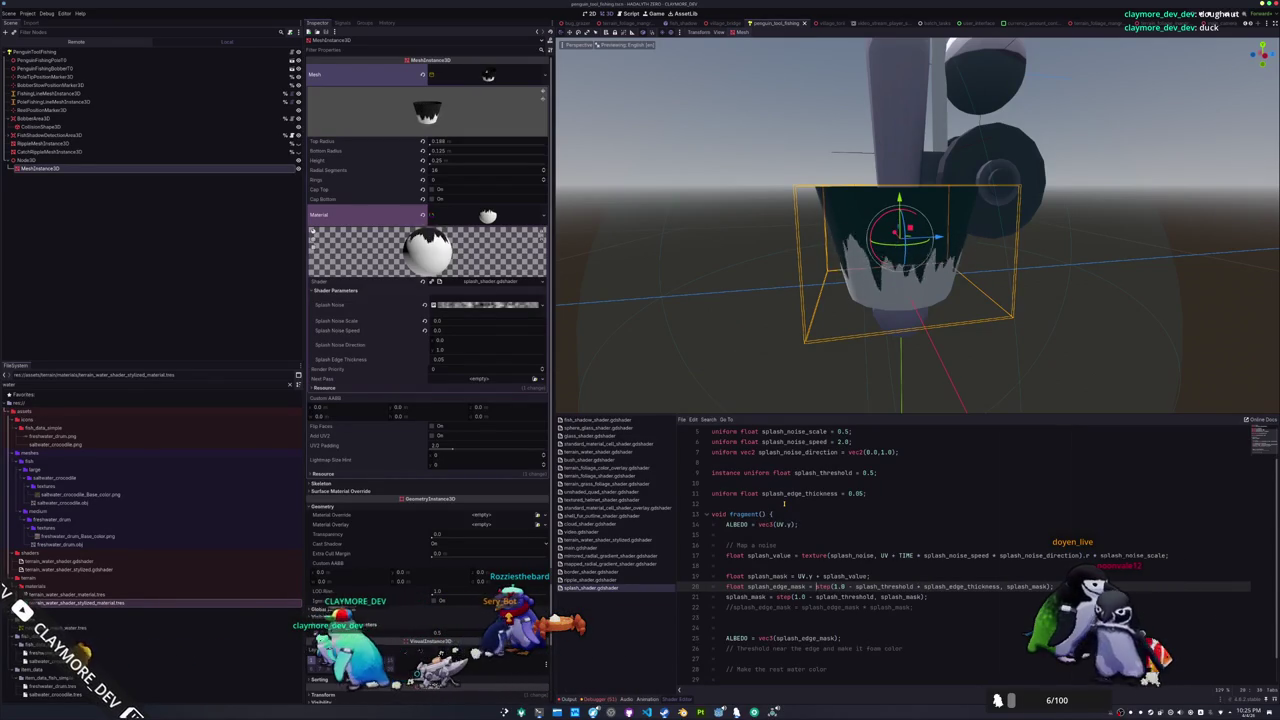
pyautogui.write('1.0 -')
pyautogui.hotkey('ctrl', 's')
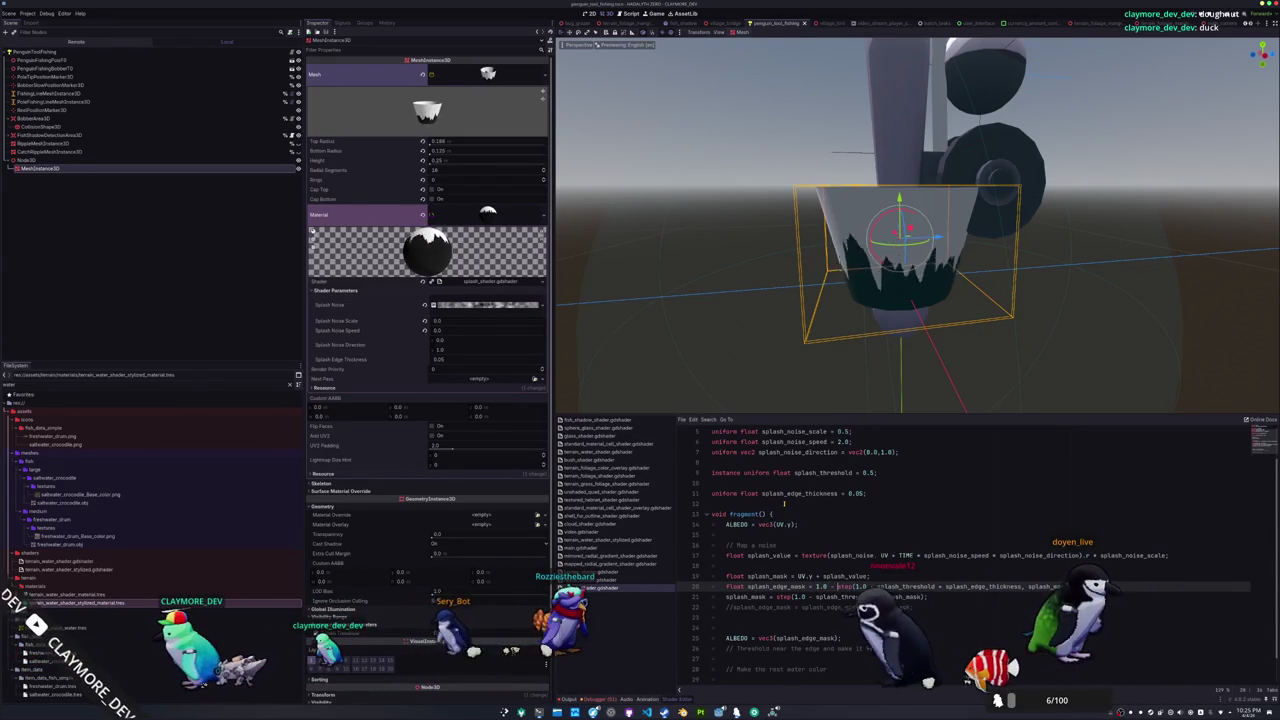
# Uncomment the line adding the edge mask to the splash mask and save
pyautogui.press('Down')
pyautogui.press('Down')
pyautogui.press('Home')
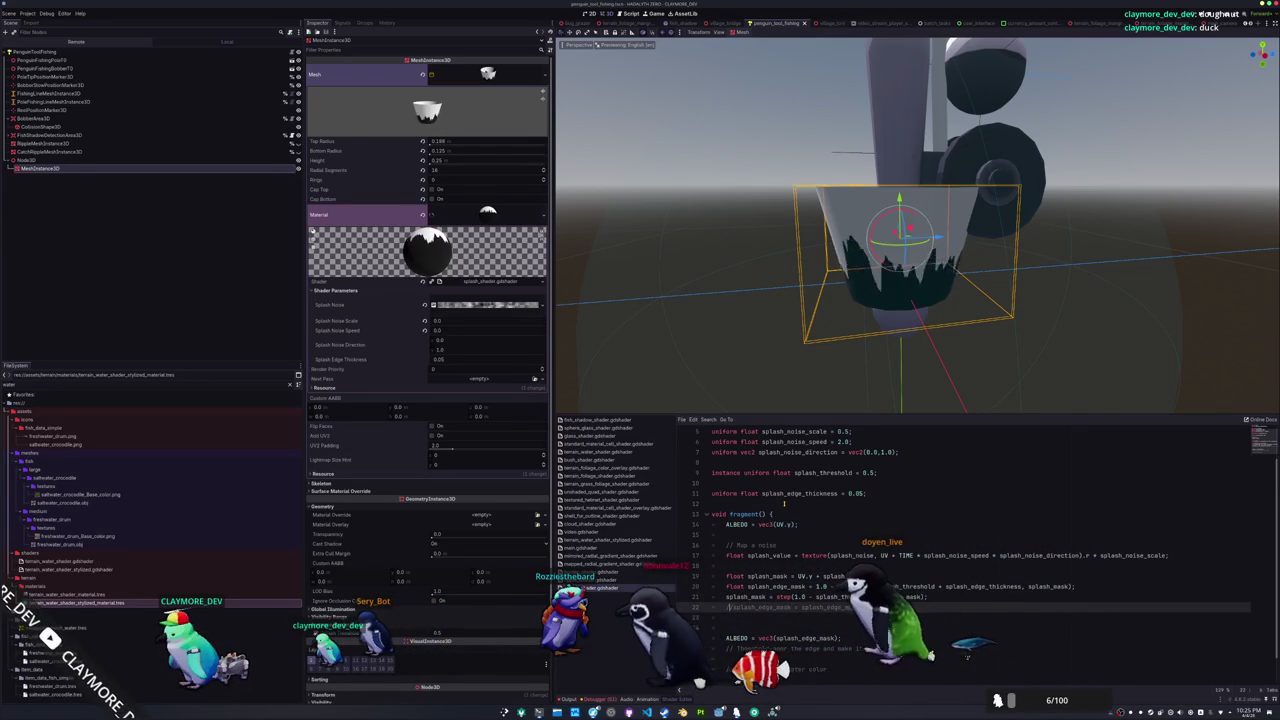
pyautogui.hotkey('ctrl', 'k')
pyautogui.hotkey('ctrl', 's')
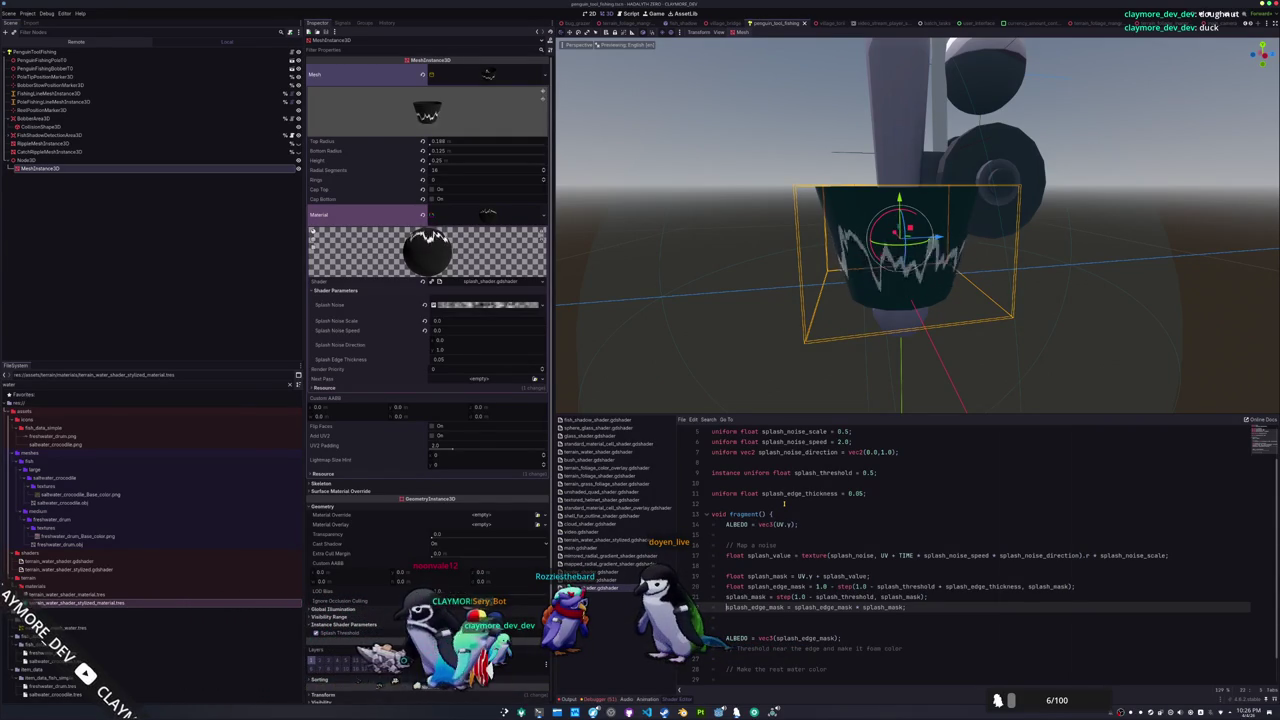
# Remove the extra blank line between uniforms and open a new line above void fragment()
pyautogui.press('Down')
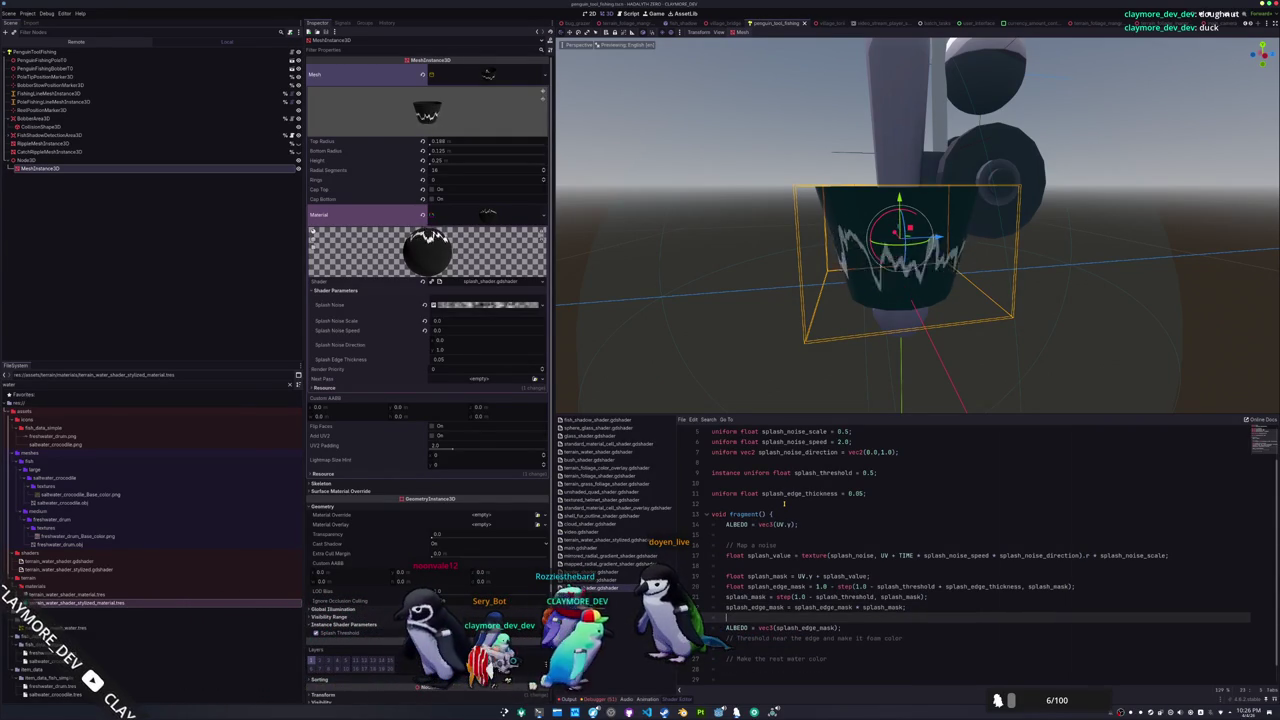
pyautogui.press('Down')
pyautogui.press('Down')
pyautogui.press('Down')
pyautogui.press('Up')
pyautogui.press('Up')
pyautogui.press('Up')
pyautogui.press('Up')
pyautogui.press('BackSpace')
pyautogui.press('Down')
pyautogui.press('Return')
pyautogui.press('Return')
pyautogui.press('Up')
# Declare a vec4 foam_color source_color uniform, save, and start a water_color uniform below it
pyautogui.write('unif')
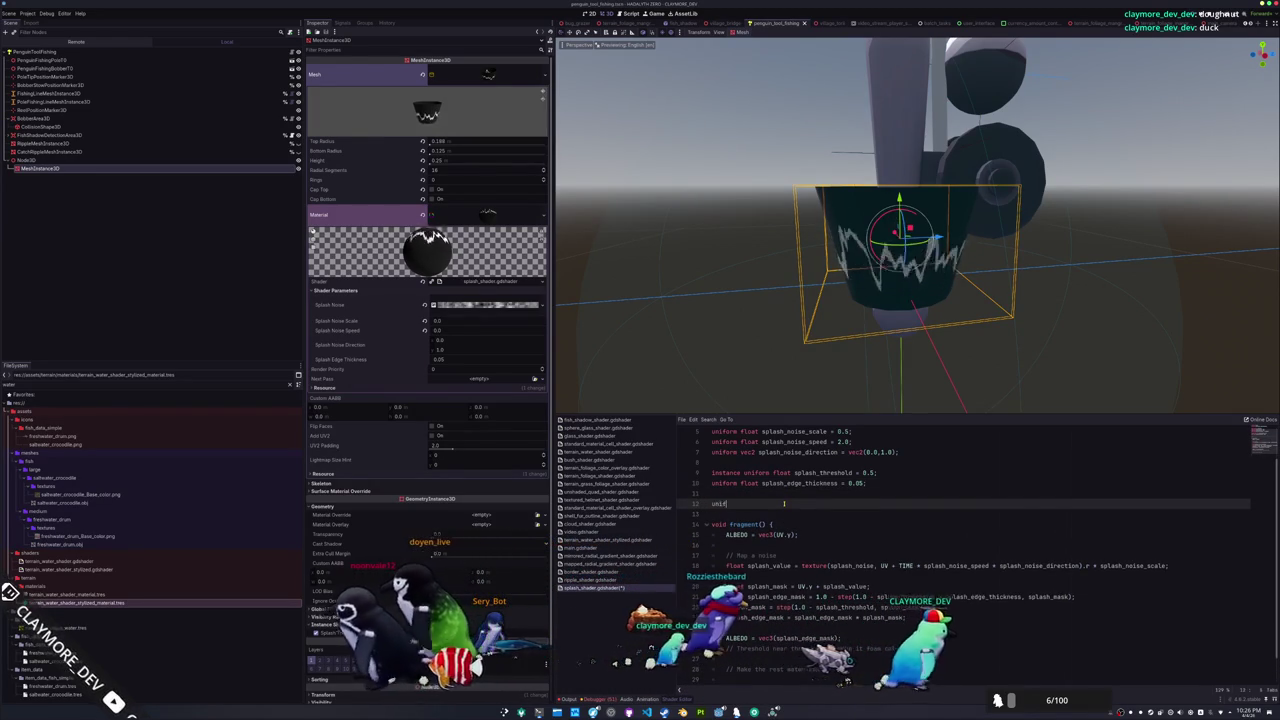
pyautogui.write('orm splash_e')
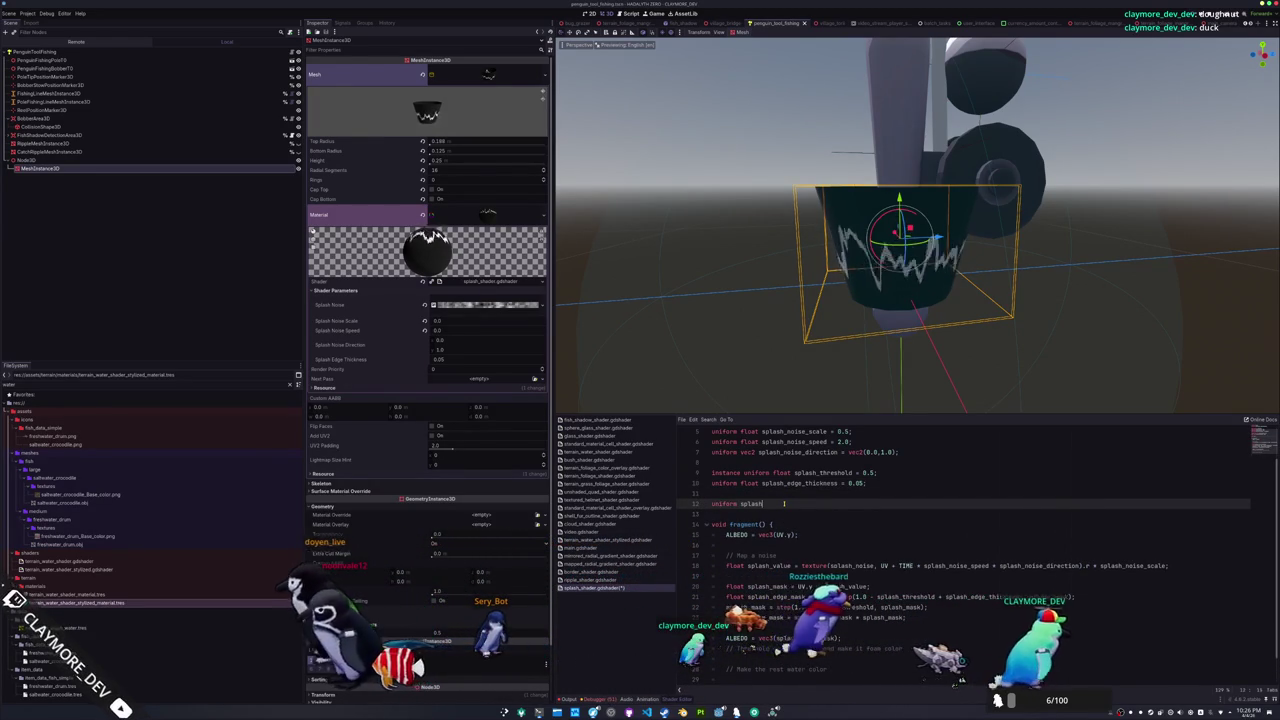
pyautogui.press('BackSpace')
pyautogui.press('BackSpace')
pyautogui.press('BackSpace')
pyautogui.write('f')
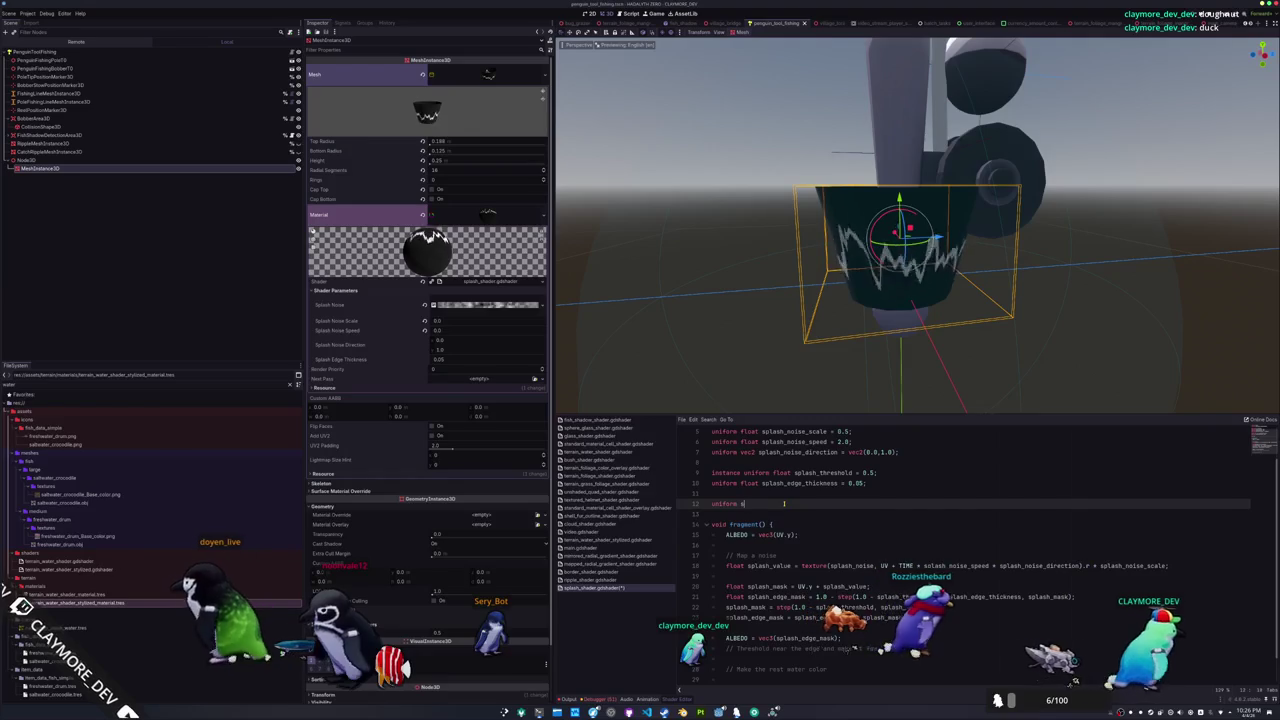
pyautogui.write('lom_c')
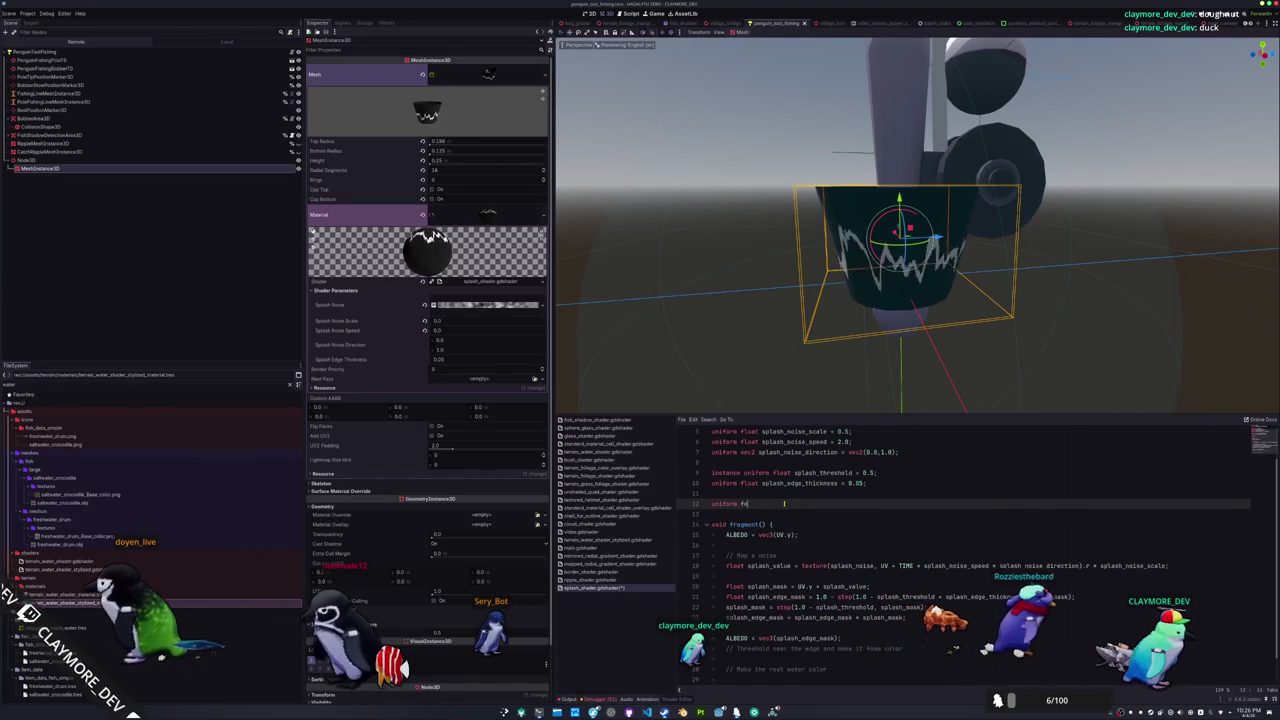
pyautogui.write('olor')
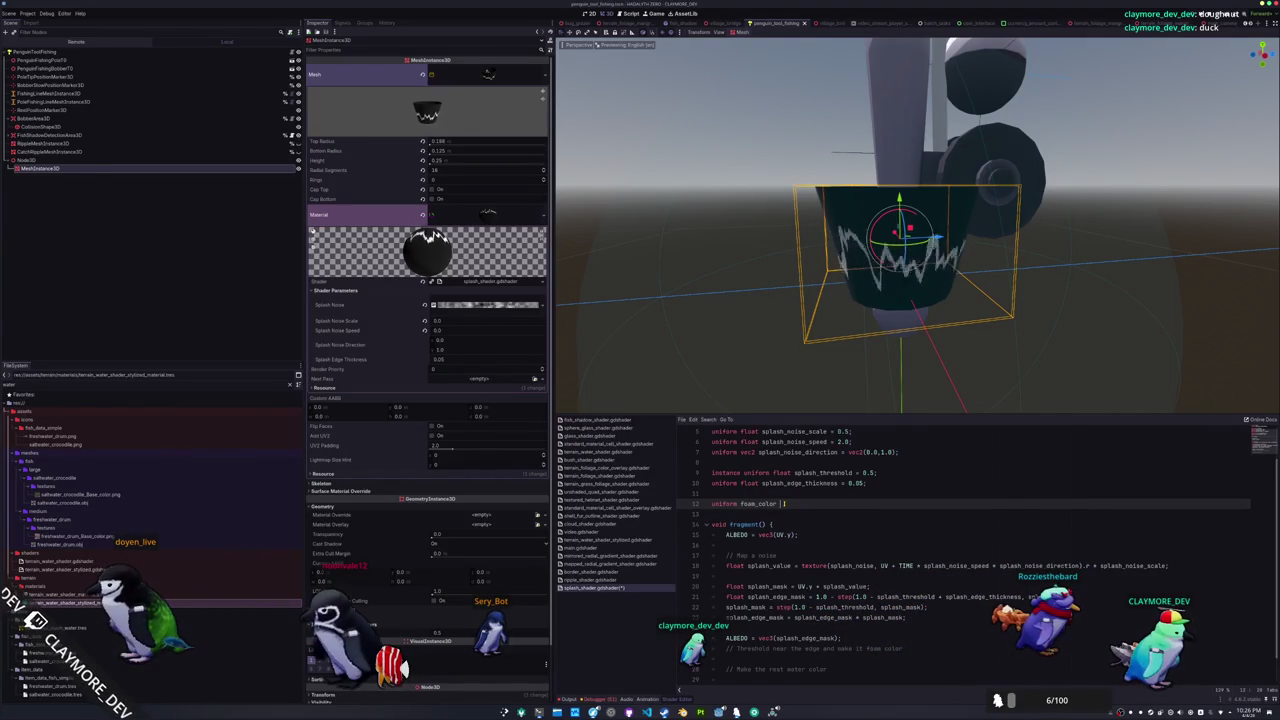
pyautogui.write('c3')
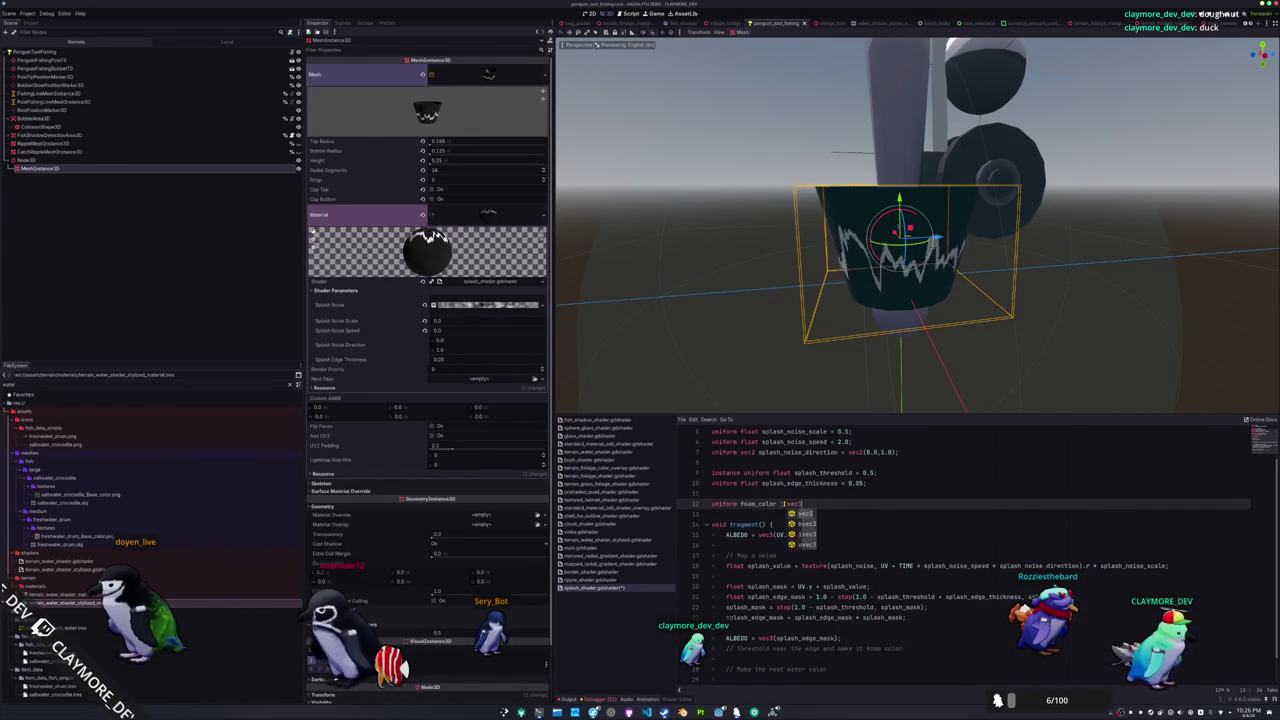
pyautogui.press('BackSpace')
pyautogui.press('BackSpace')
pyautogui.press('BackSpace')
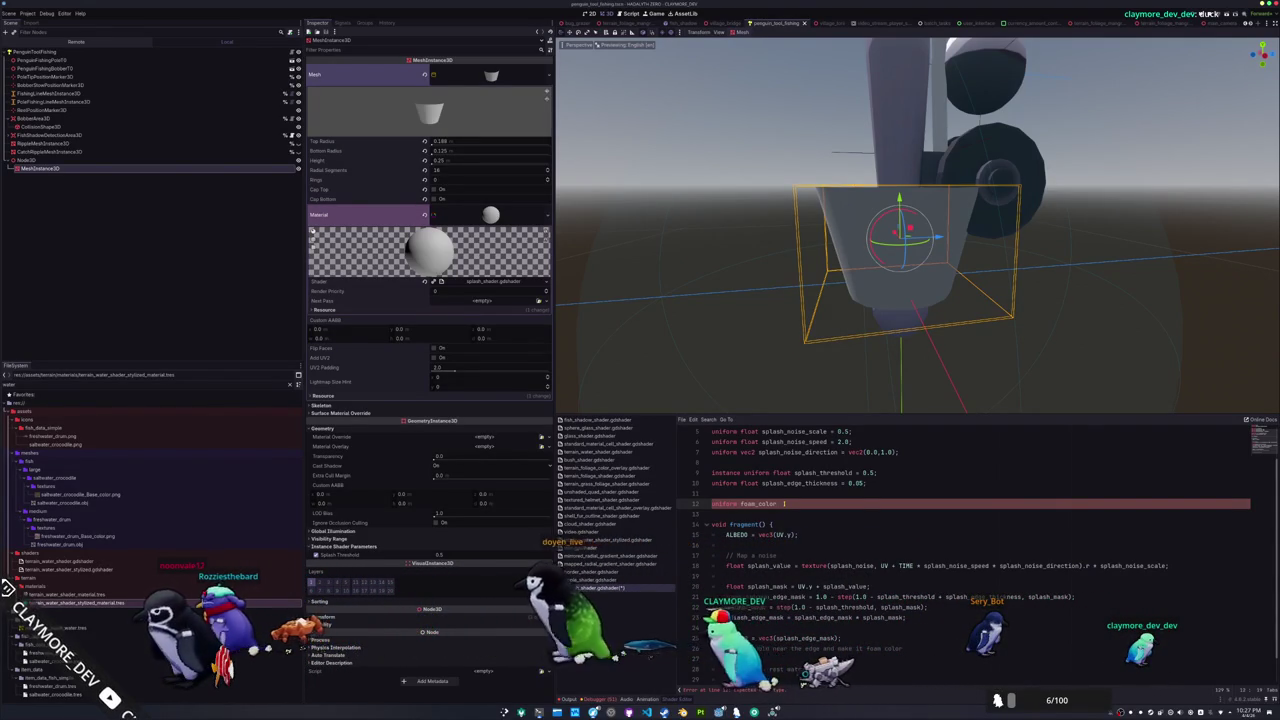
pyautogui.click(740, 503)
pyautogui.write('vec4')
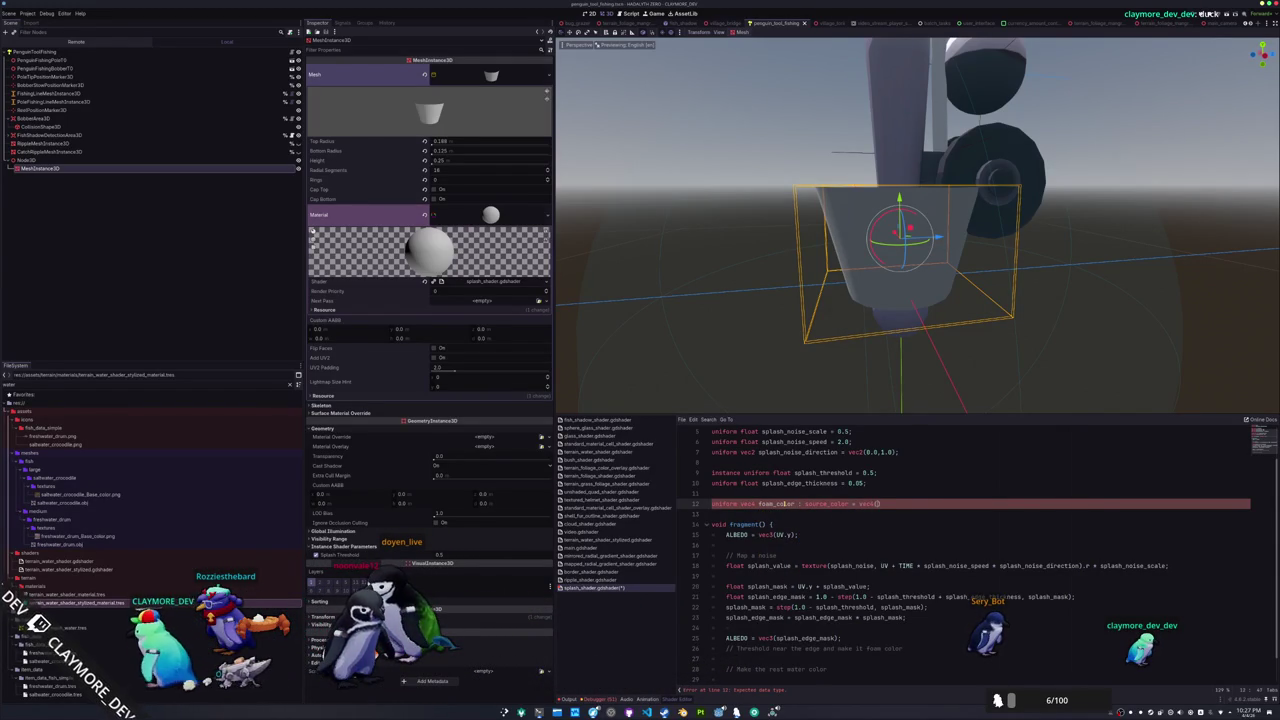
pyautogui.hotkey('ctrl', 's')
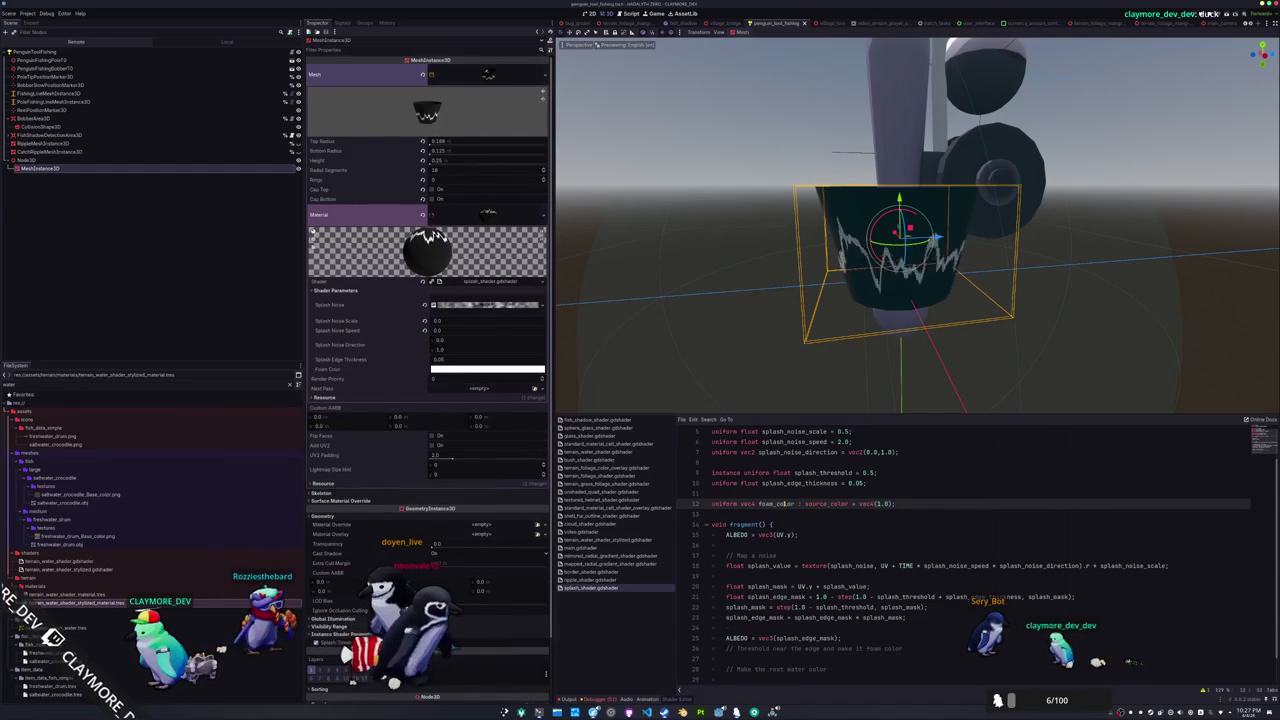
pyautogui.press('Return')
pyautogui.write('uniform vec')
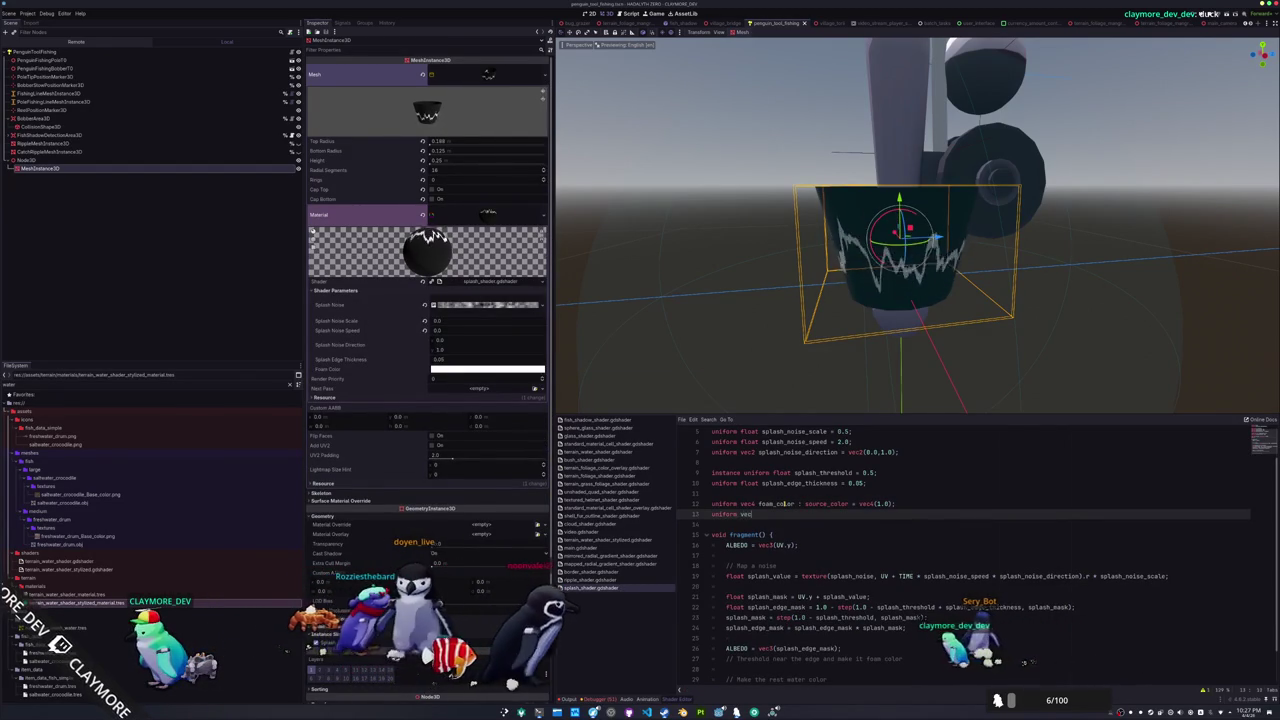
pyautogui.write('4 water_col')
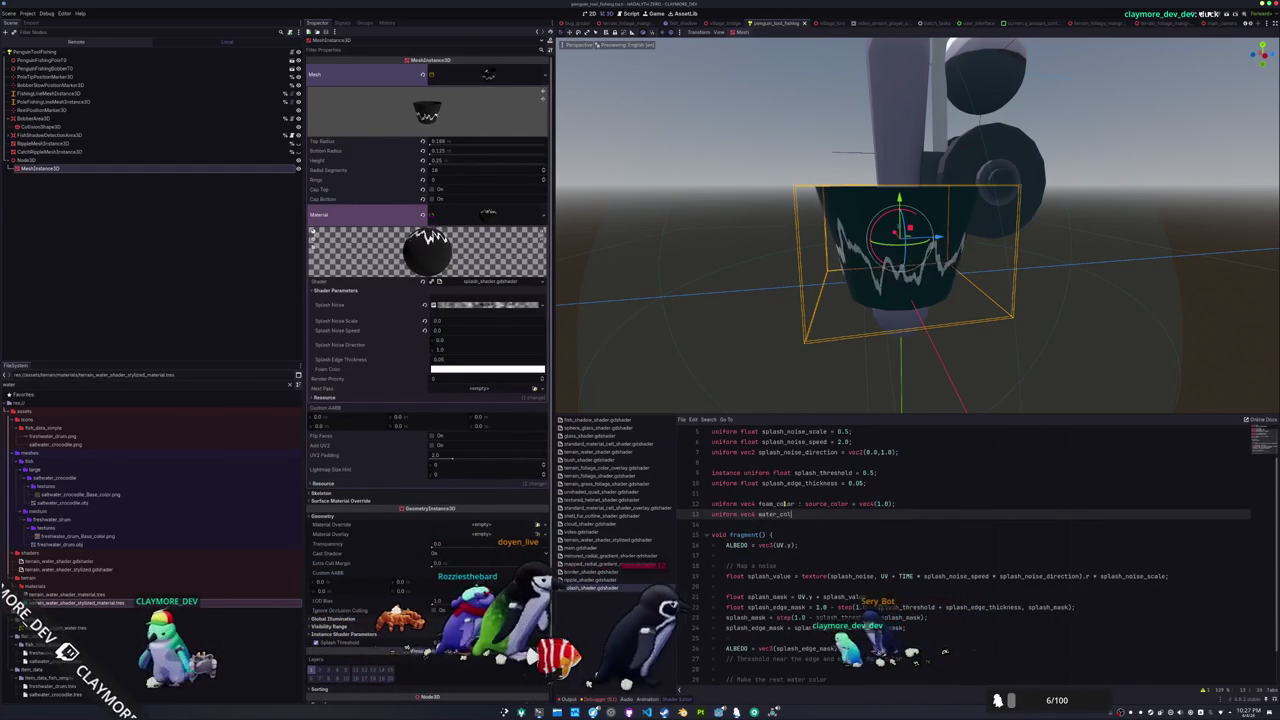
pyautogui.write('or : source_c')
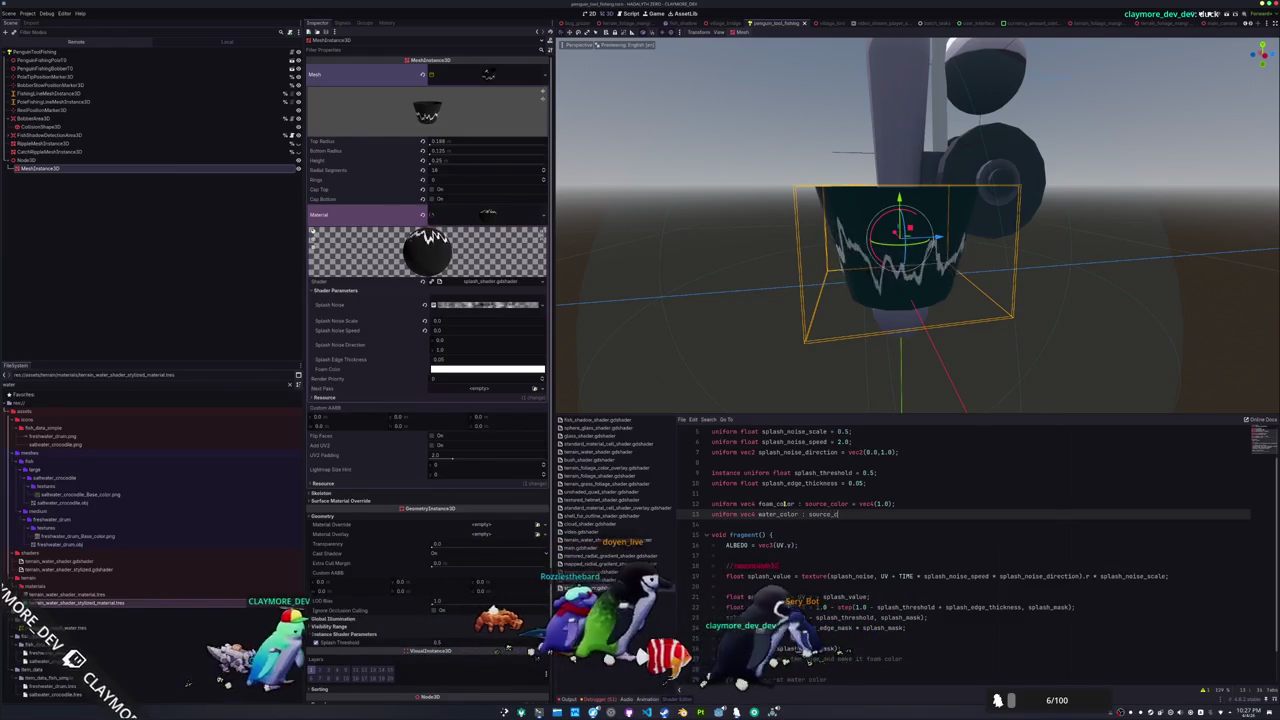
pyautogui.write('olor = vec4')
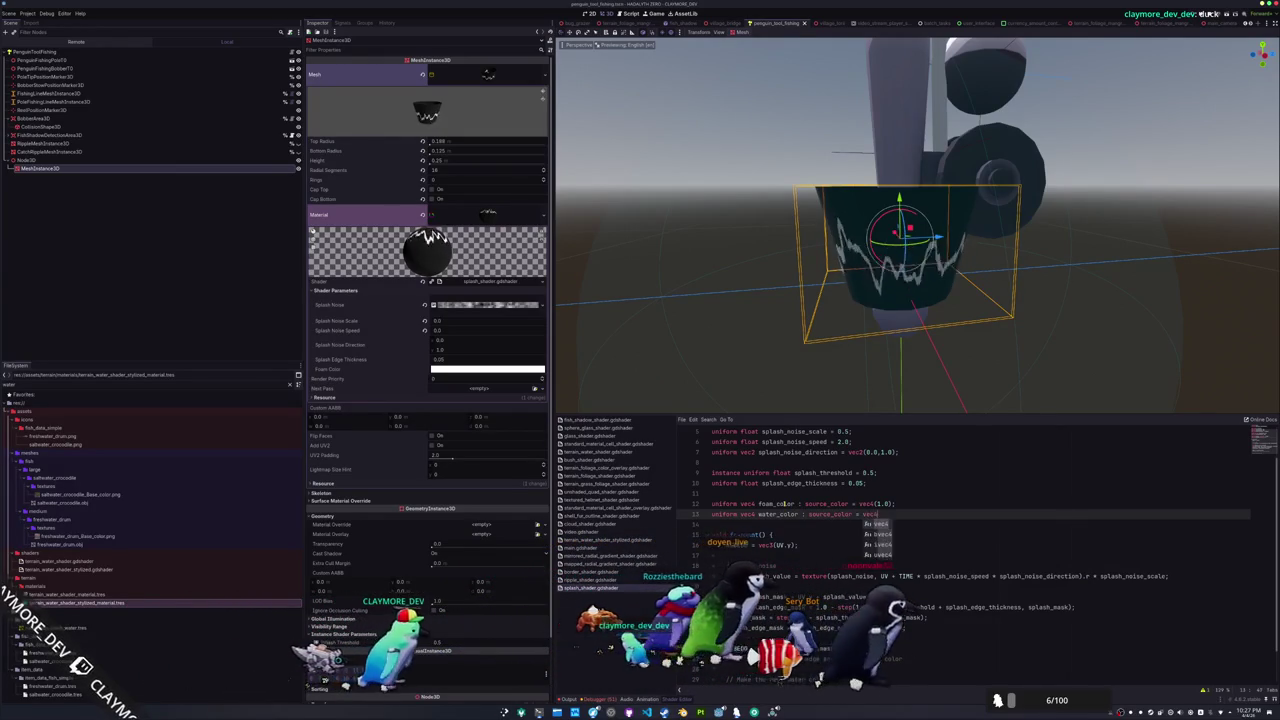
pyautogui.write('(vec3(')
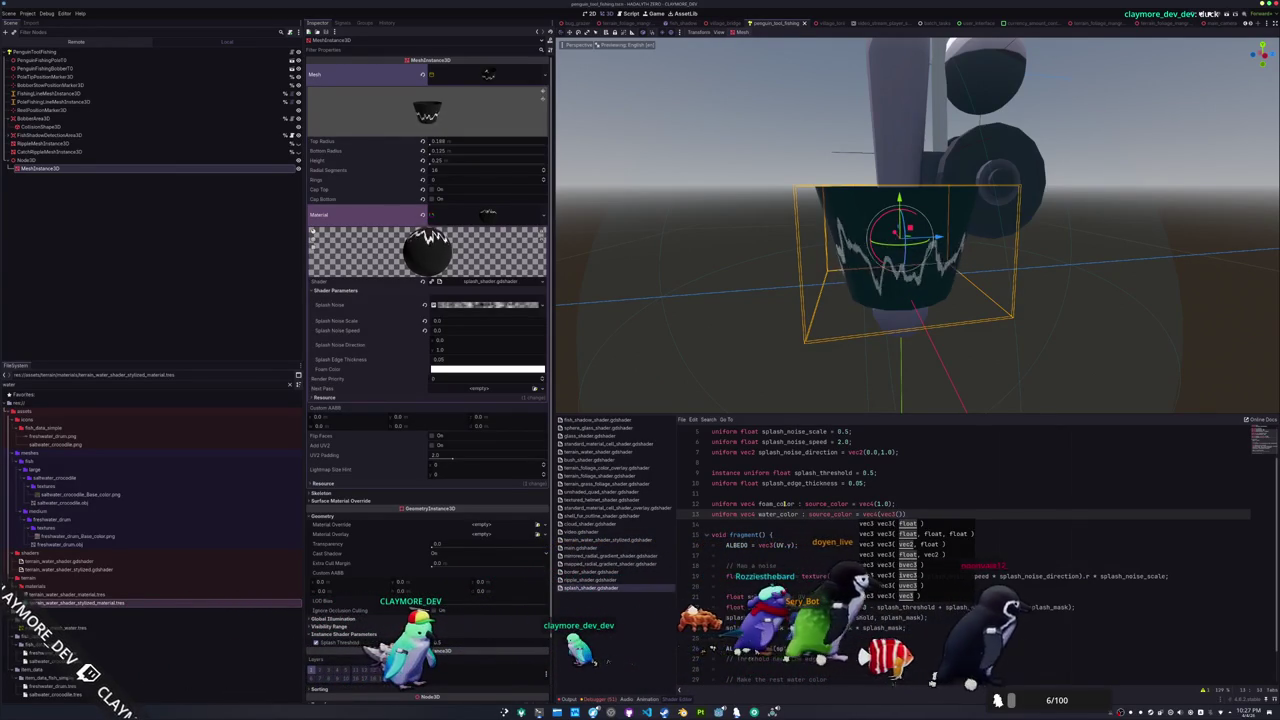
# Read the Surface Color hex value in terrain_water_shader_stylized_material.tres for reference
pyautogui.click(80, 603)
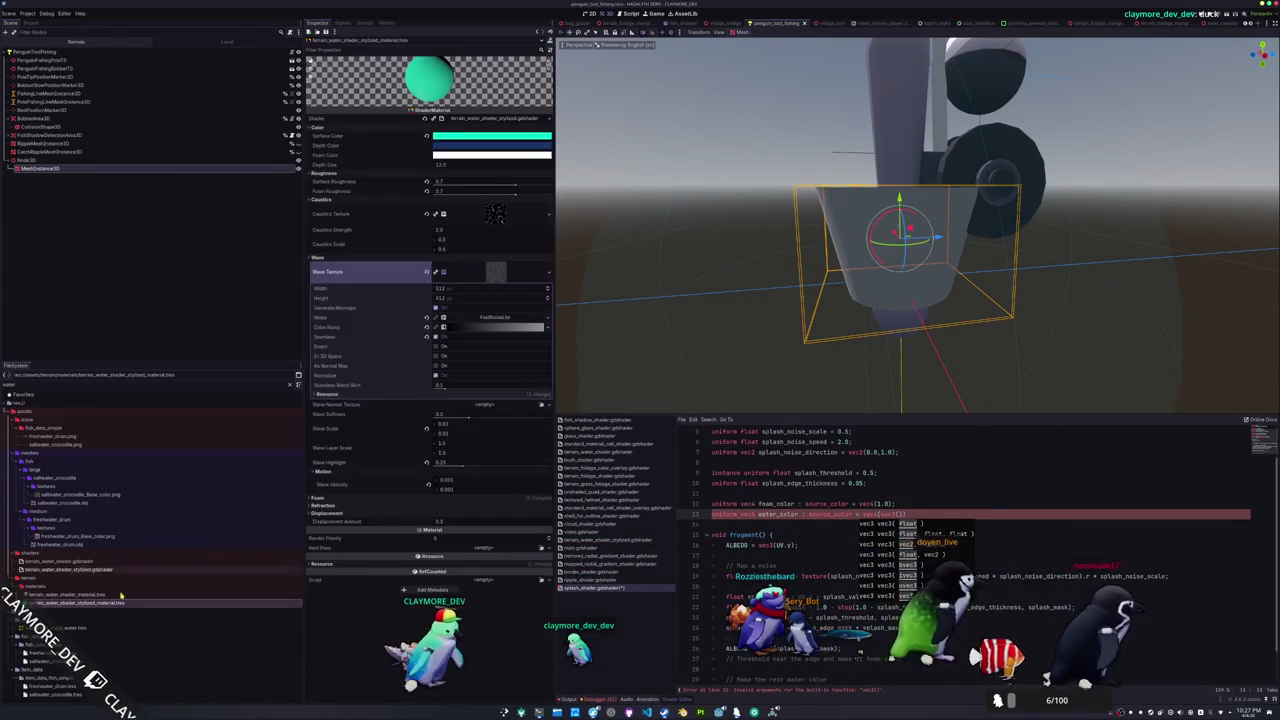
pyautogui.click(485, 135)
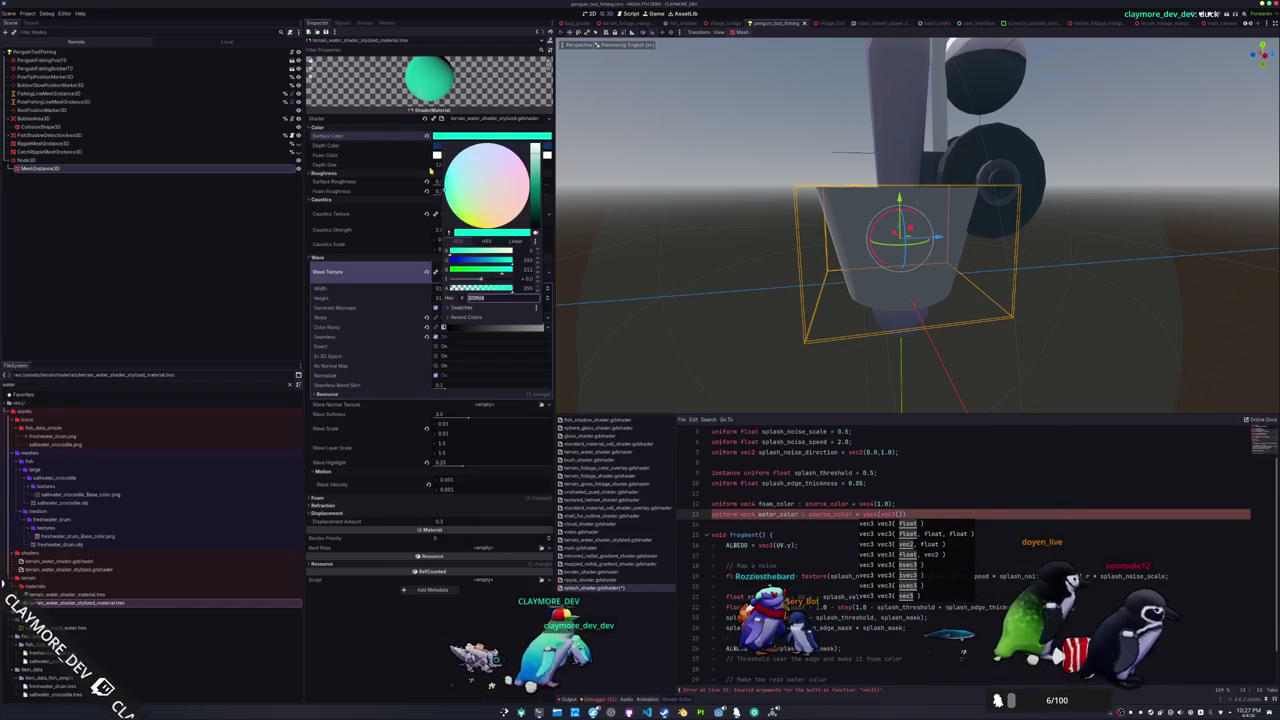
pyautogui.click(489, 298)
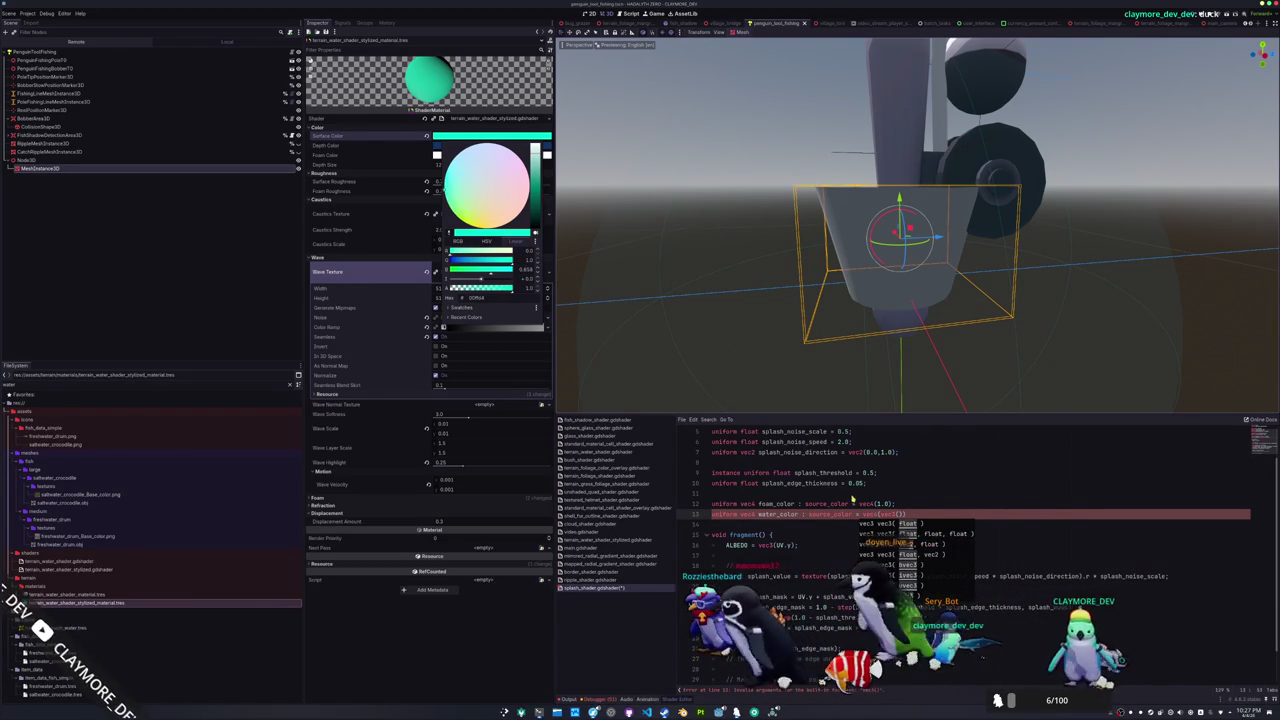
pyautogui.click(900, 513)
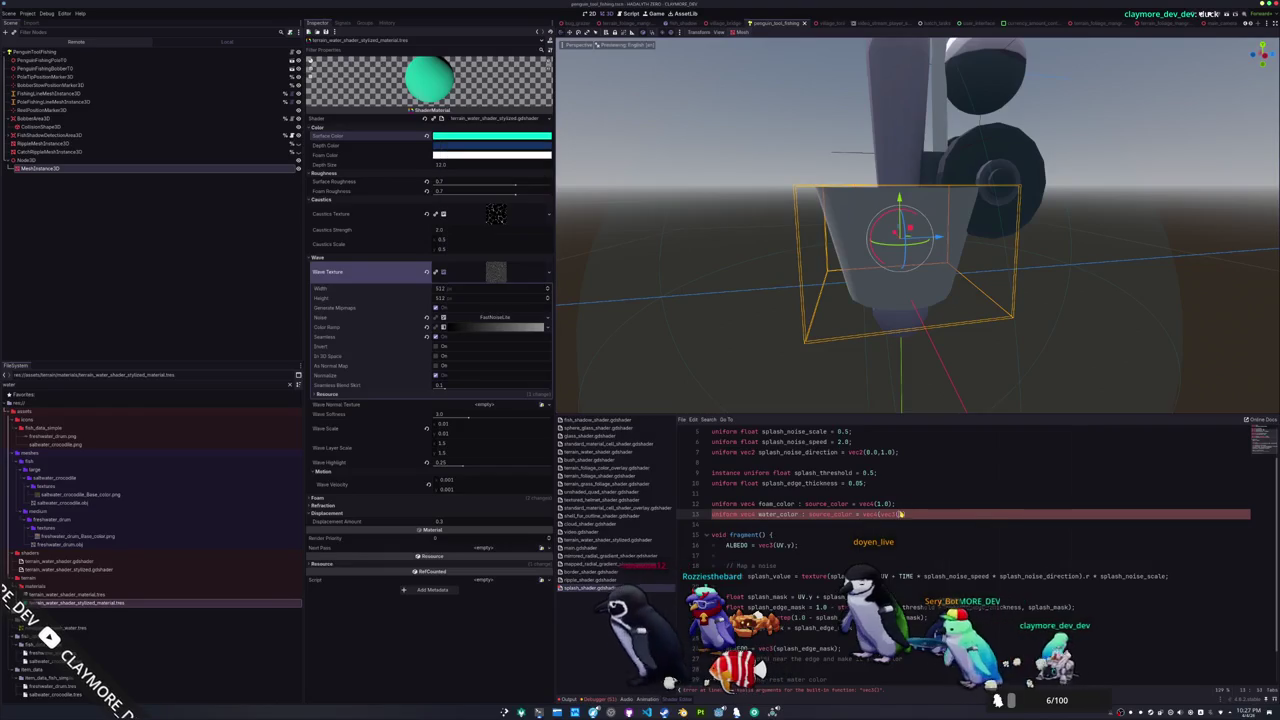
# Default water_color to vec4(vec3(0.0,1.0,0.658),1.0) and set ALBEDO = water_color.rgb * splash_mask with foam blend
pyautogui.write('0,1.0,')
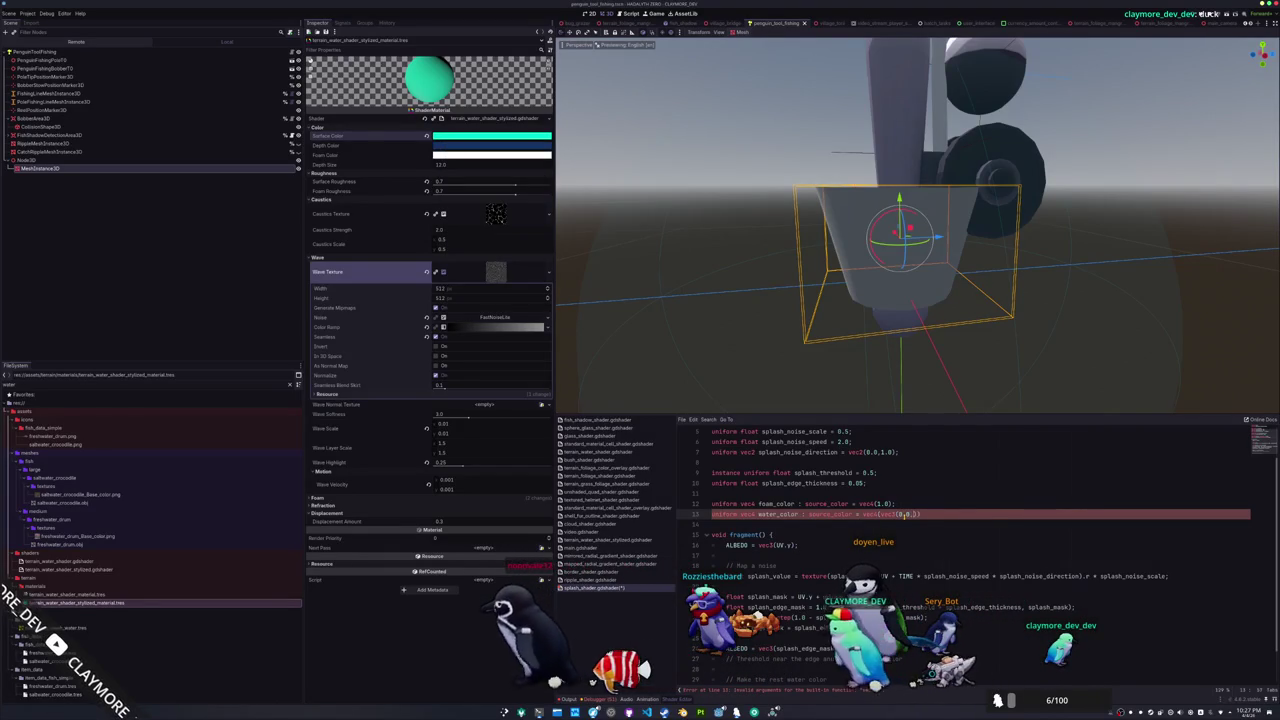
pyautogui.write('0.4)')
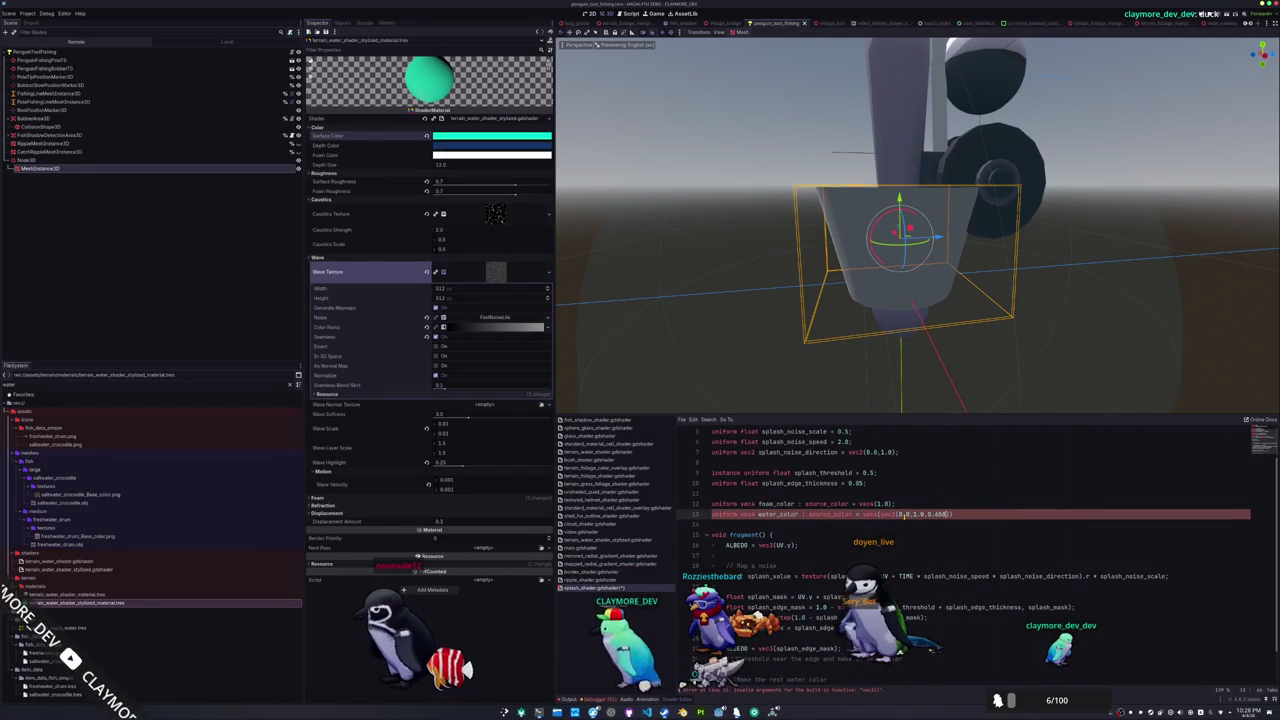
pyautogui.write(',1.0);')
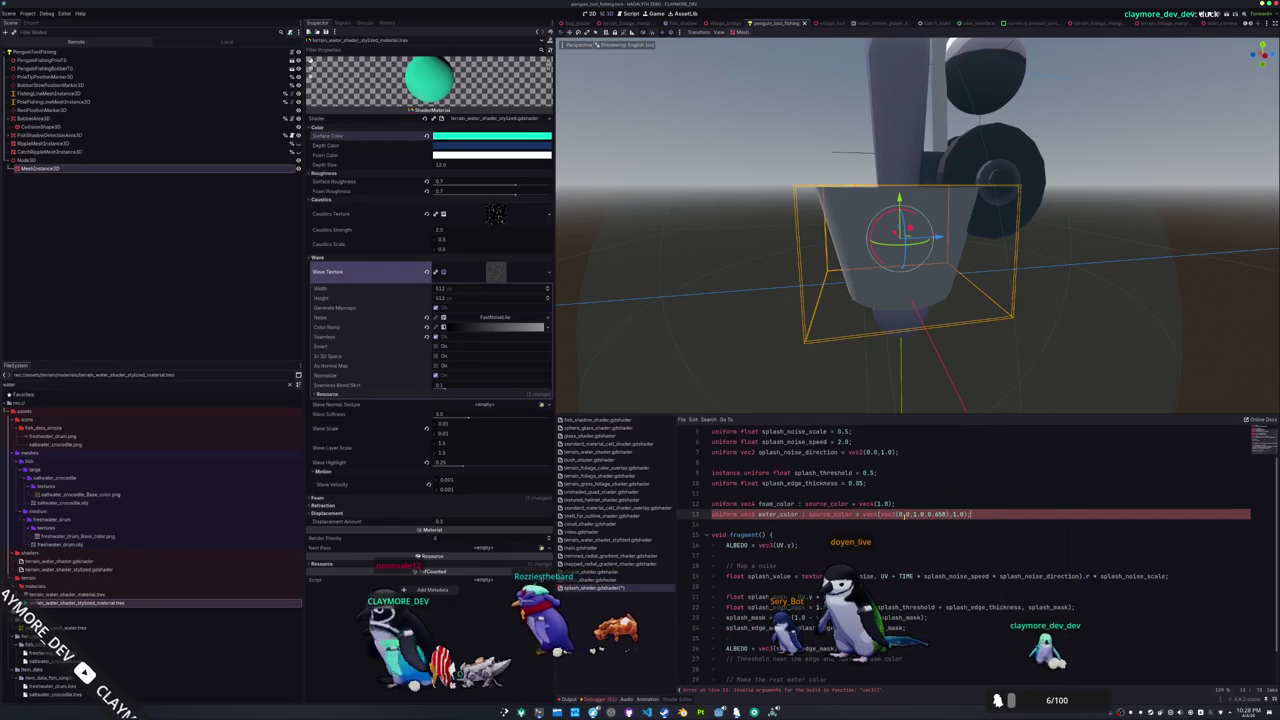
pyautogui.press('Down')
pyautogui.press('Down')
pyautogui.press('Down')
pyautogui.press('Down')
pyautogui.press('Down')
pyautogui.press('Return')
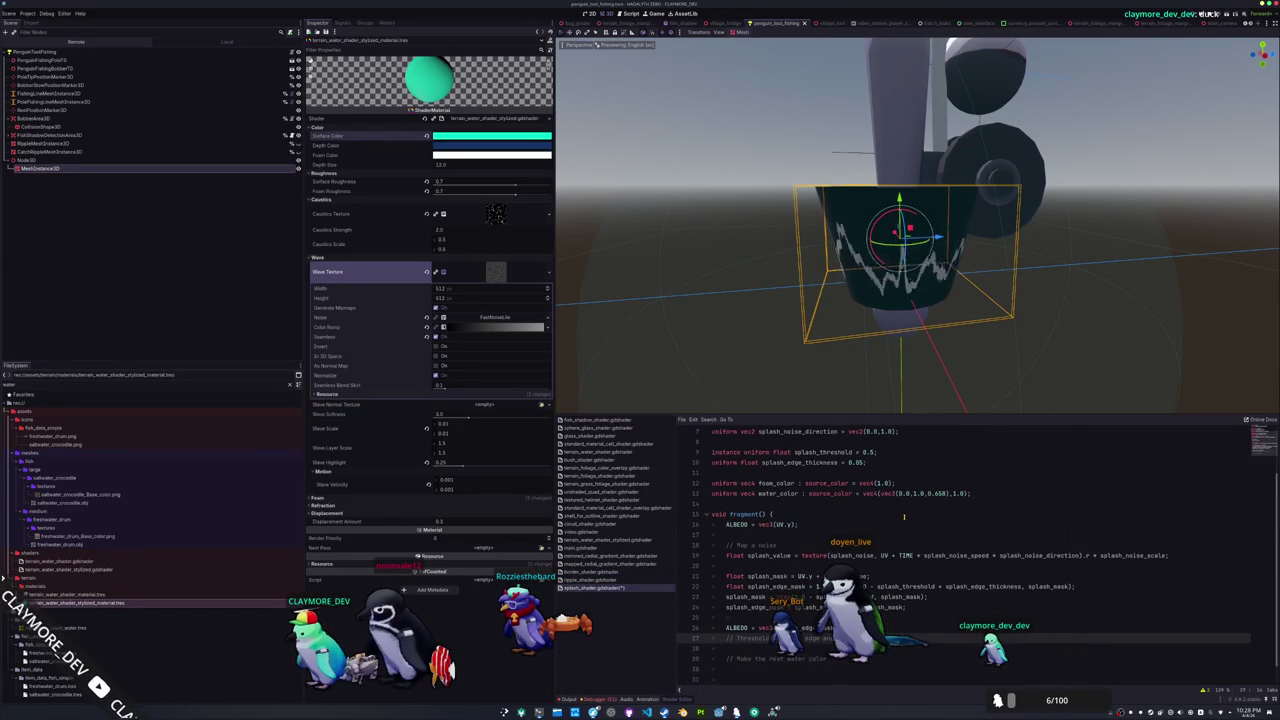
pyautogui.hotkey('ctrl', 'z')
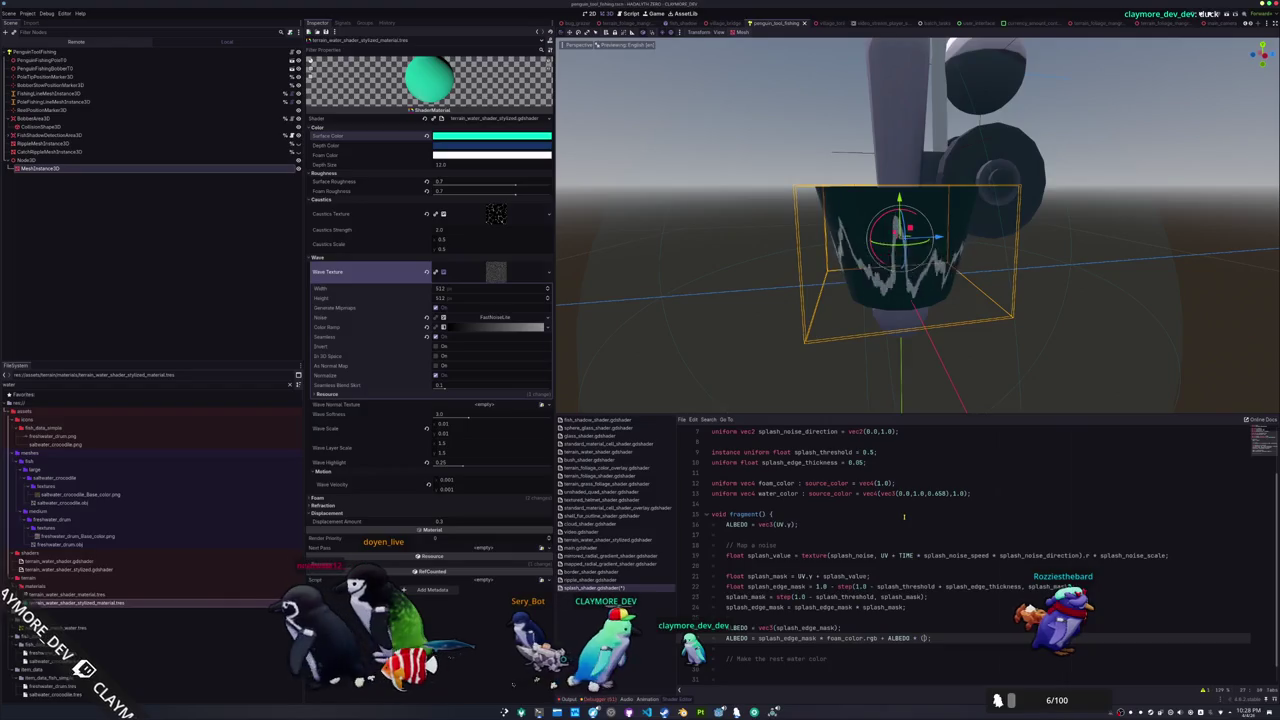
pyautogui.write('1.0 - splash_edge_mask')
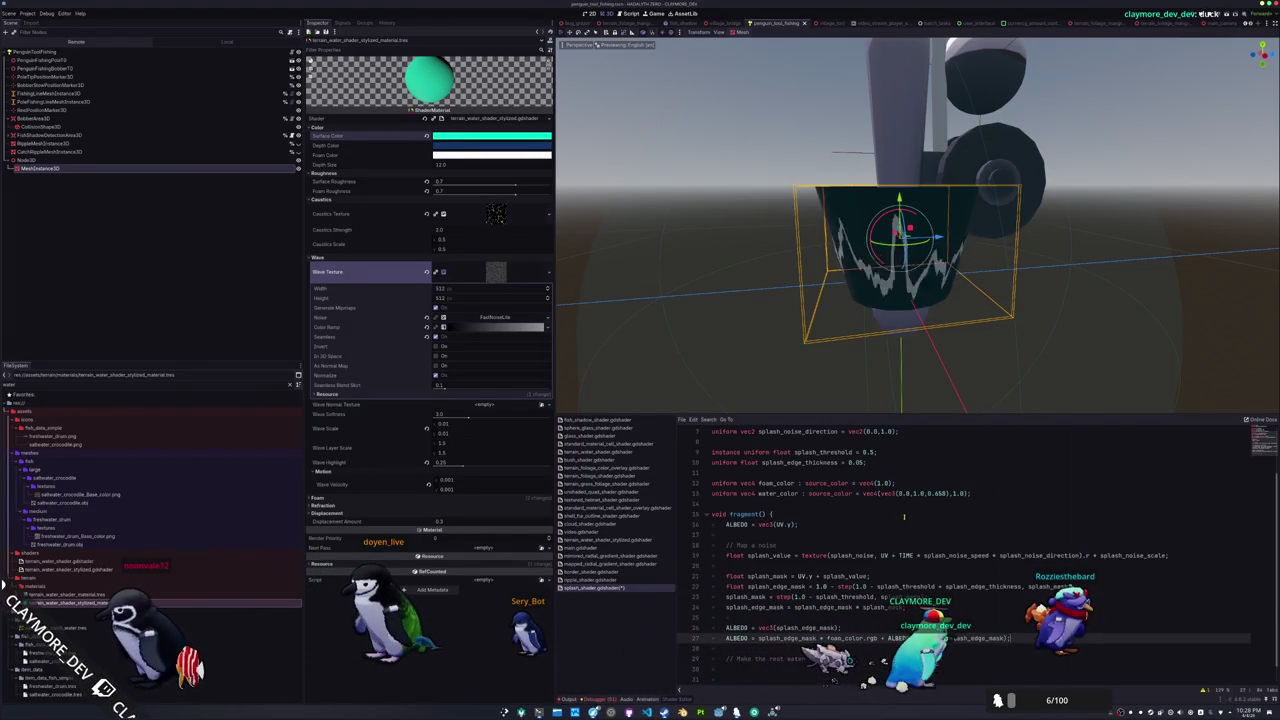
pyautogui.hotkey('ctrl', 'shift', 'Return')
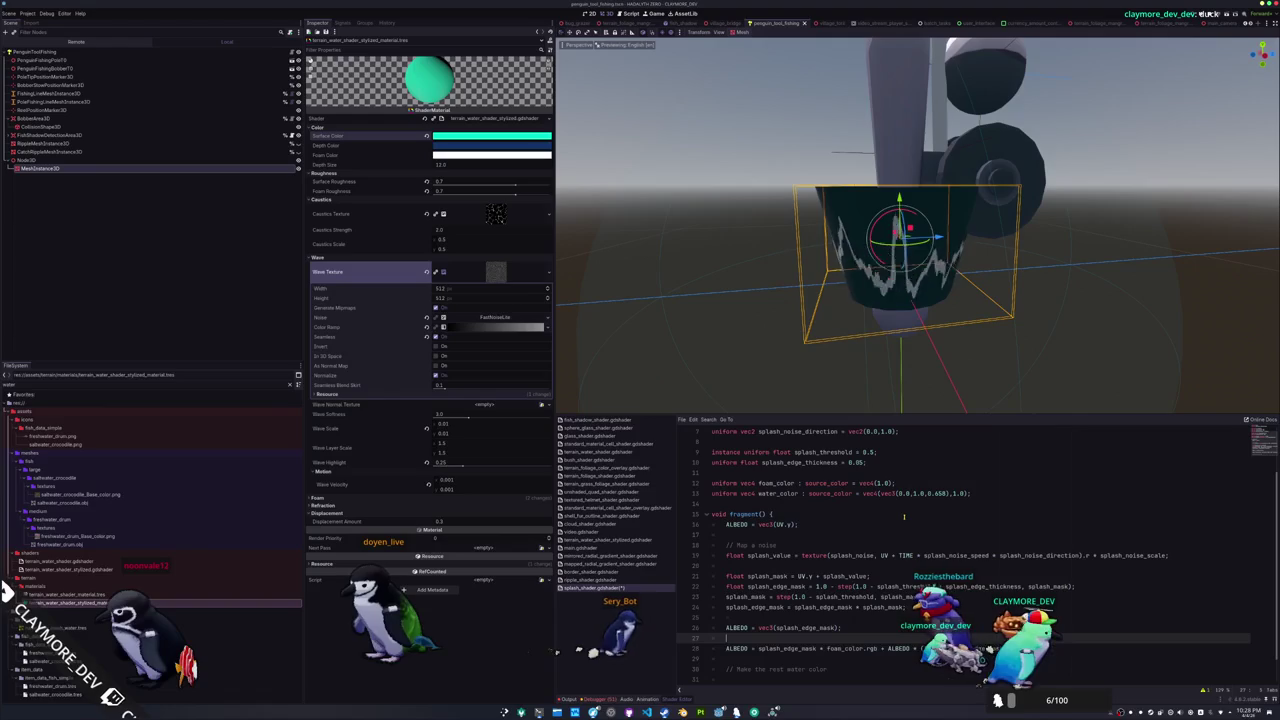
pyautogui.write('ALBEDO')
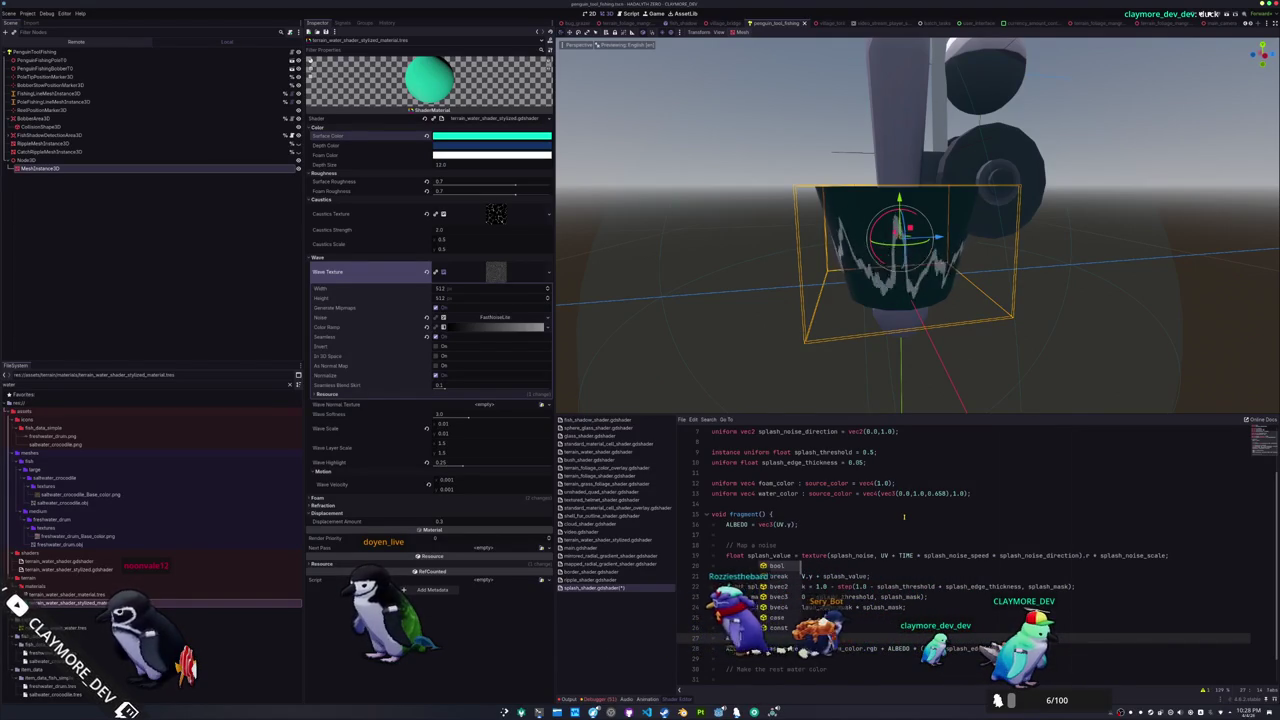
pyautogui.write(' = water_col')
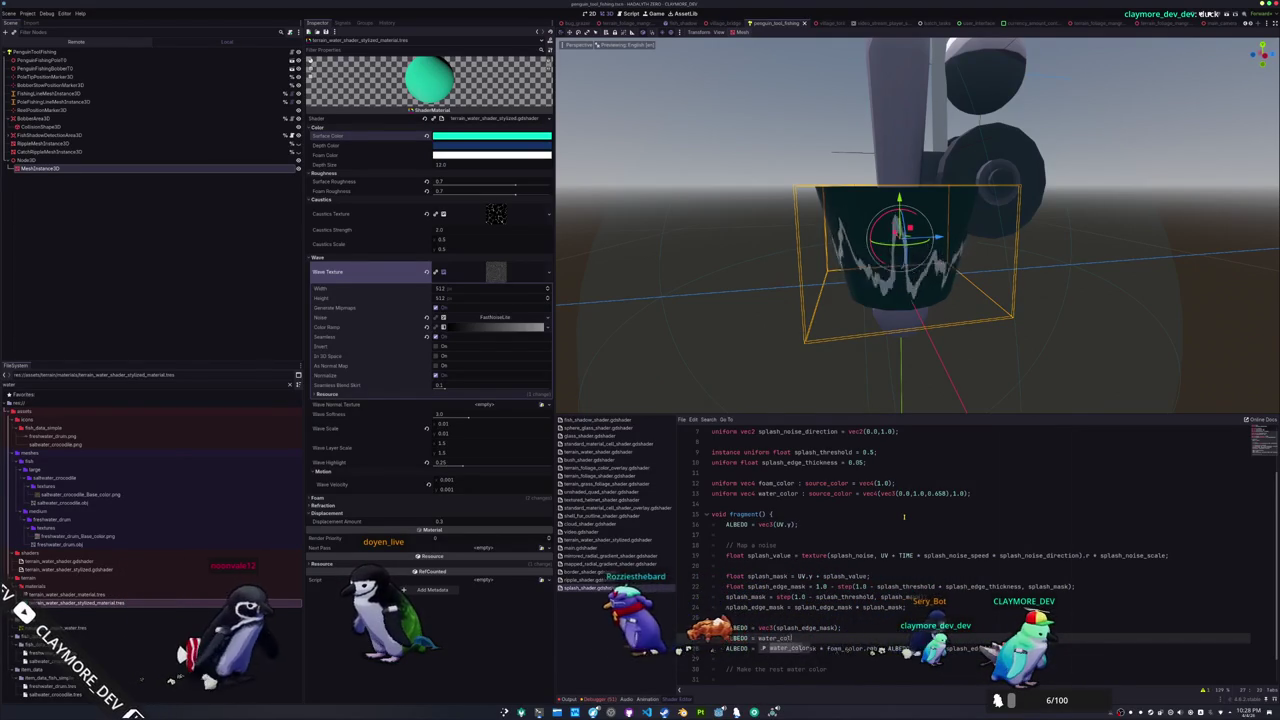
pyautogui.write('or.rgb *')
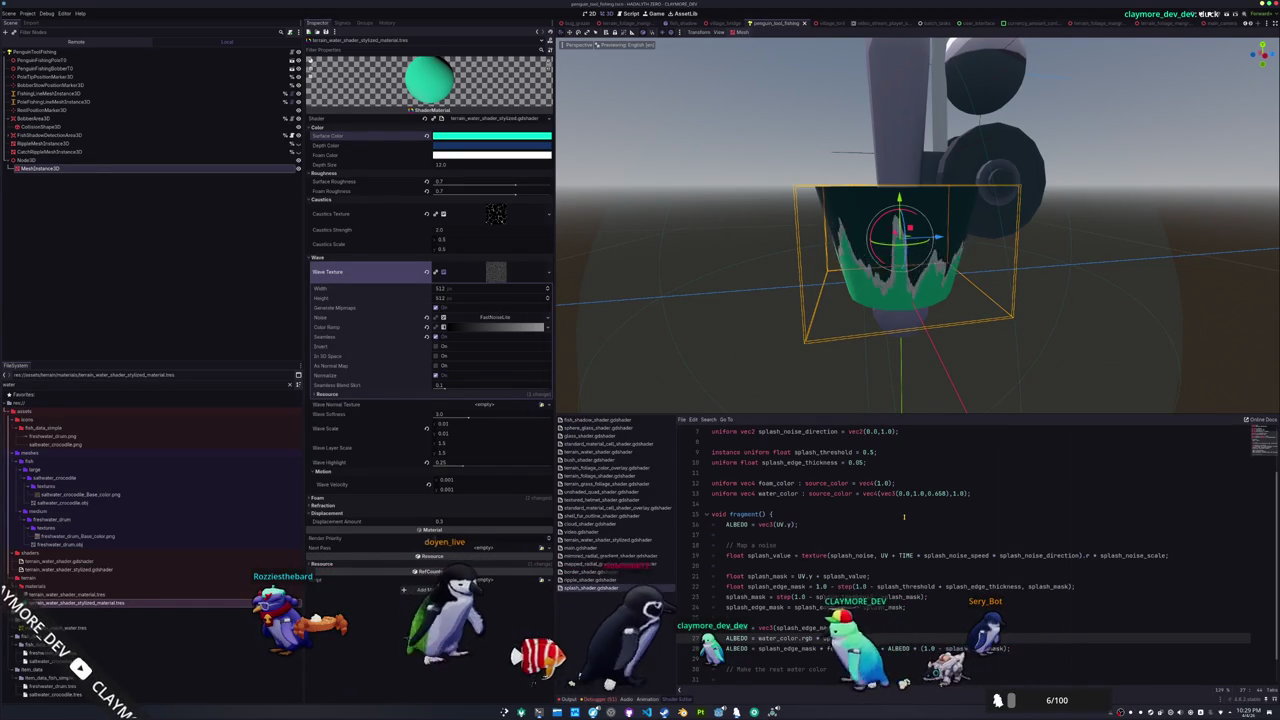
# Write the fade line ALPHA = ALPHA * splash_mask * (1.0 - UV.y)
pyautogui.scroll(-3, 791, 273)
pyautogui.moveTo(791, 273)
pyautogui.mouseDown()
pyautogui.moveTo(953, 285)
pyautogui.moveTo(926, 317)
pyautogui.moveTo(763, 337)
pyautogui.moveTo(837, 331)
pyautogui.mouseUp()
pyautogui.scroll(-2, 926, 317)
pyautogui.scroll(5, 922, 312)
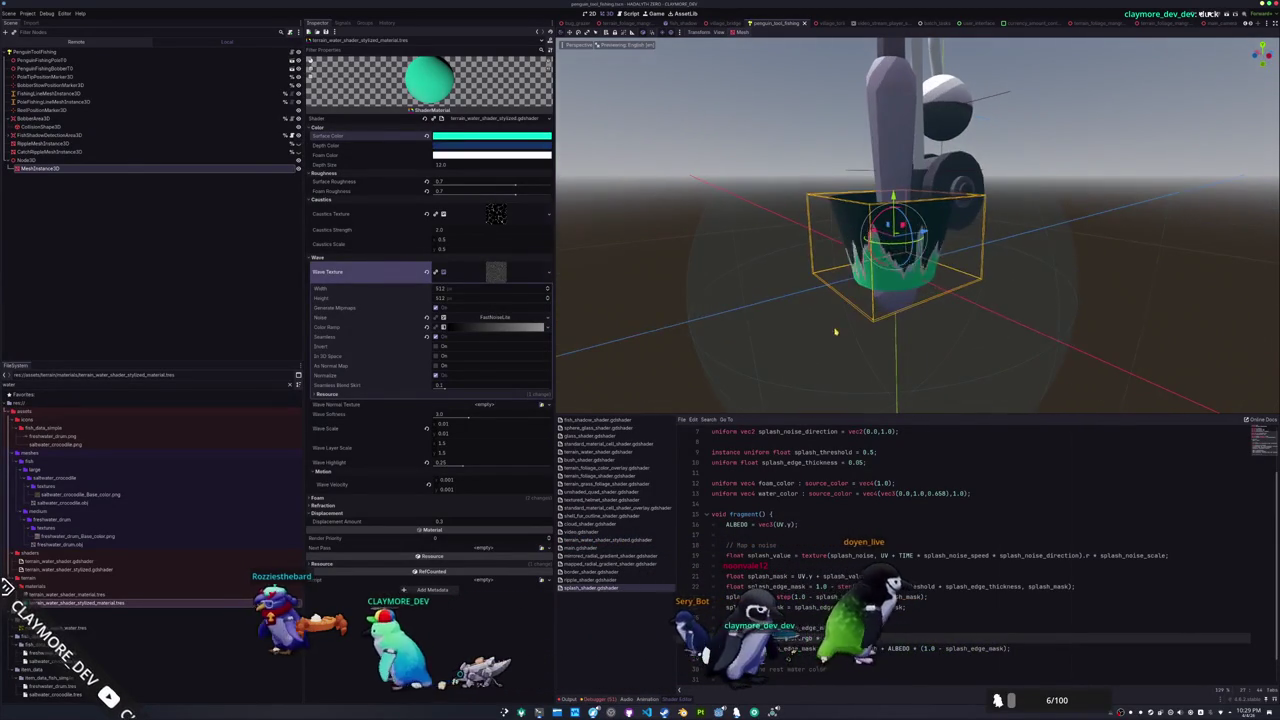
pyautogui.scroll(-1, 824, 660)
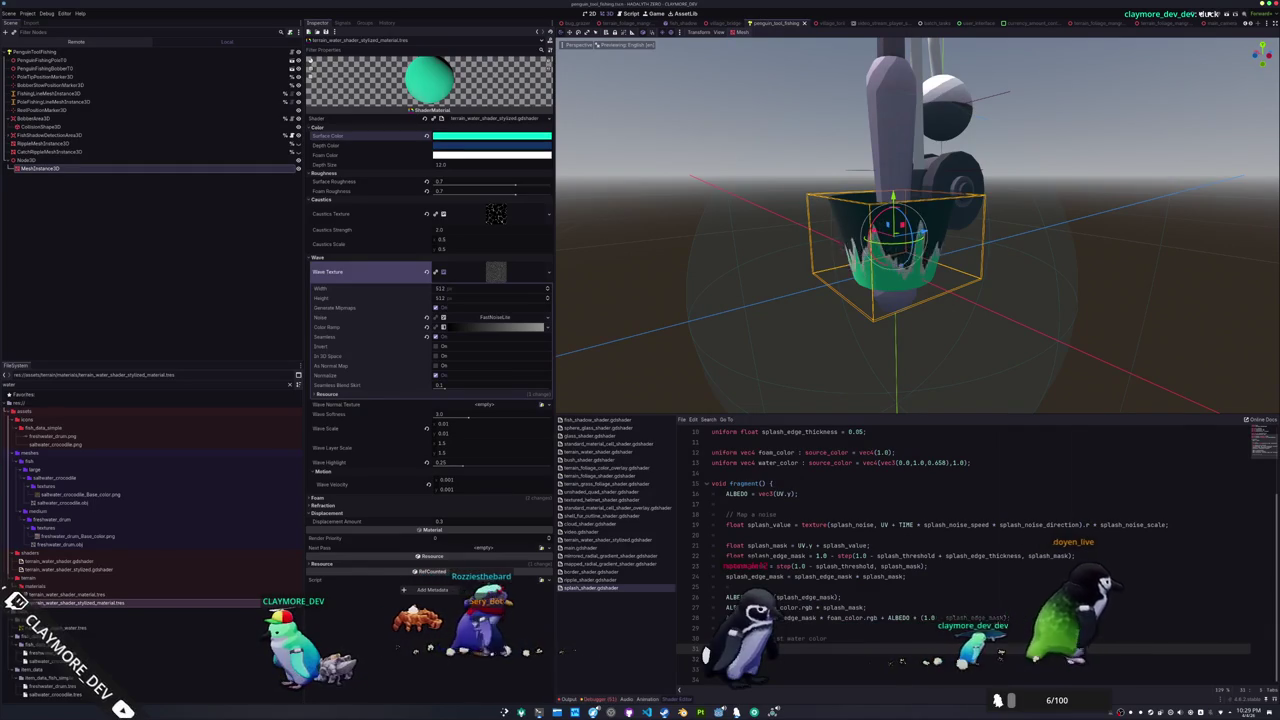
pyautogui.write('ALPHA')
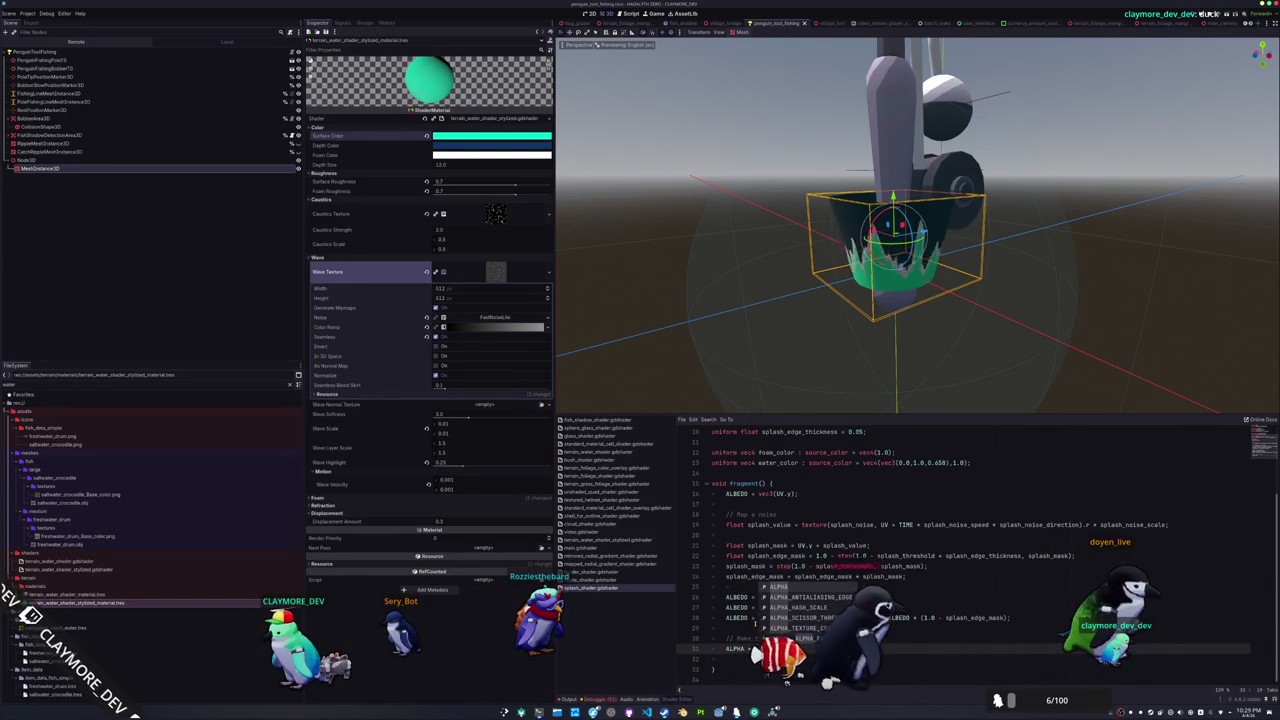
pyautogui.write(' * ')
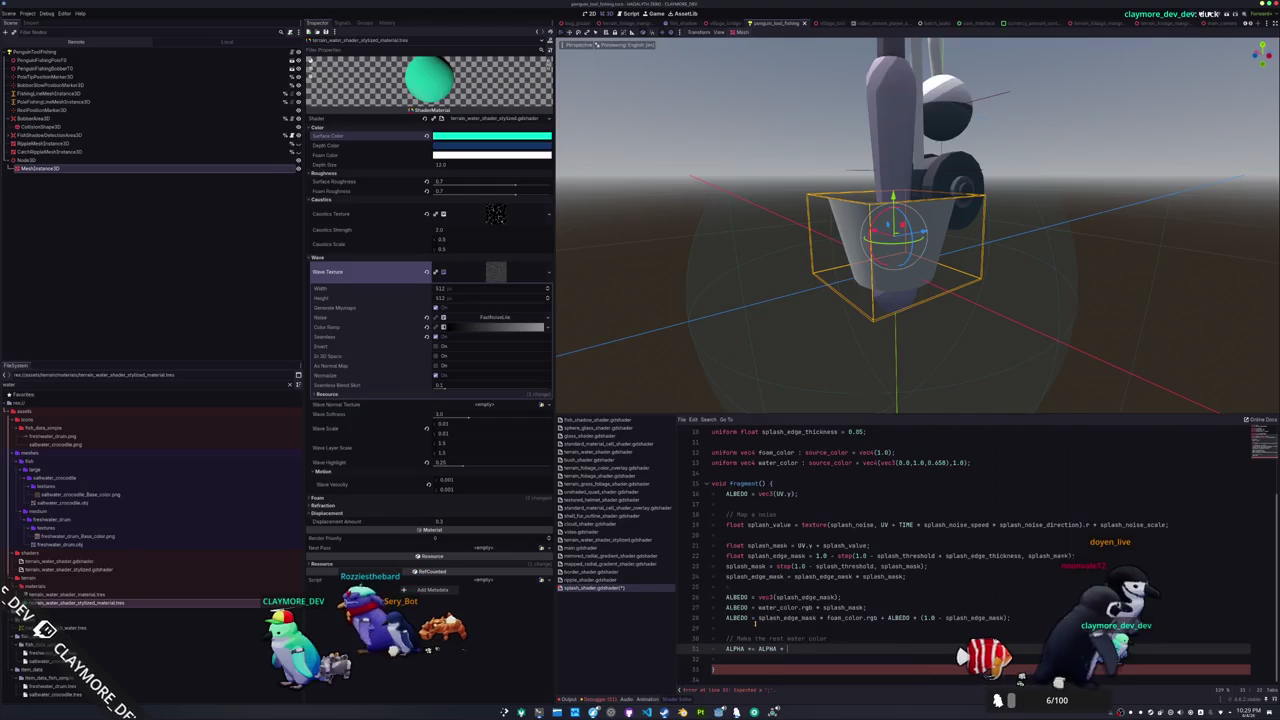
pyautogui.write('spl')
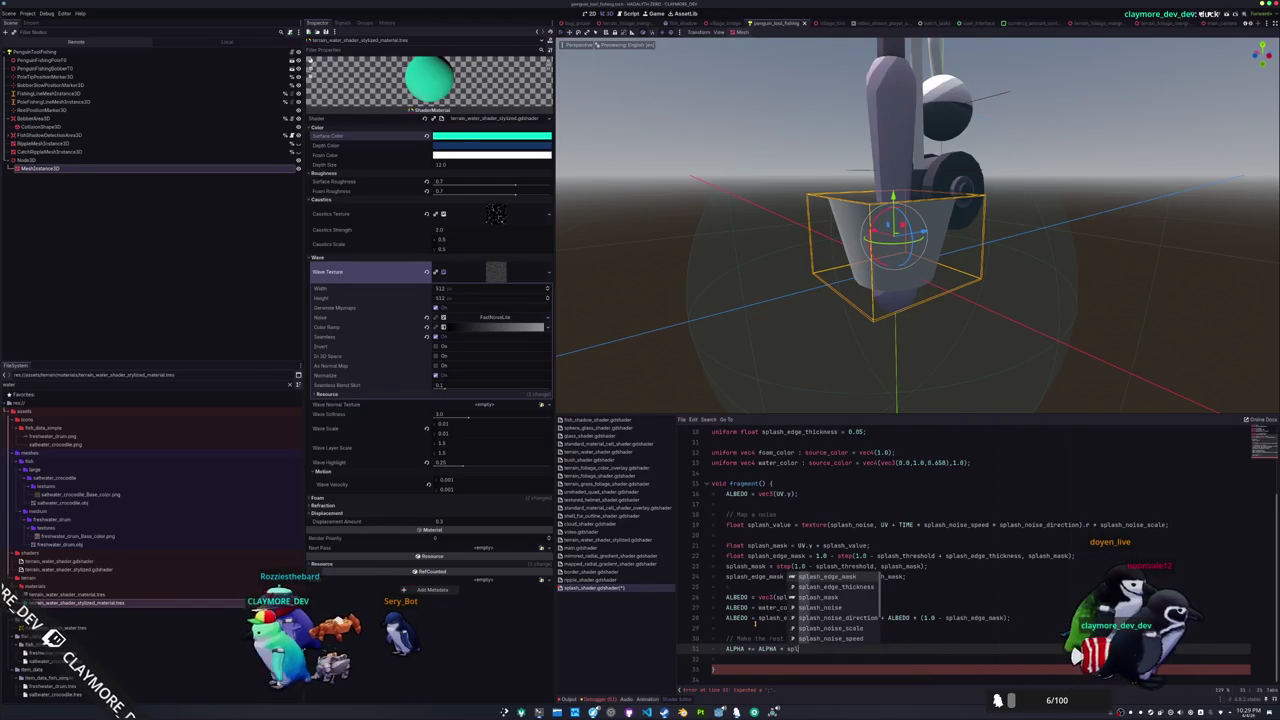
pyautogui.press('Escape')
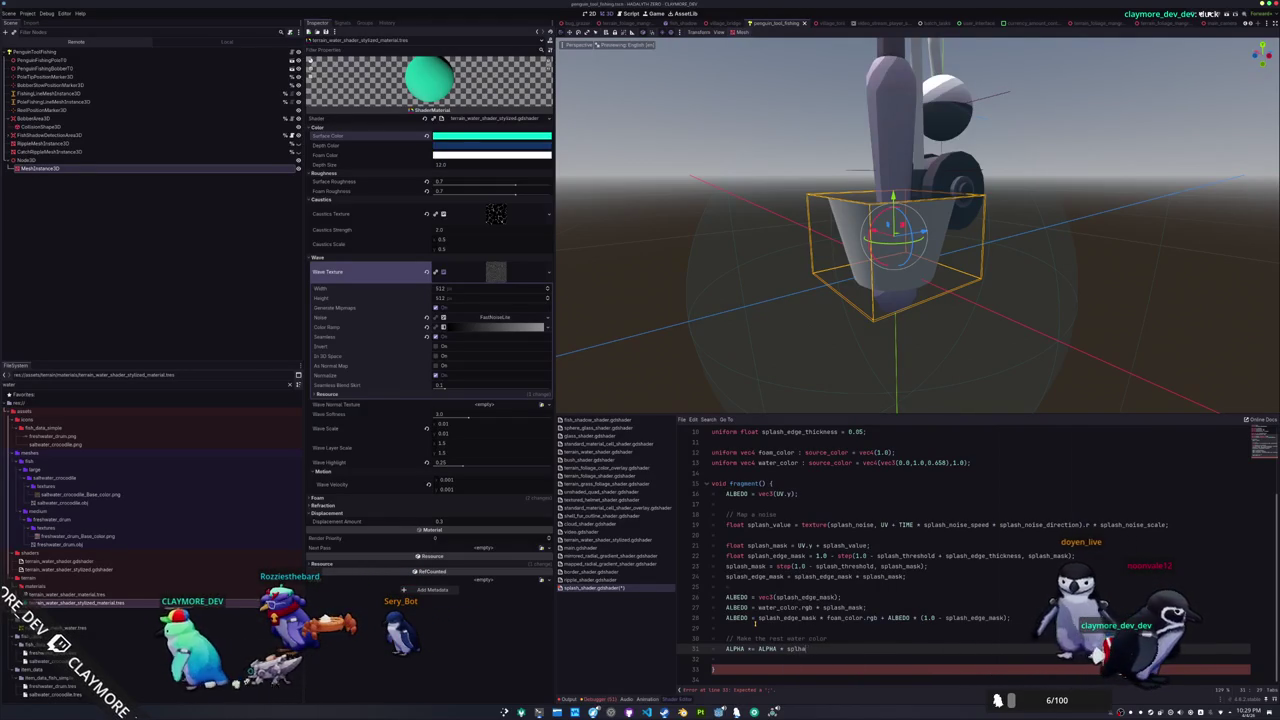
pyautogui.write('_mask *')
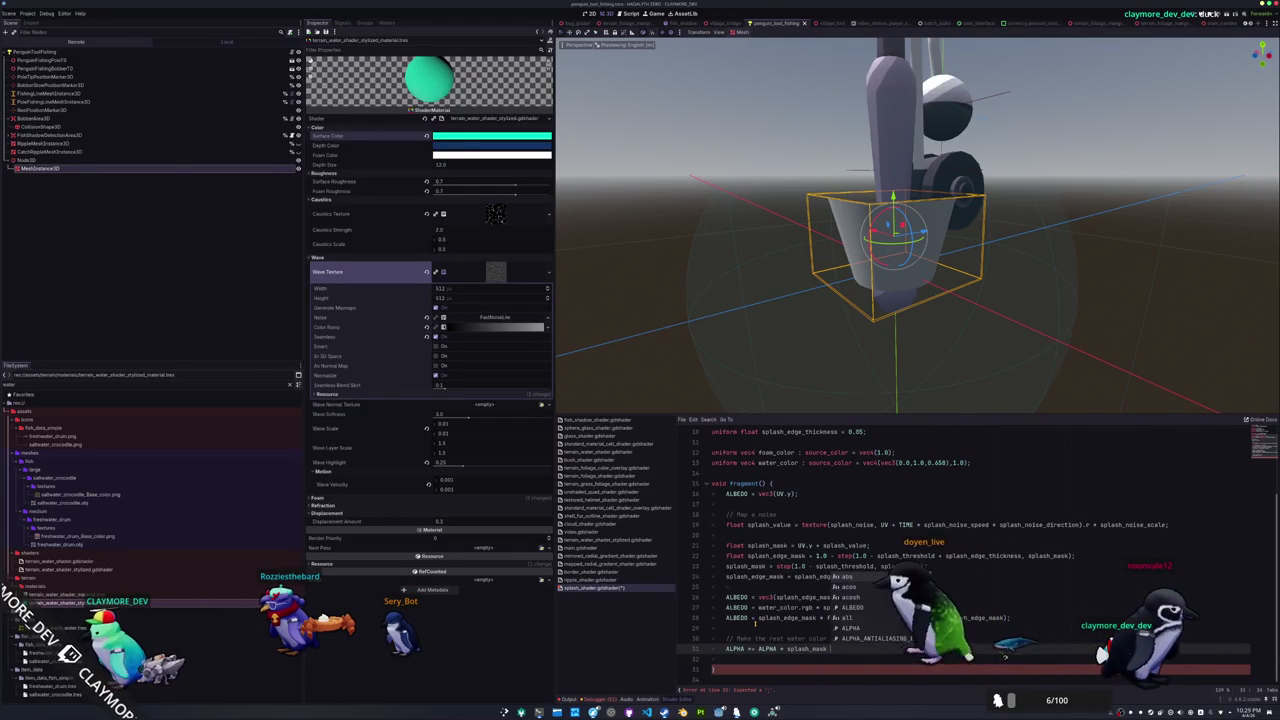
pyautogui.press('Escape')
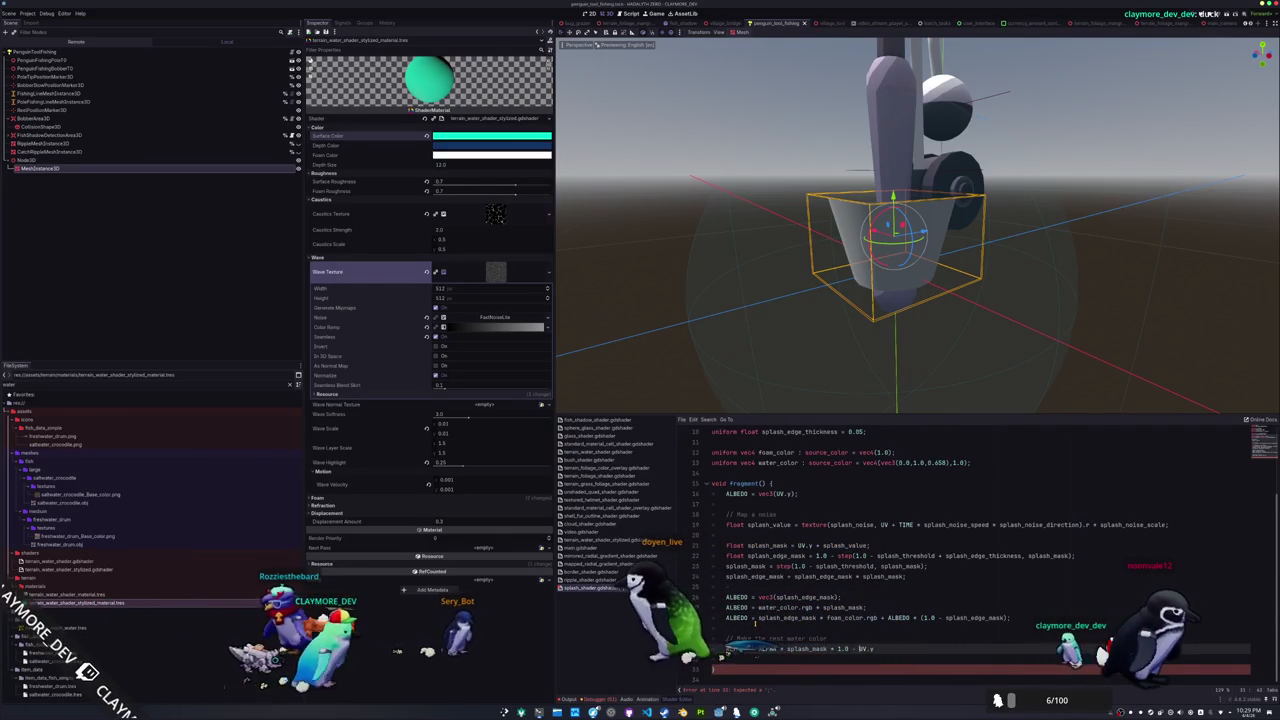
pyautogui.write(')')
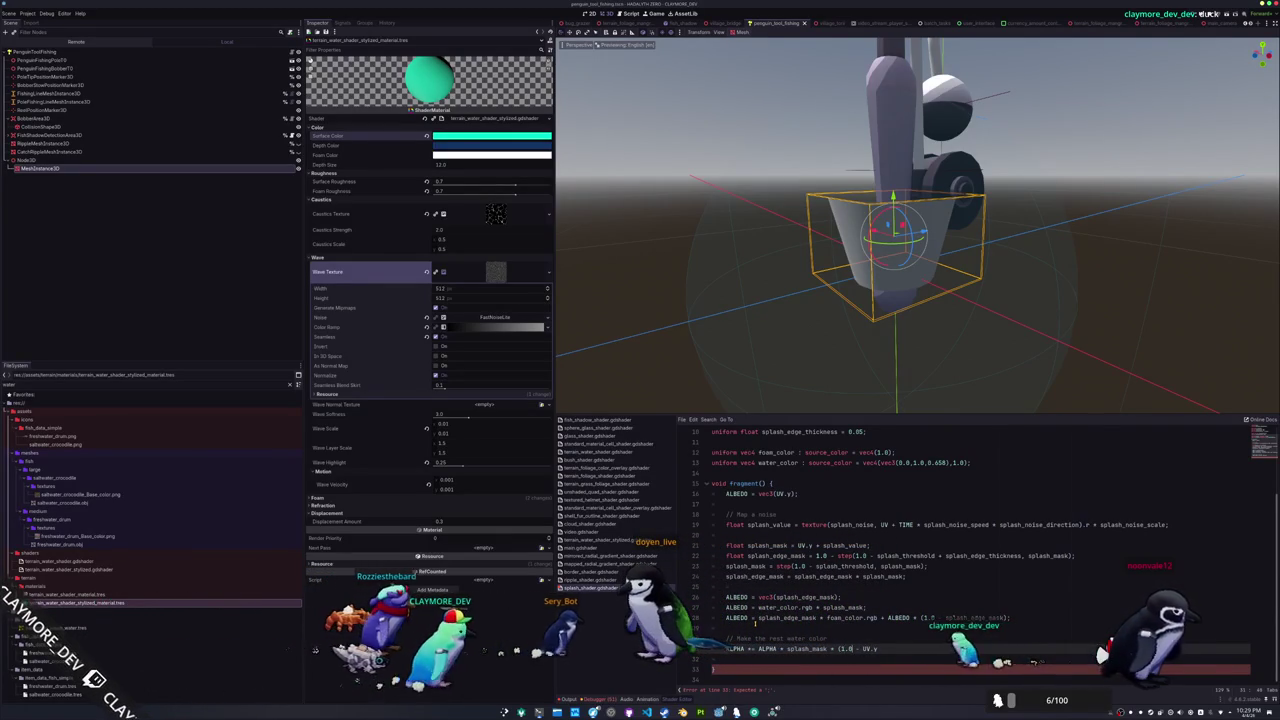
pyautogui.write(');')
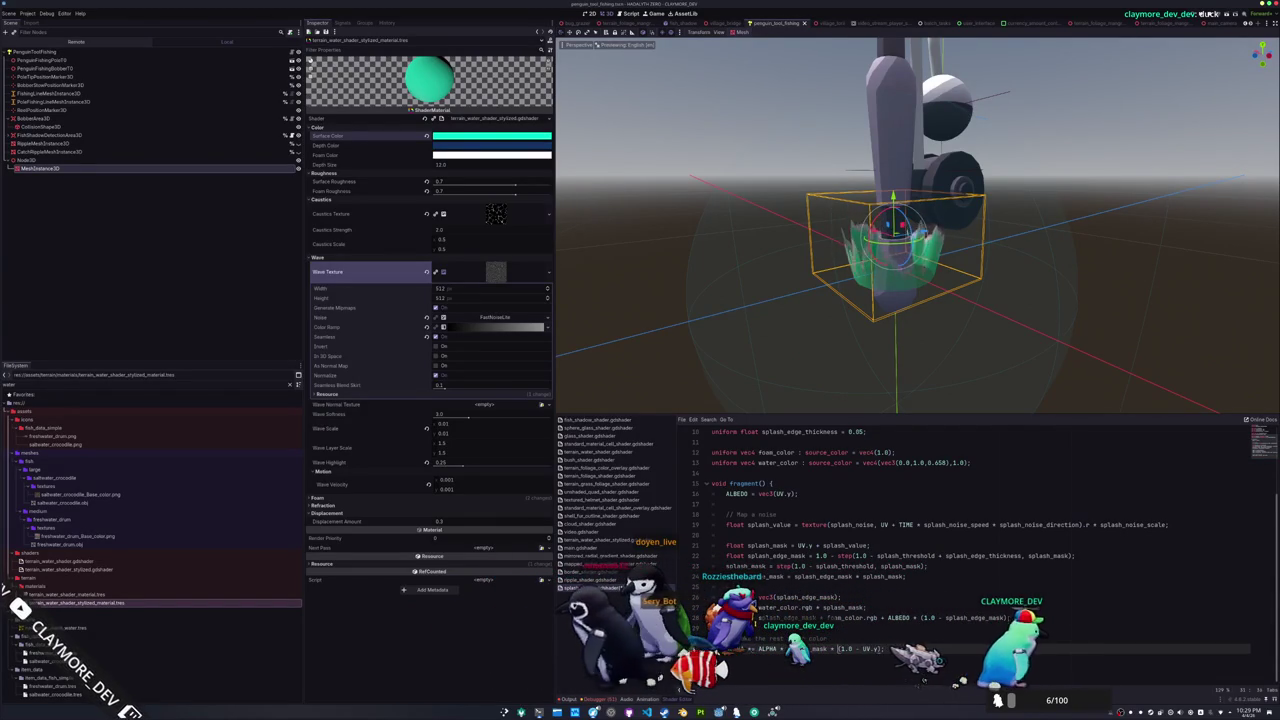
# Replace the alpha fade with a smoothstep on UV.y using edges 0.1 and 0.2
pyautogui.write('(')
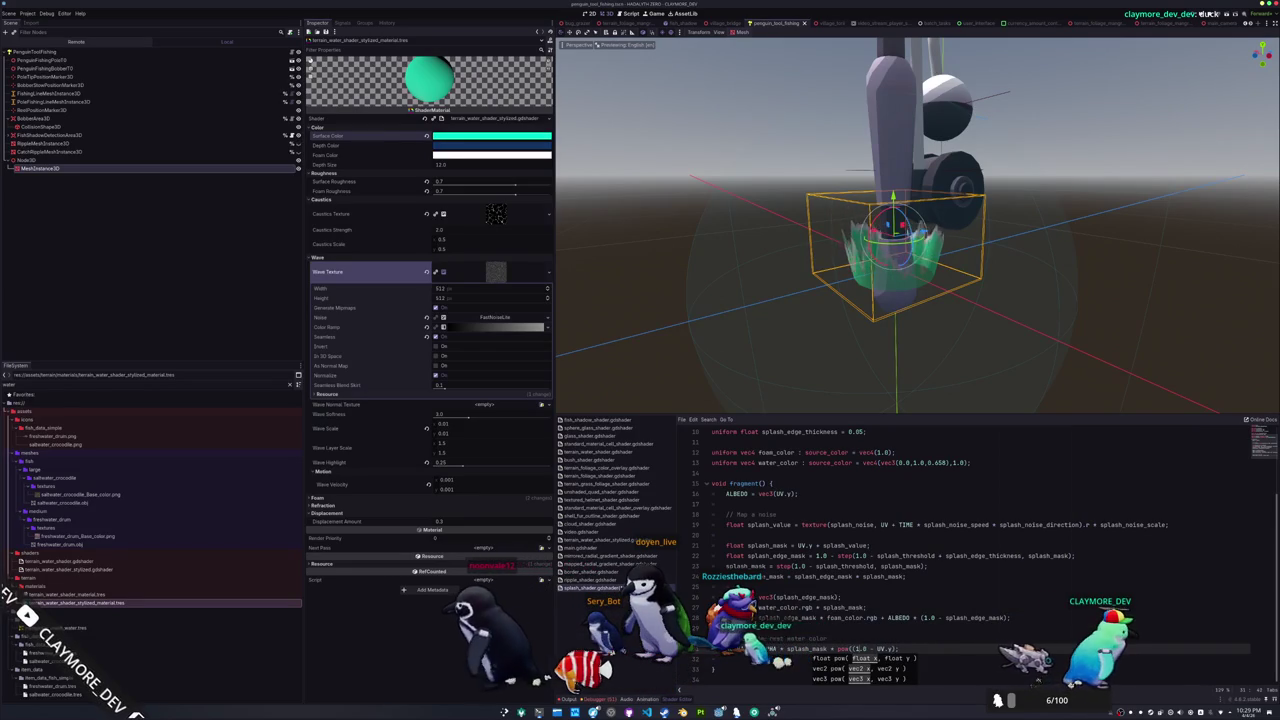
pyautogui.write('0);')
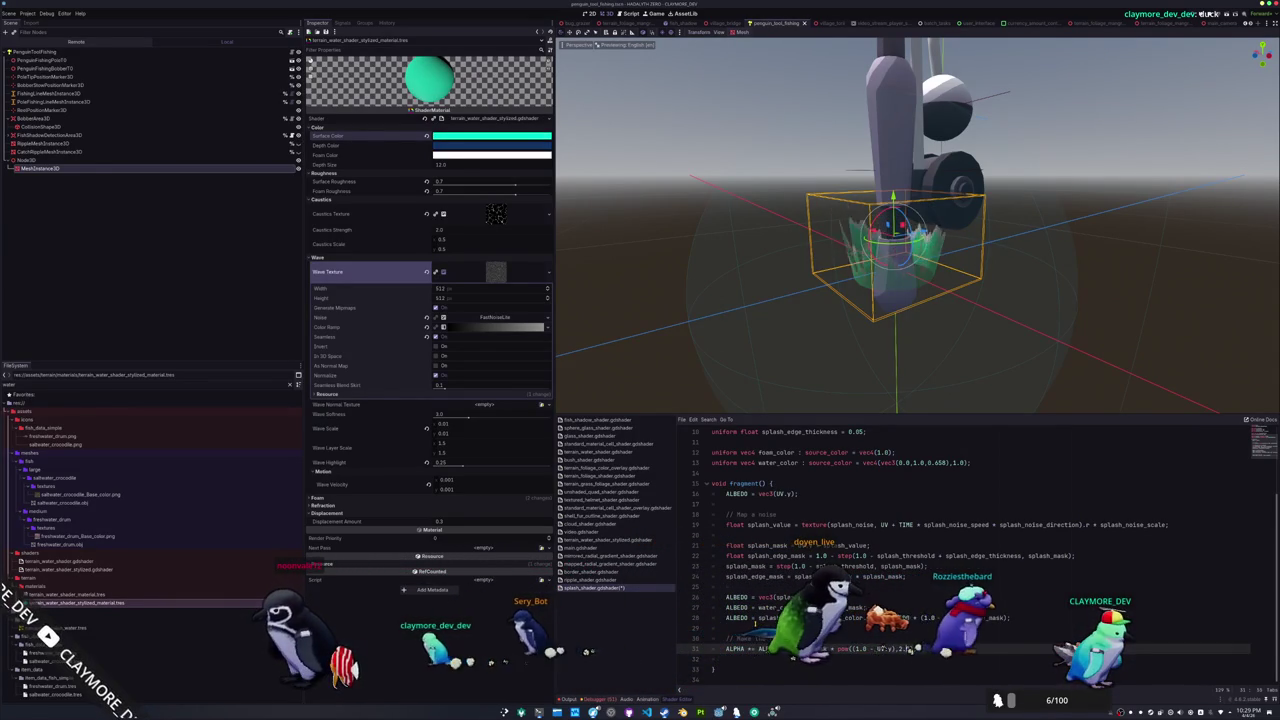
pyautogui.write('0.1')
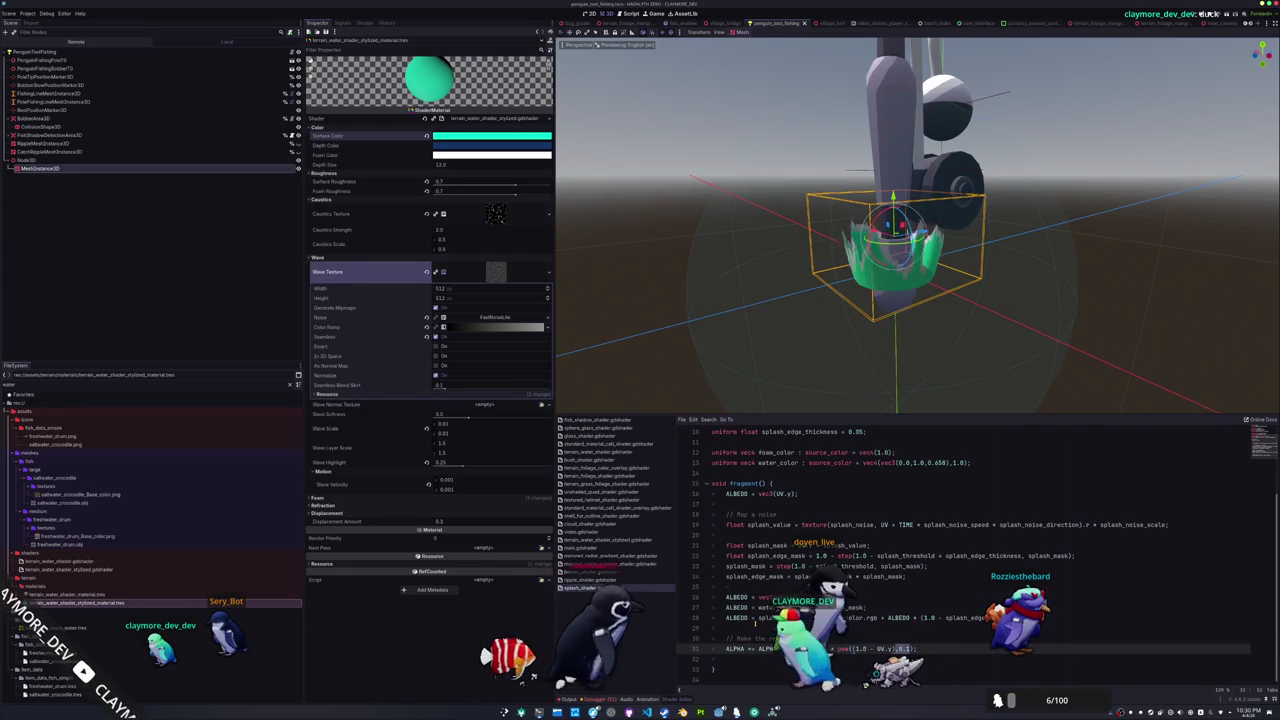
pyautogui.scroll(5, 706, 353)
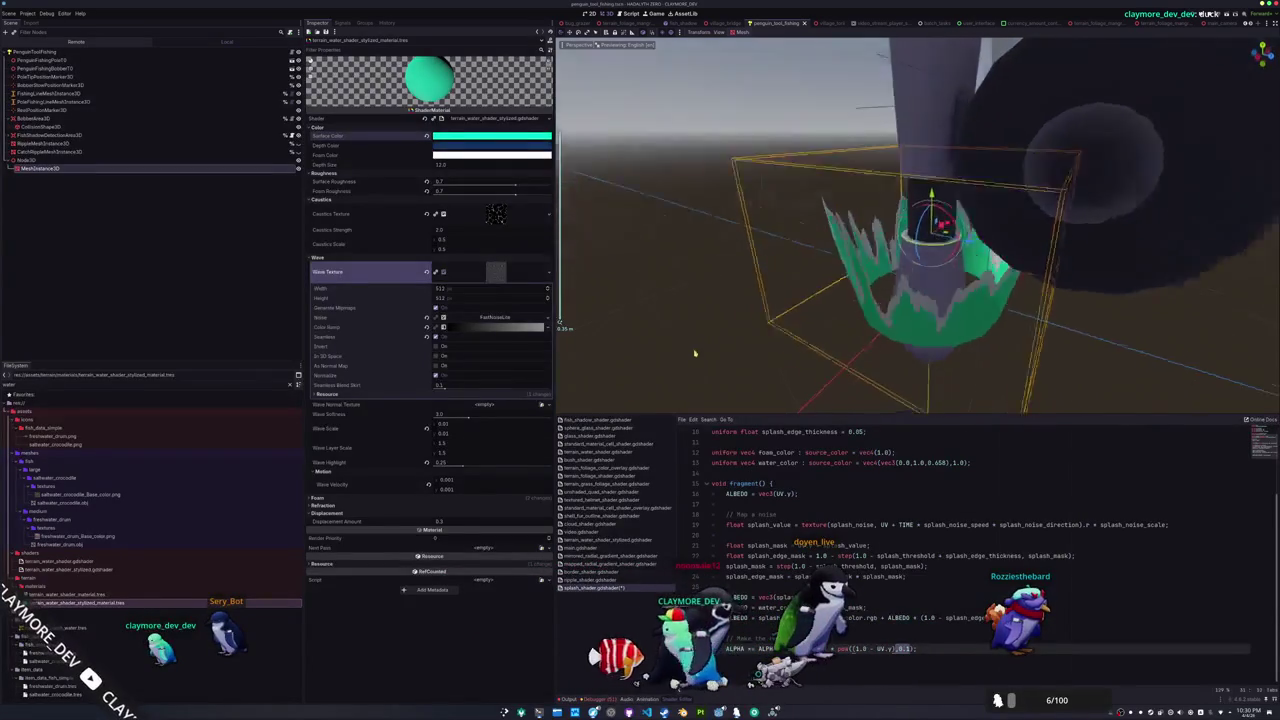
pyautogui.moveTo(706, 353)
pyautogui.mouseDown()
pyautogui.moveTo(723, 300)
pyautogui.moveTo(730, 325)
pyautogui.mouseUp()
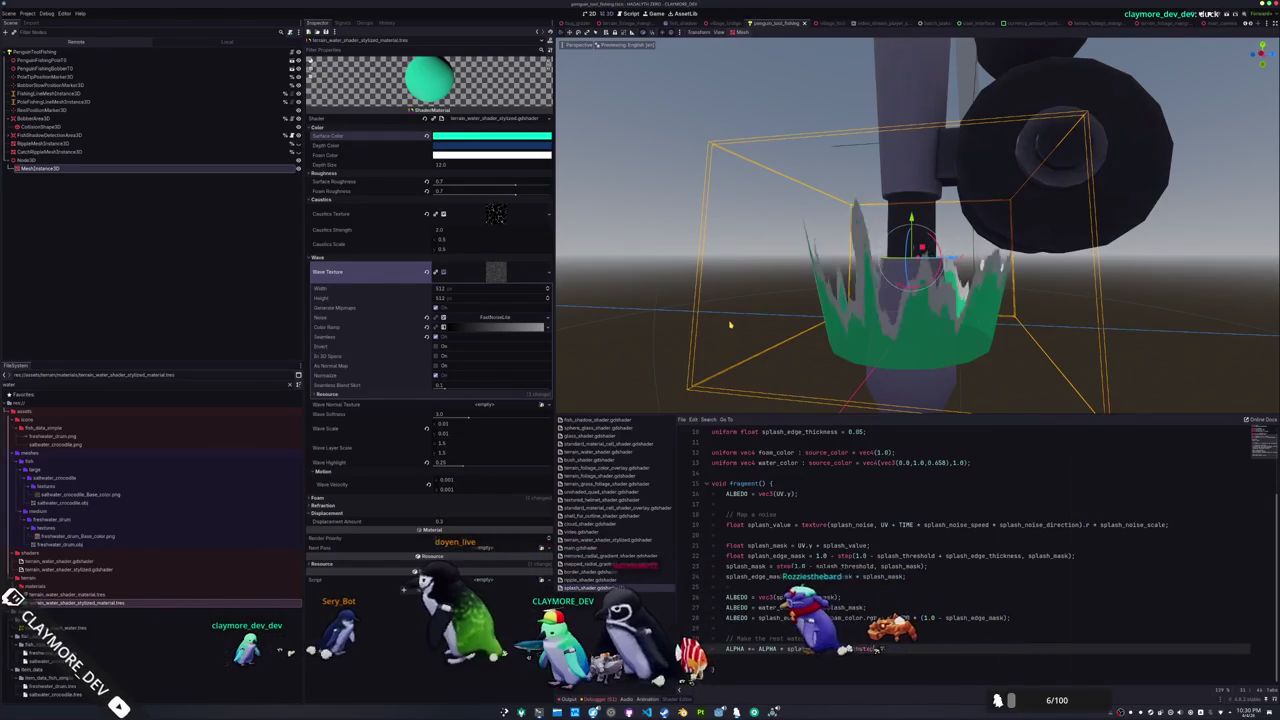
pyautogui.write('(')
pyautogui.write('0.1,')
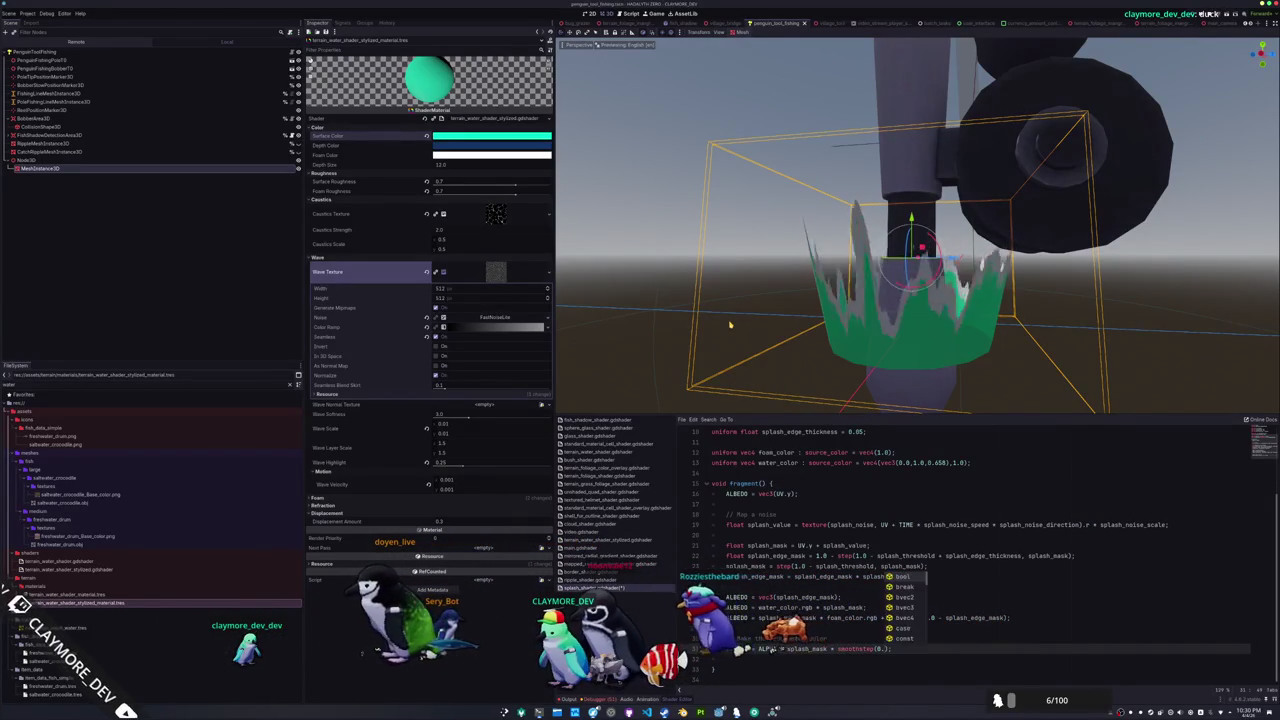
pyautogui.write('0.2')
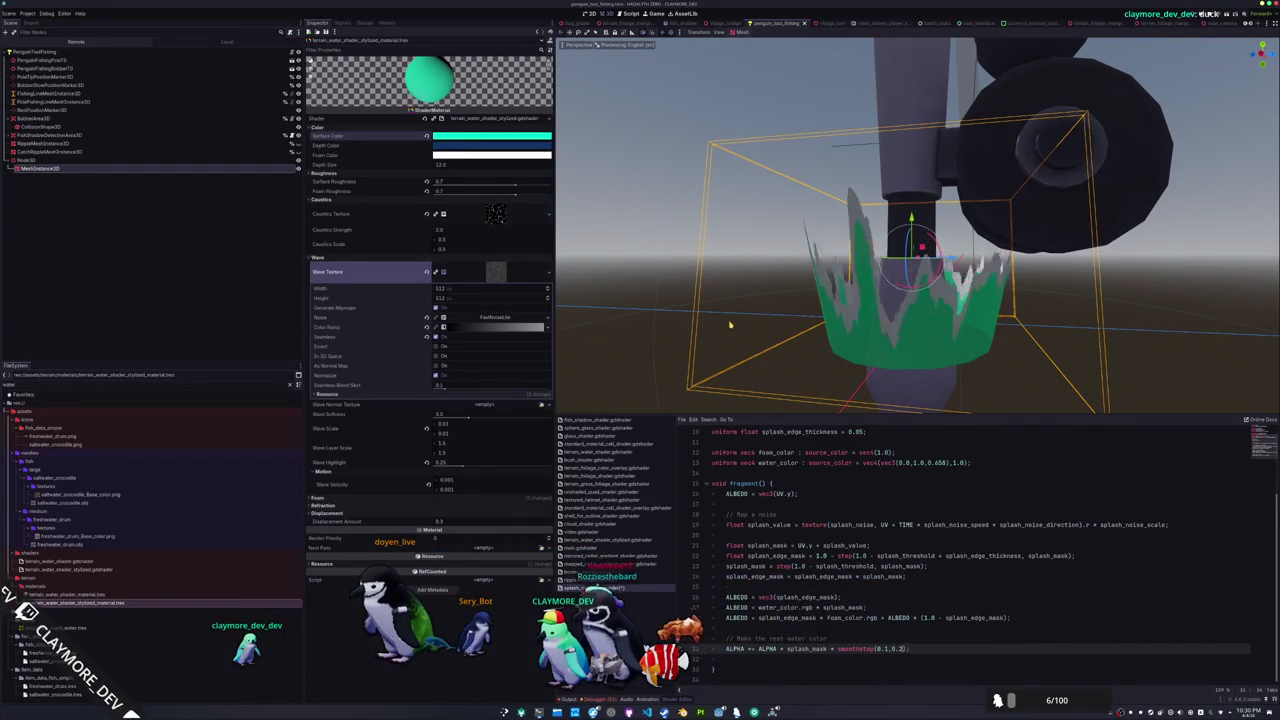
pyautogui.write(',UV.y')
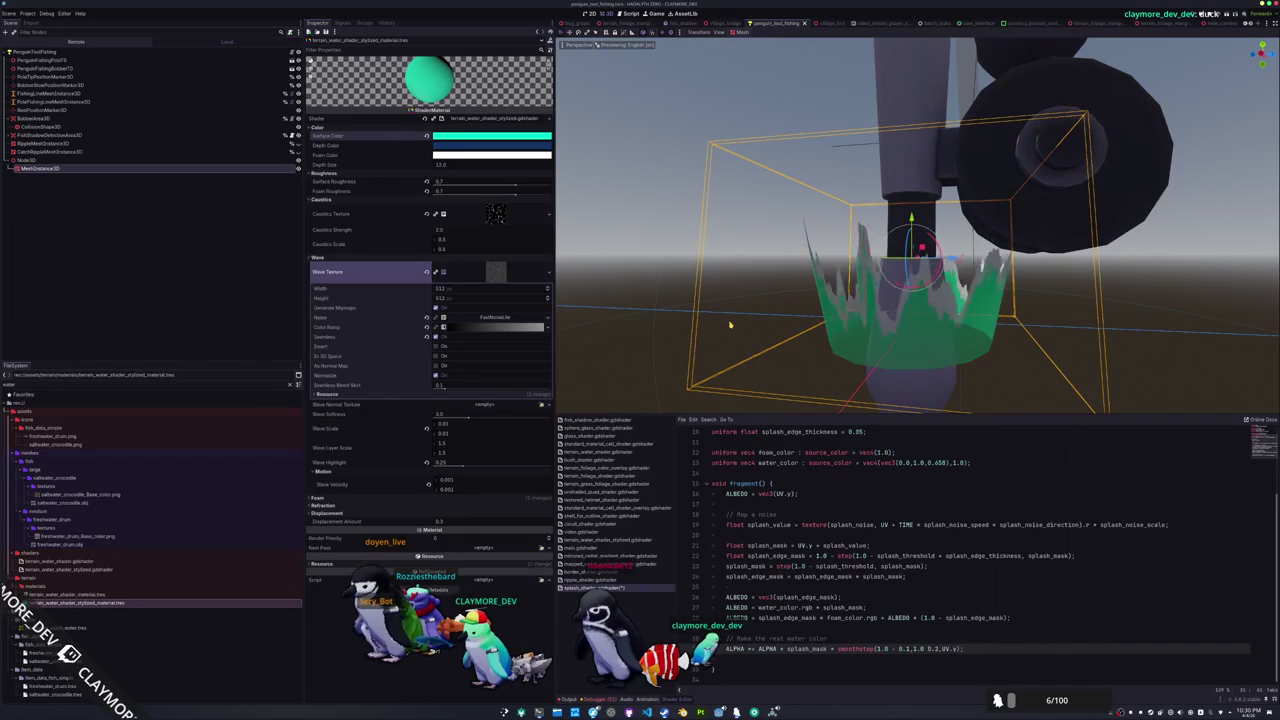
pyautogui.hotkey('ctrl', 'space')
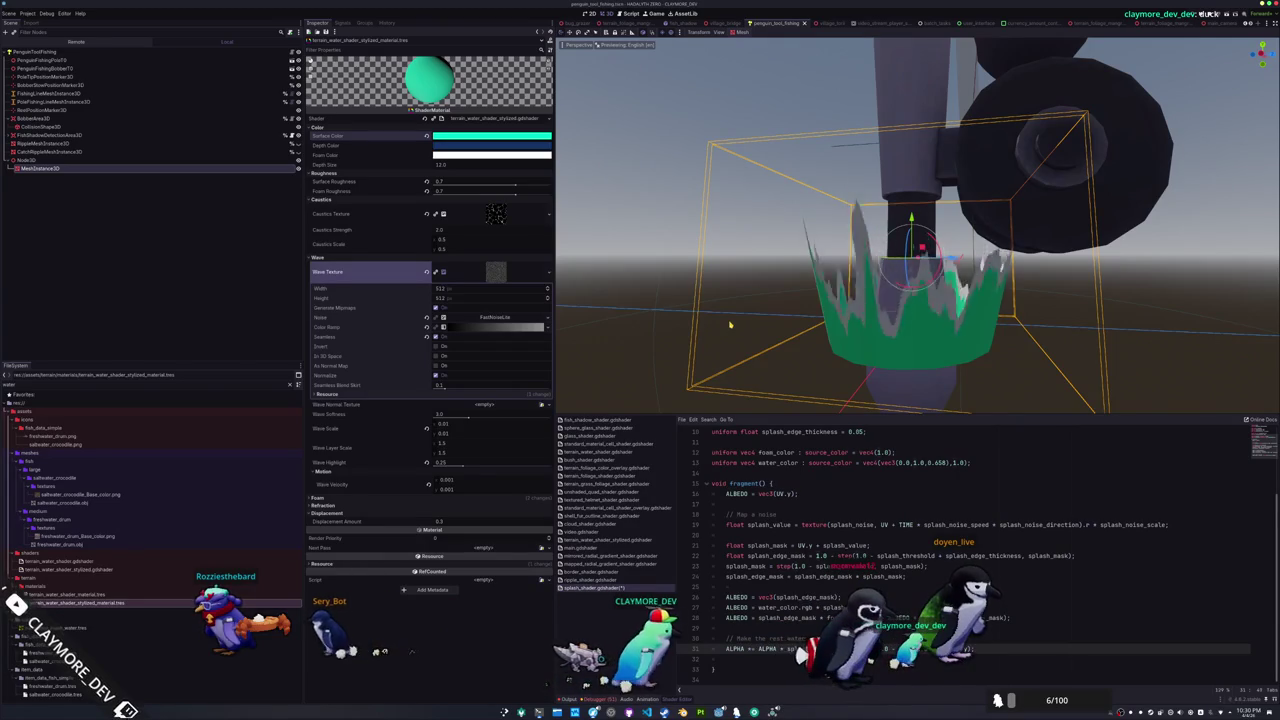
# Delete the leftover debug ALBEDO = vec3(UV.y) lines around the ALPHA line
pyautogui.press('Return')
pyautogui.press('Return')
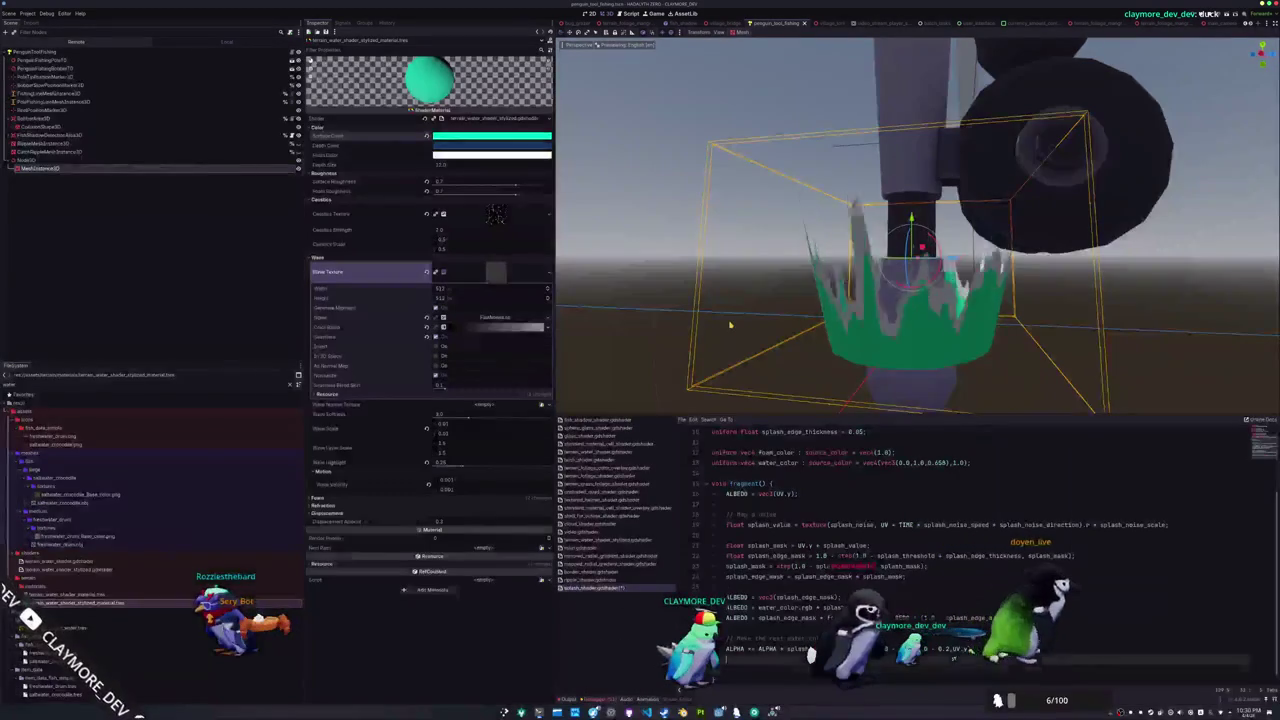
pyautogui.hotkey('ctrl', 'shift', 'k')
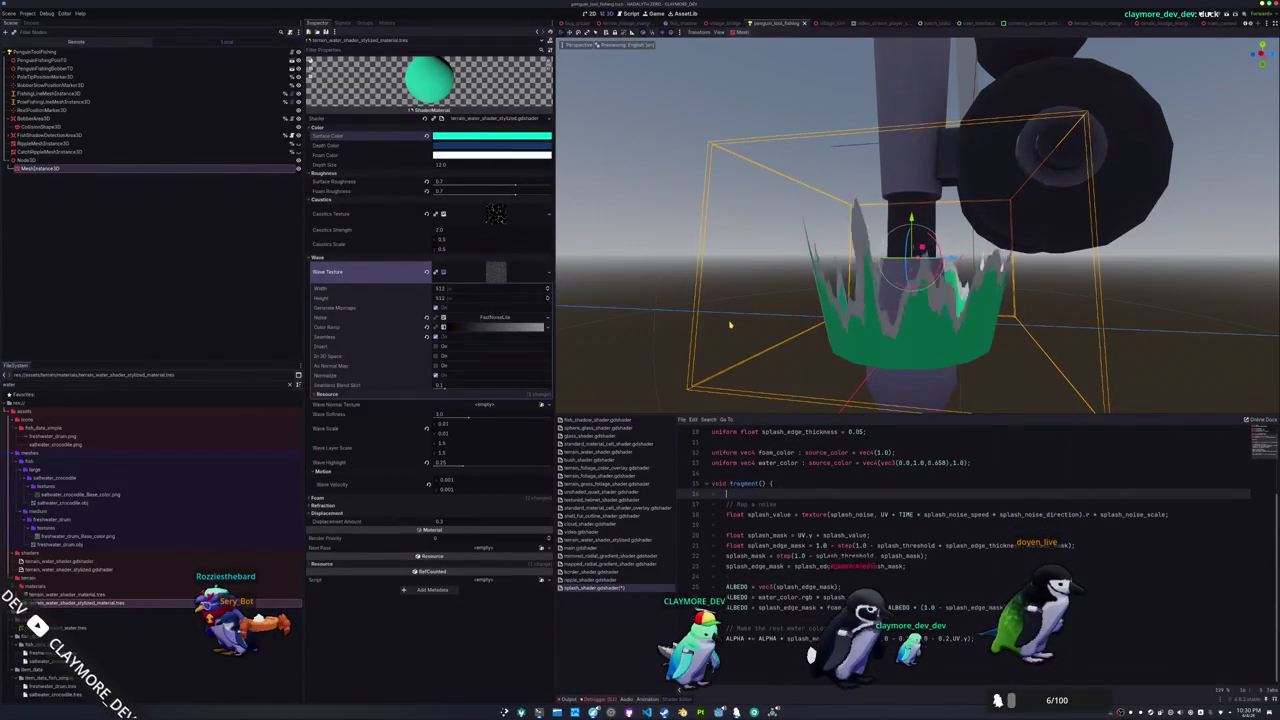
pyautogui.press('Tab')
pyautogui.press('Down')
pyautogui.press('Down')
pyautogui.press('Down')
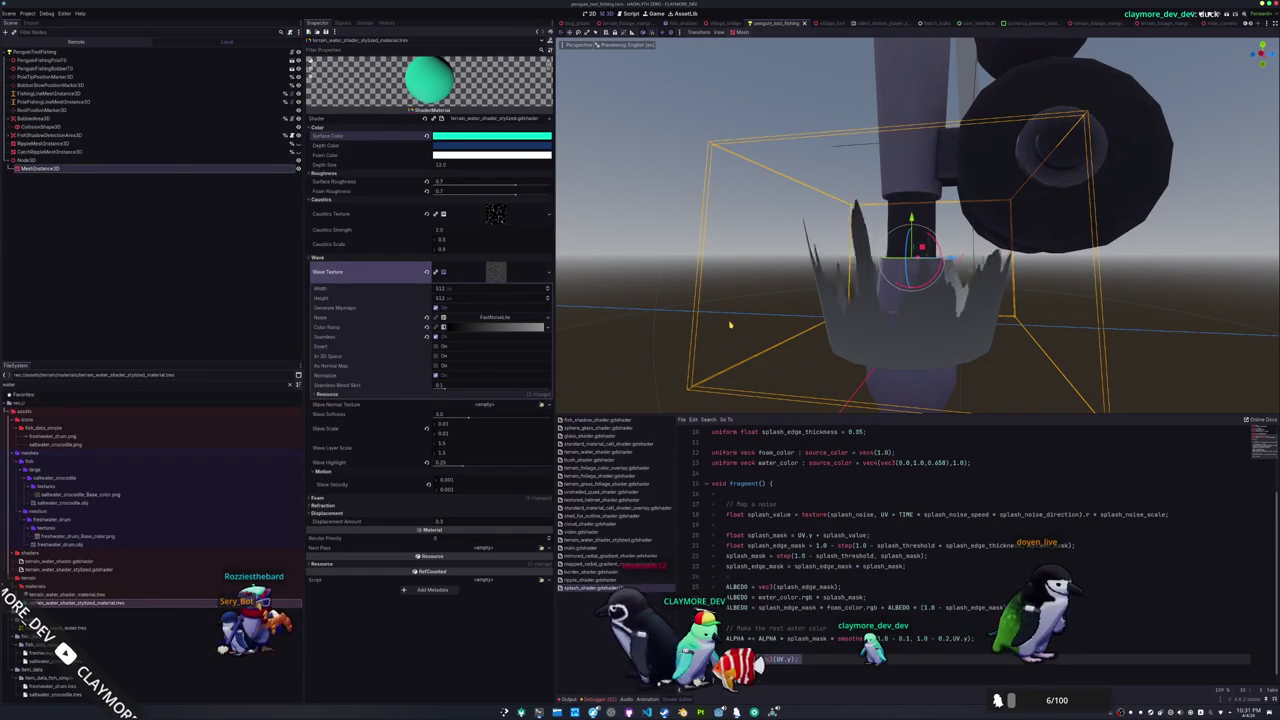
pyautogui.hotkey('ctrl', 'shift', 'k')
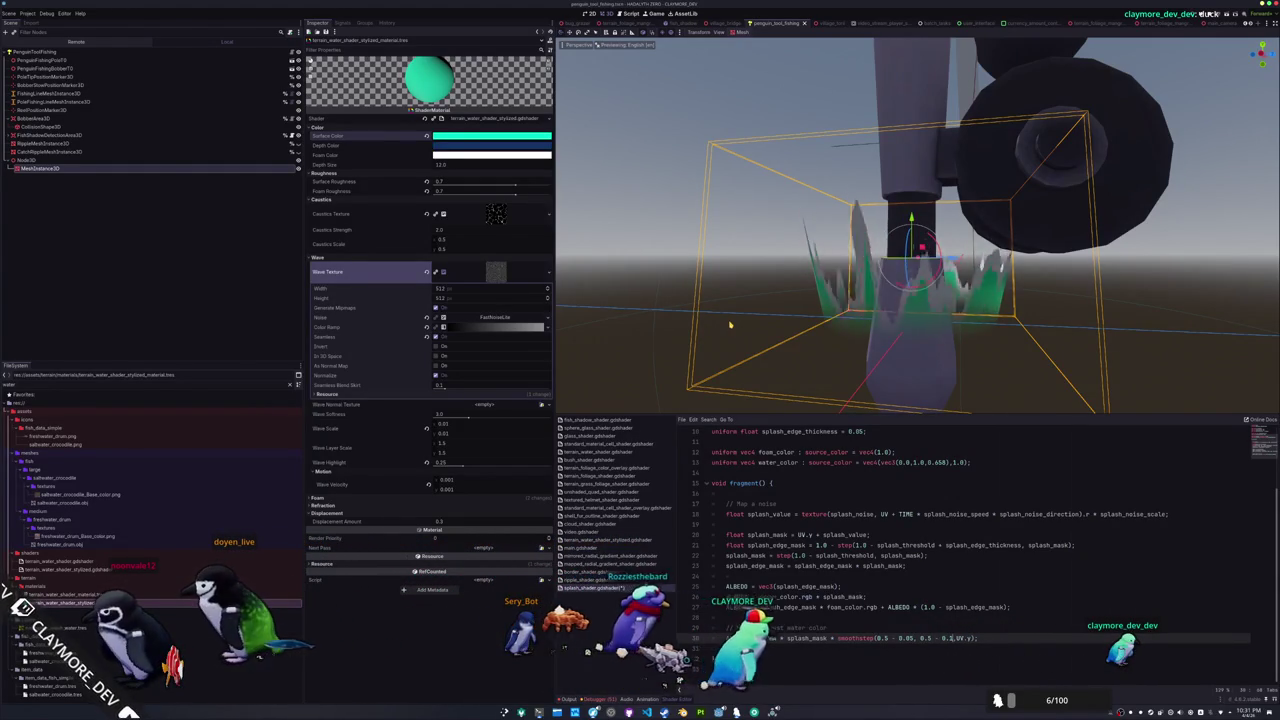
# Change the smoothstep's 0.5 - 0.1 edge to 0.5 - 0.2 and zoom out over the splash
pyautogui.write('2')
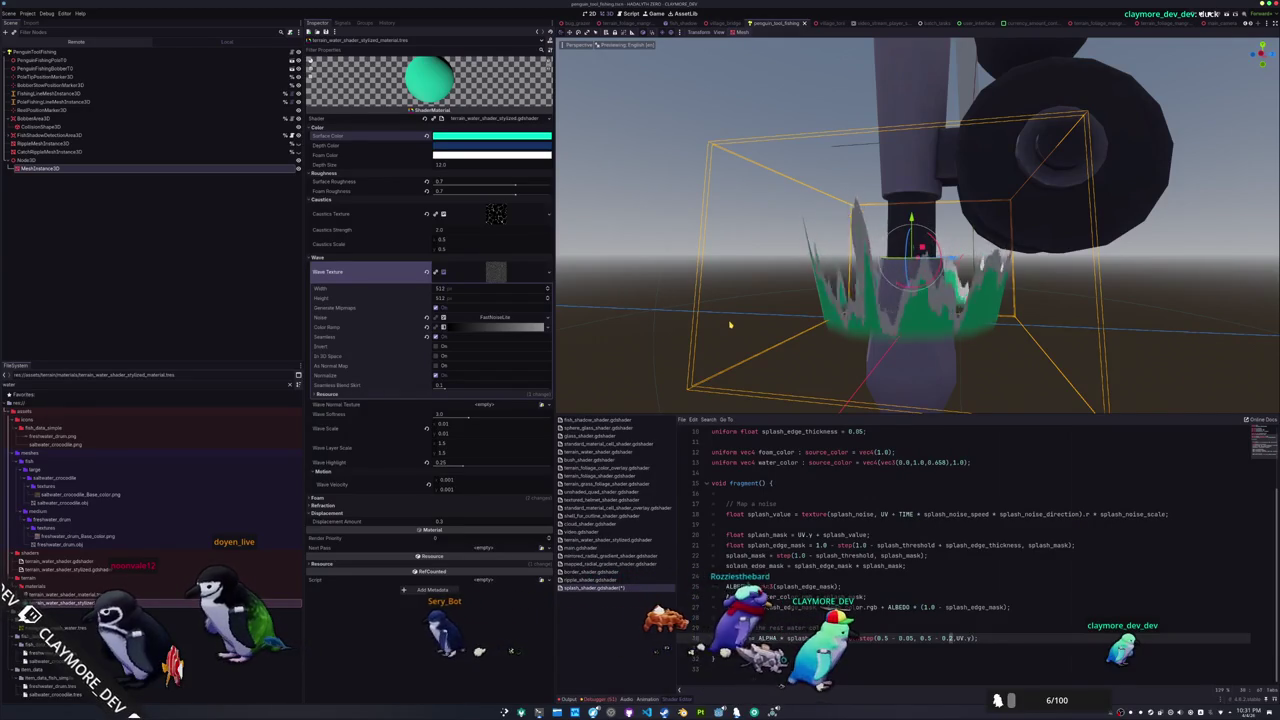
pyautogui.scroll(-3, 700, 328)
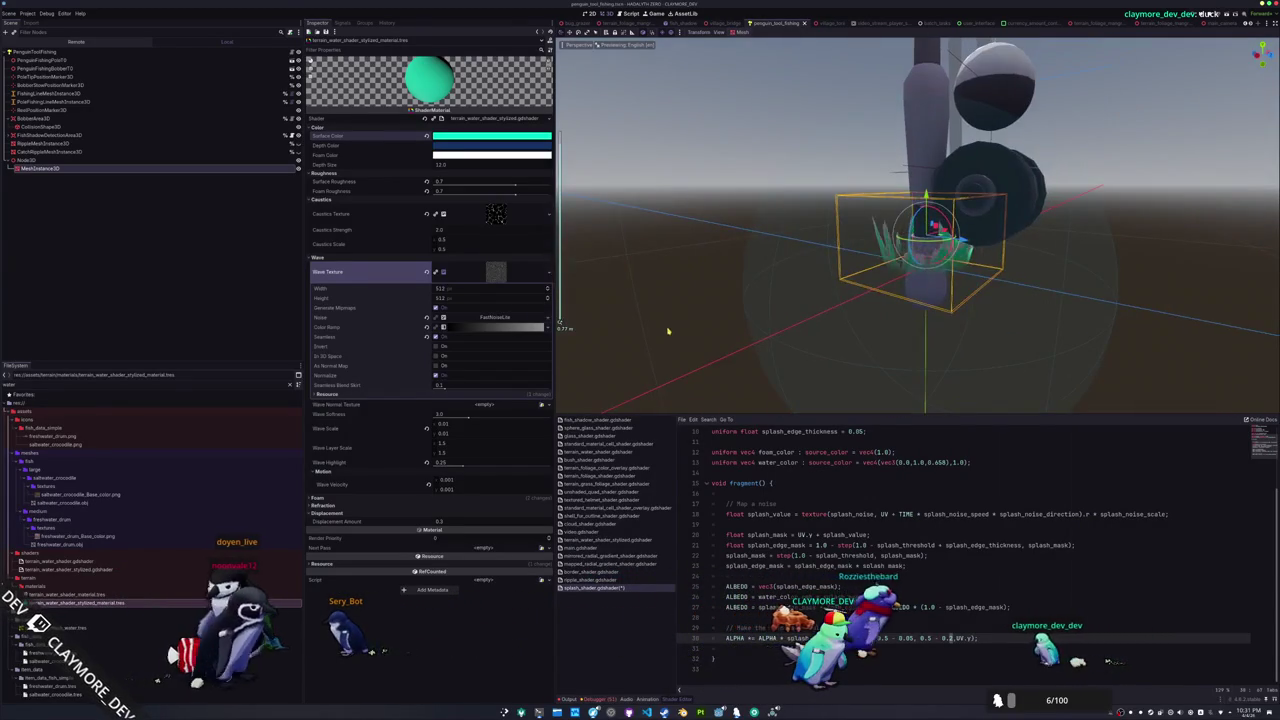
pyautogui.scroll(-5, 668, 331)
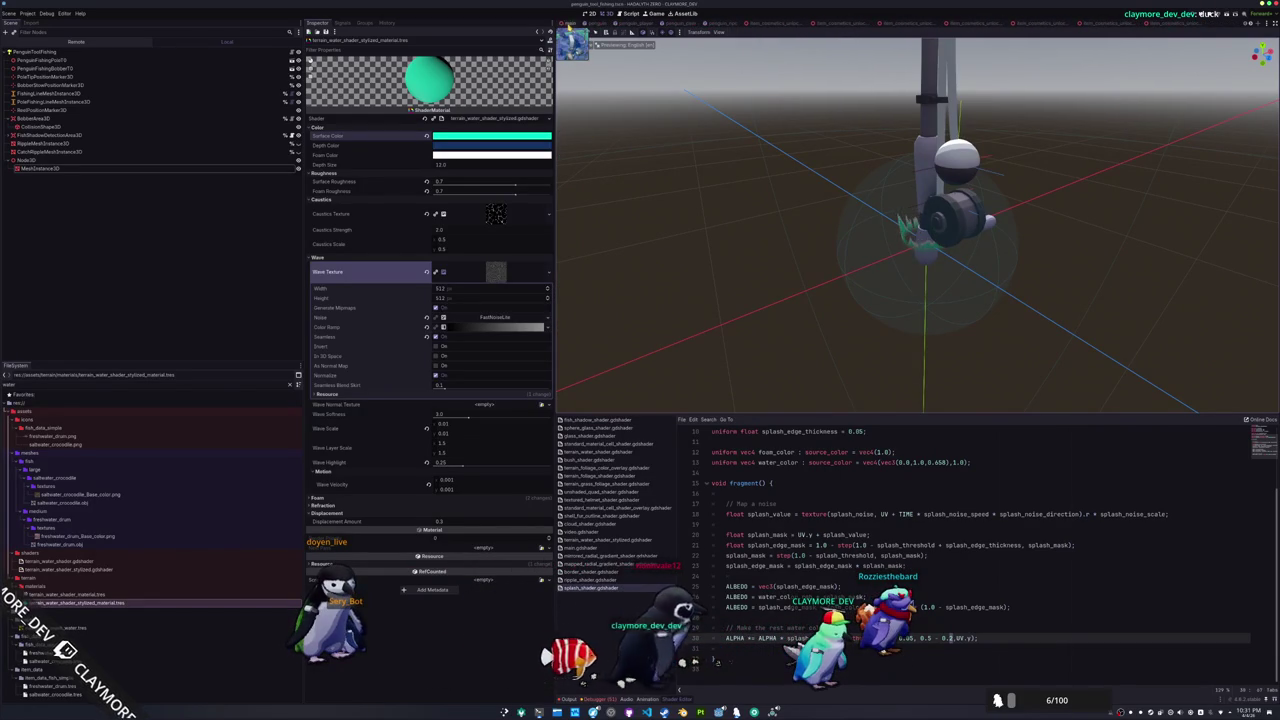
# Copy the splash MeshInstance3D node from the fishing-rod scene
pyautogui.click(566, 23)
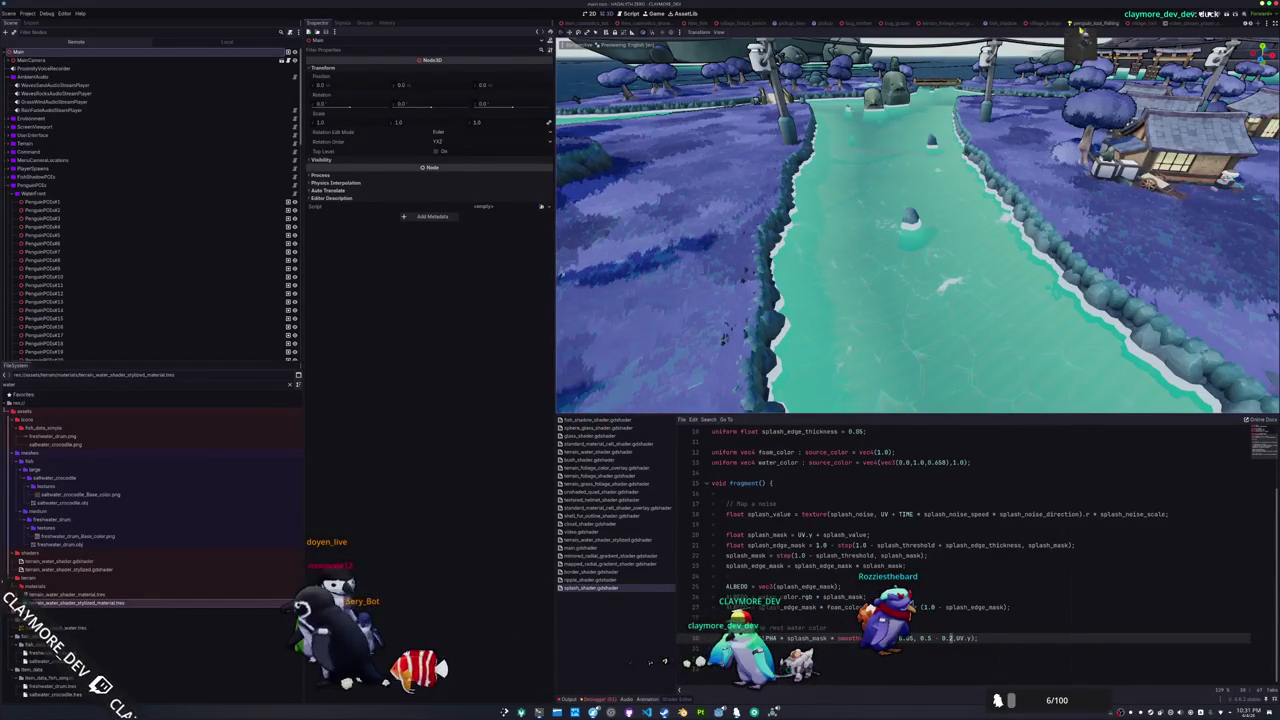
pyautogui.click(1090, 23)
pyautogui.click(26, 169)
pyautogui.rightClick(42, 169)
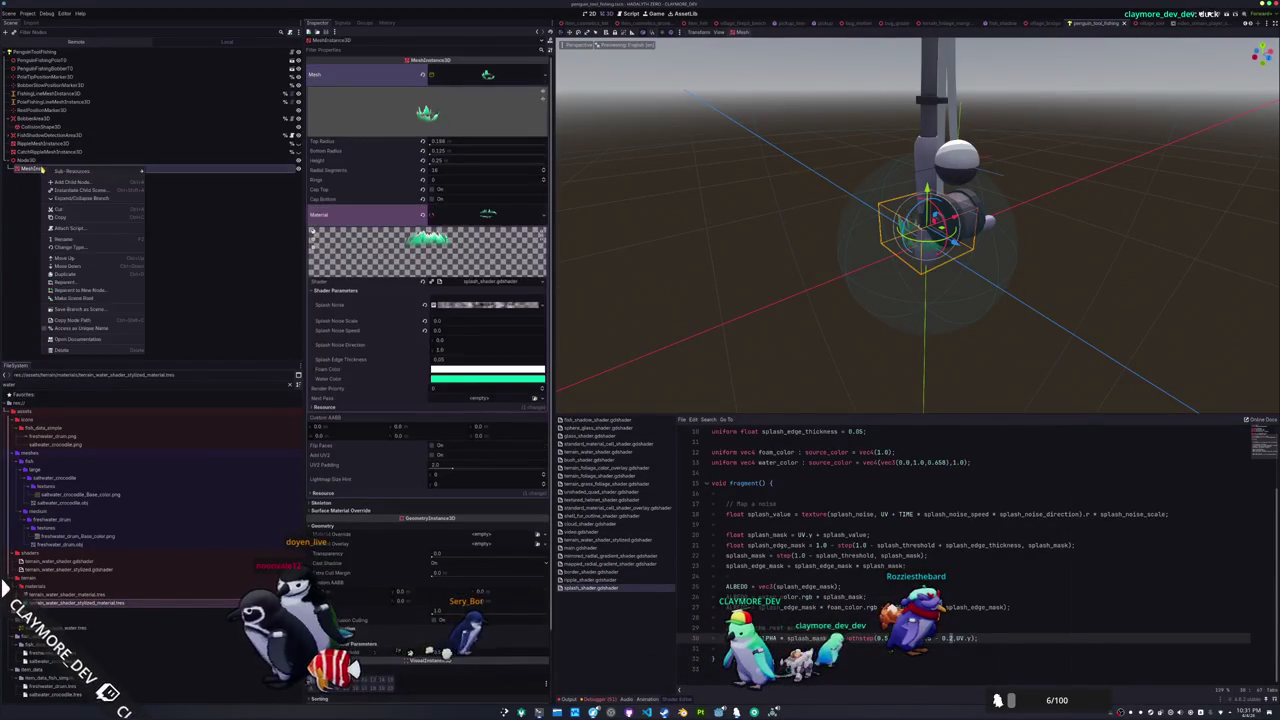
pyautogui.click(71, 217)
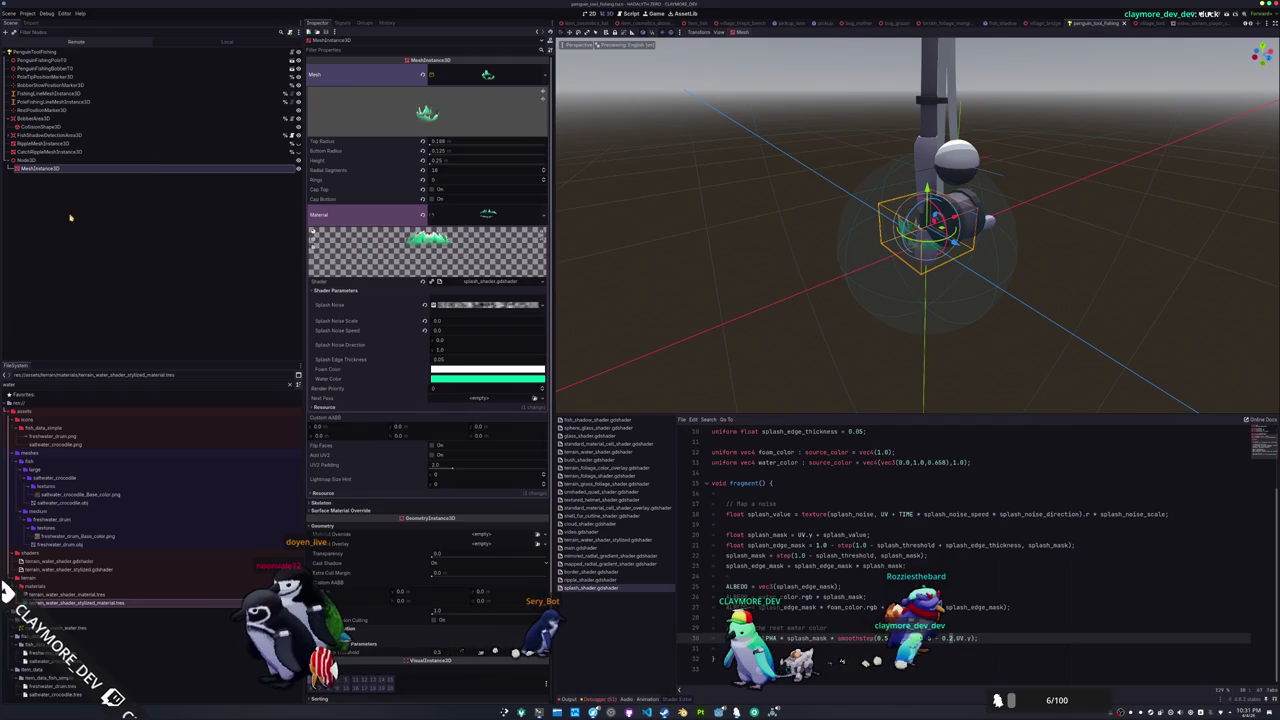
# Paste the splash mesh under the Main root node of the level scene and frame it in view
pyautogui.click(588, 22)
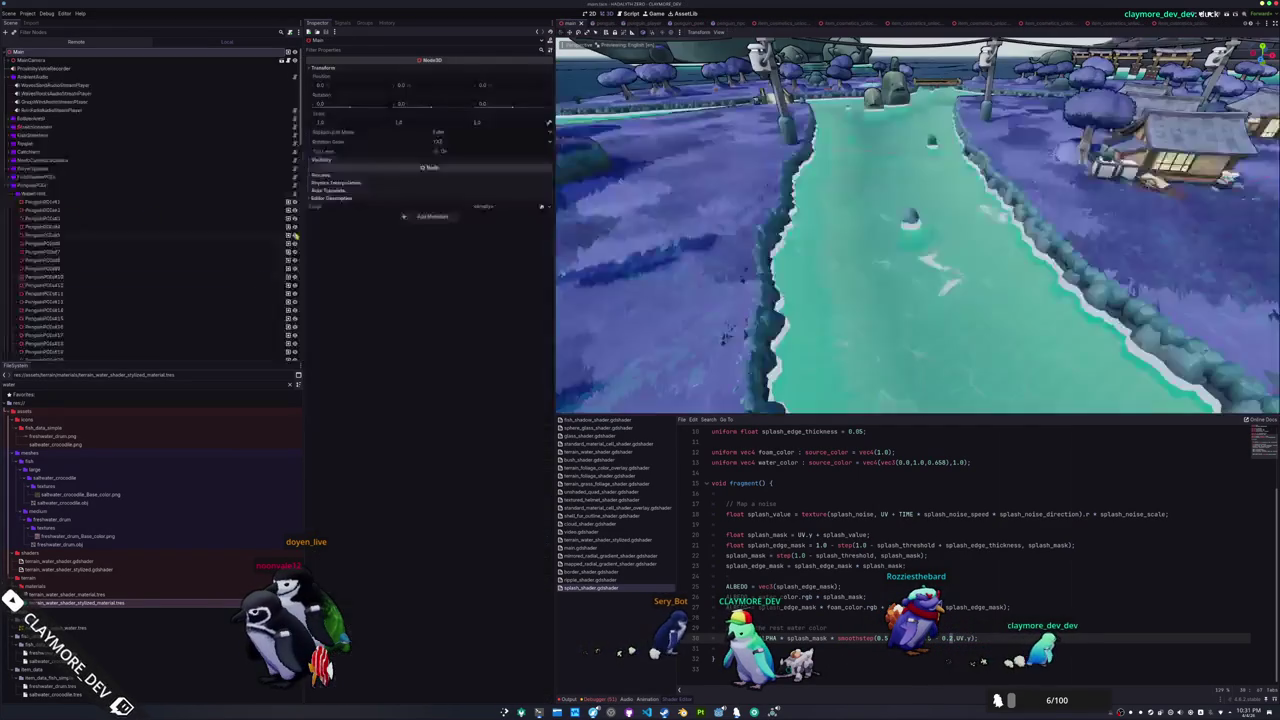
pyautogui.click(45, 193)
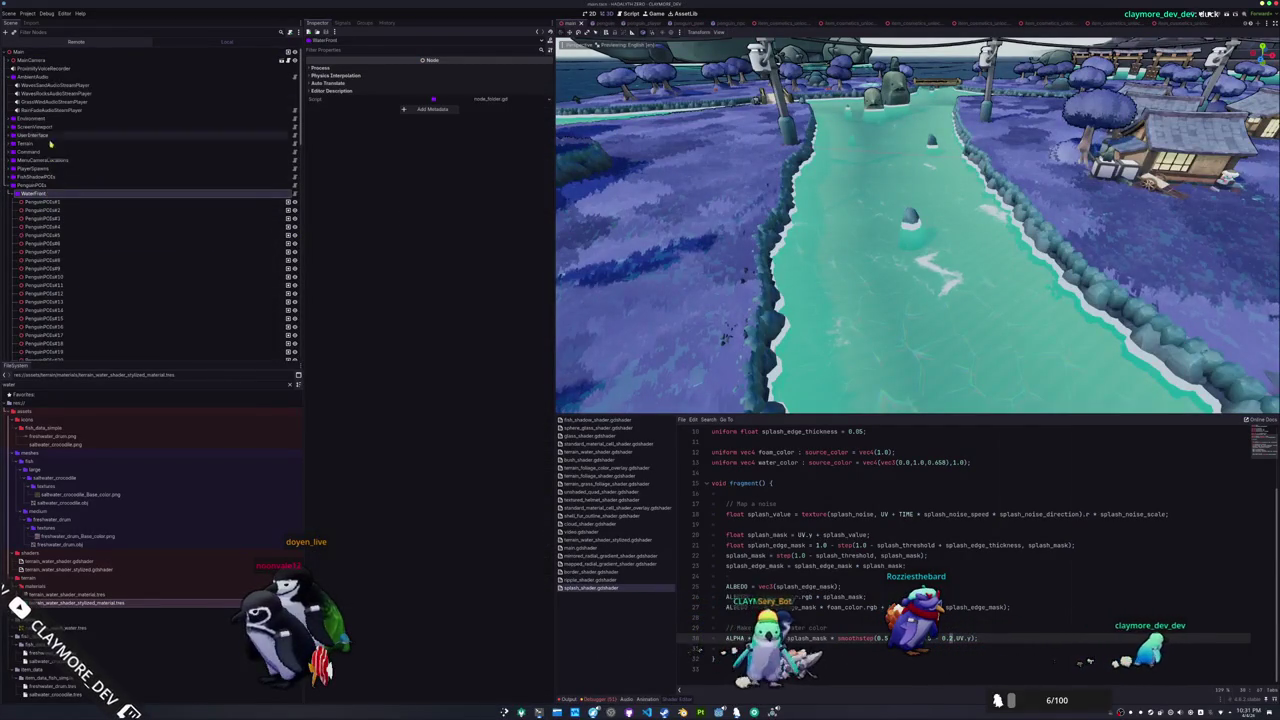
pyautogui.click(41, 54)
pyautogui.press('End')
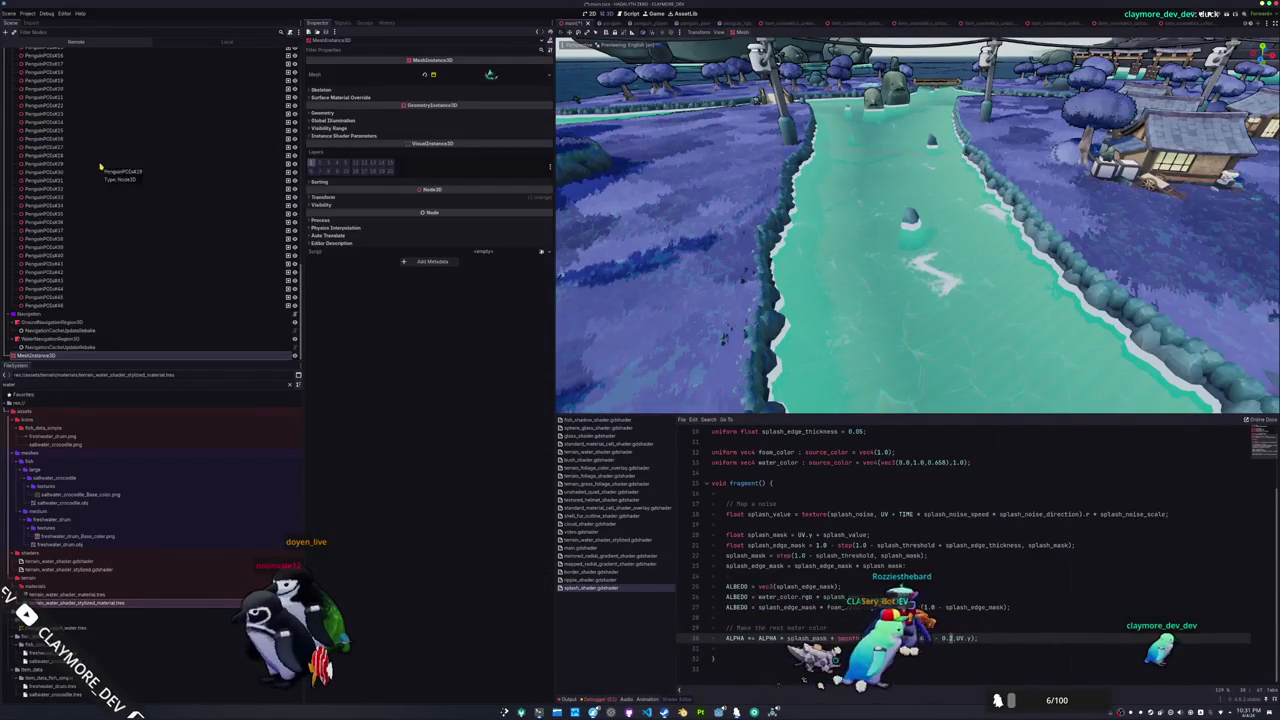
pyautogui.press('f')
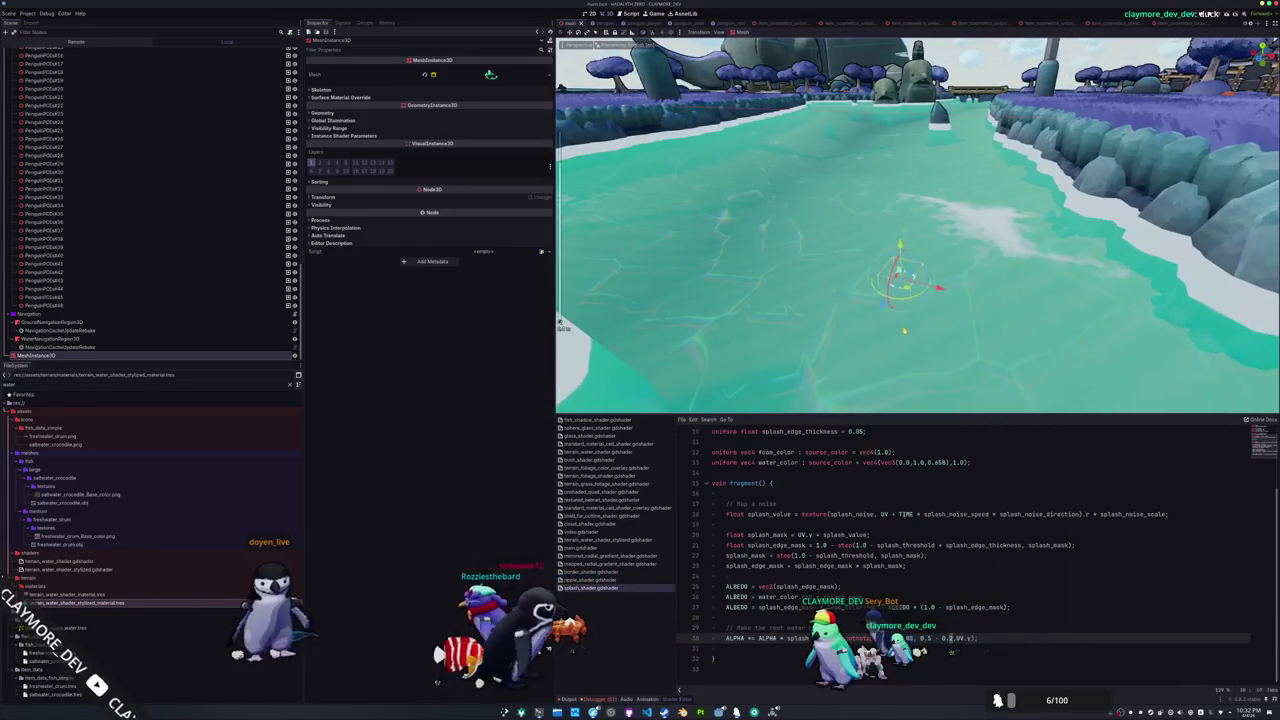
# Raise the splash cylinder height to 0.5, reset its scale to 1.0, and run the game
pyautogui.click(480, 75)
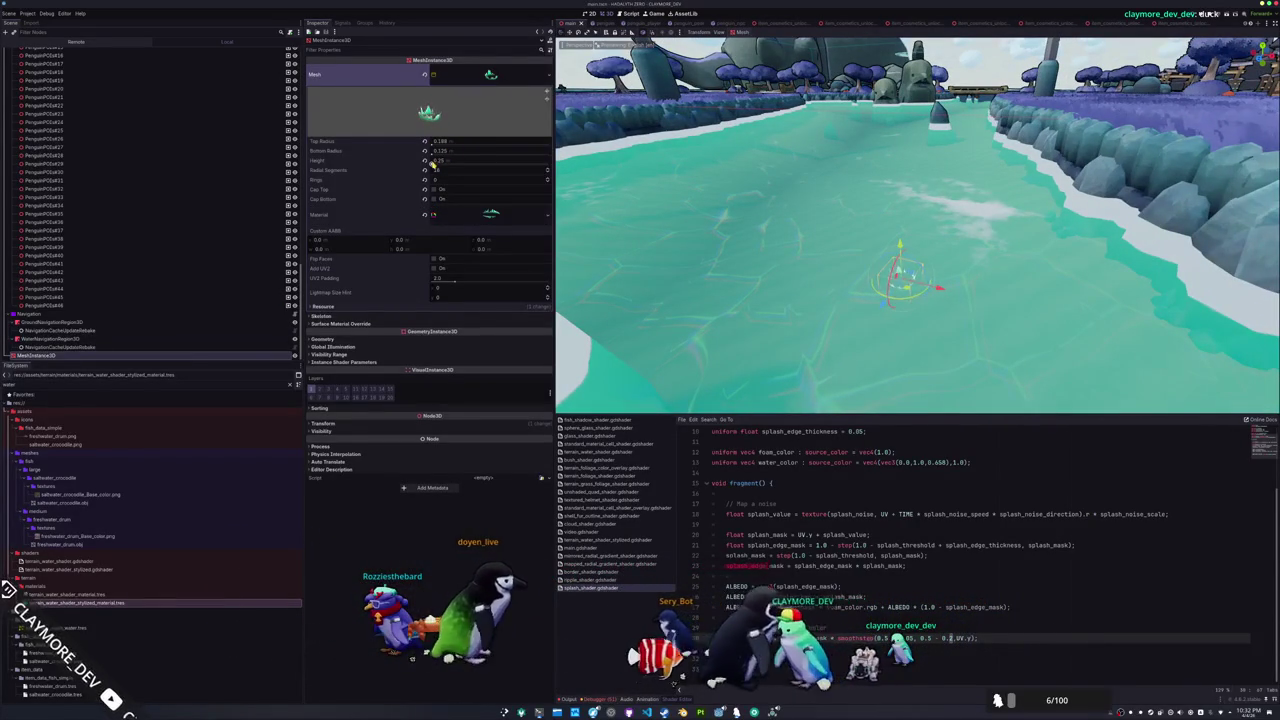
pyautogui.moveTo(433, 163); pyautogui.dragTo(433, 163)
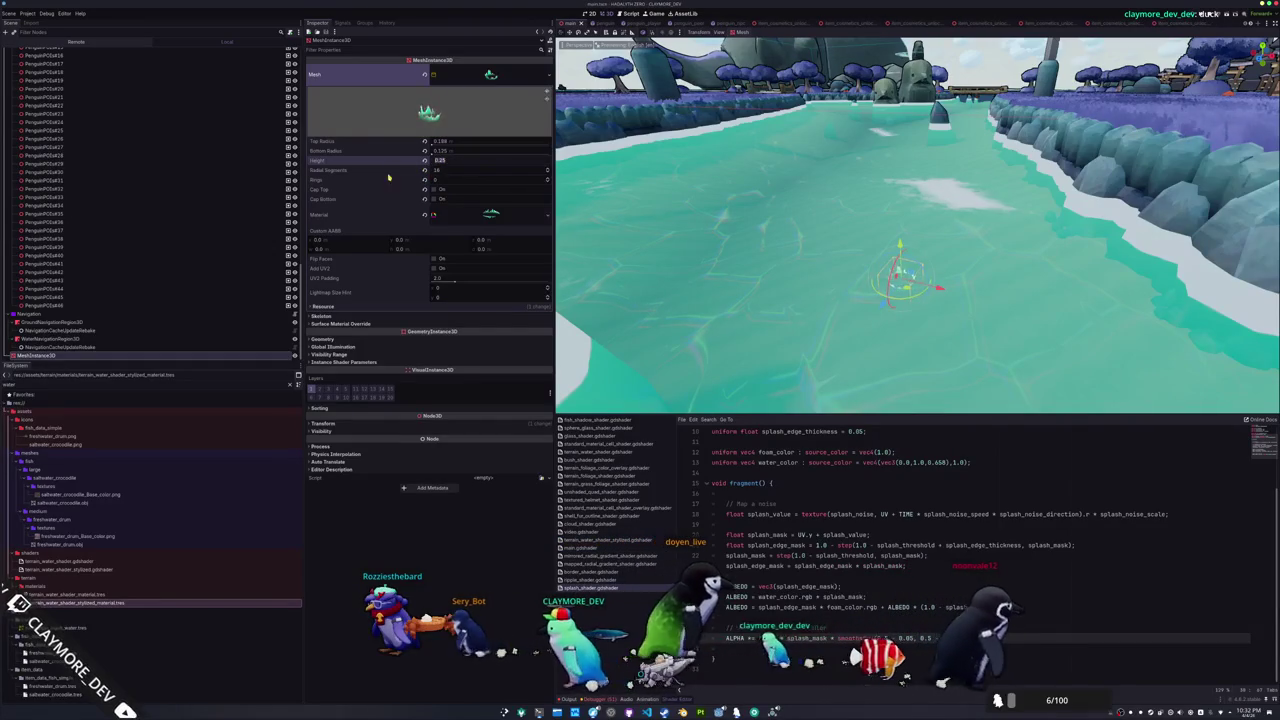
pyautogui.click(320, 424)
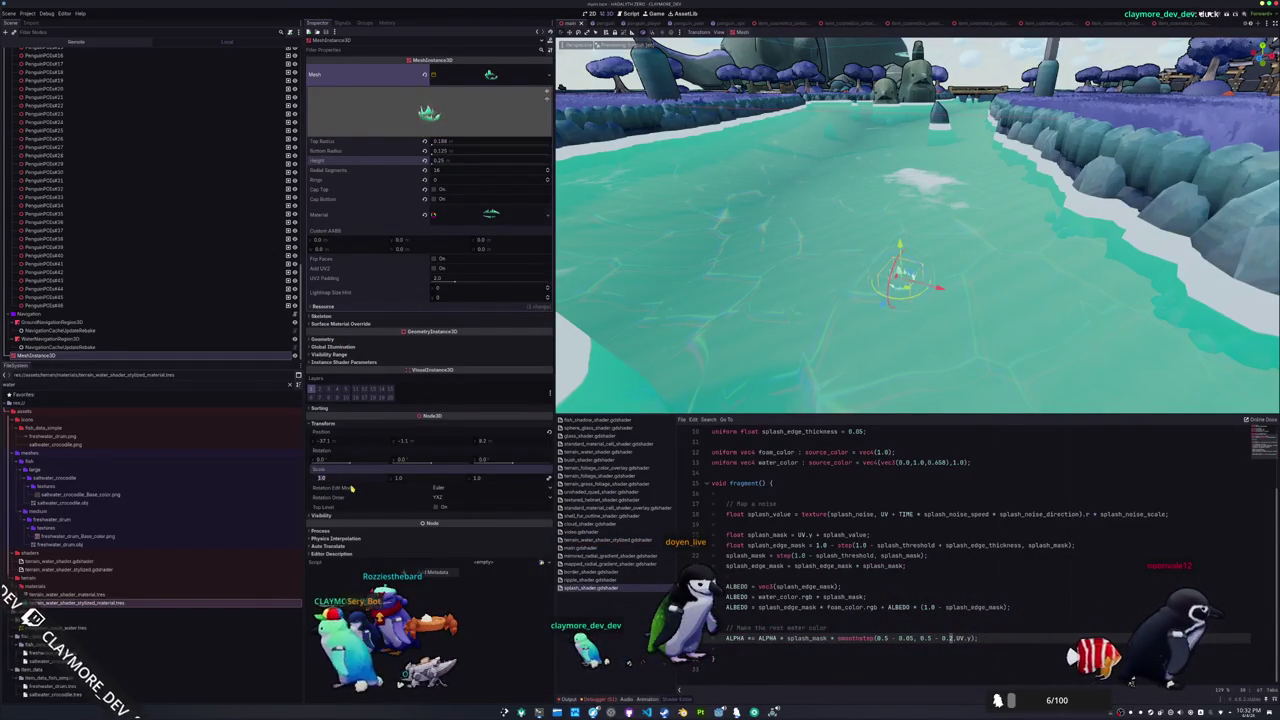
pyautogui.click(351, 486)
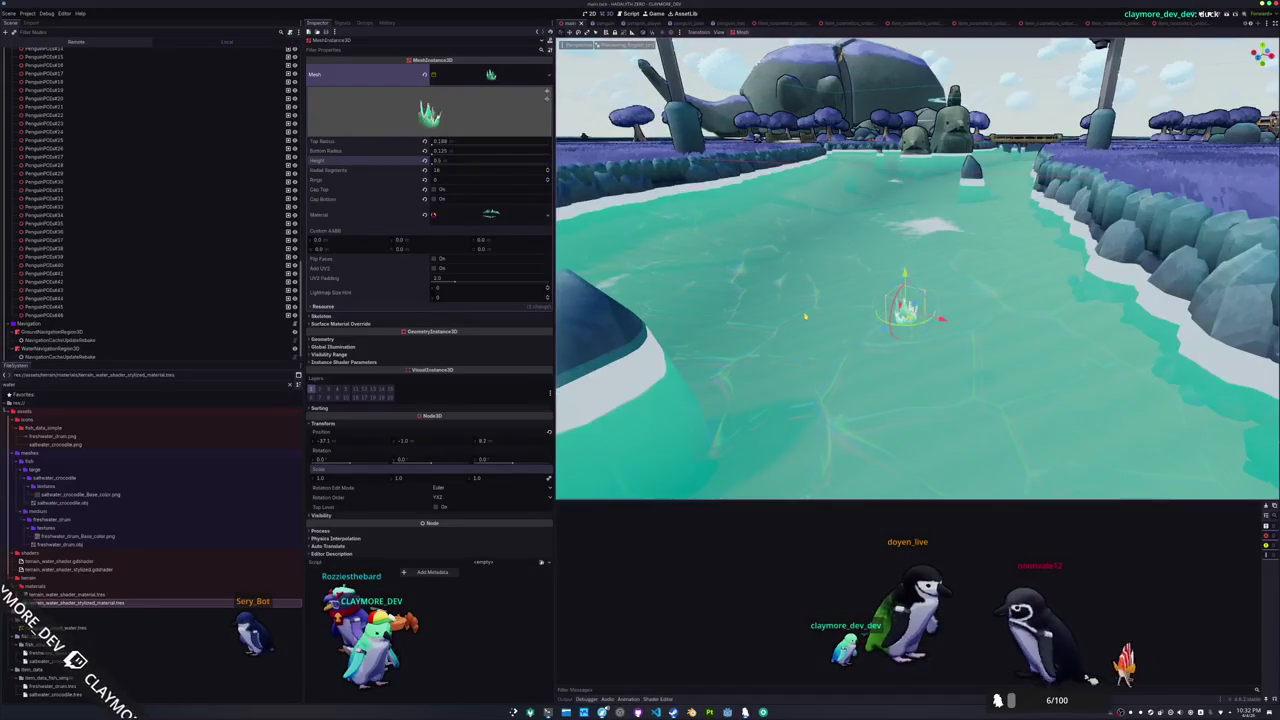
pyautogui.press('F6')
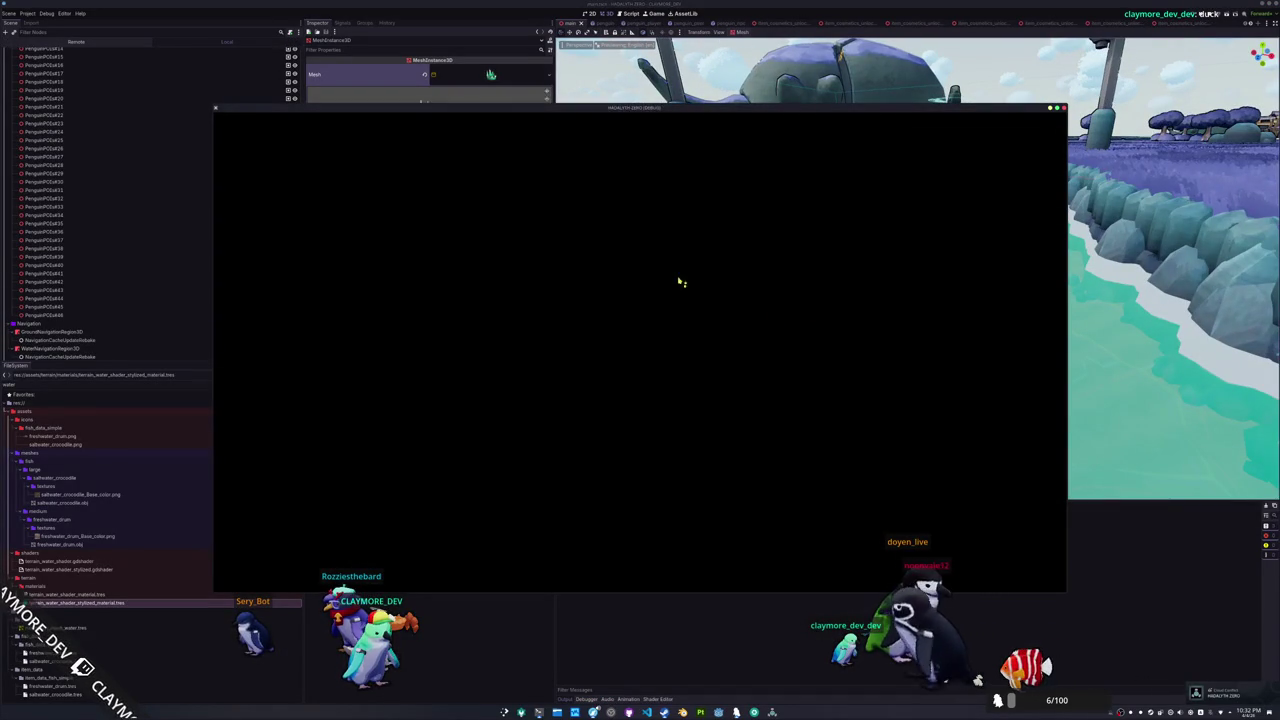
# Start a singleplayer session and walk the penguin around the house and riverbank
pyautogui.moveTo(610, 124); pyautogui.dragTo(793, 189)
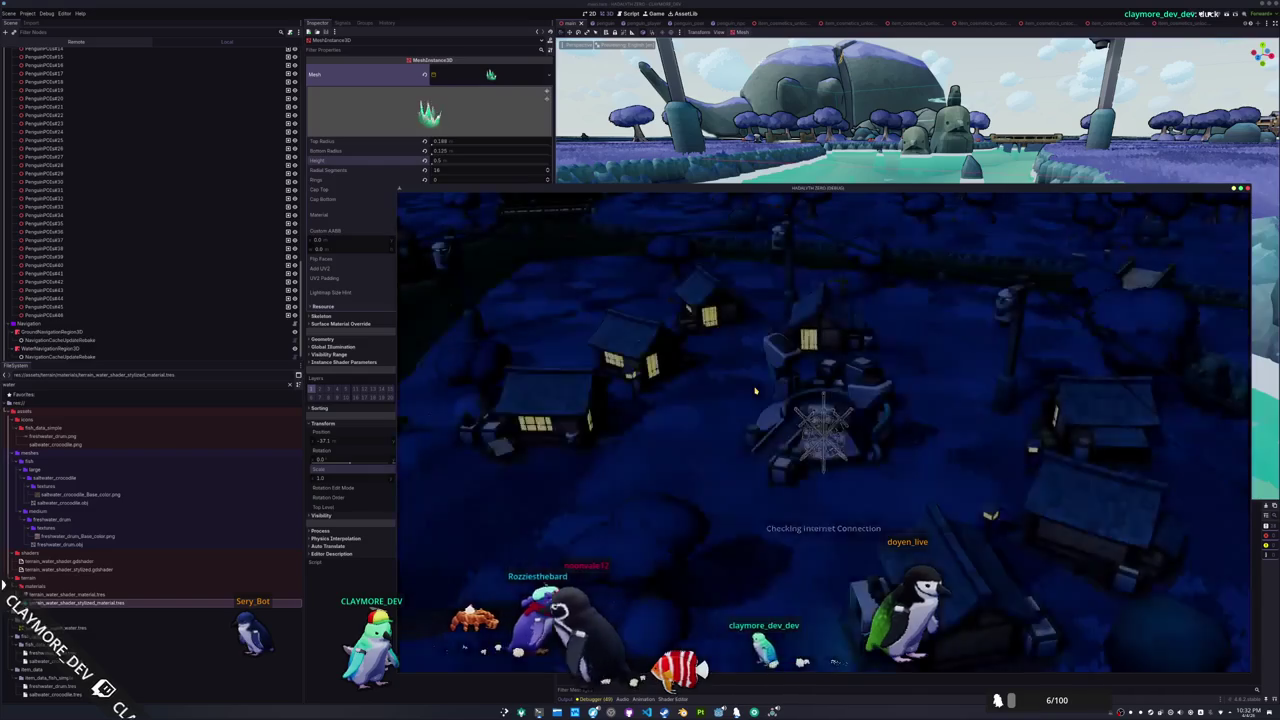
pyautogui.click(833, 419)
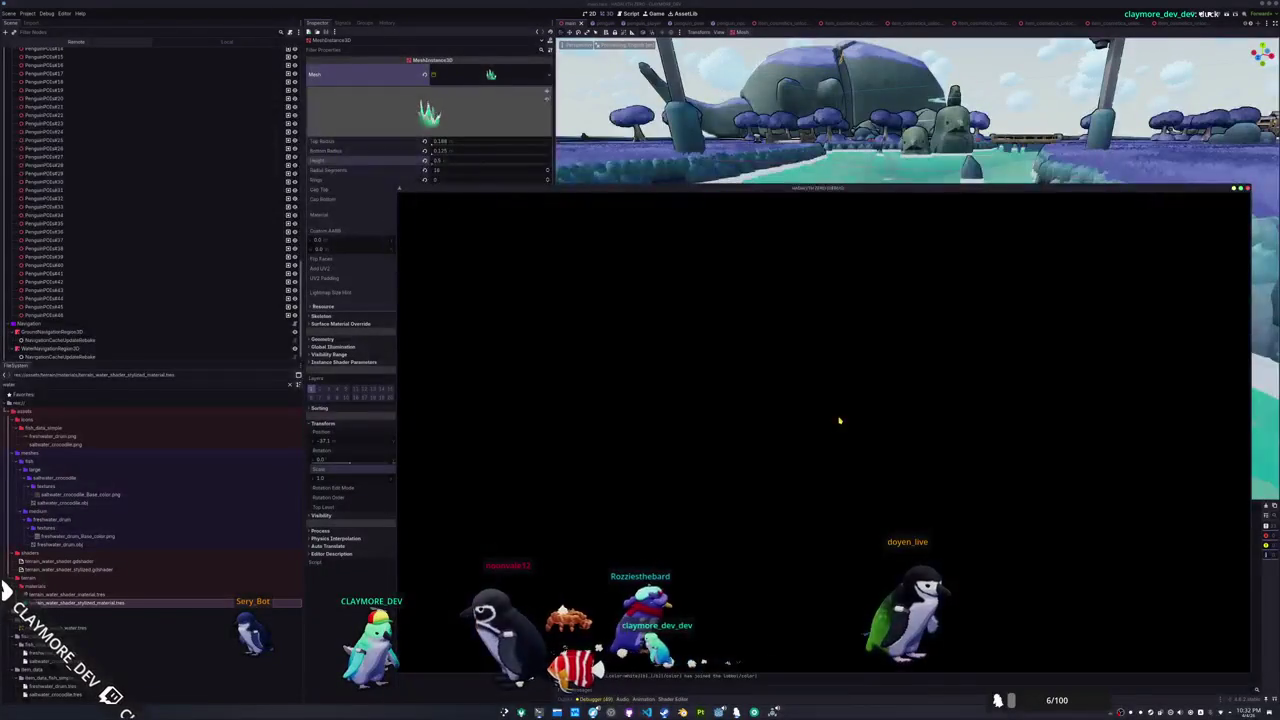
pyautogui.press('w')
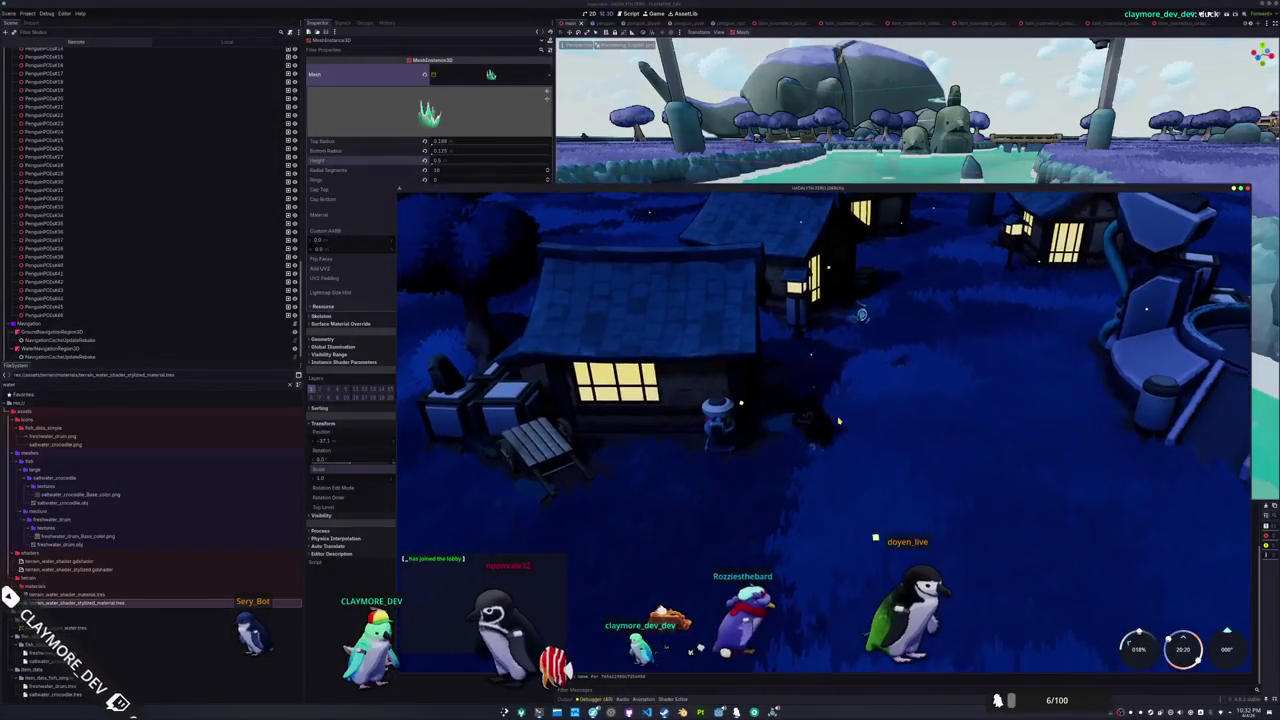
pyautogui.press('d')
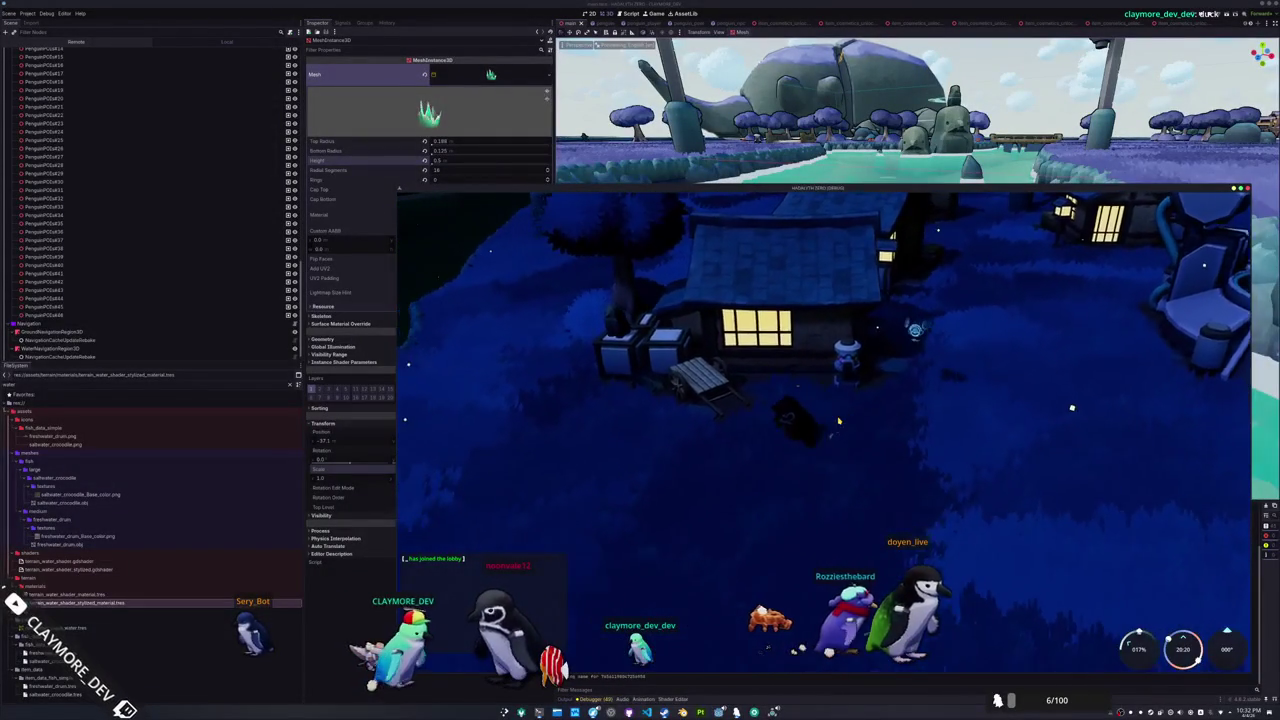
pyautogui.press('a')
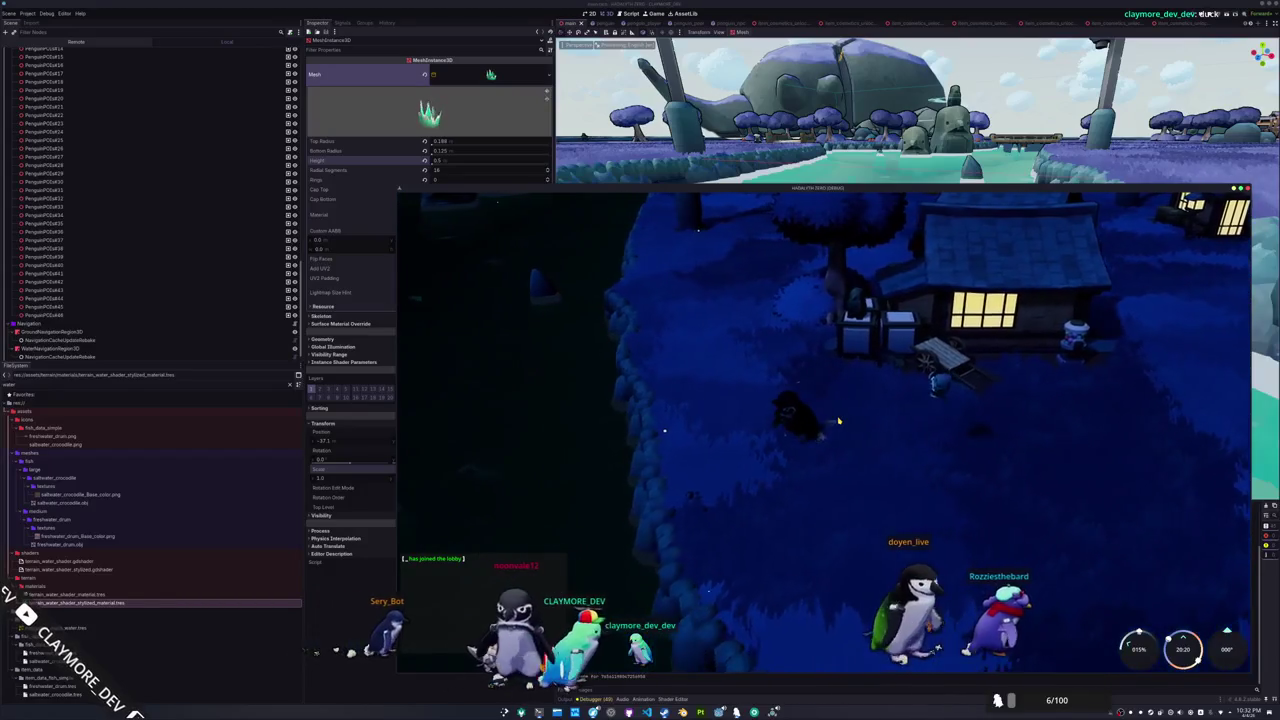
pyautogui.press('a')
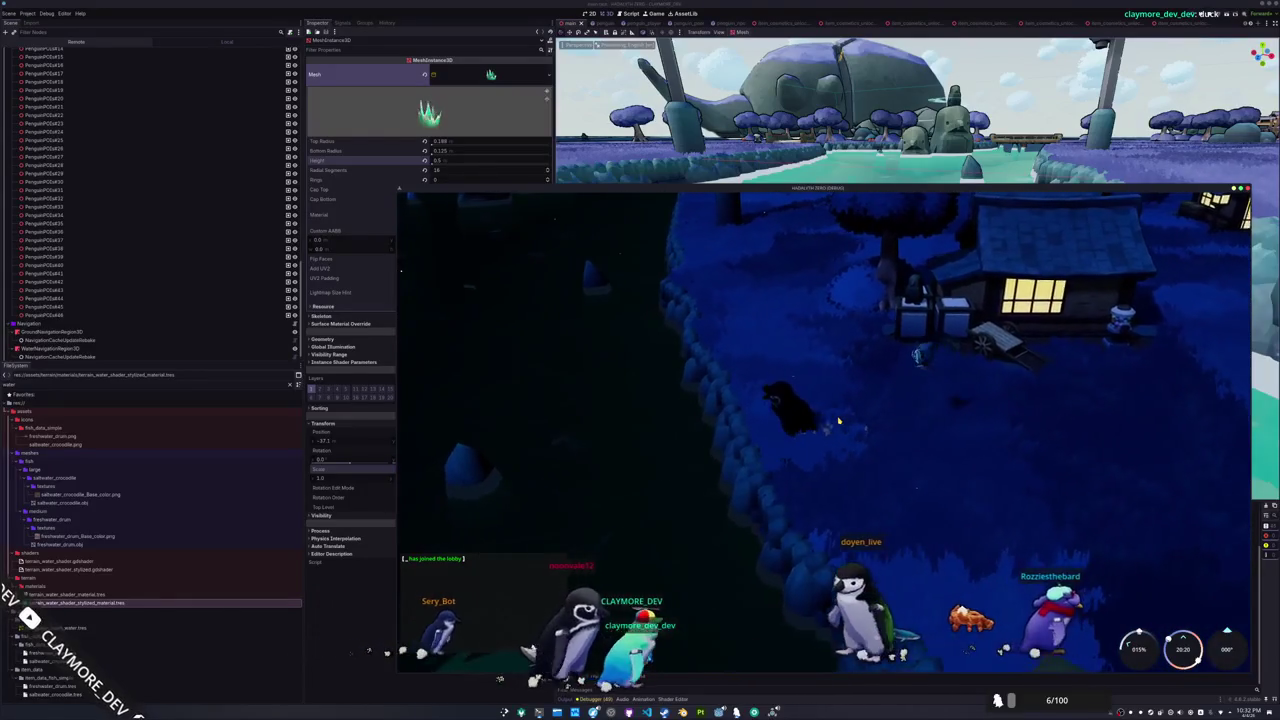
pyautogui.press('d')
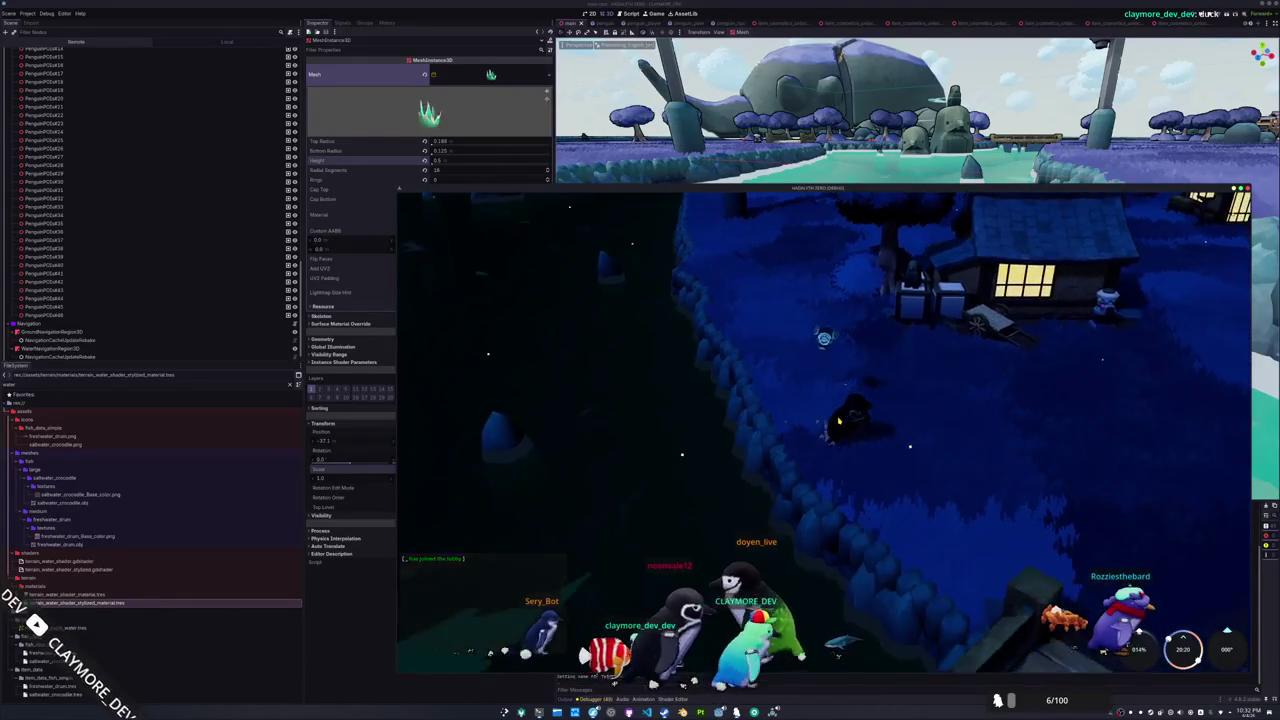
pyautogui.press('d')
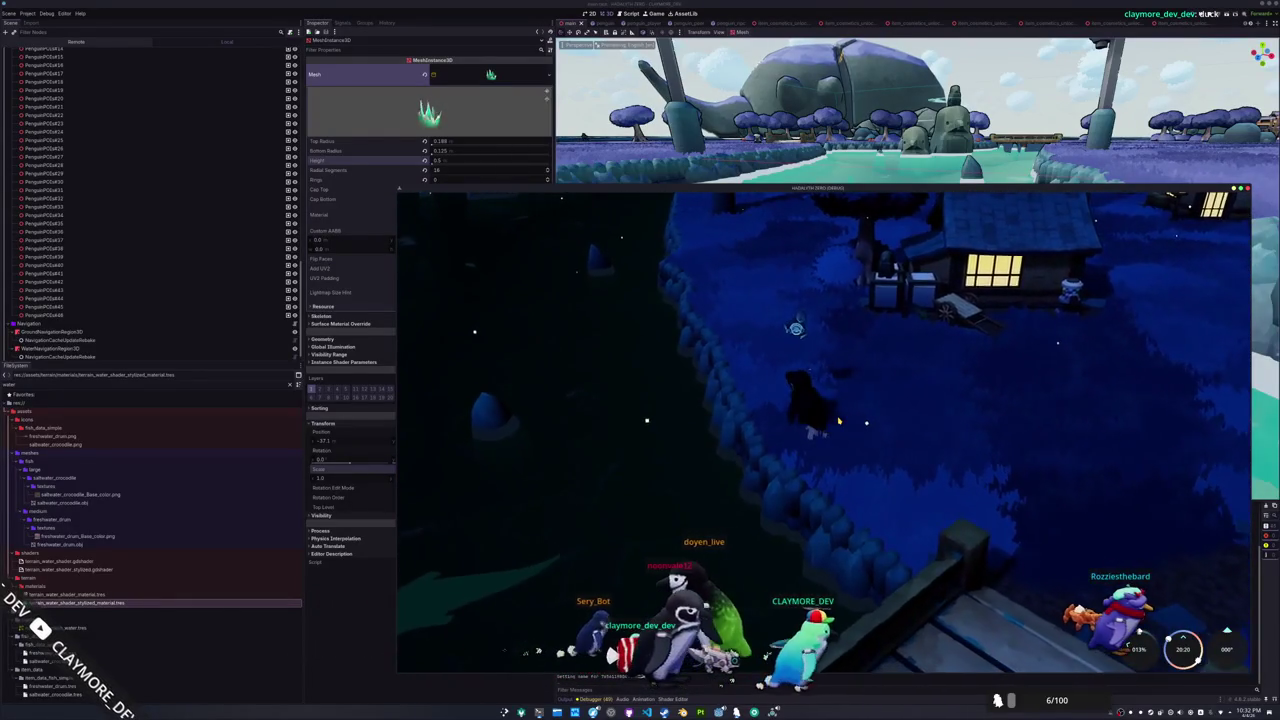
pyautogui.press('a')
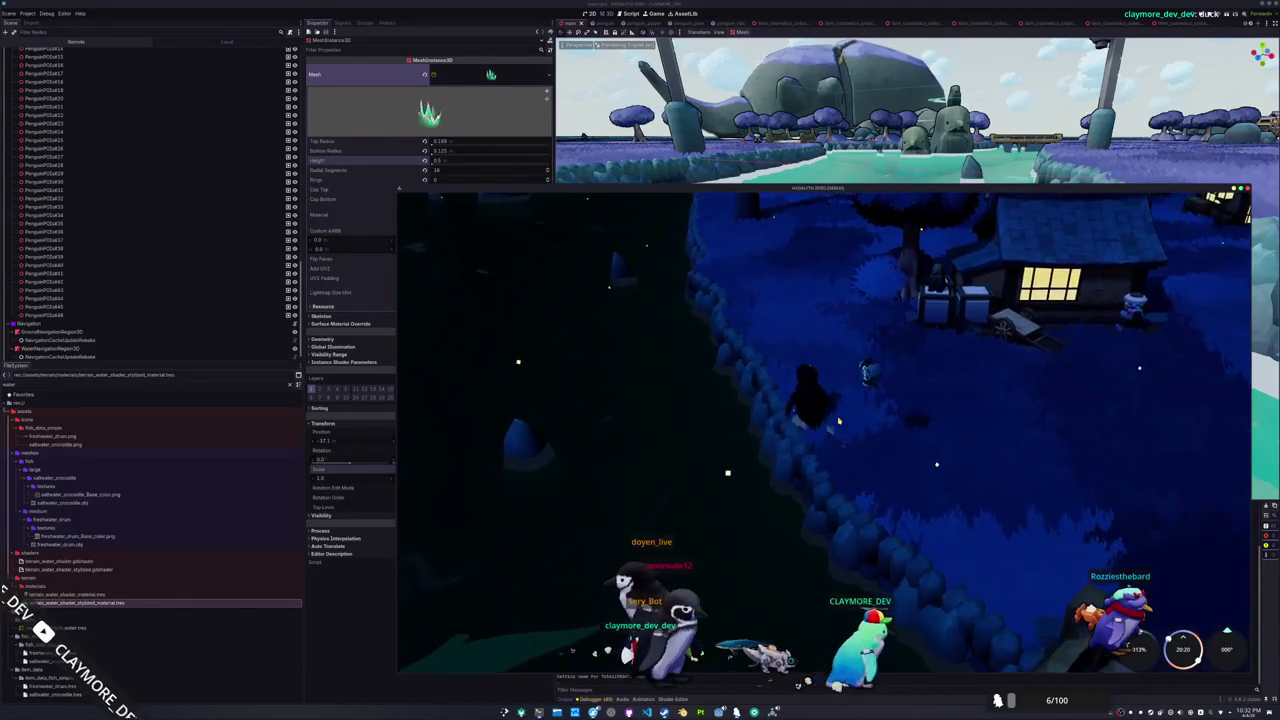
# Keep walking along the riverside, then save the scene in the editor
pyautogui.moveTo(781, 187)
pyautogui.mouseDown()
pyautogui.moveTo(781, 414)
pyautogui.moveTo(779, 159)
pyautogui.mouseUp()
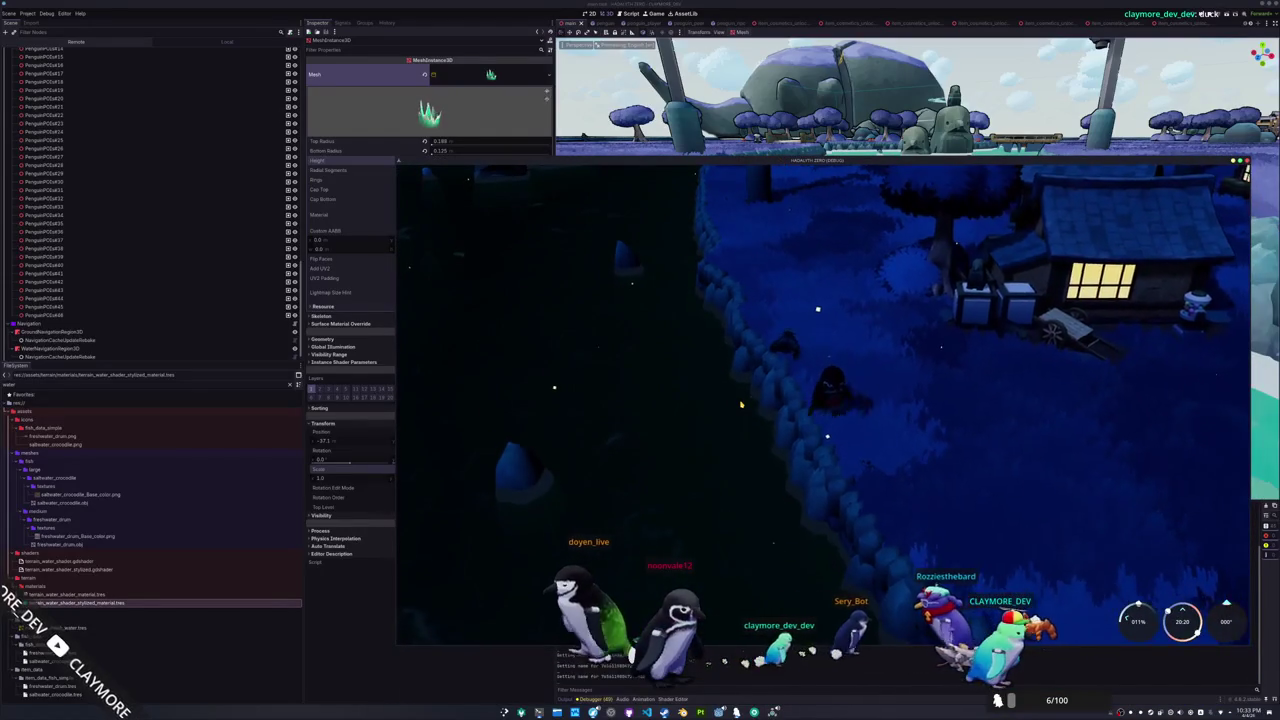
pyautogui.press('d')
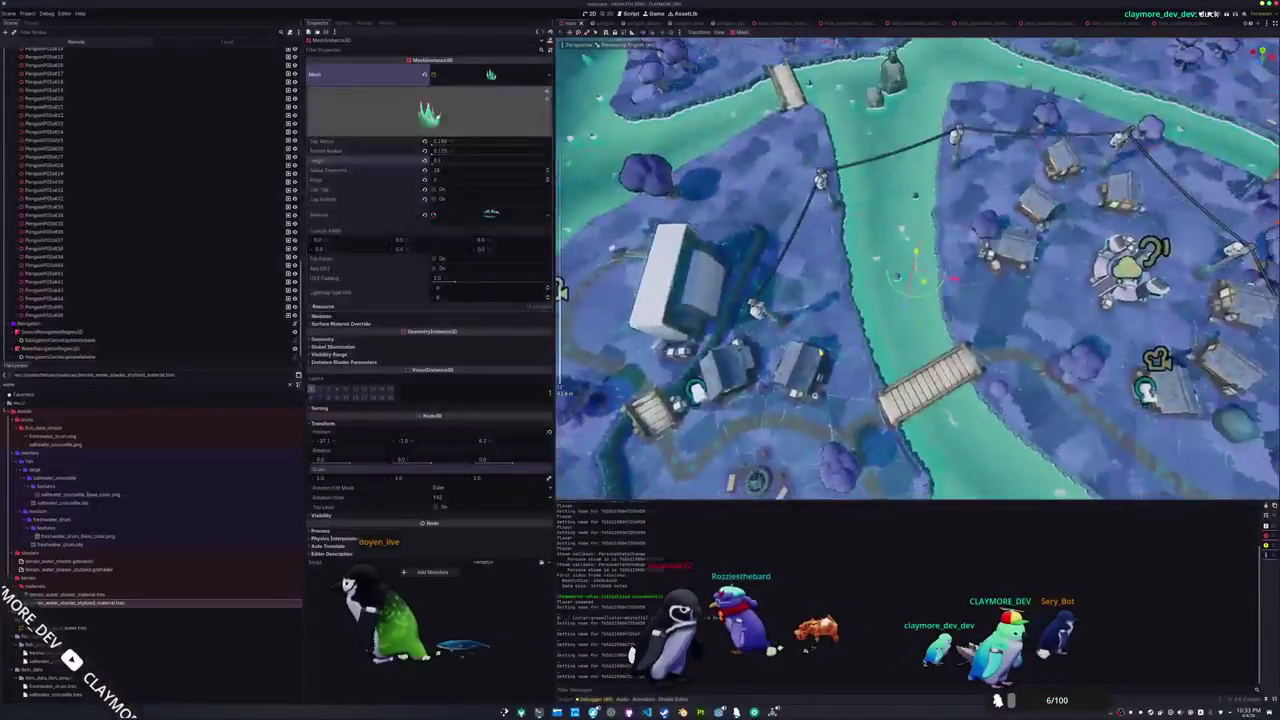
pyautogui.hotkey('ctrl', 's')
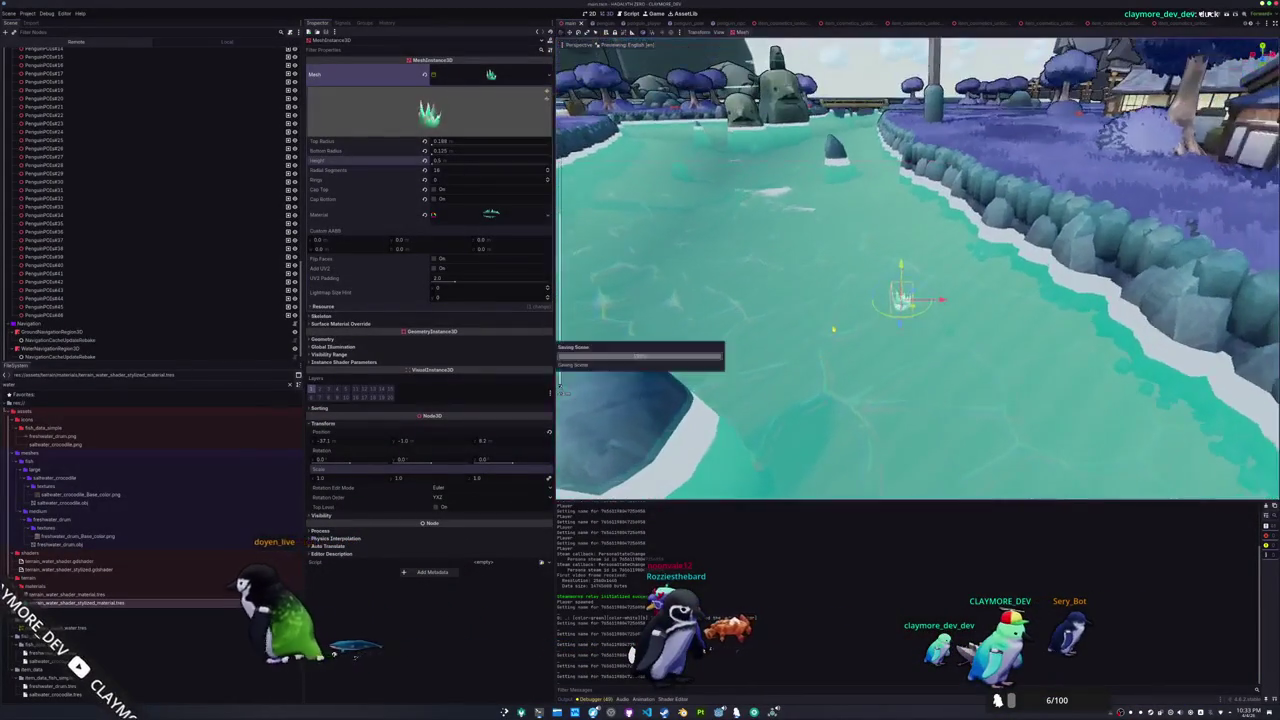
# Walk the penguin to the river edge and take out the fishing rod, aiming into the water
pyautogui.press('a')
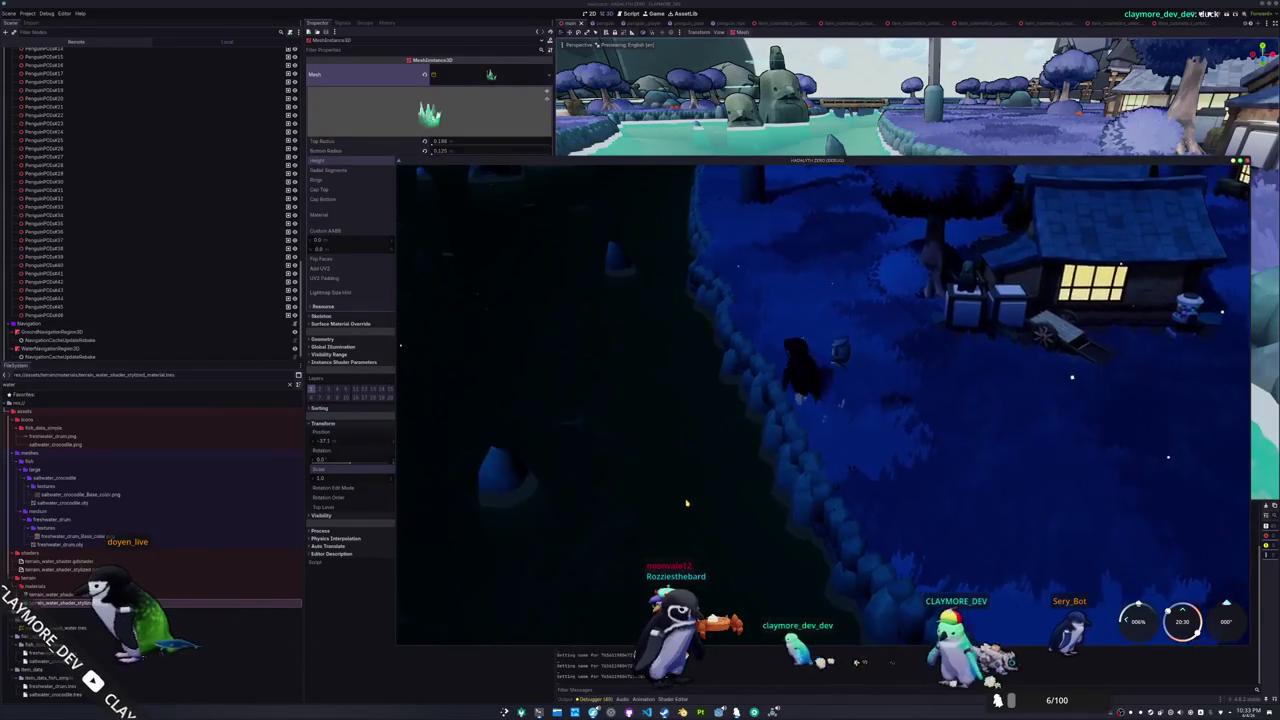
pyautogui.press('a')
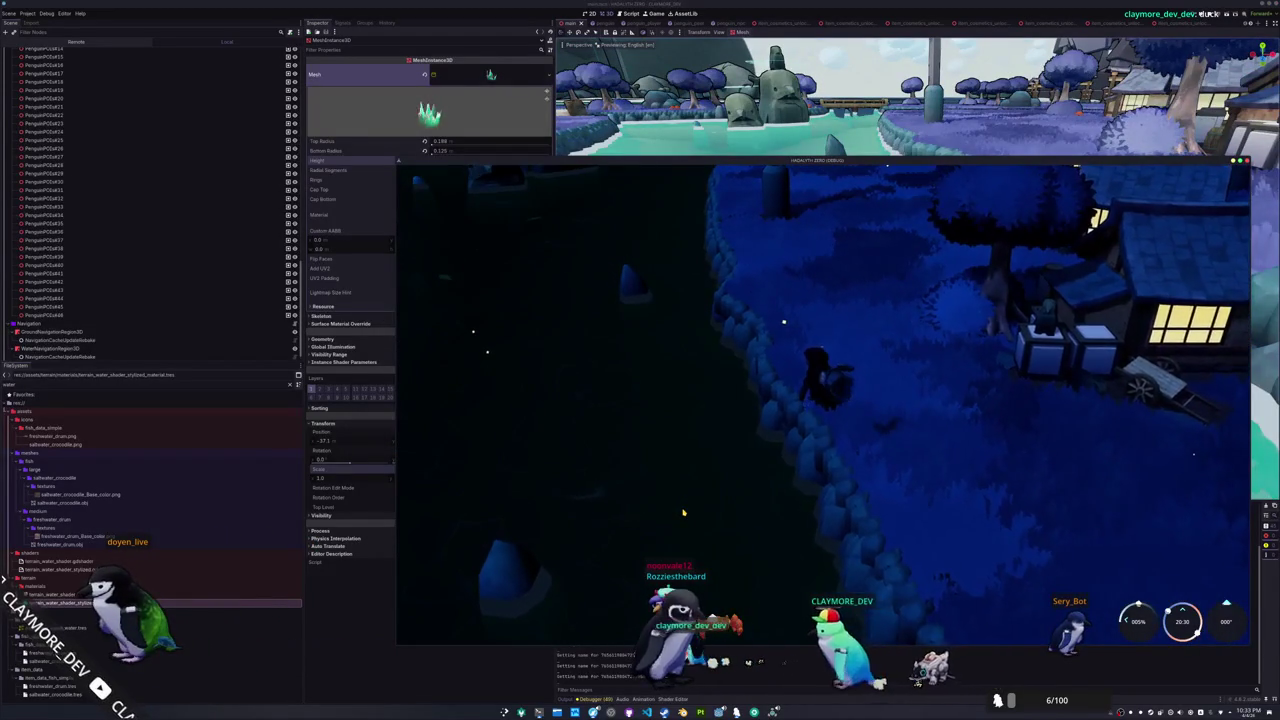
pyautogui.press('s')
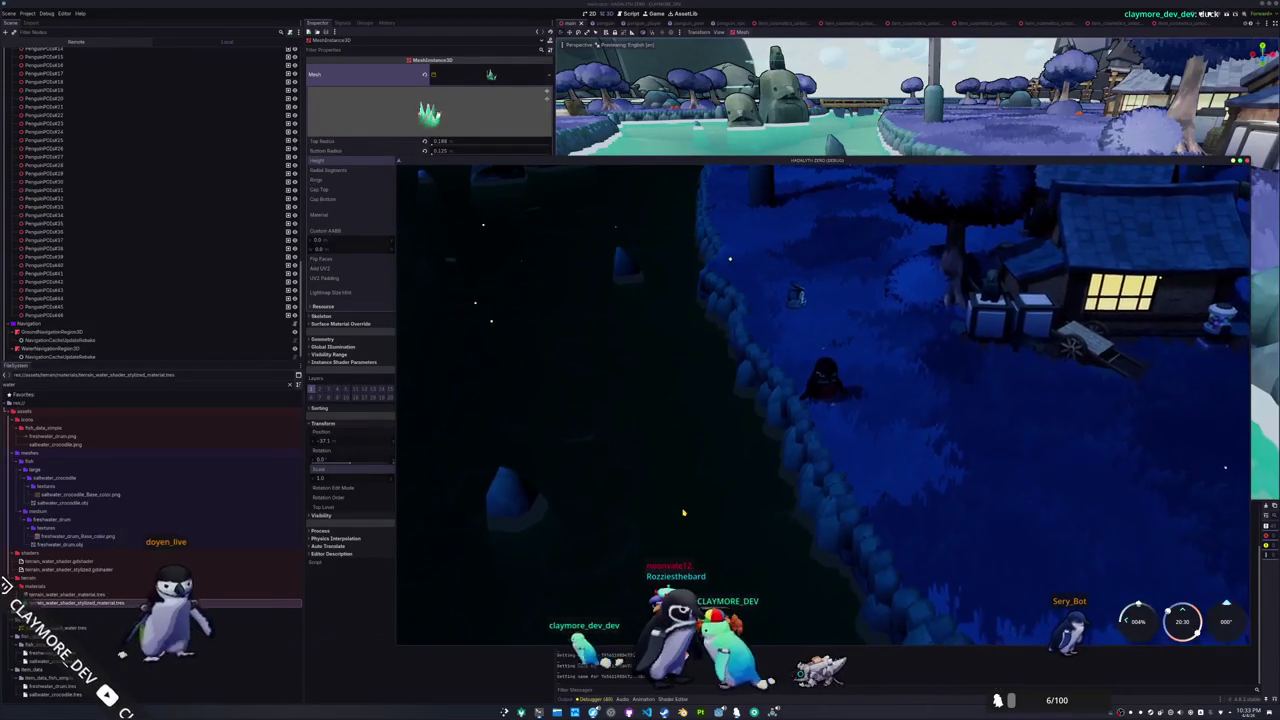
pyautogui.press('a')
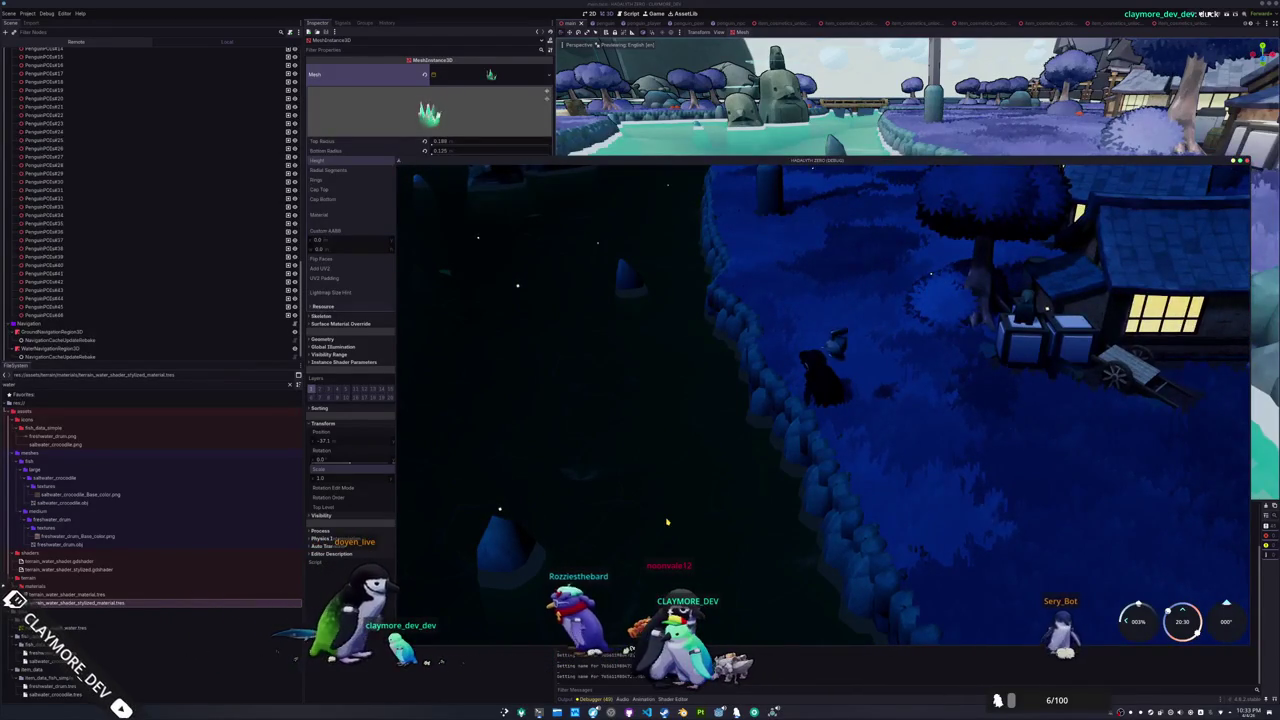
pyautogui.press('a')
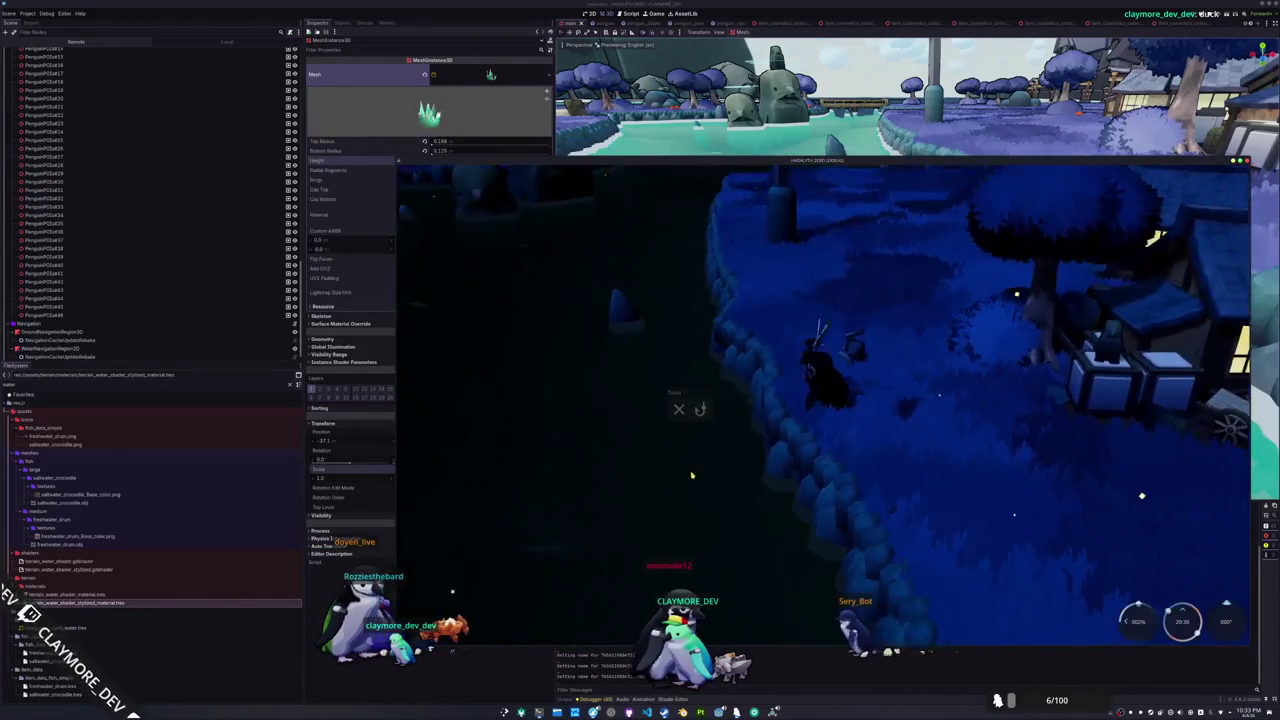
pyautogui.click(655, 478)
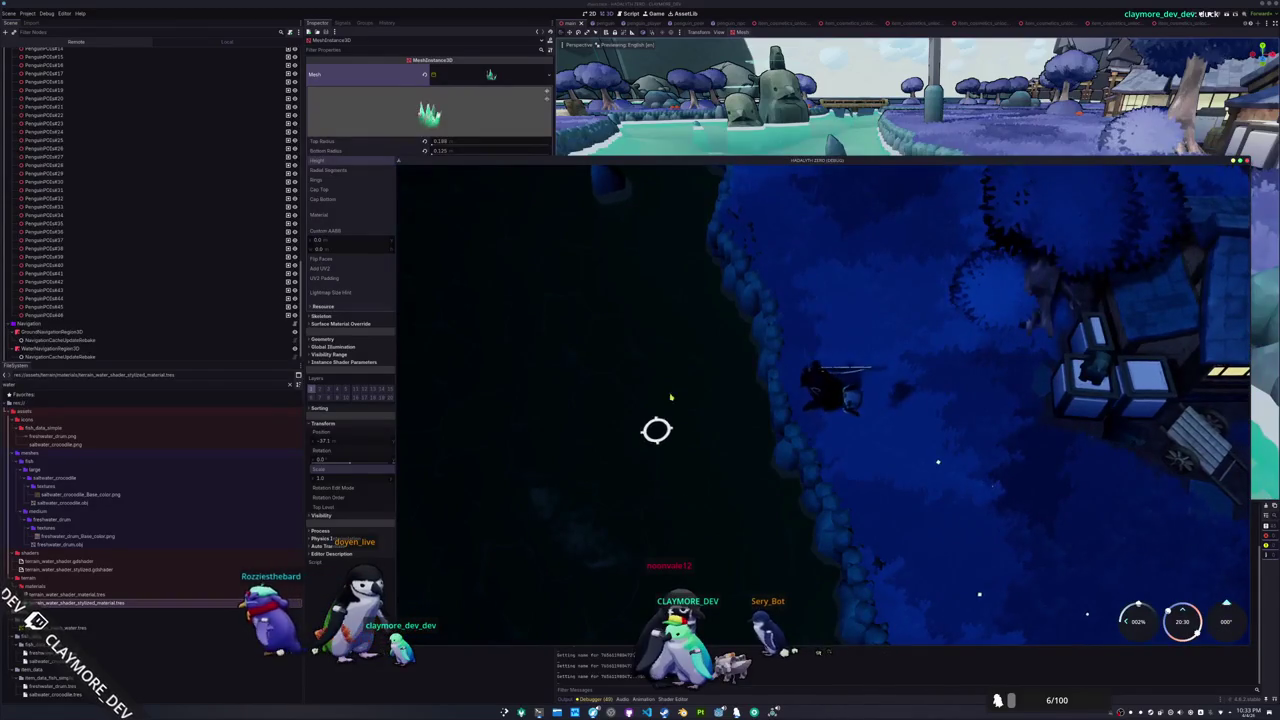
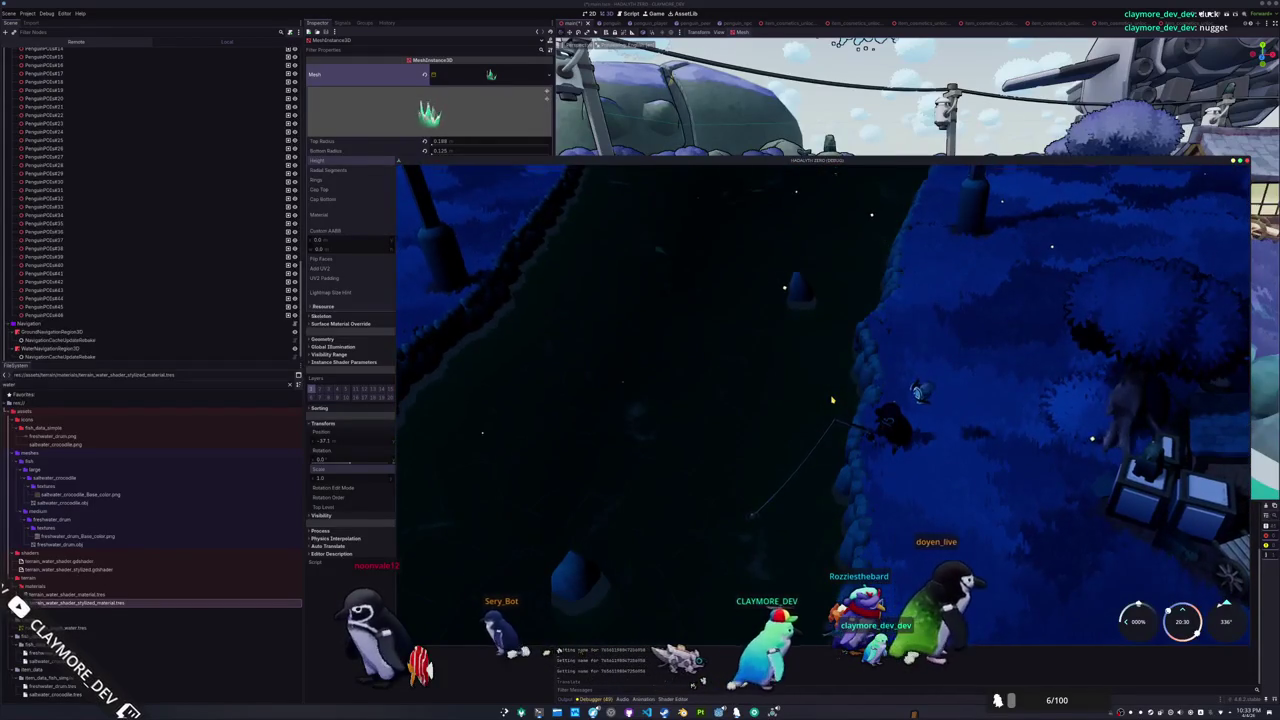
# Relaunch the game in singleplayer and walk the penguin past the lamp and the lit house
pyautogui.press('F5')
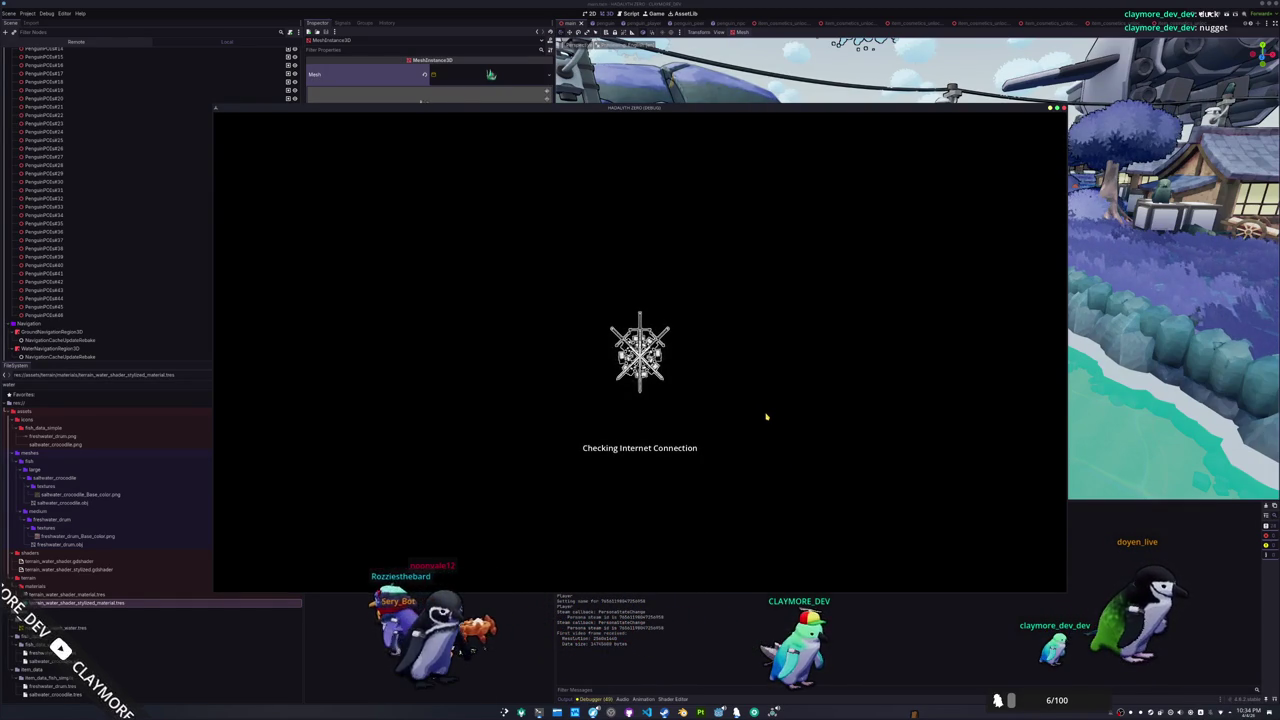
pyautogui.click(651, 340)
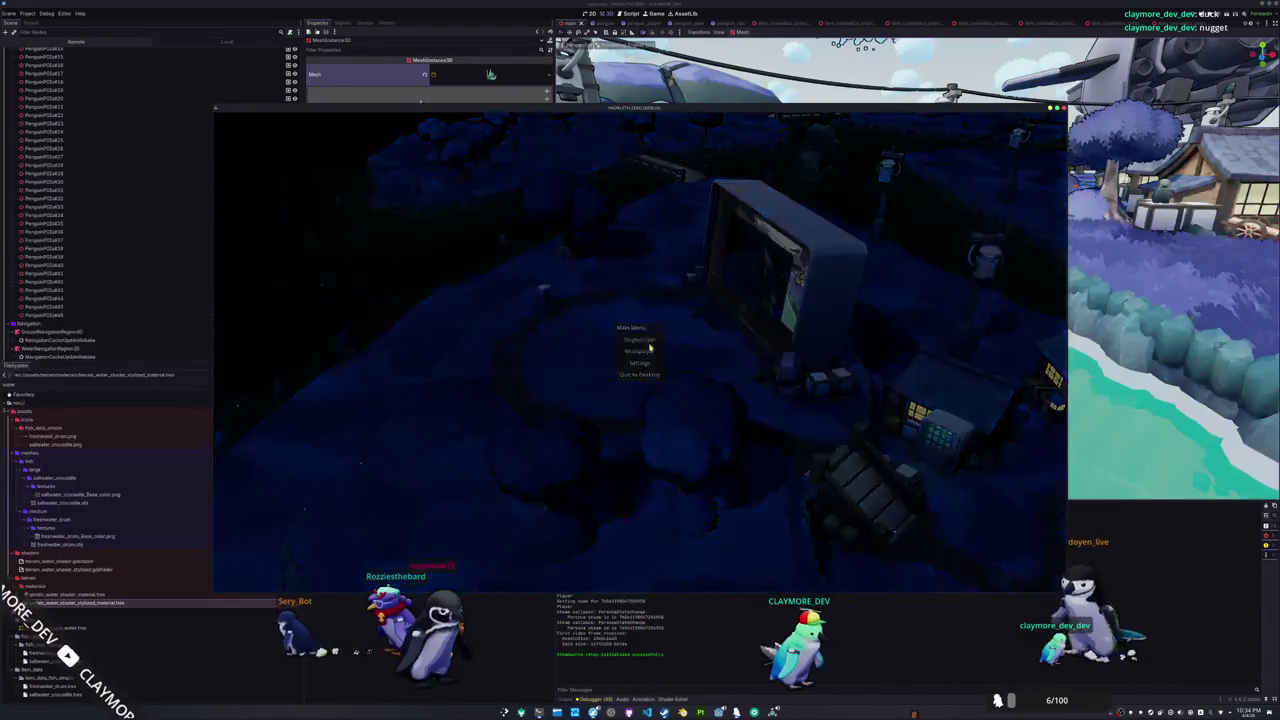
pyautogui.press('d')
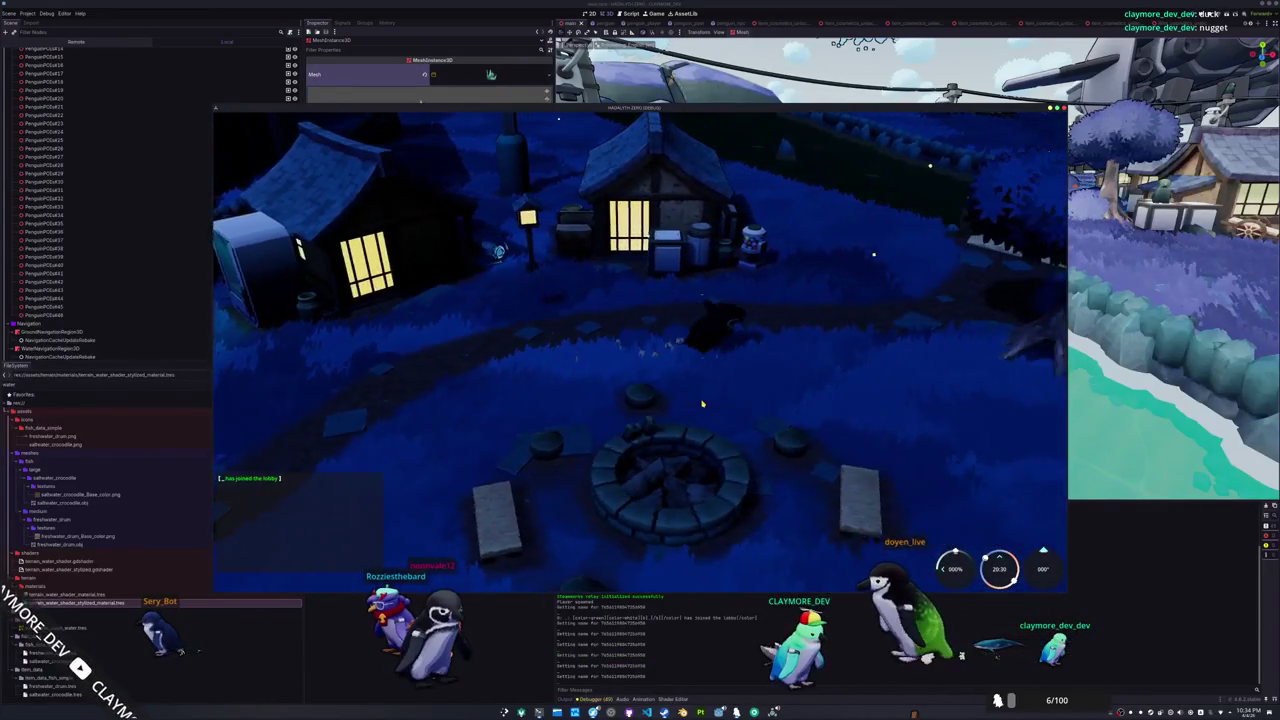
pyautogui.press('w')
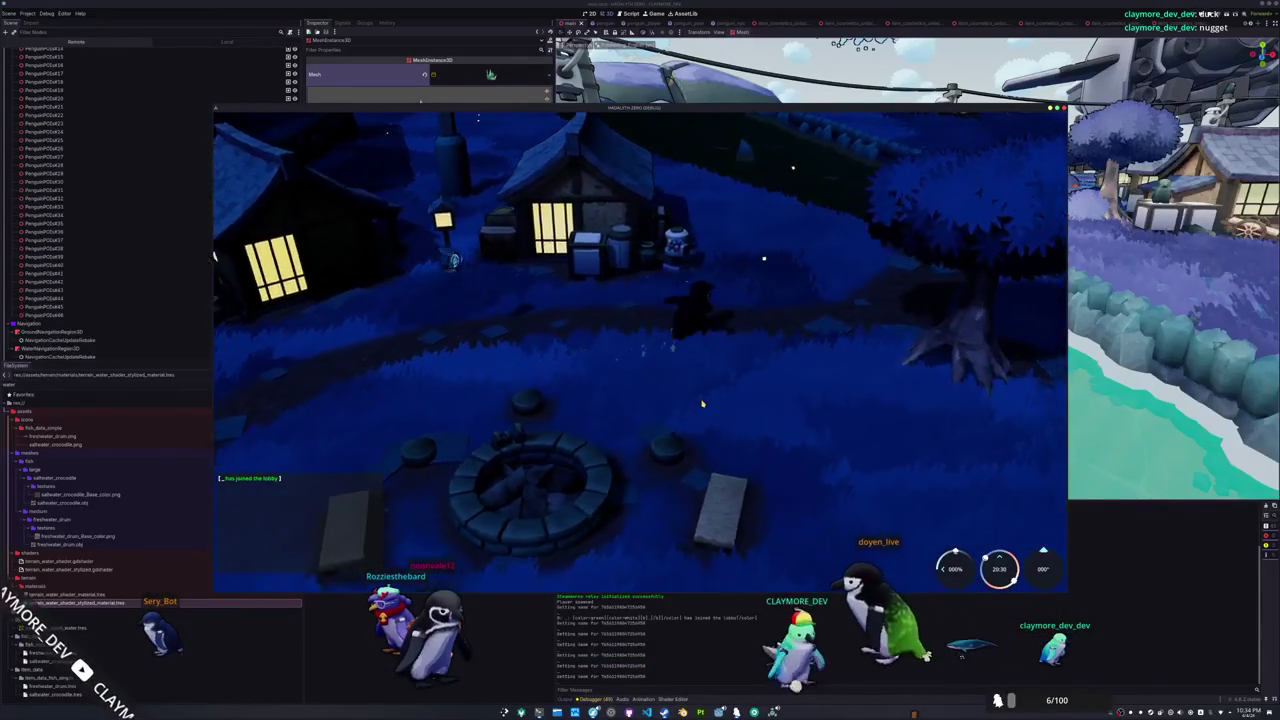
pyautogui.press('w')
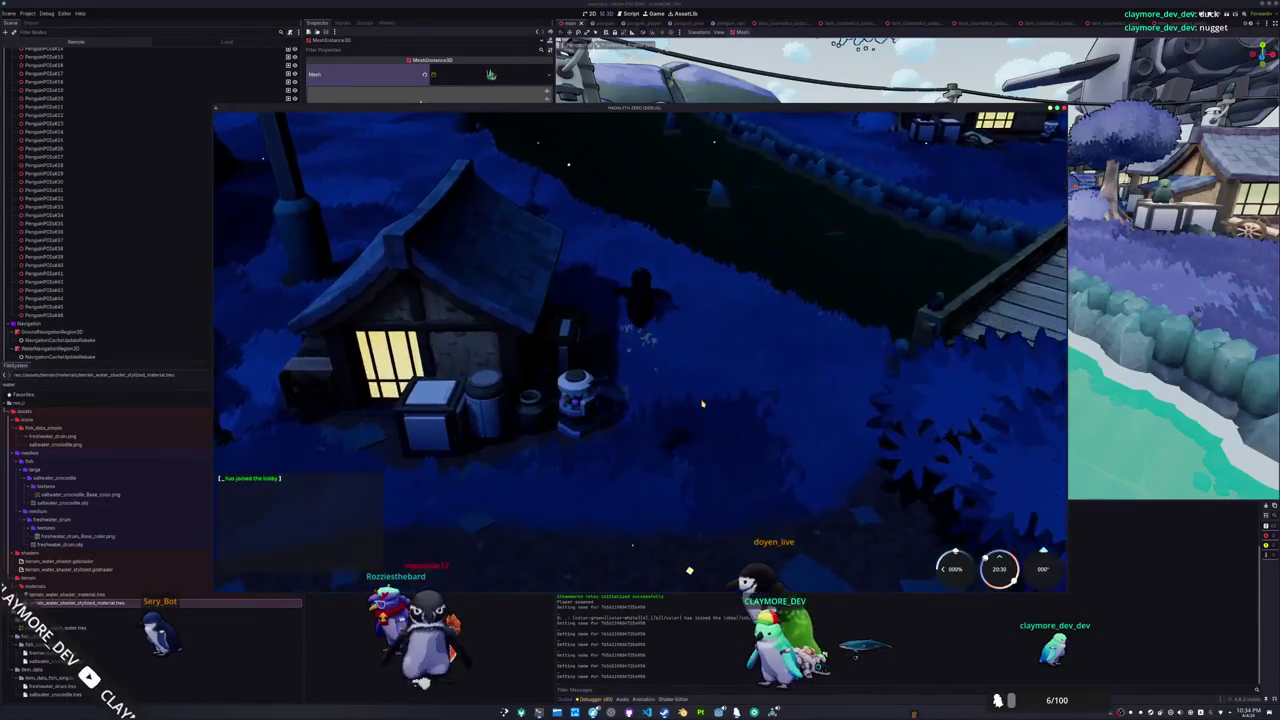
pyautogui.press('w')
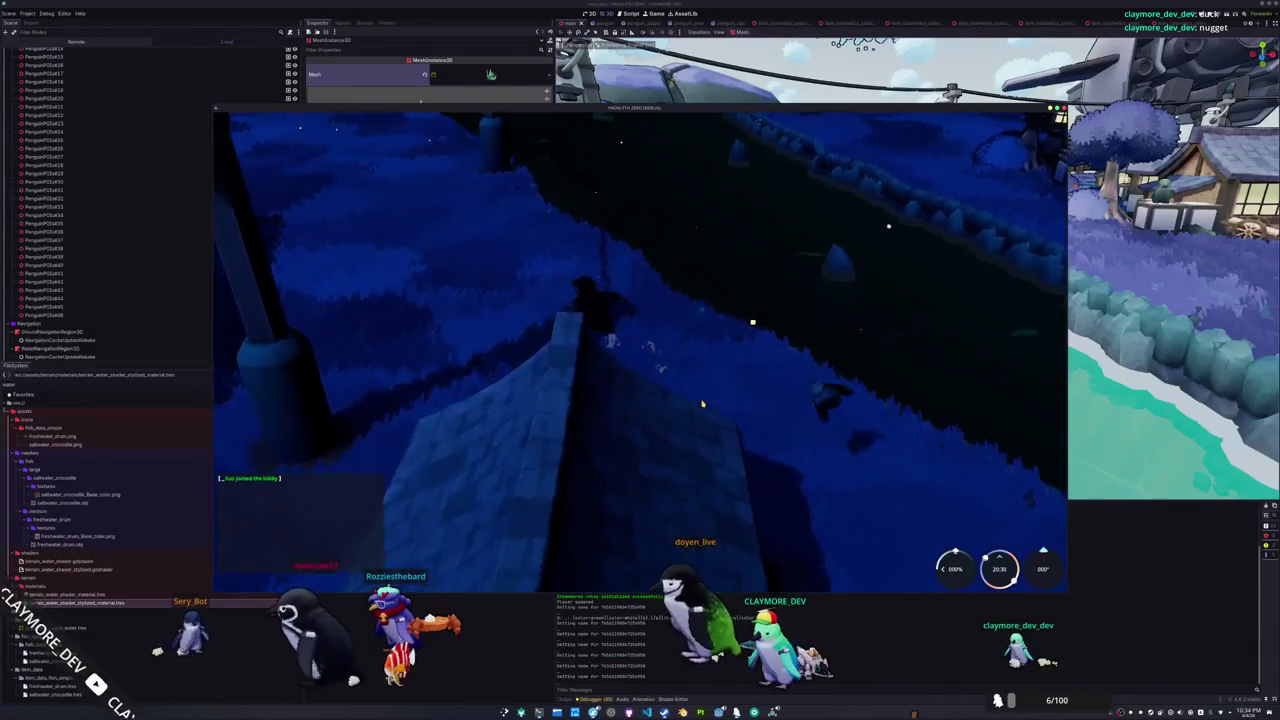
# Turn the camera toward the bridge, stop the game, and tilt the editor view over the river
pyautogui.press('w')
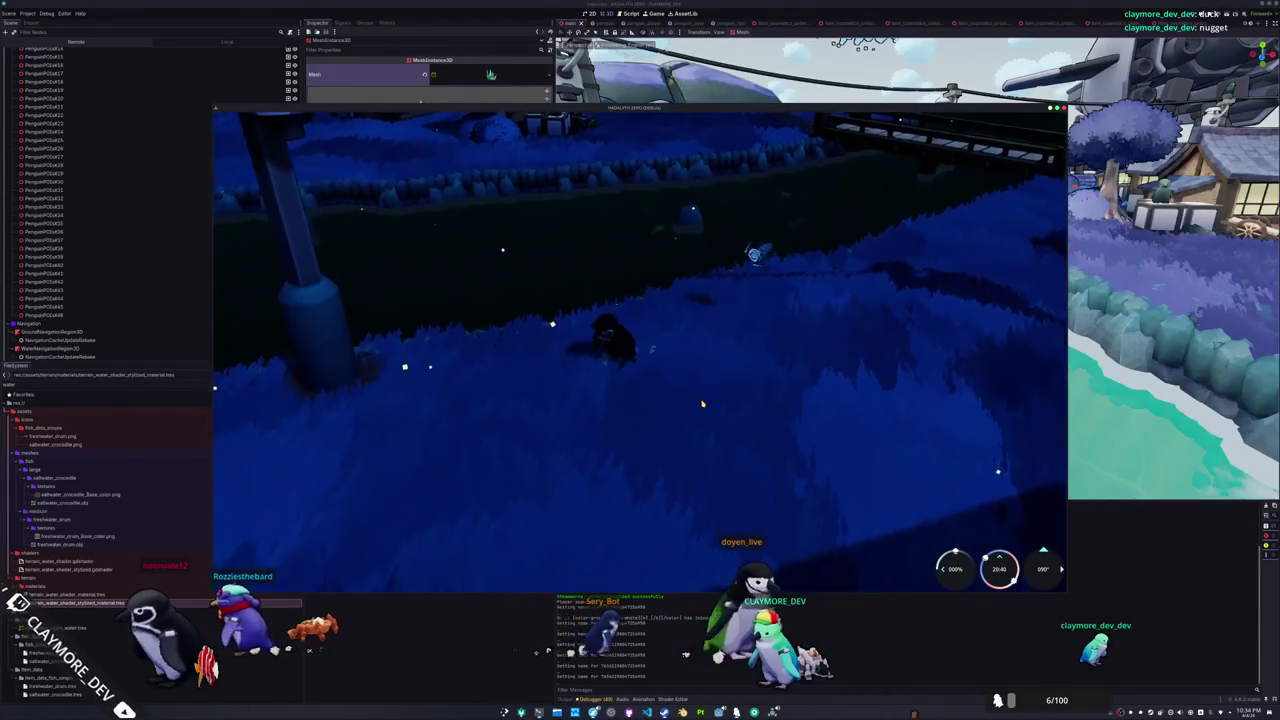
pyautogui.press('a')
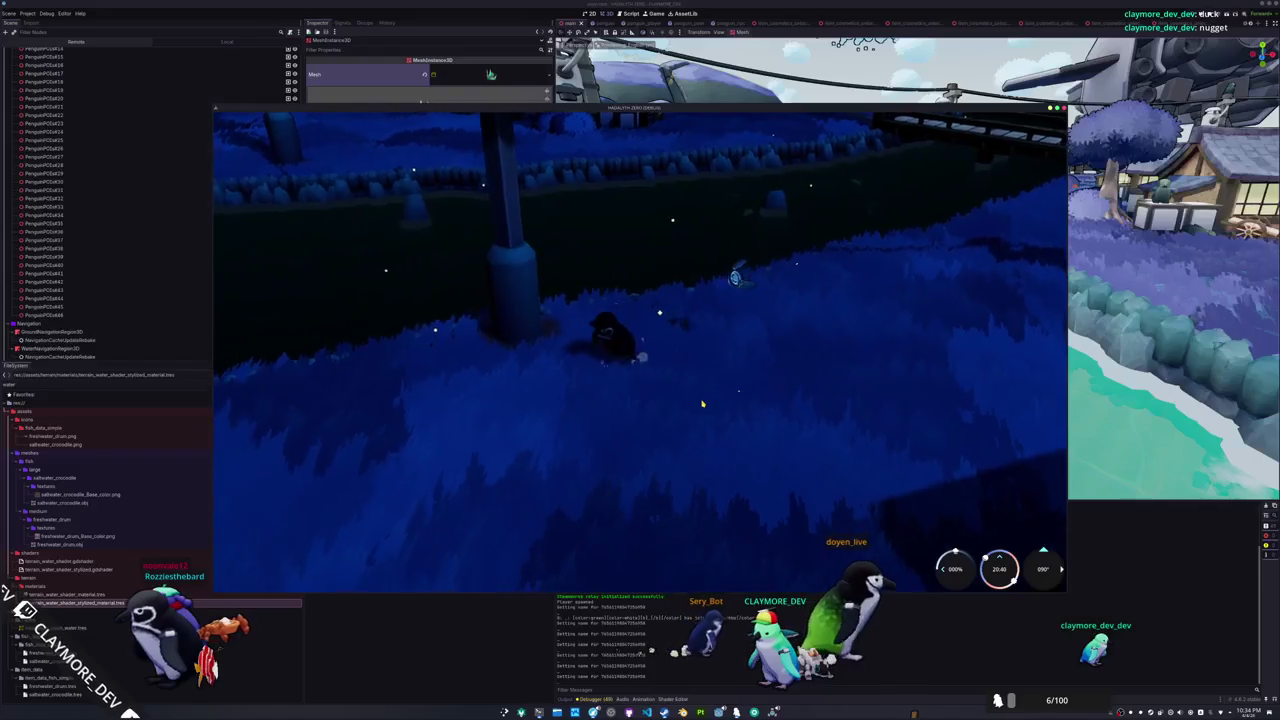
pyautogui.press('a')
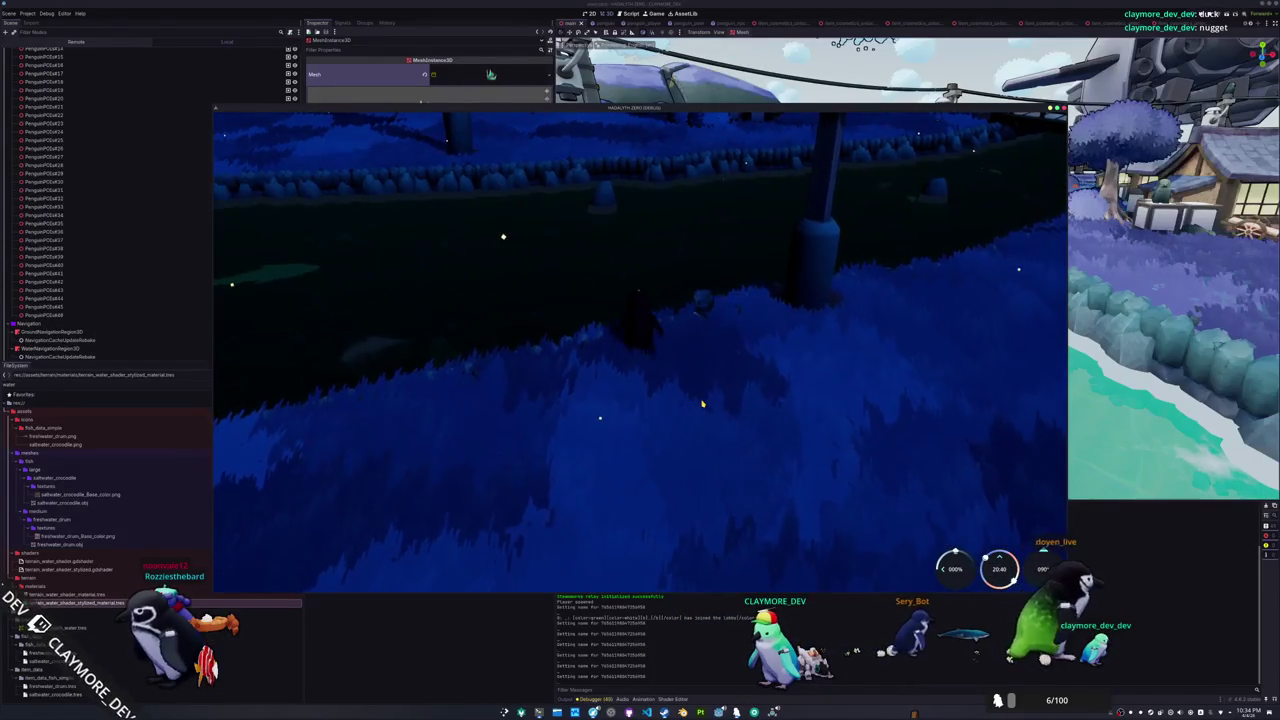
pyautogui.press('F8')
pyautogui.moveTo(702, 404); pyautogui.dragTo(696, 475)
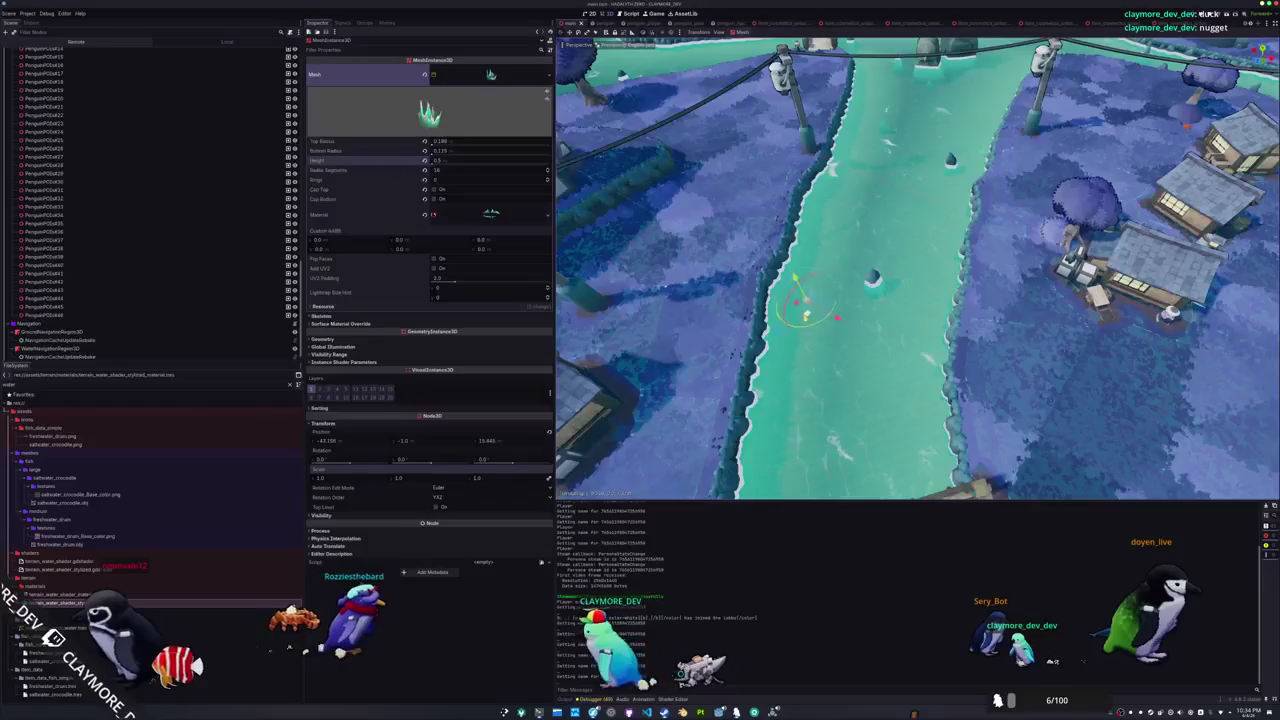
pyautogui.scroll(3, 783, 355)
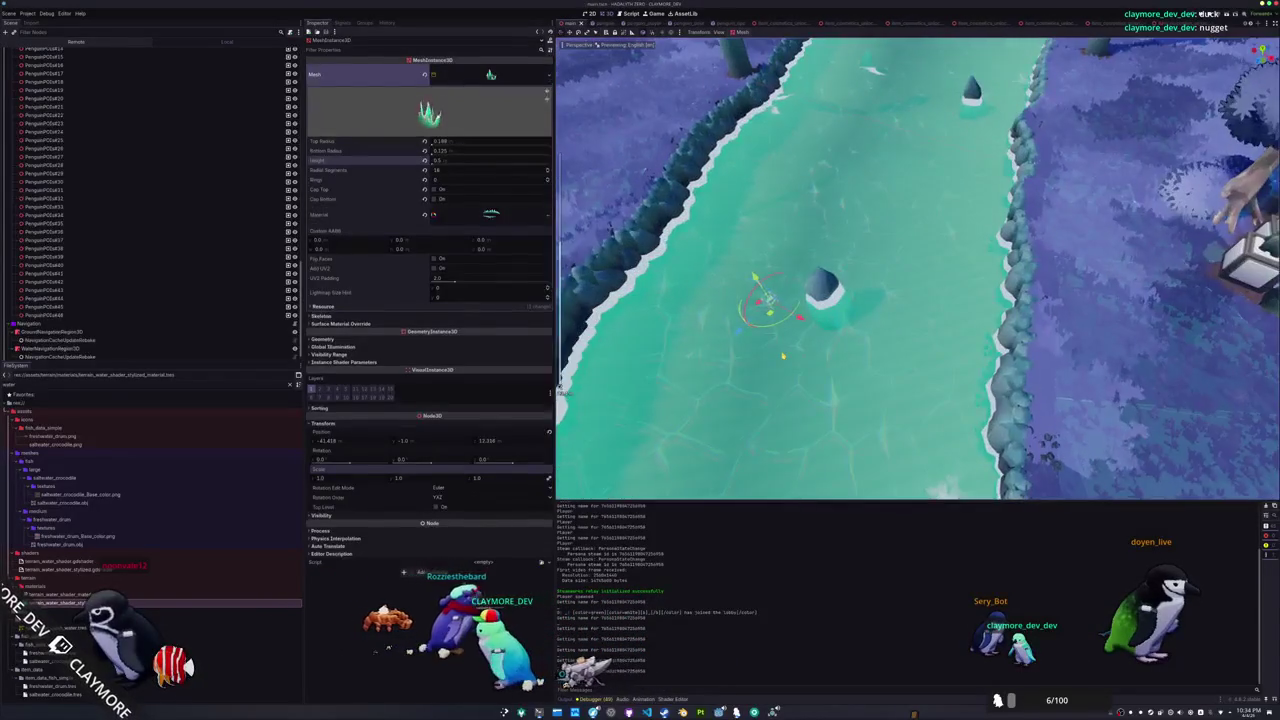
pyautogui.press('F5')
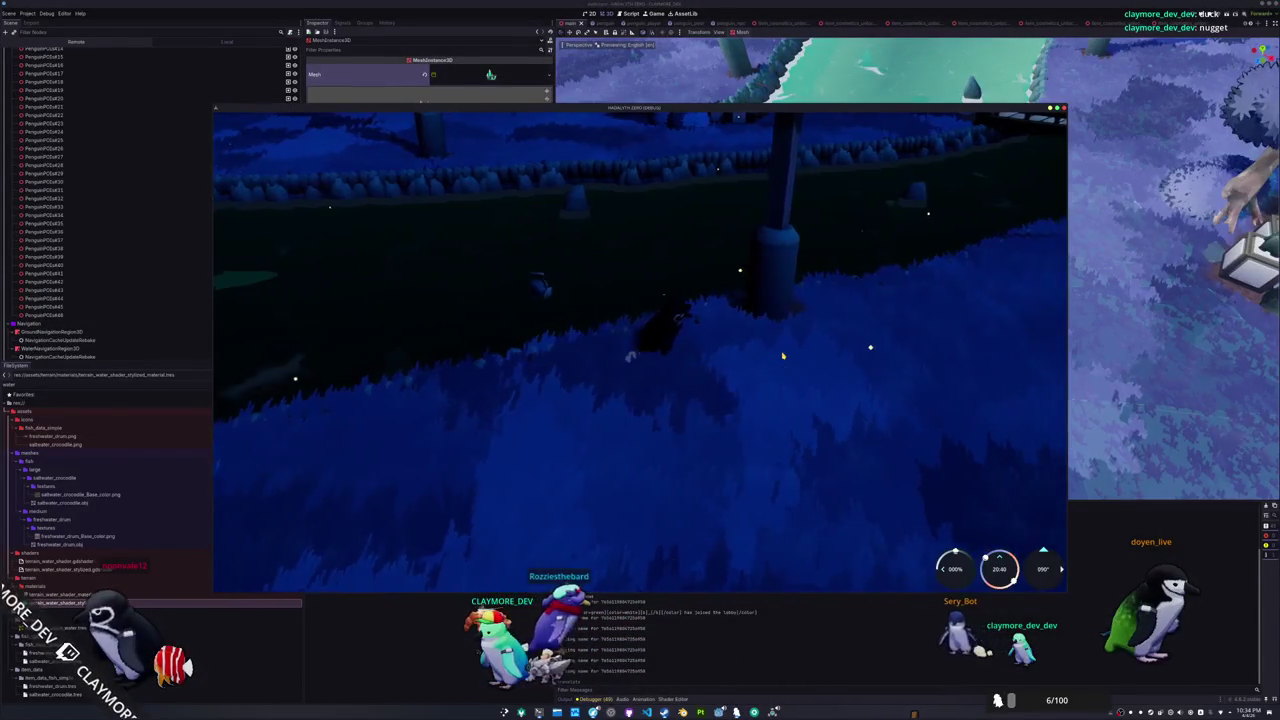
pyautogui.press('F8')
pyautogui.scroll(-10, 785, 375)
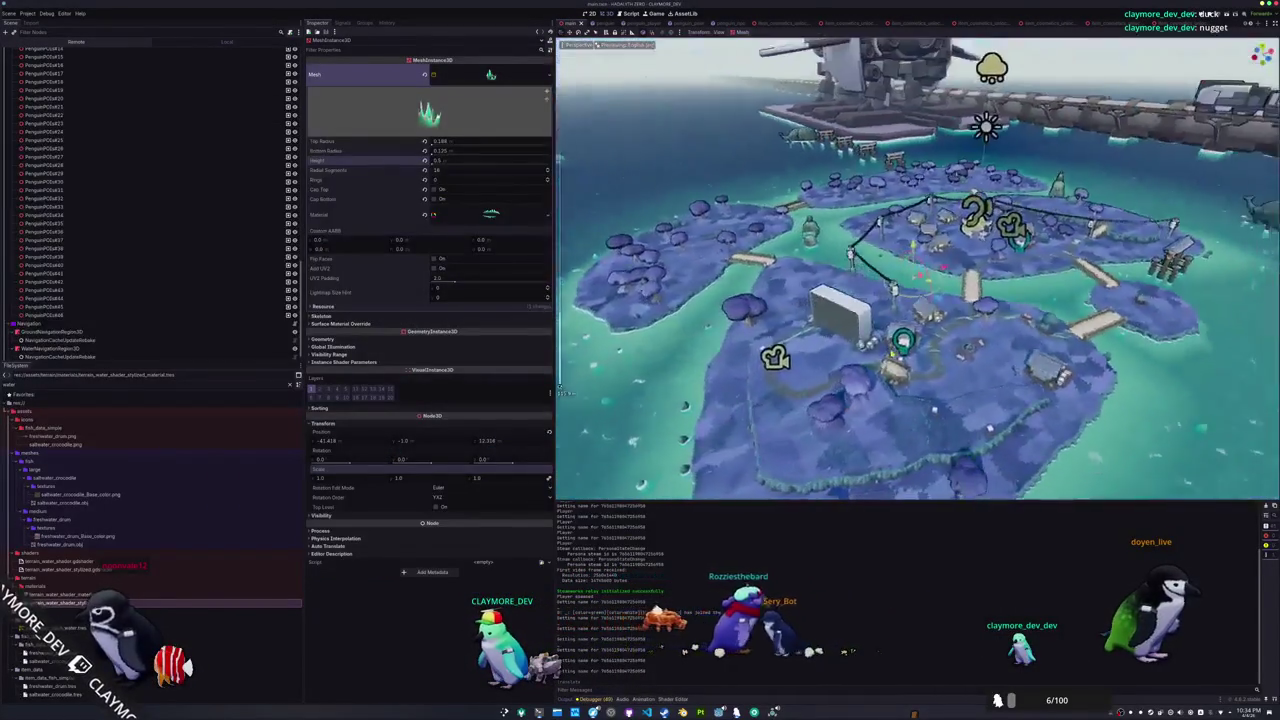
pyautogui.scroll(10, 683, 485)
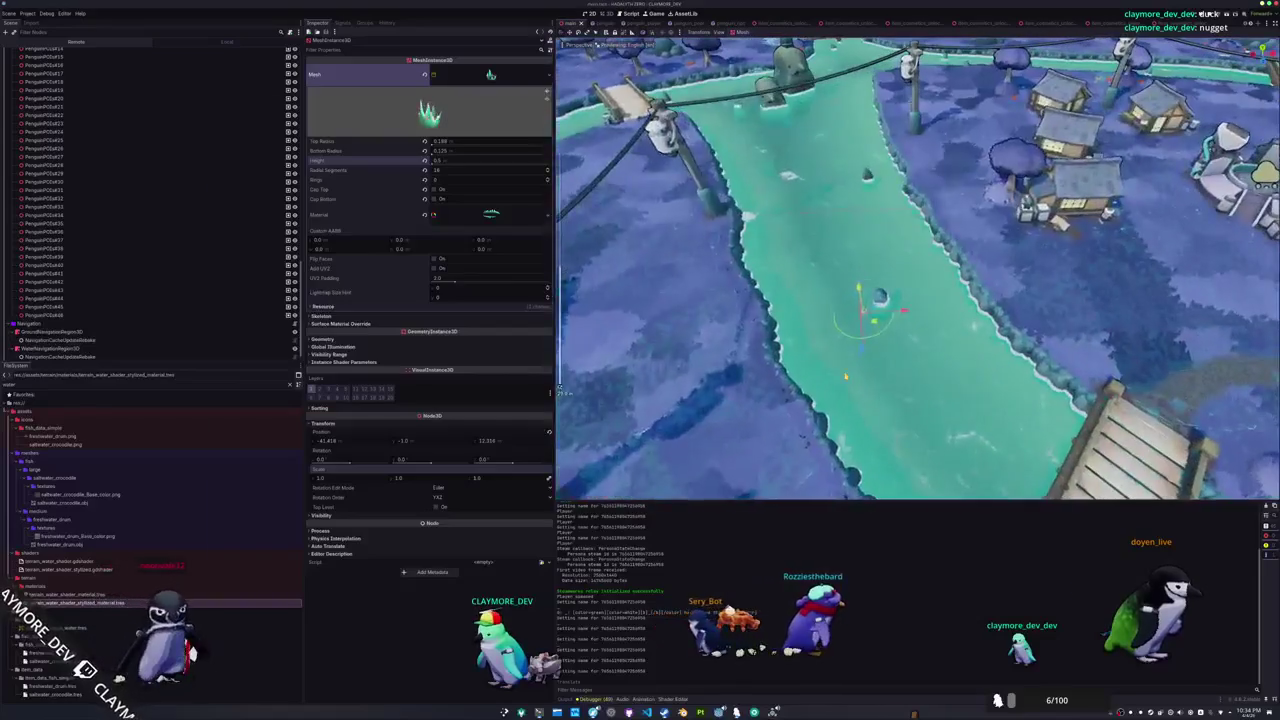
pyautogui.press('F5')
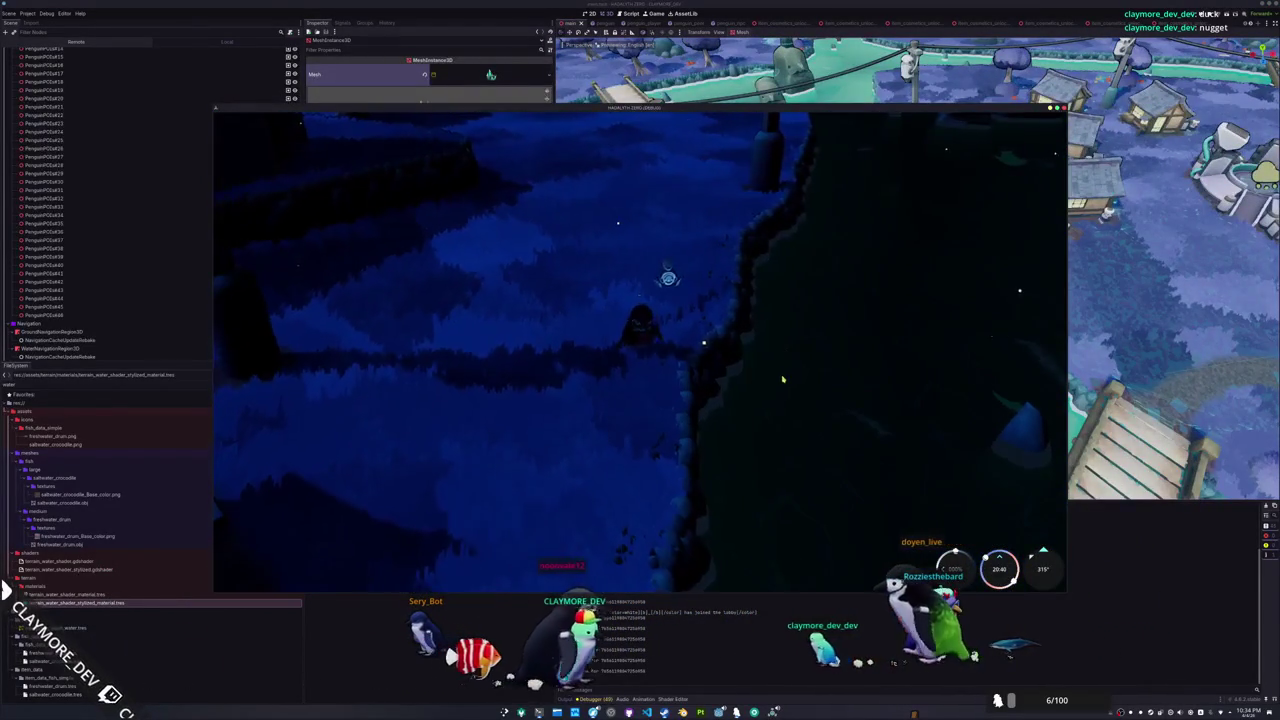
pyautogui.press('F8')
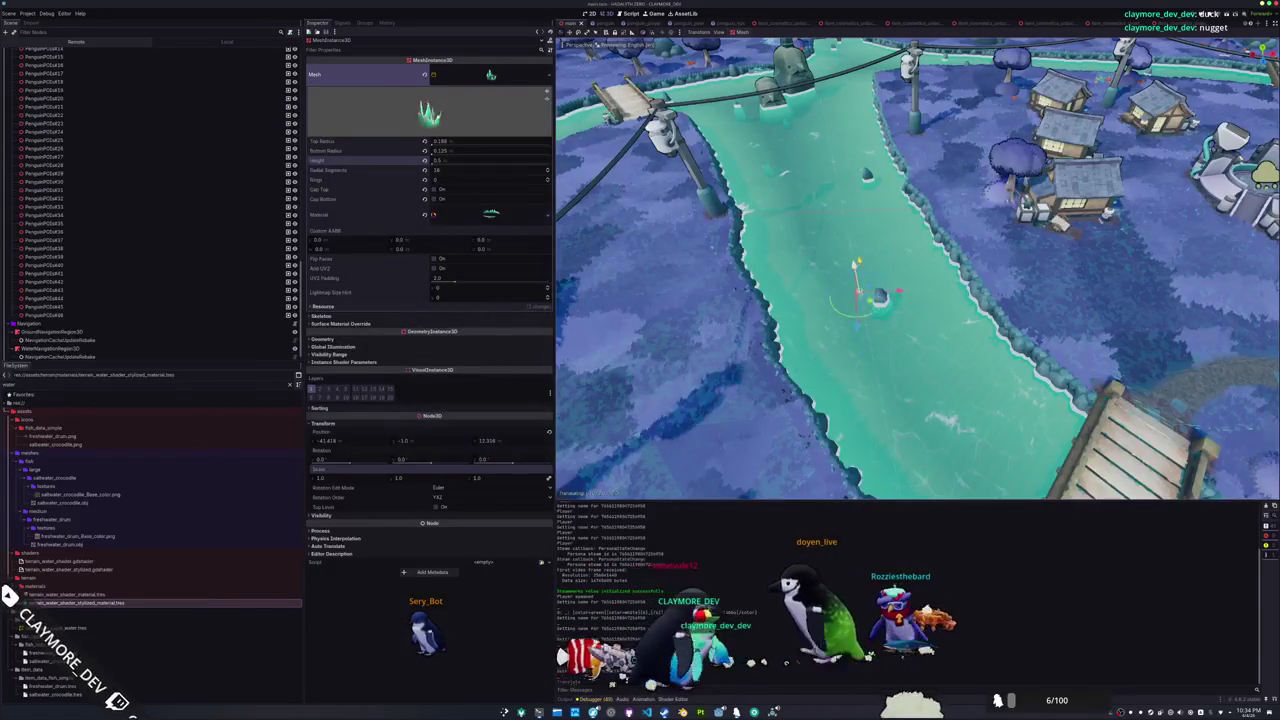
pyautogui.moveTo(857, 290); pyautogui.dragTo(757, 343)
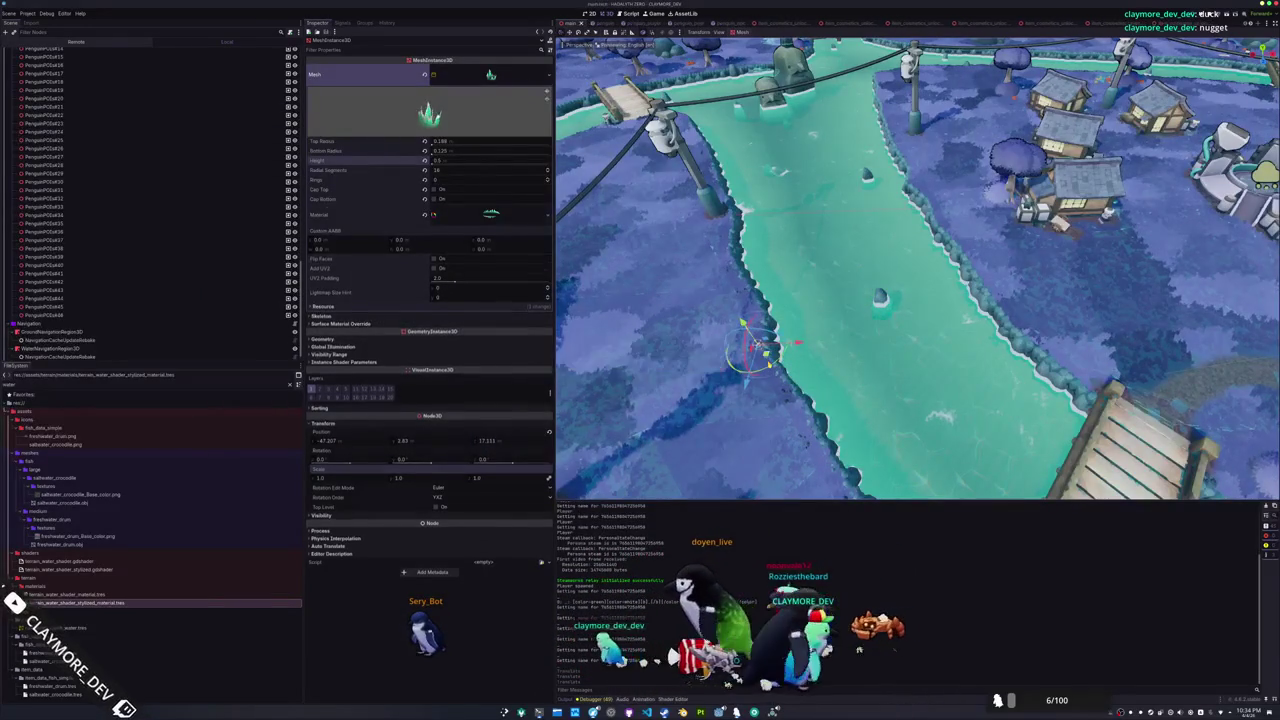
pyautogui.press('F5')
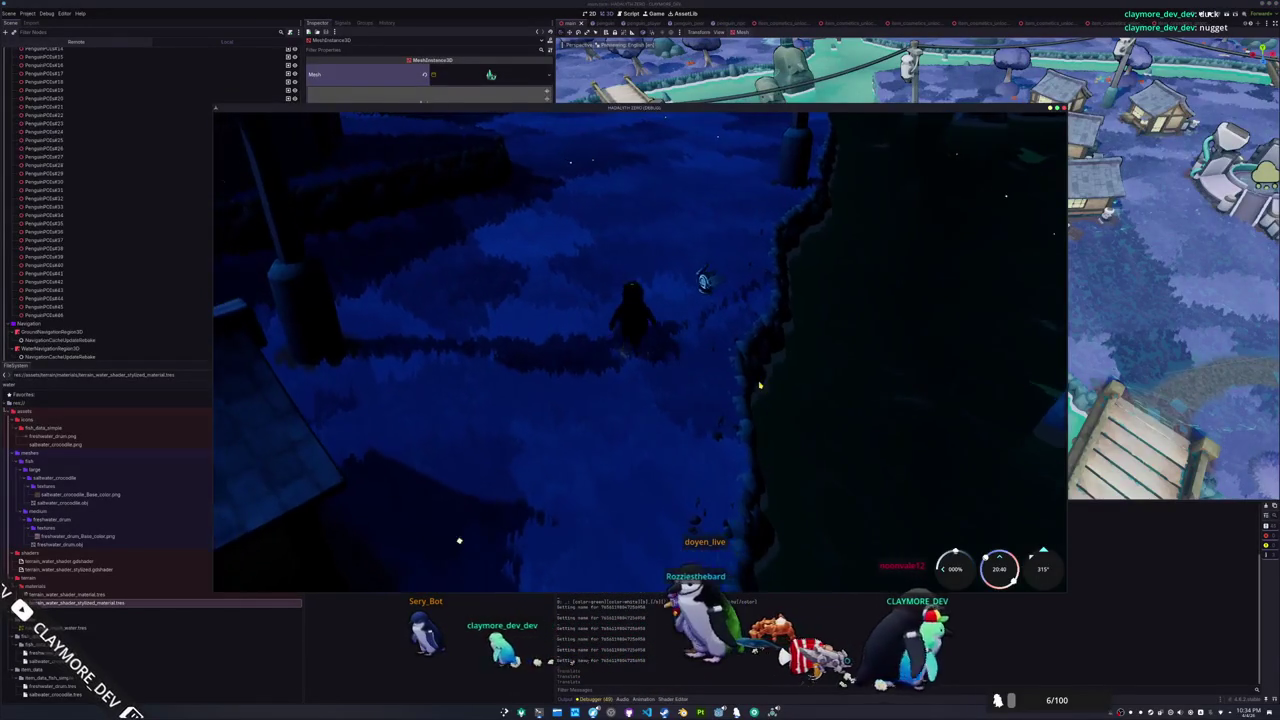
pyautogui.press('s')
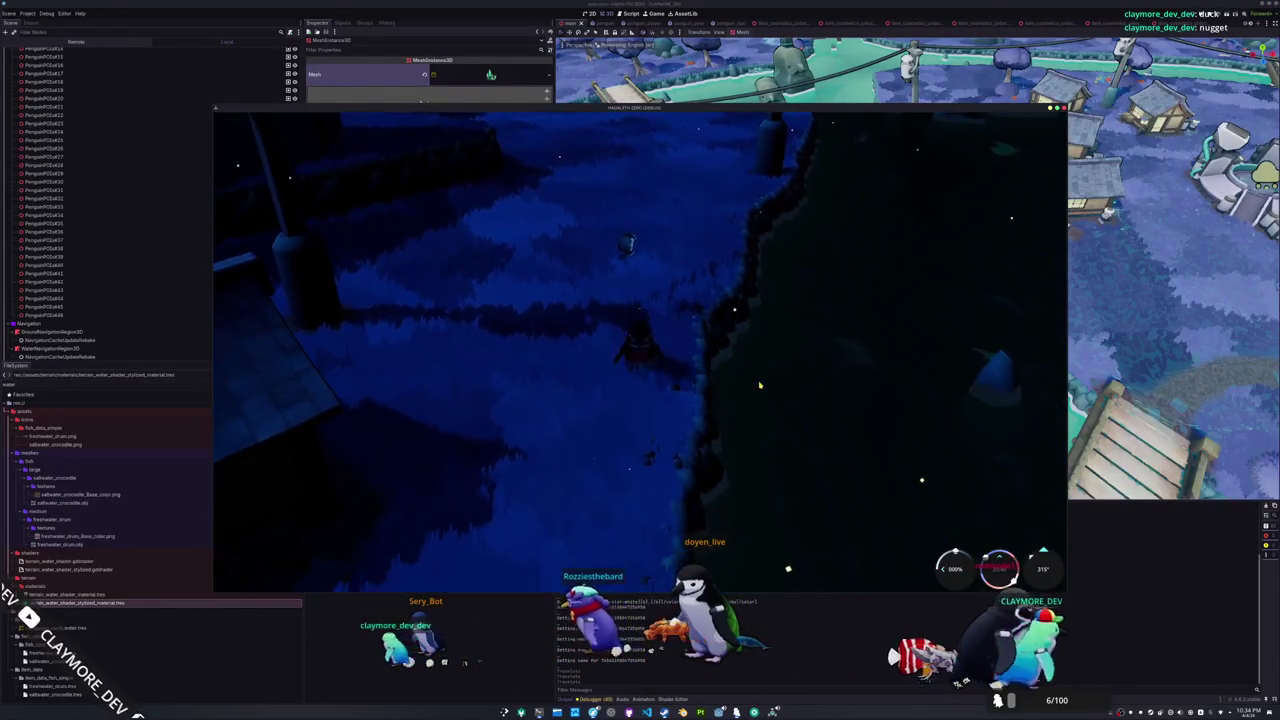
pyautogui.press('s')
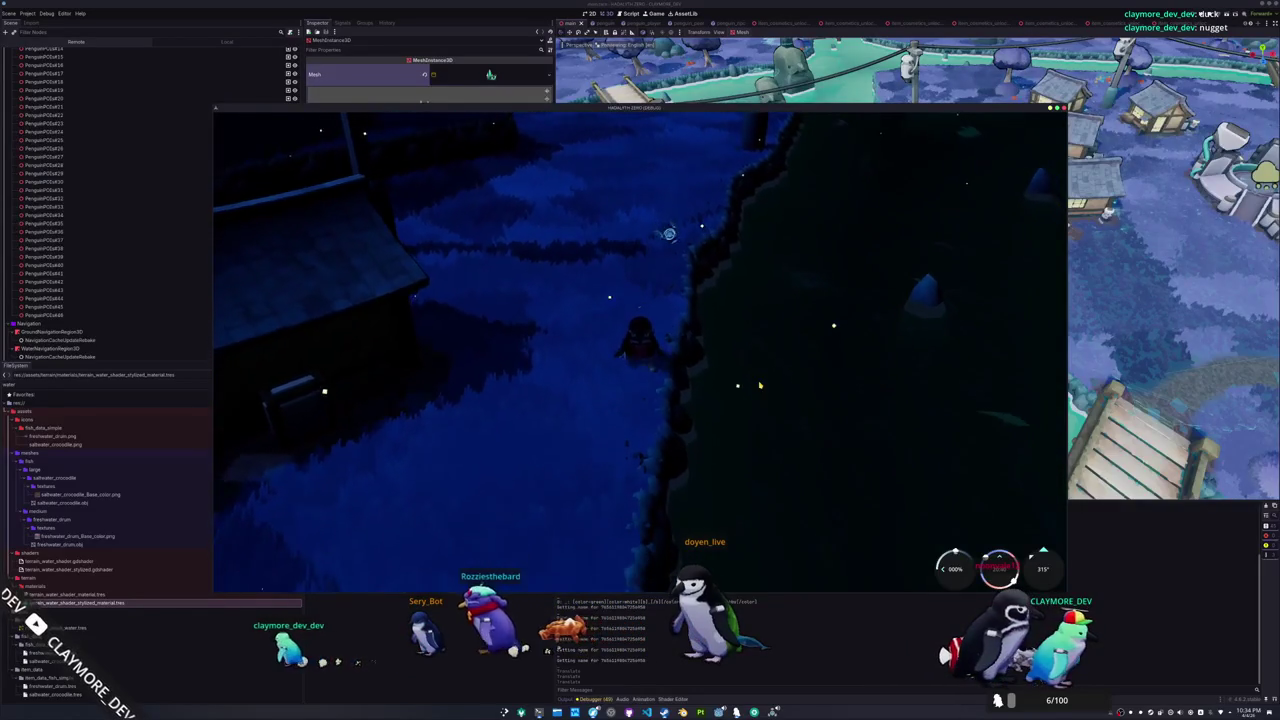
pyautogui.press('w')
pyautogui.press('s')
pyautogui.press('F8')
pyautogui.press('q')
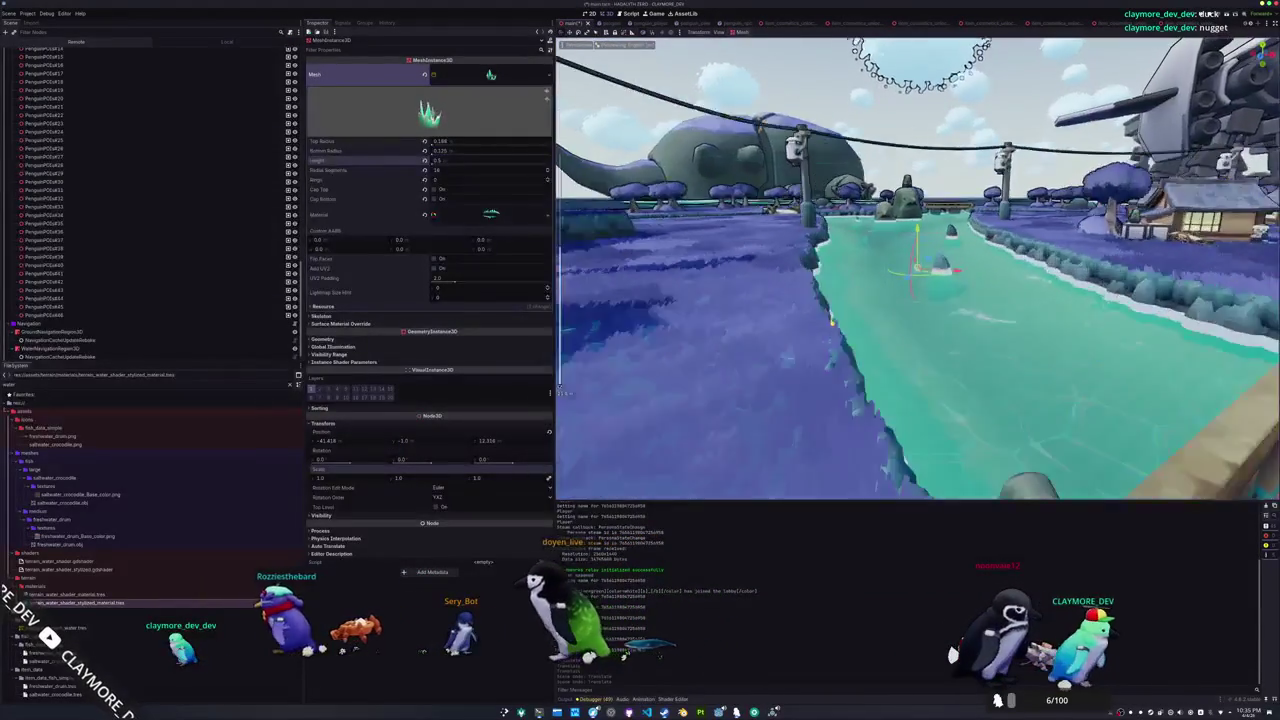
# Lower the splash material's render priority to -128
pyautogui.press('w')
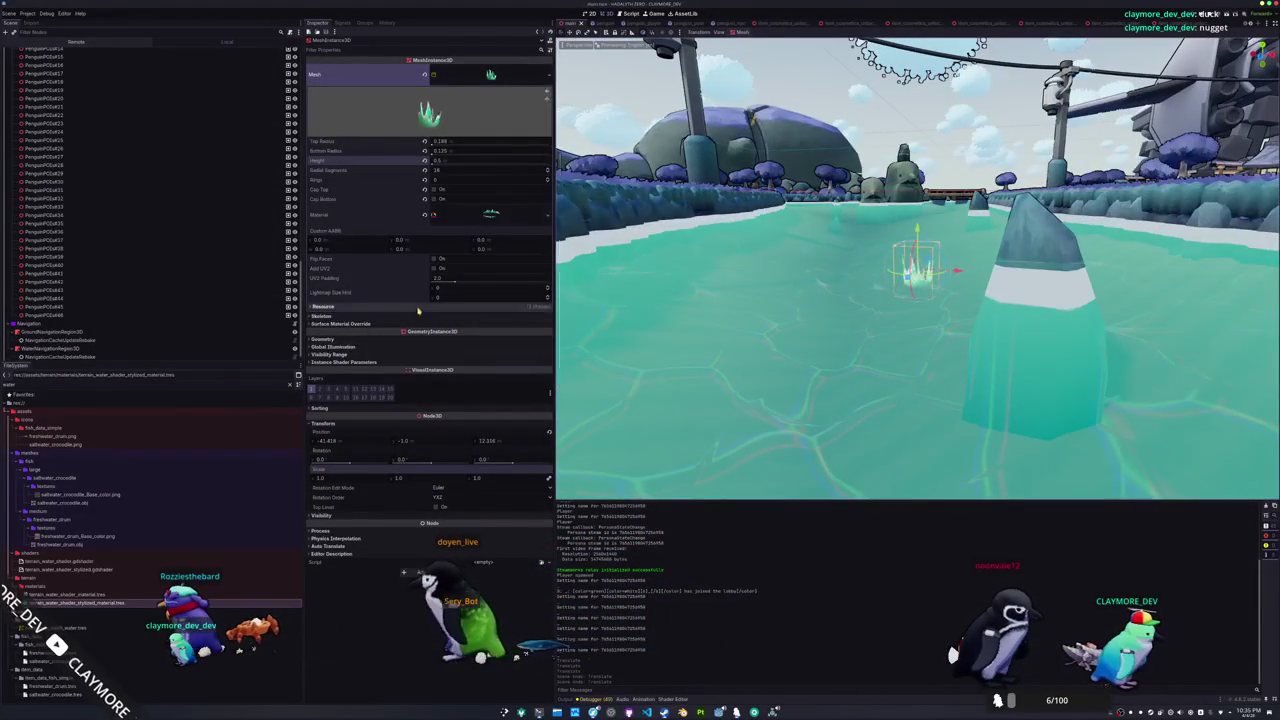
pyautogui.click(432, 276)
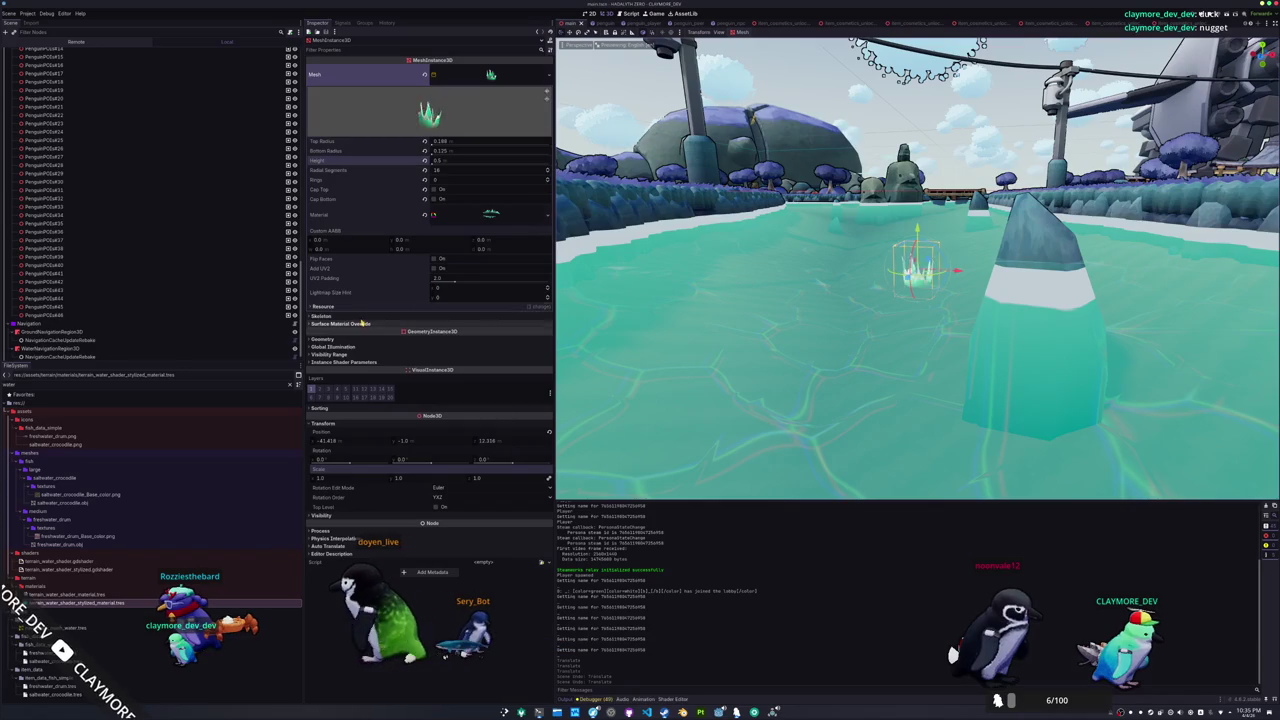
pyautogui.click(472, 220)
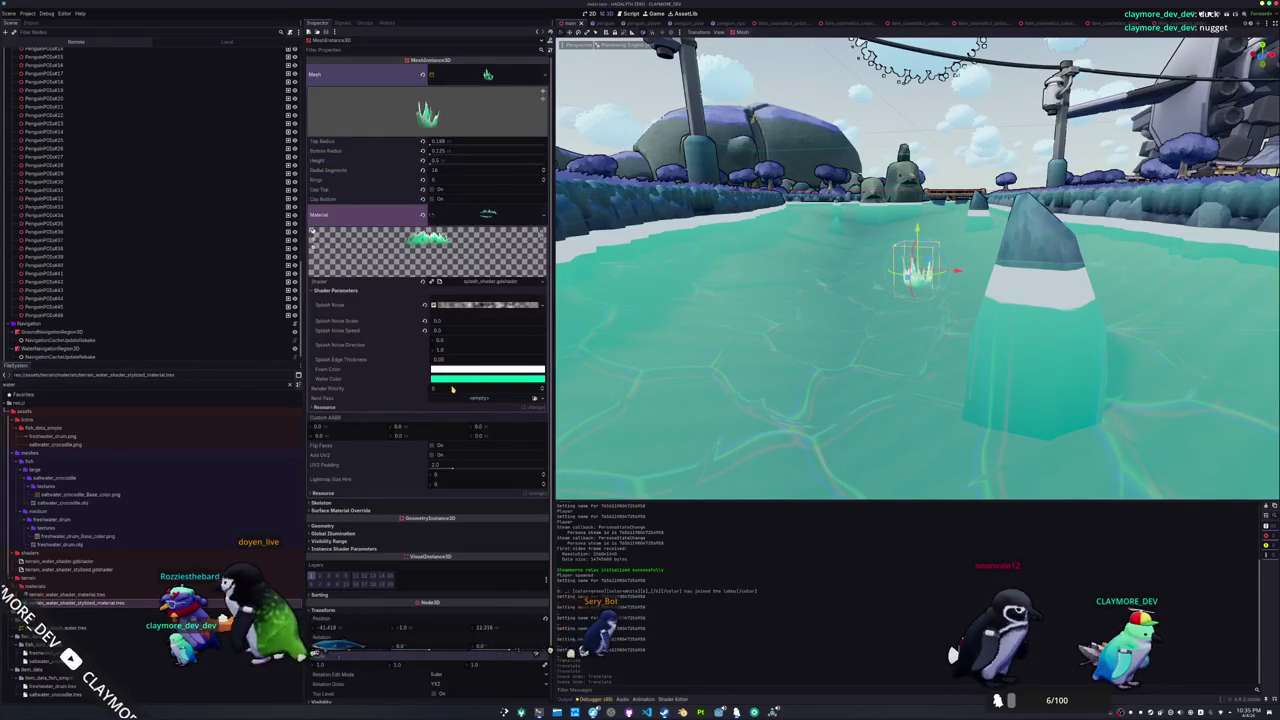
pyautogui.moveTo(452, 389); pyautogui.dragTo(420, 389)
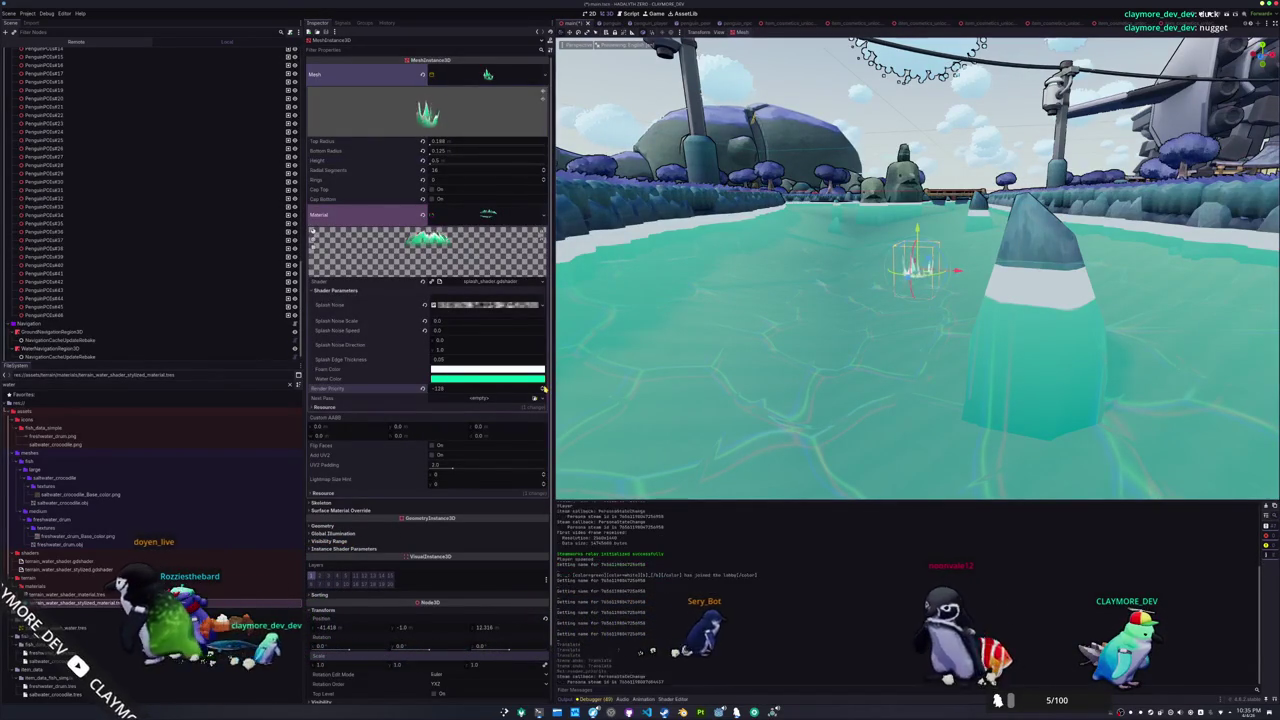
# Run the game briefly to check the splash, then re-centre the view on the splash mesh
pyautogui.press('F5')
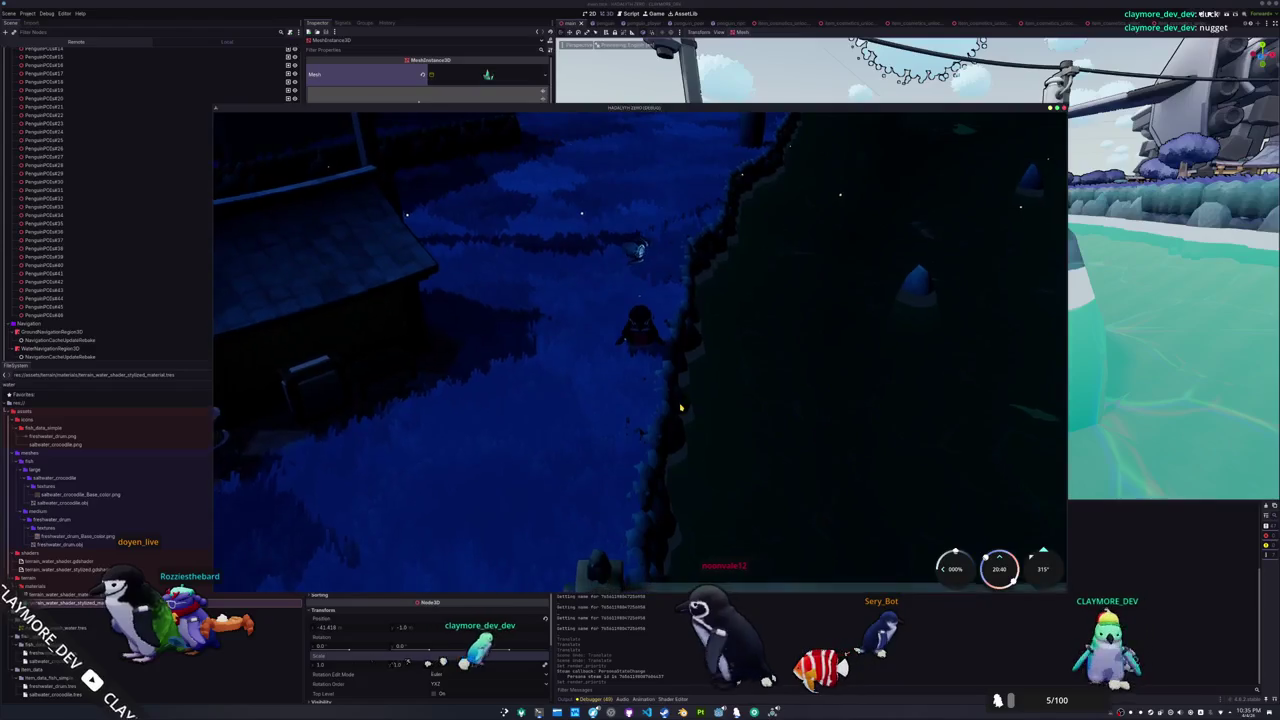
pyautogui.press('F8')
pyautogui.press('f')
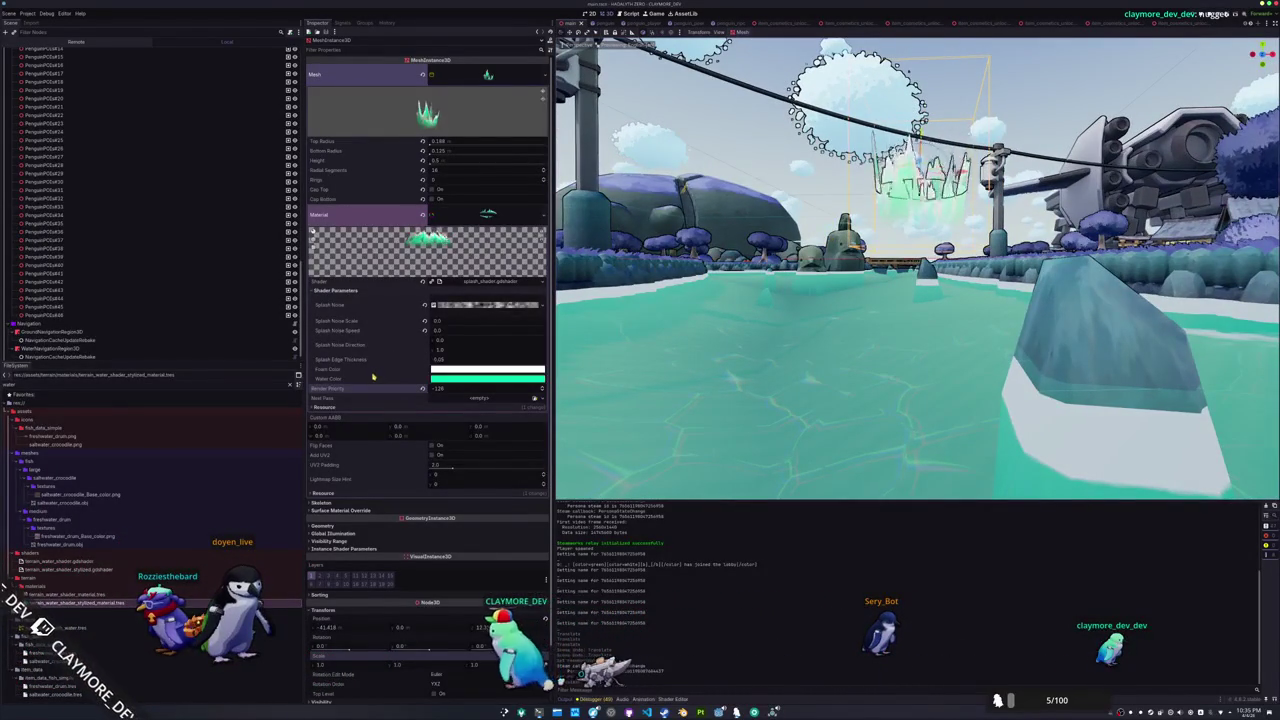
# Restore cull_disabled in the splash shader's render_mode with undo, then run the project
pyautogui.click(487, 284)
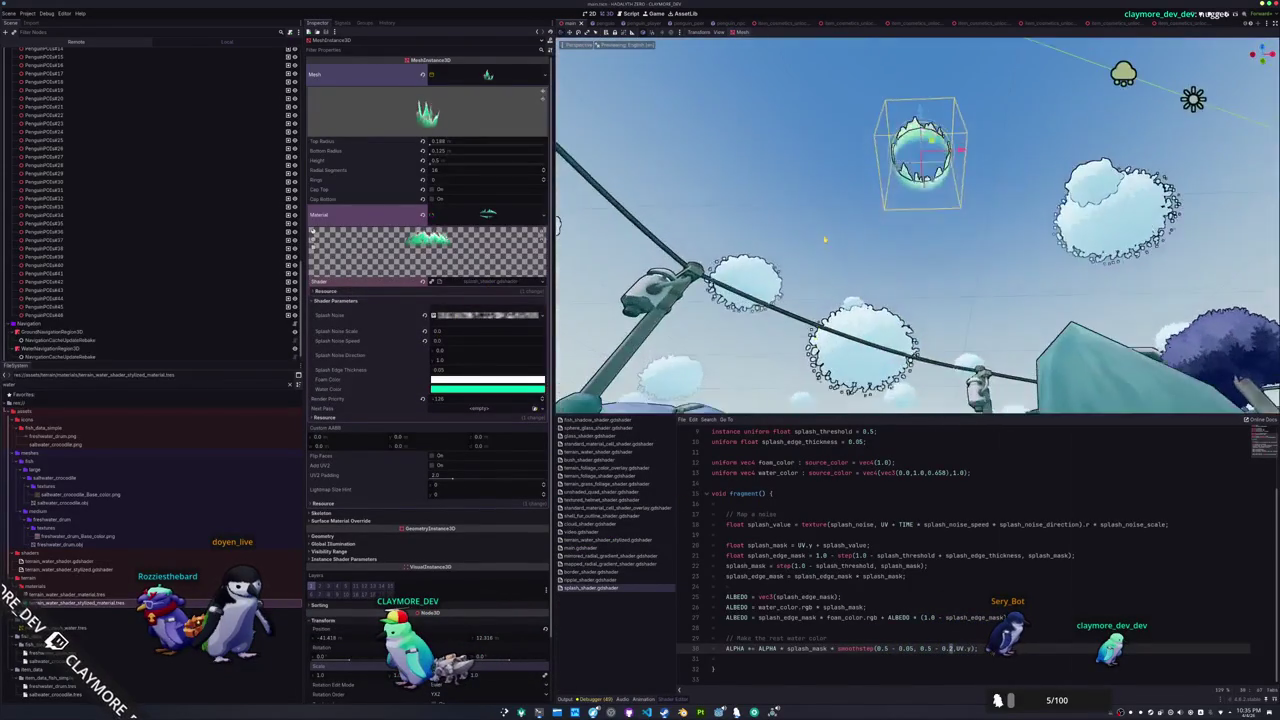
pyautogui.scroll(3, 759, 472)
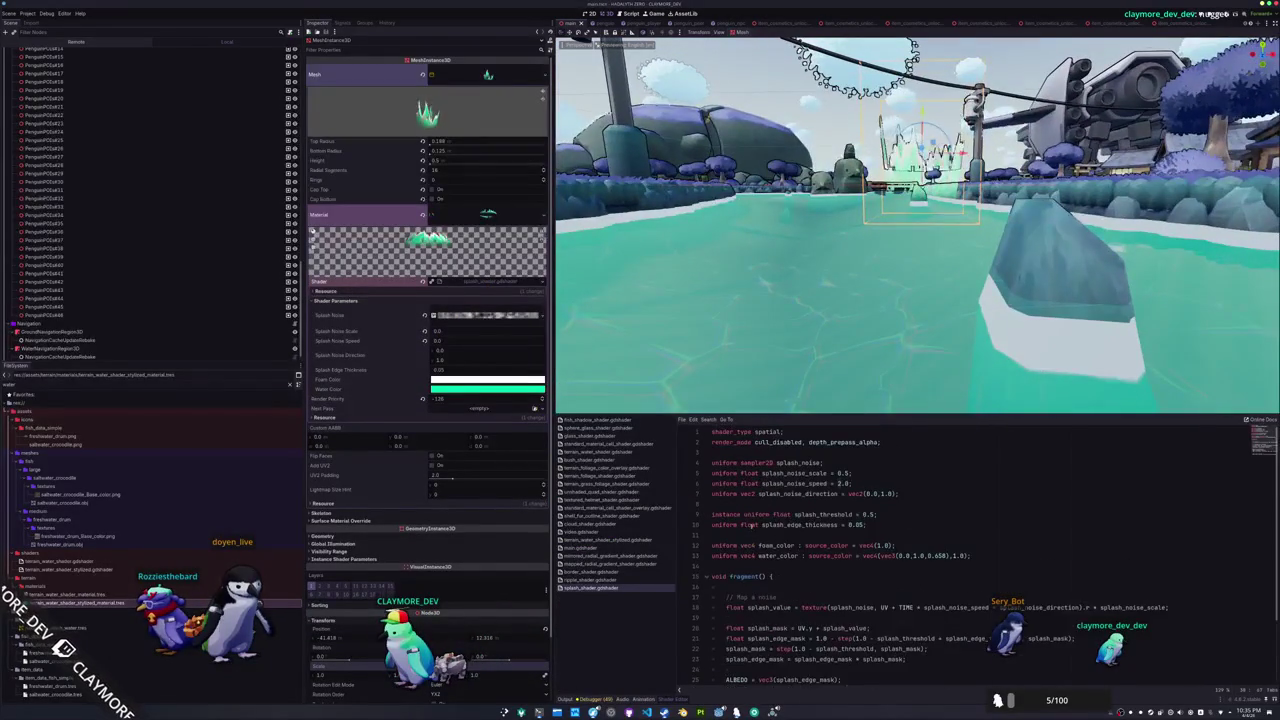
pyautogui.click(763, 452)
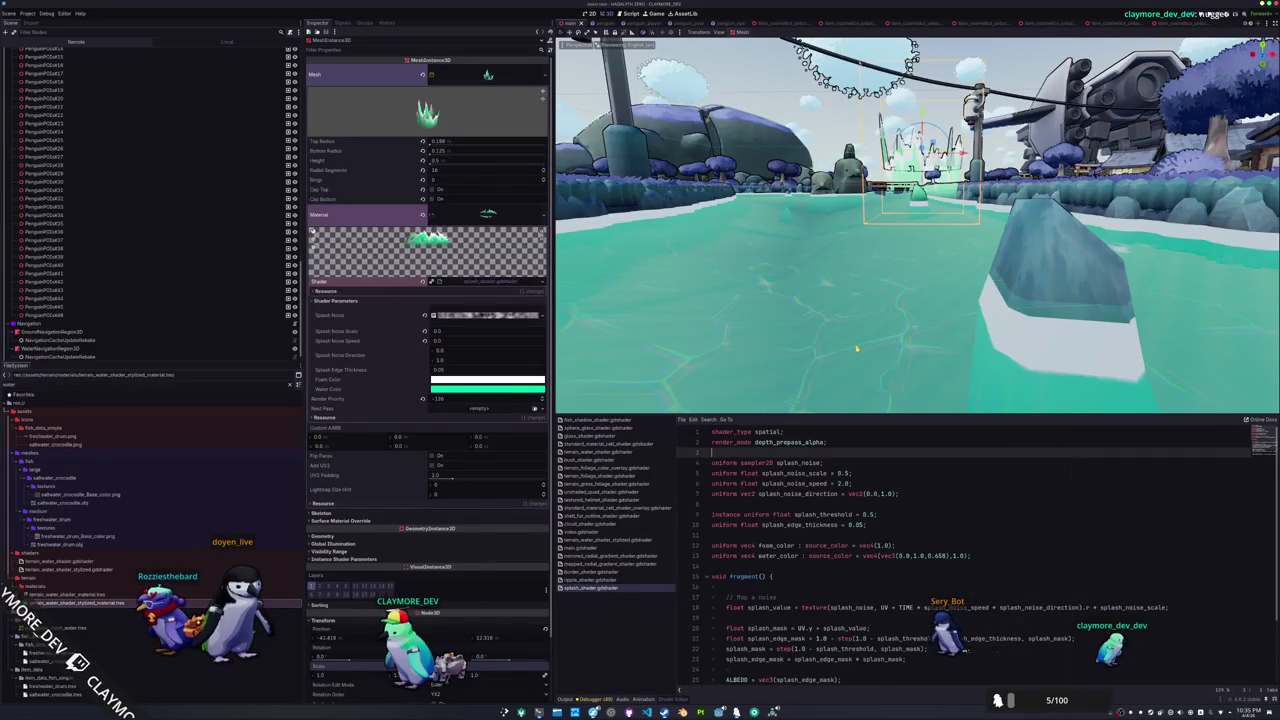
pyautogui.hotkey('ctrl', 'z')
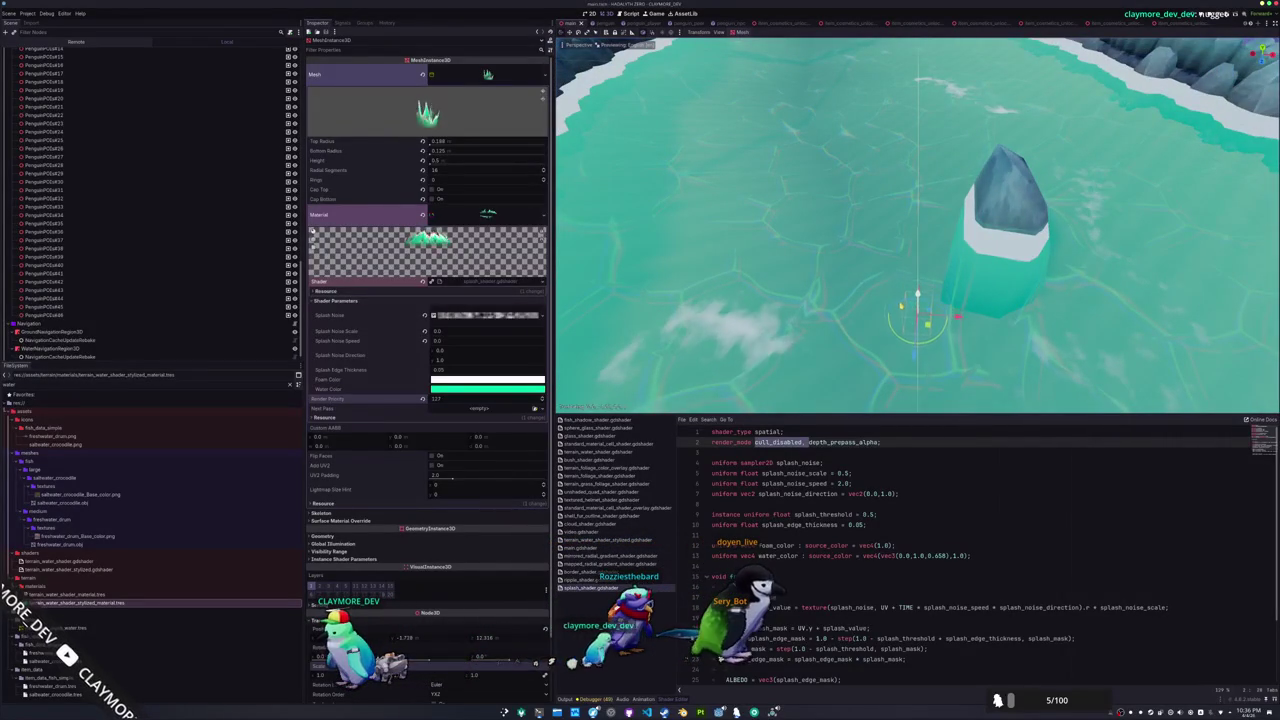
pyautogui.click(1213, 14)
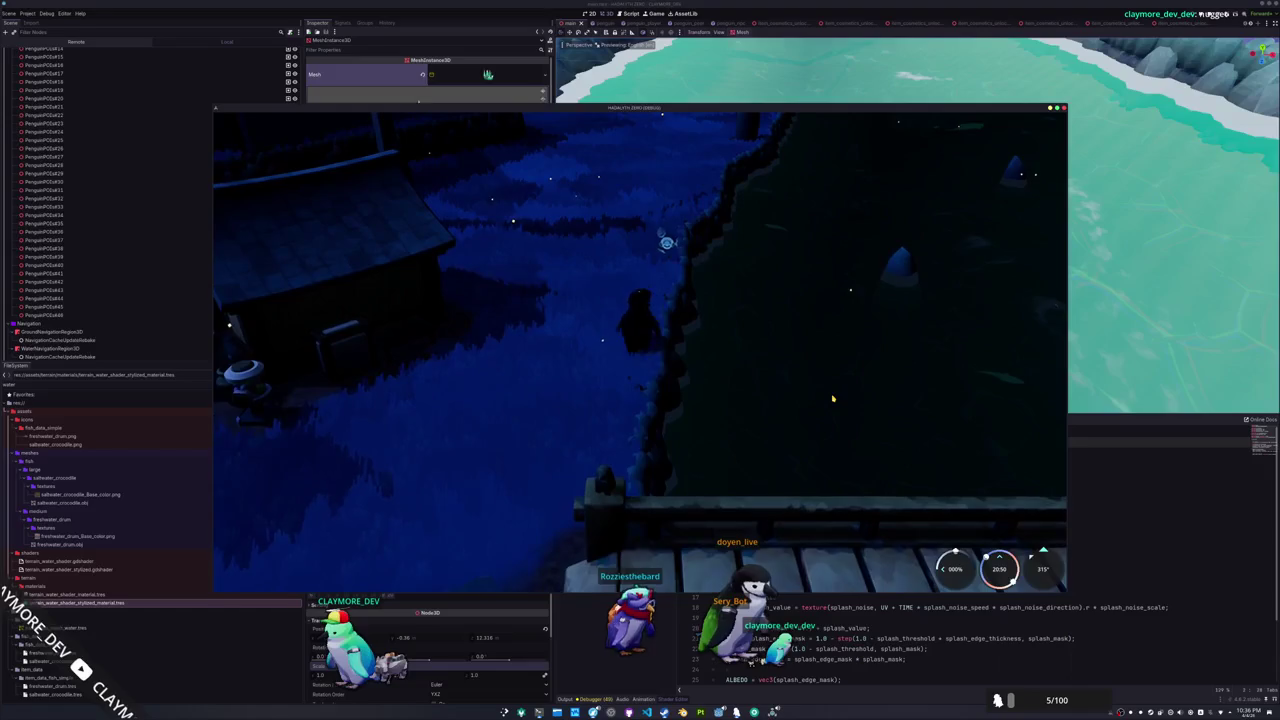
# Stop the game and relaunch it with the render mode trimmed to cull_disabled
pyautogui.press('F8')
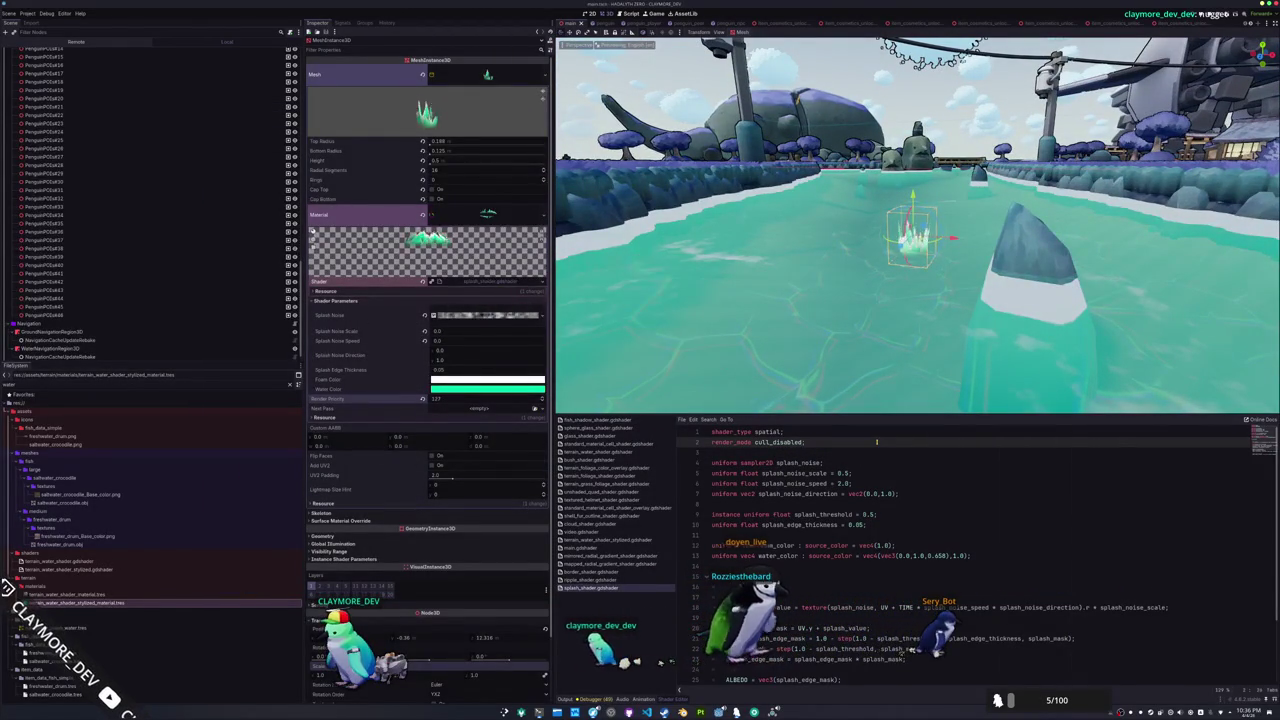
pyautogui.press('F8')
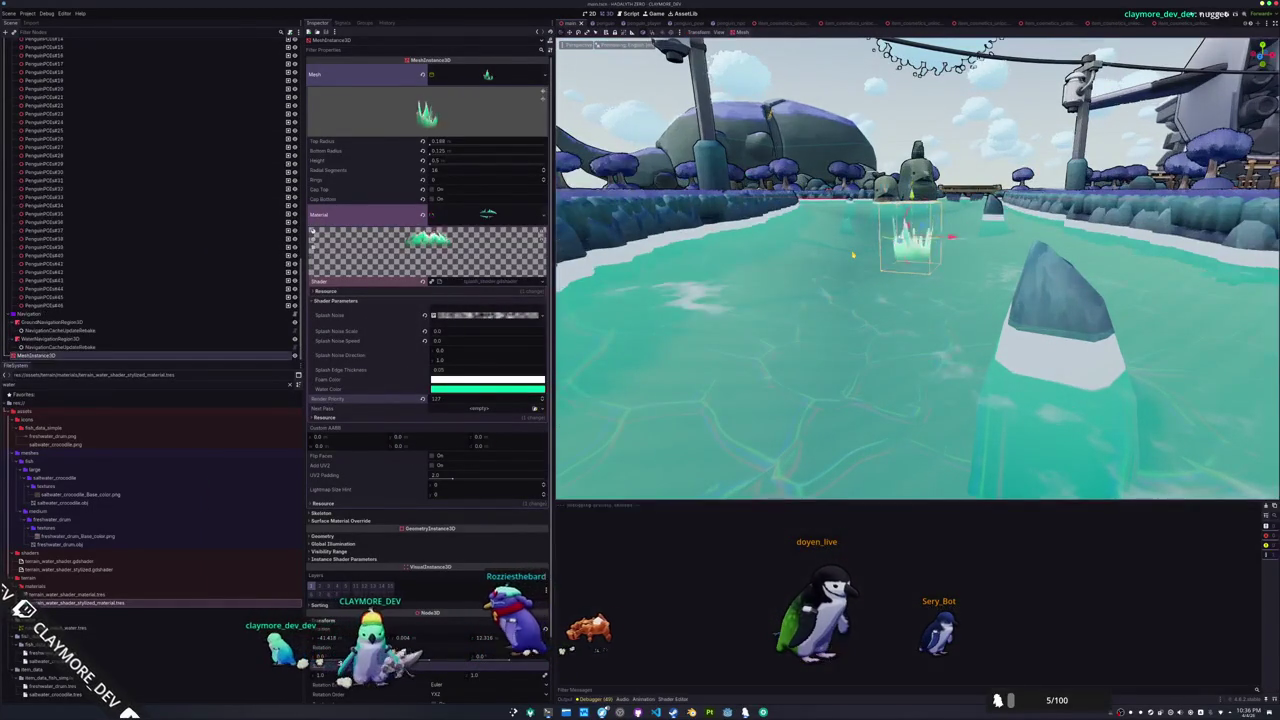
pyautogui.press('F5')
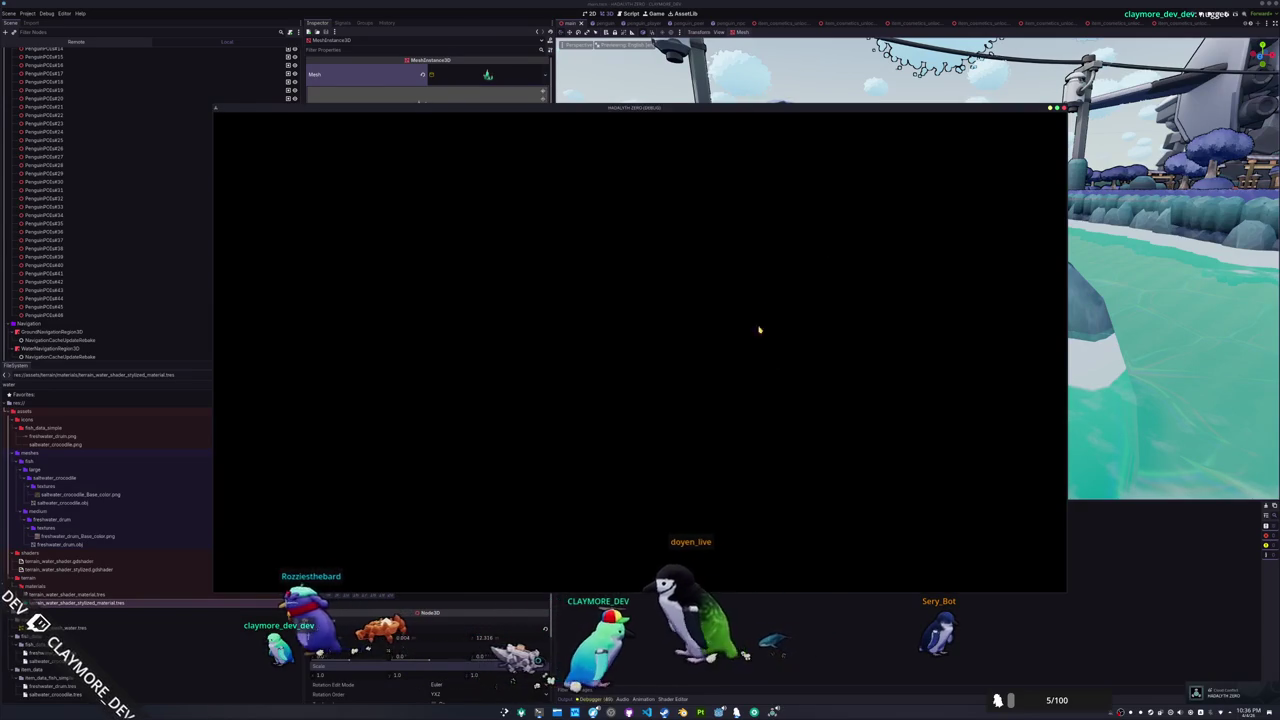
# Start a singleplayer session to view the river splash, then stop the game
pyautogui.scroll(-2, 369, 380)
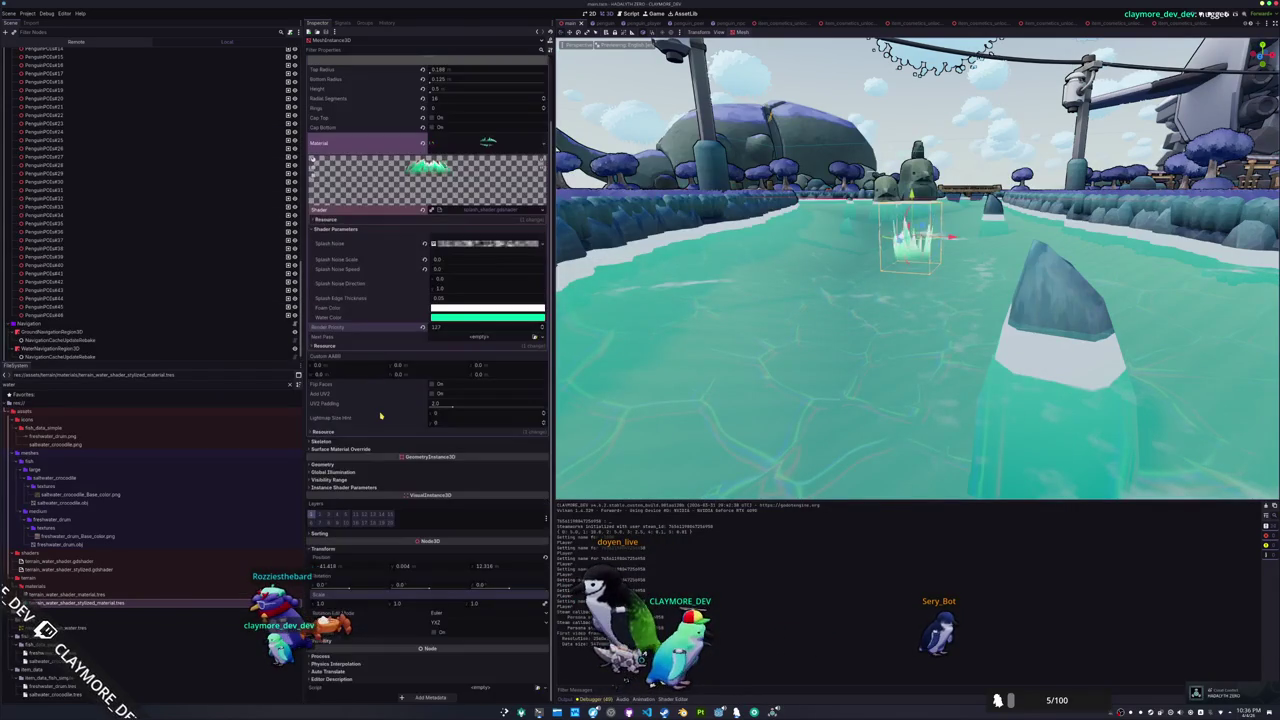
pyautogui.click(383, 465)
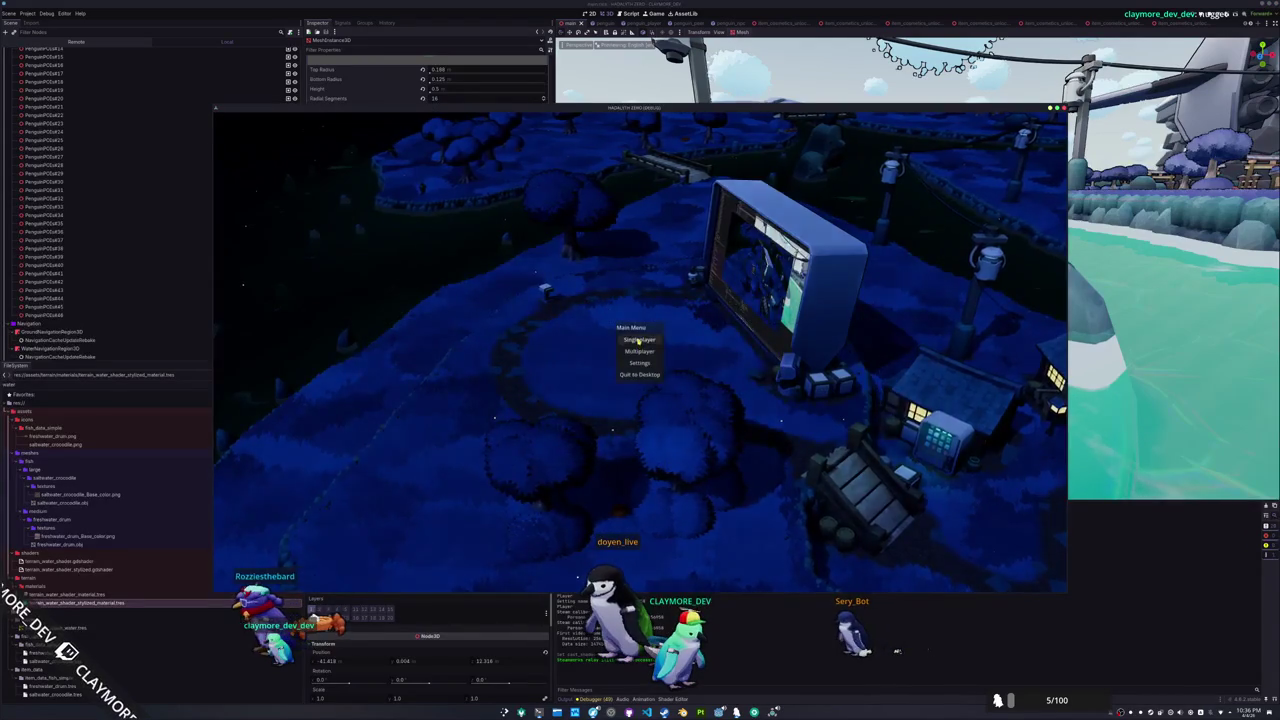
pyautogui.click(638, 340)
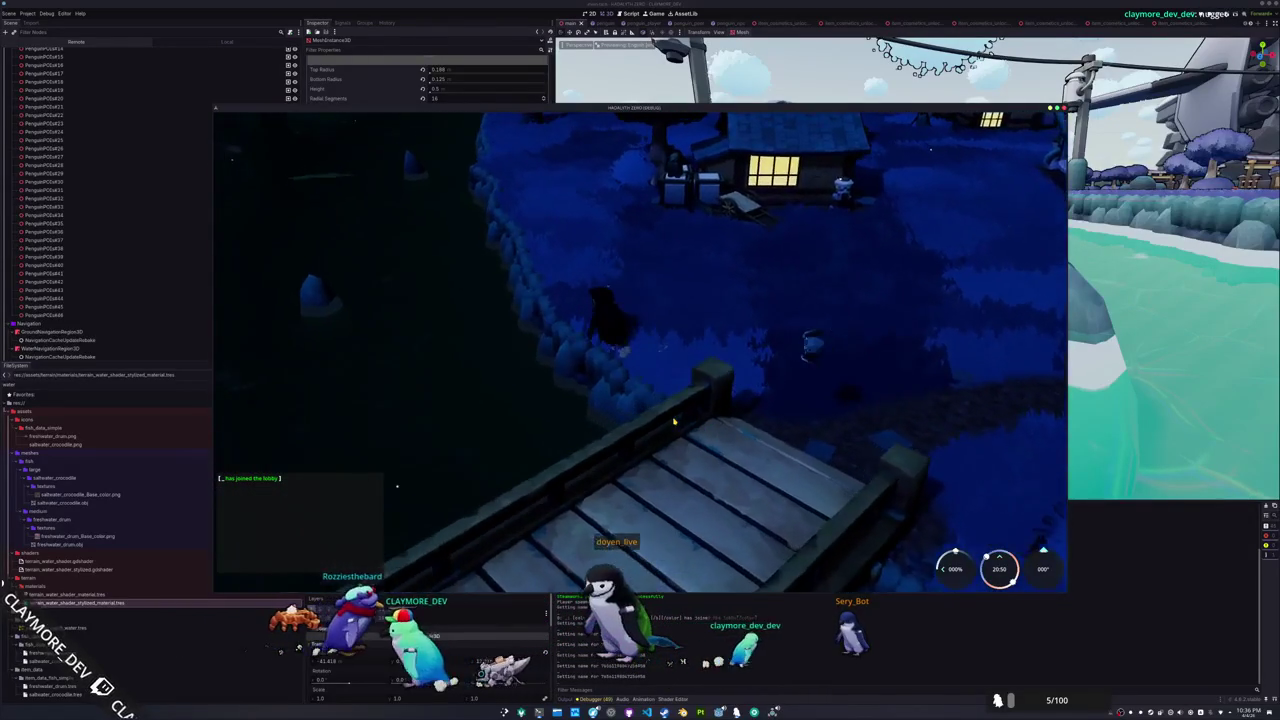
pyautogui.click(650, 14)
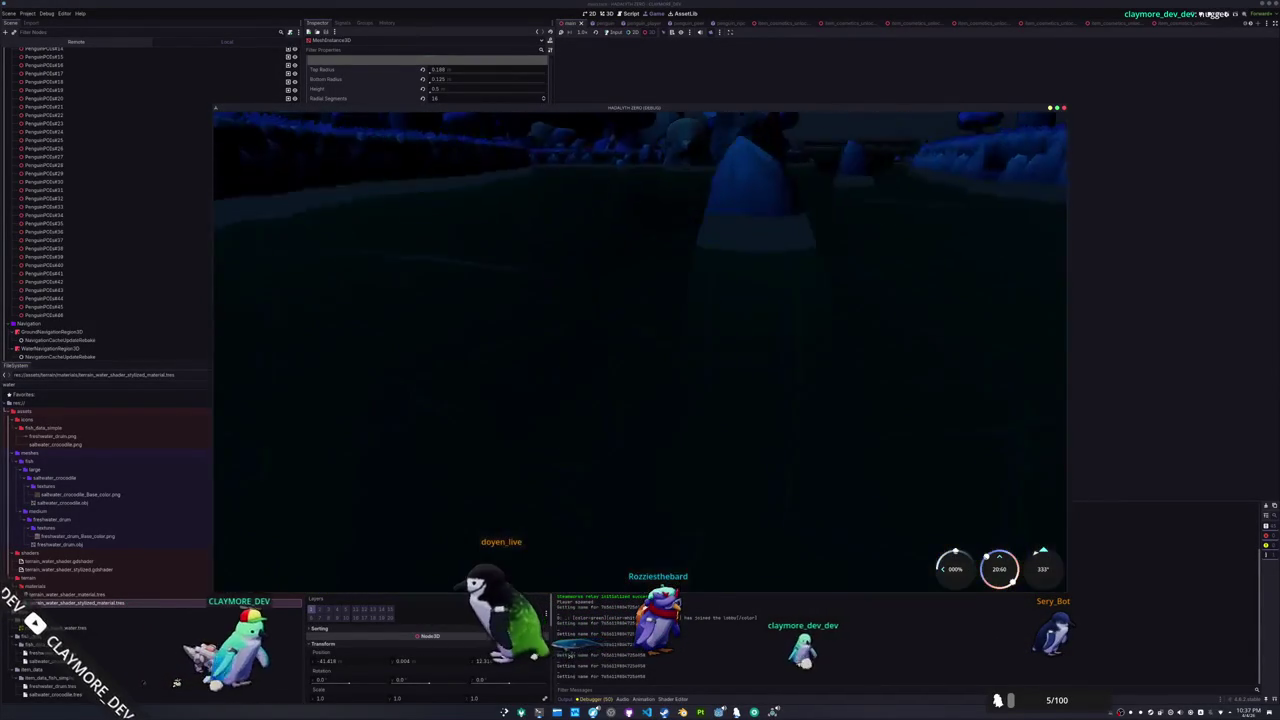
pyautogui.press('F8')
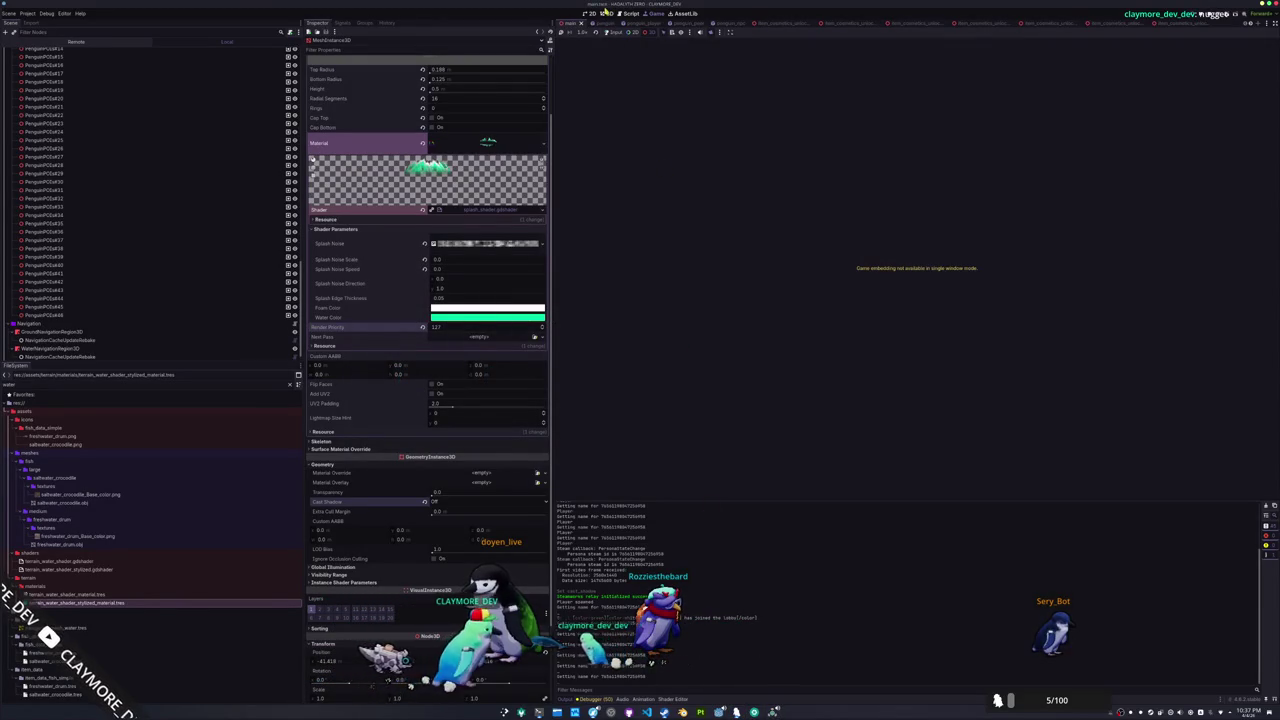
# Save the scene and enable the Splash Threshold instance shader parameter override
pyautogui.click(606, 13)
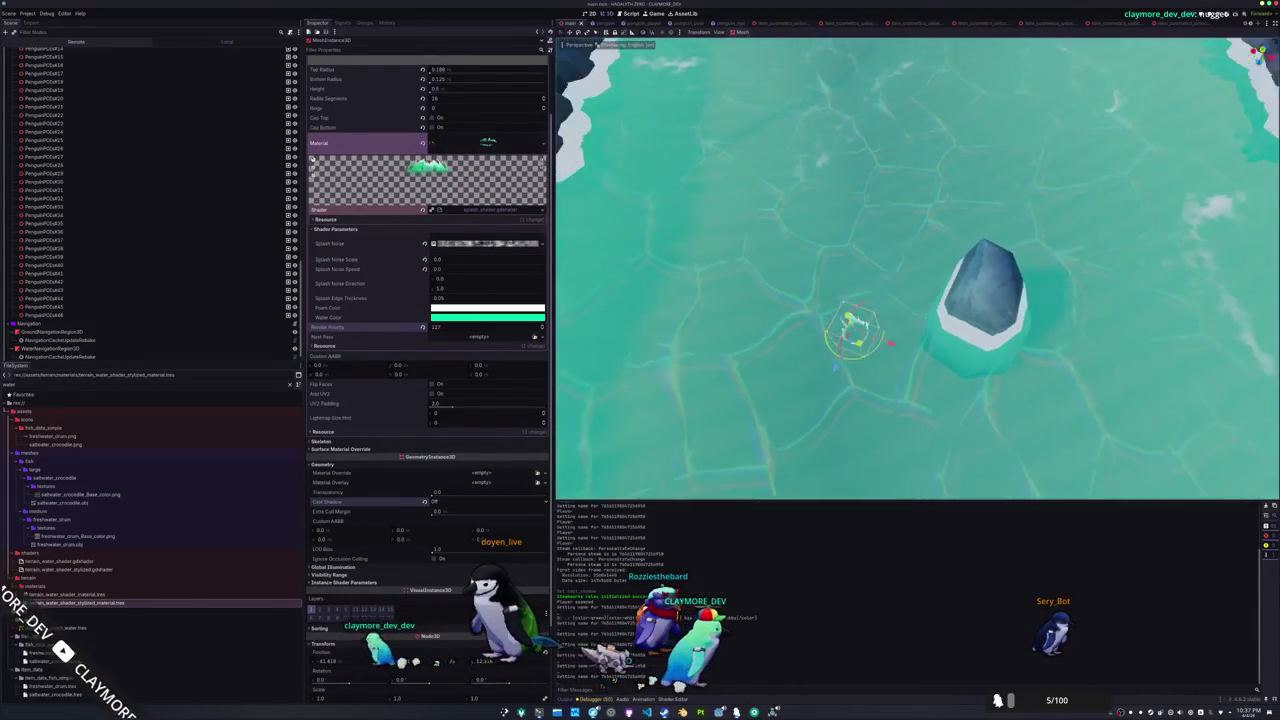
pyautogui.hotkey('ctrl', 's')
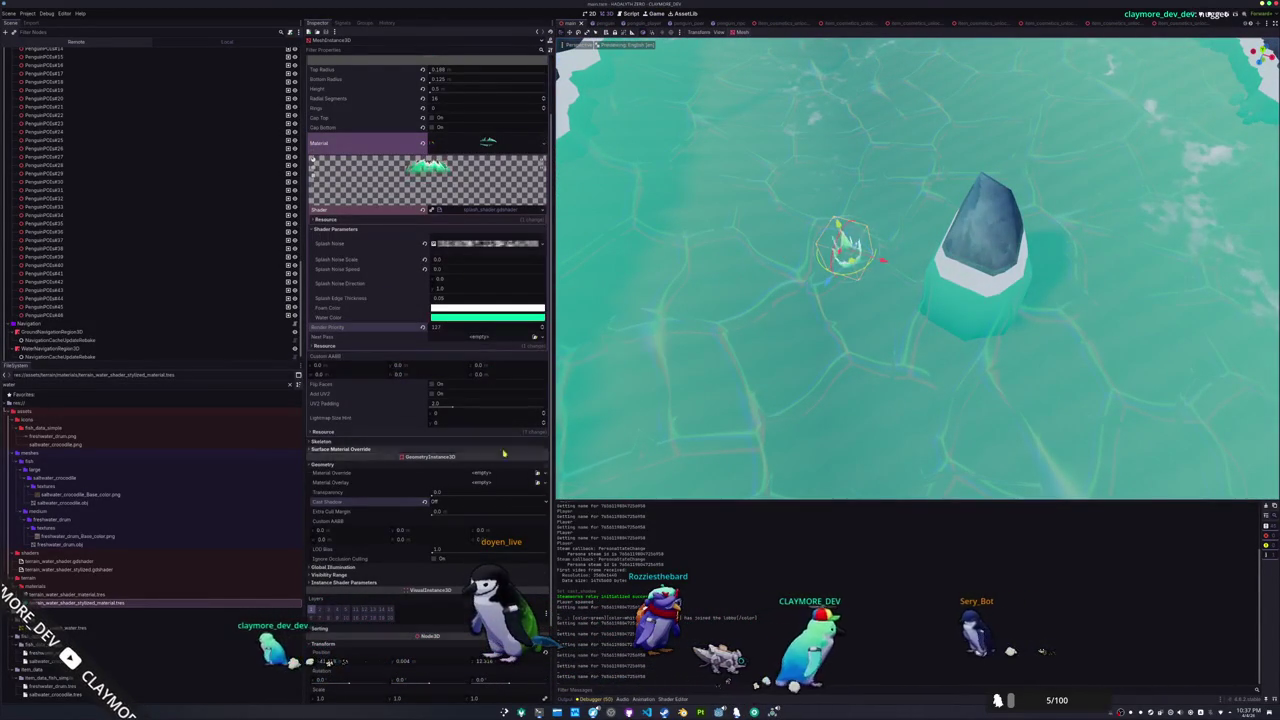
pyautogui.click(341, 584)
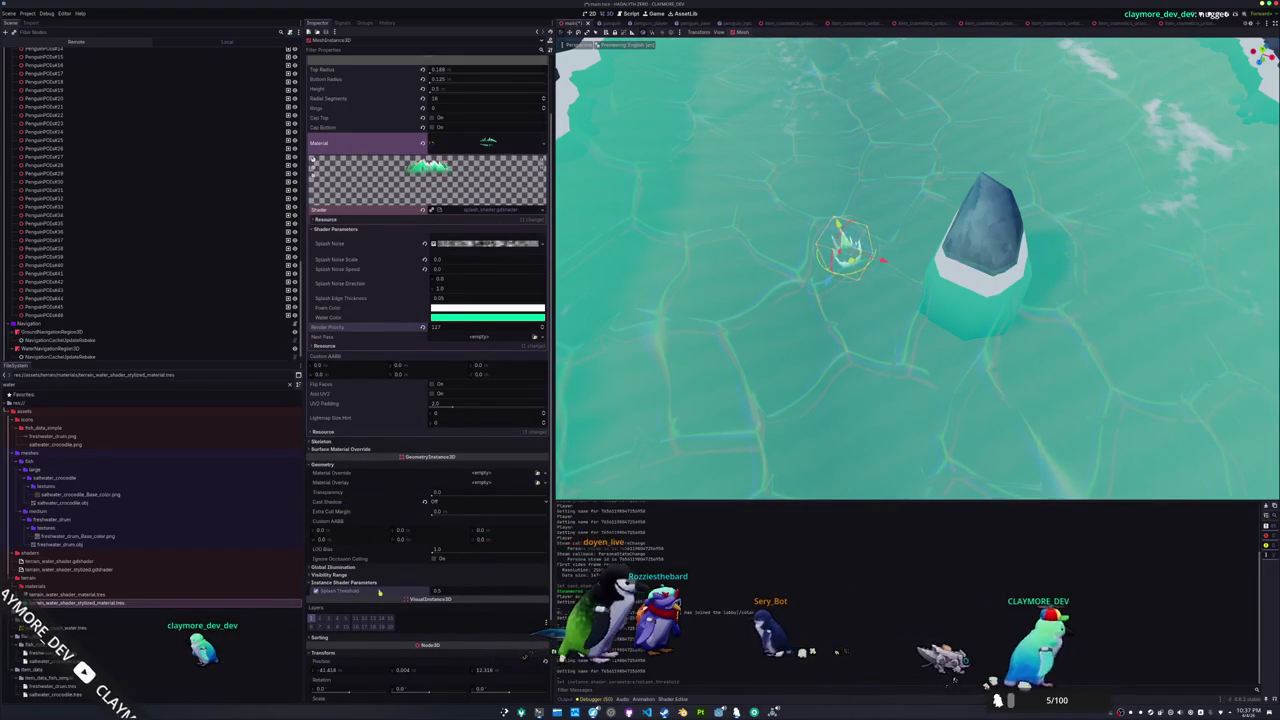
pyautogui.click(316, 591)
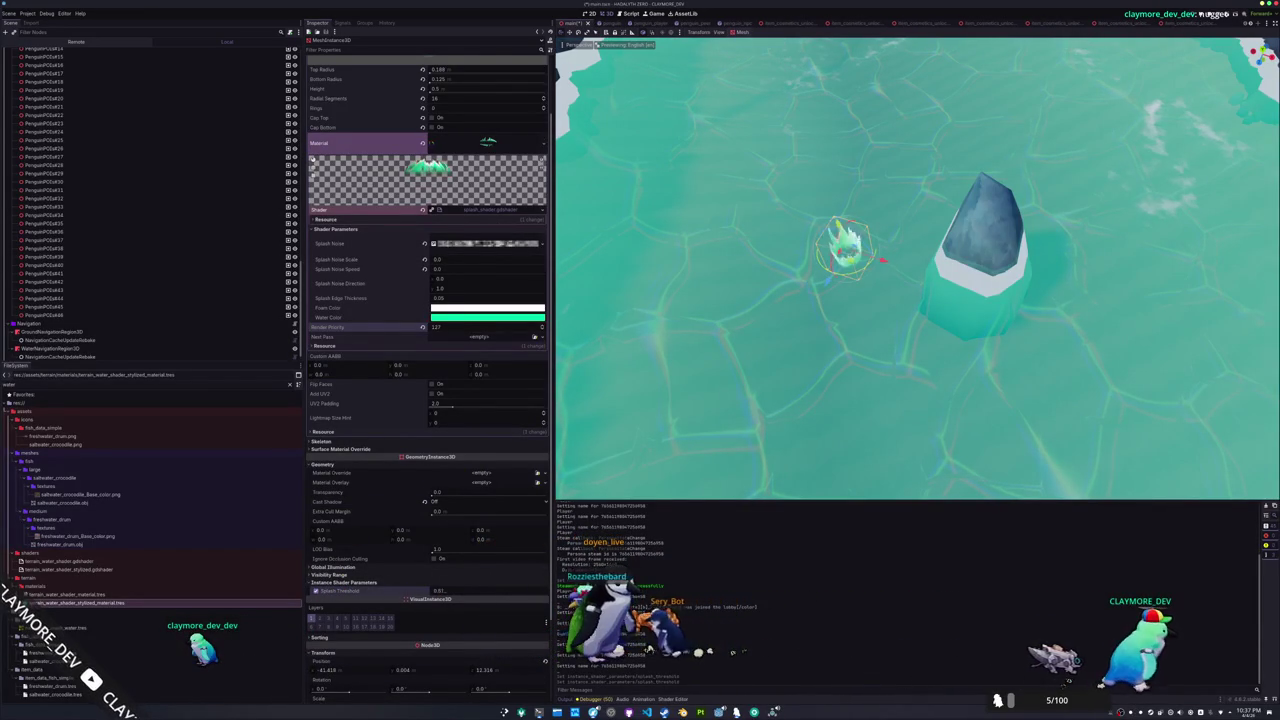
# Inspect the running game's live Main > MeshInstance3D splash in the Remote scene tree
pyautogui.click(99, 41)
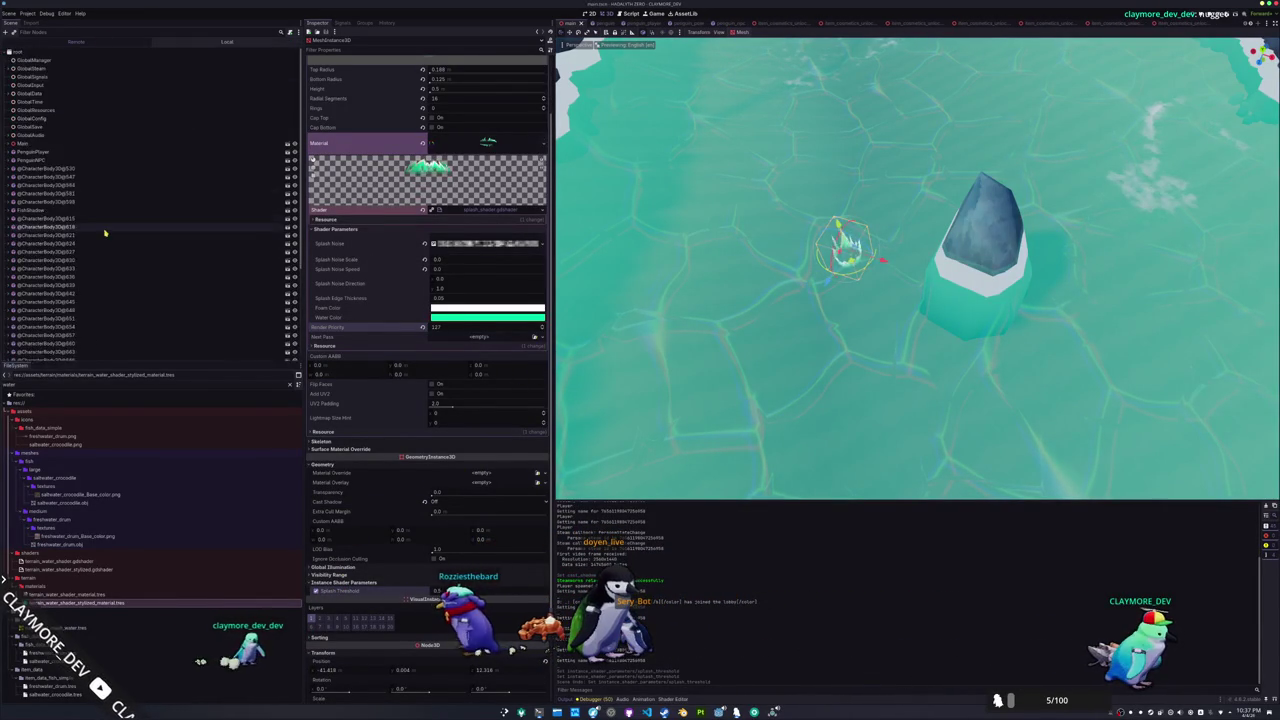
pyautogui.click(8, 145)
pyautogui.click(28, 261)
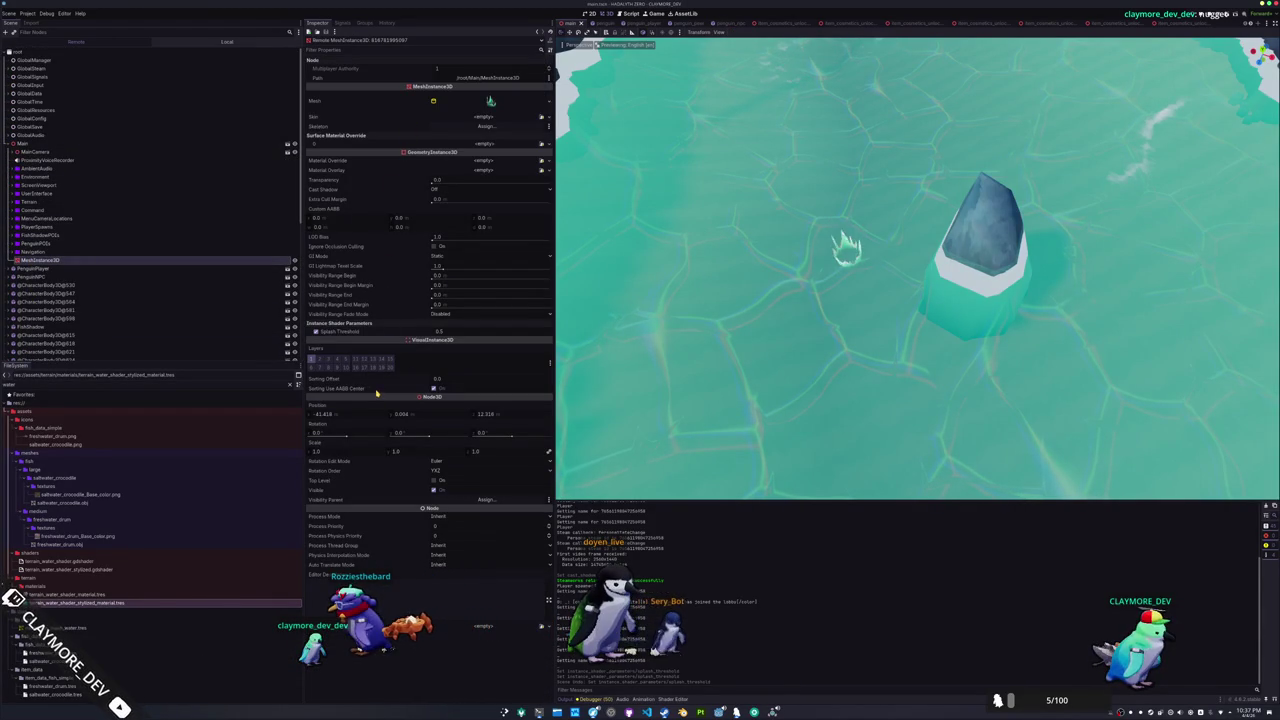
pyautogui.moveTo(377, 393)
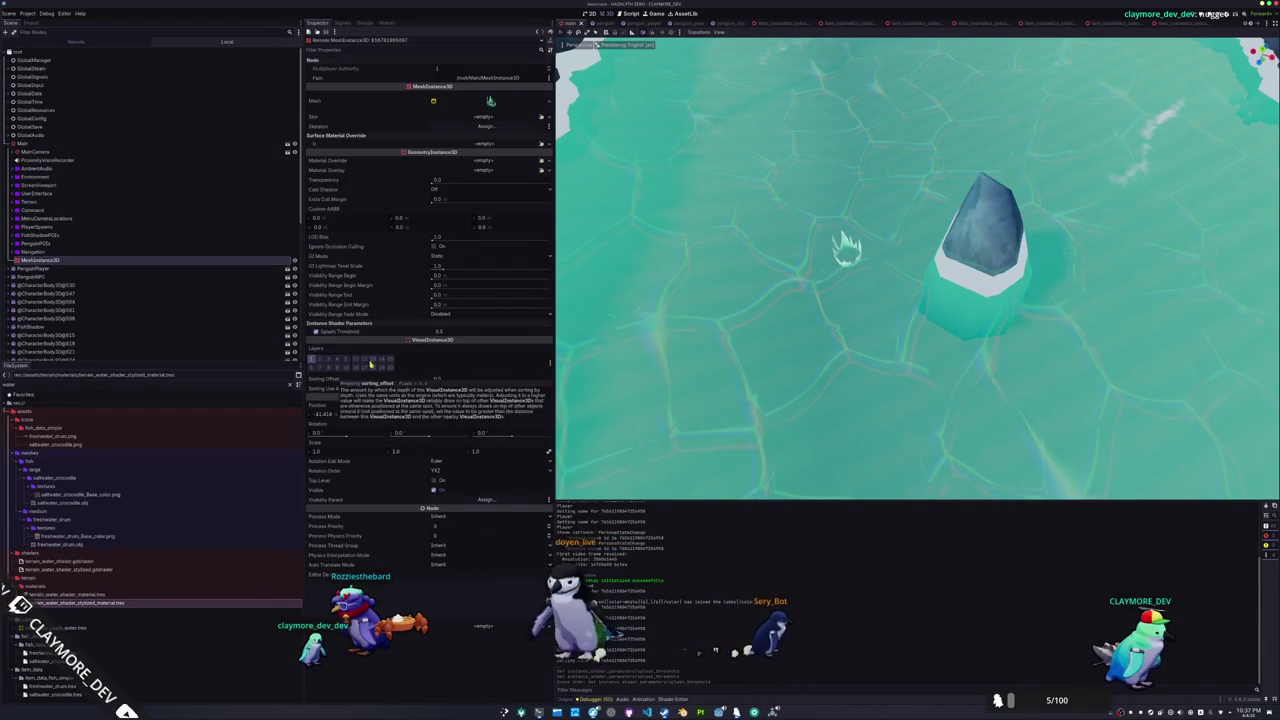
pyautogui.moveTo(415, 332)
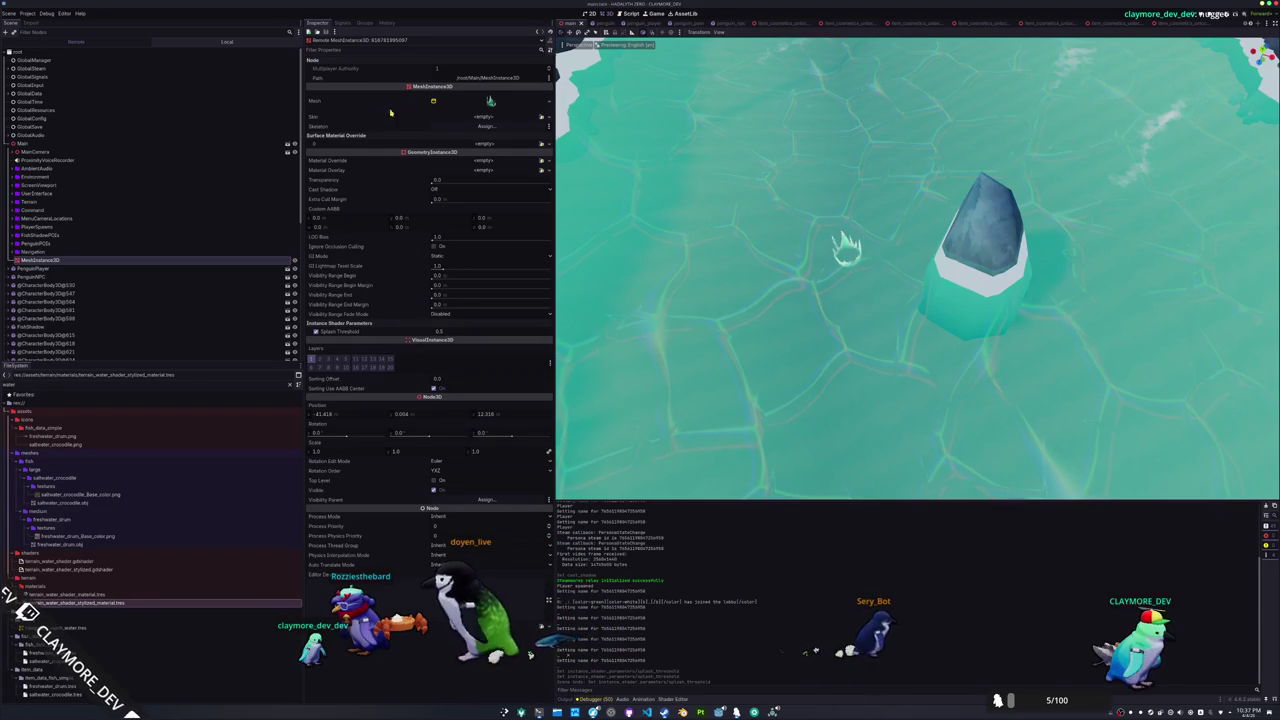
pyautogui.click(488, 102)
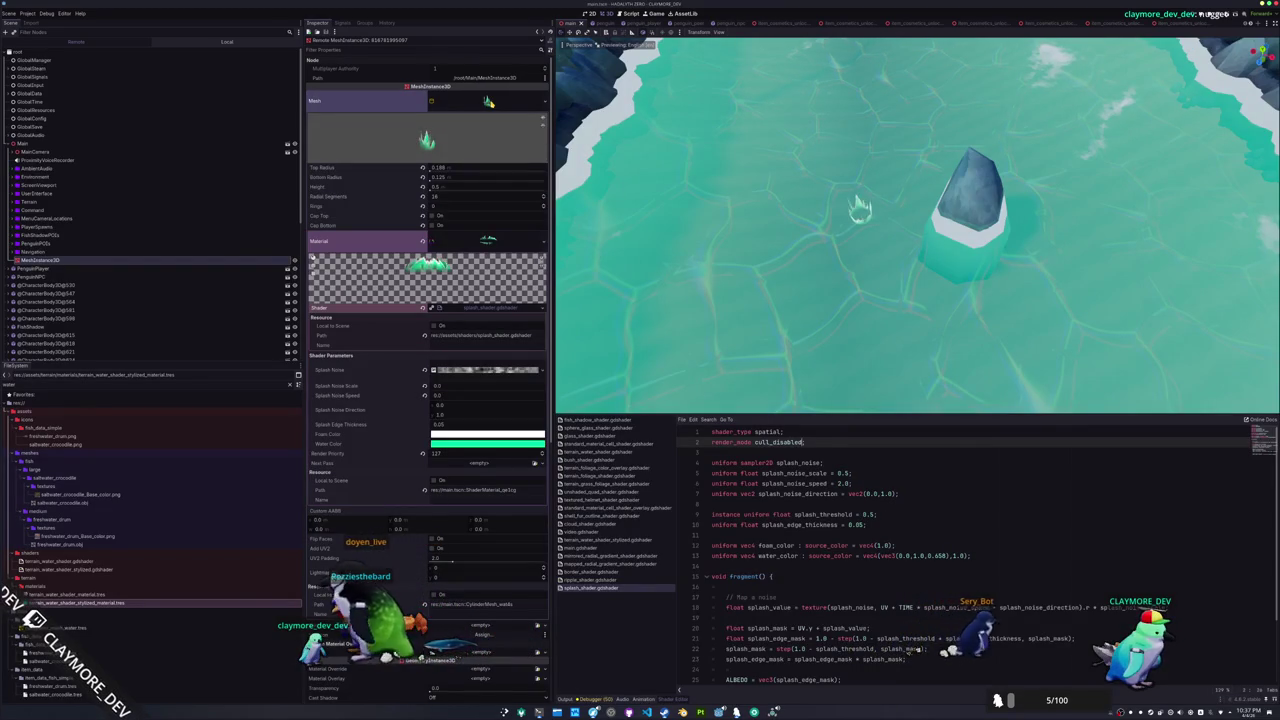
pyautogui.click(488, 102)
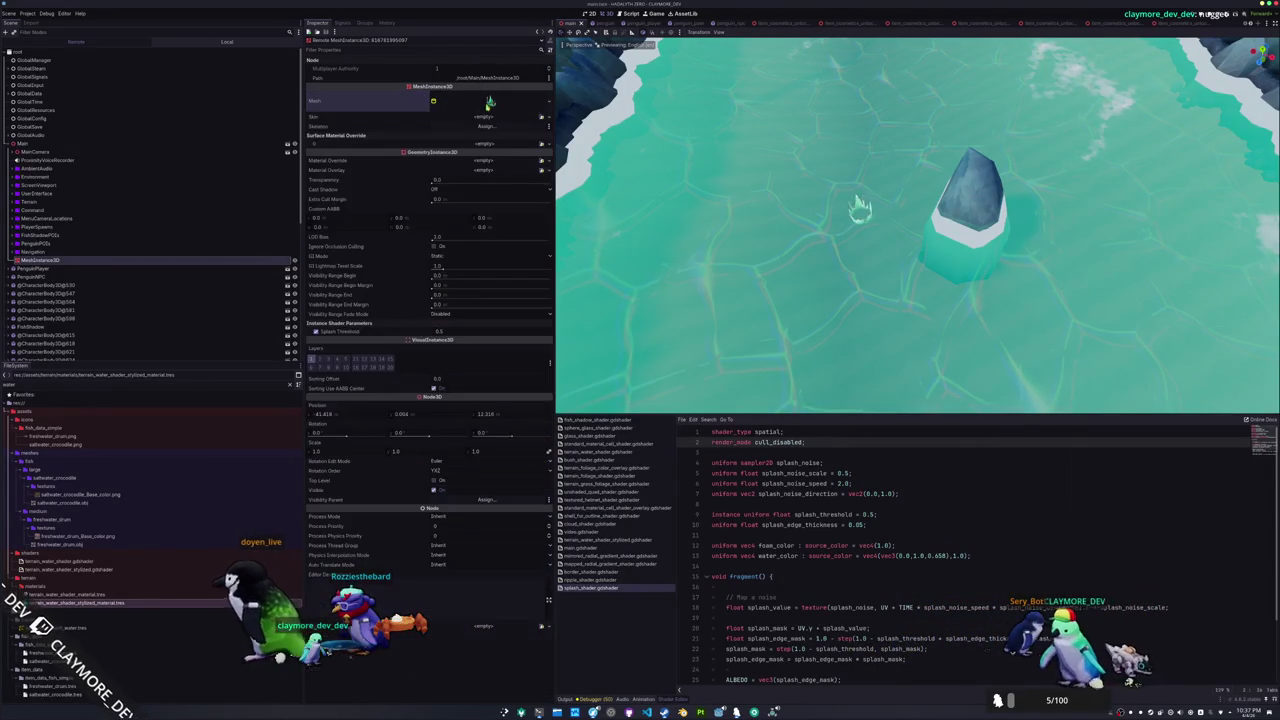
pyautogui.moveTo(393, 291)
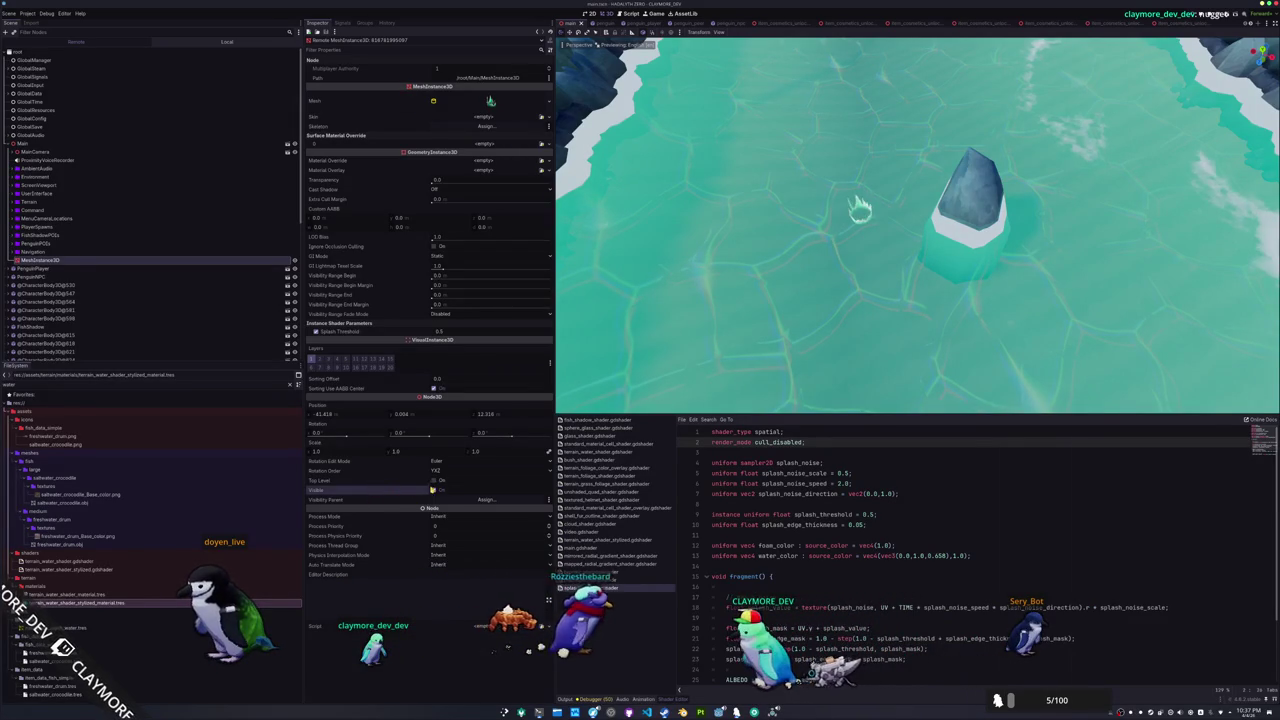
pyautogui.hotkey('alt', 'Tab')
# Move the game camera around the splash box, then close the game and reselect the splash mesh
pyautogui.press('w')
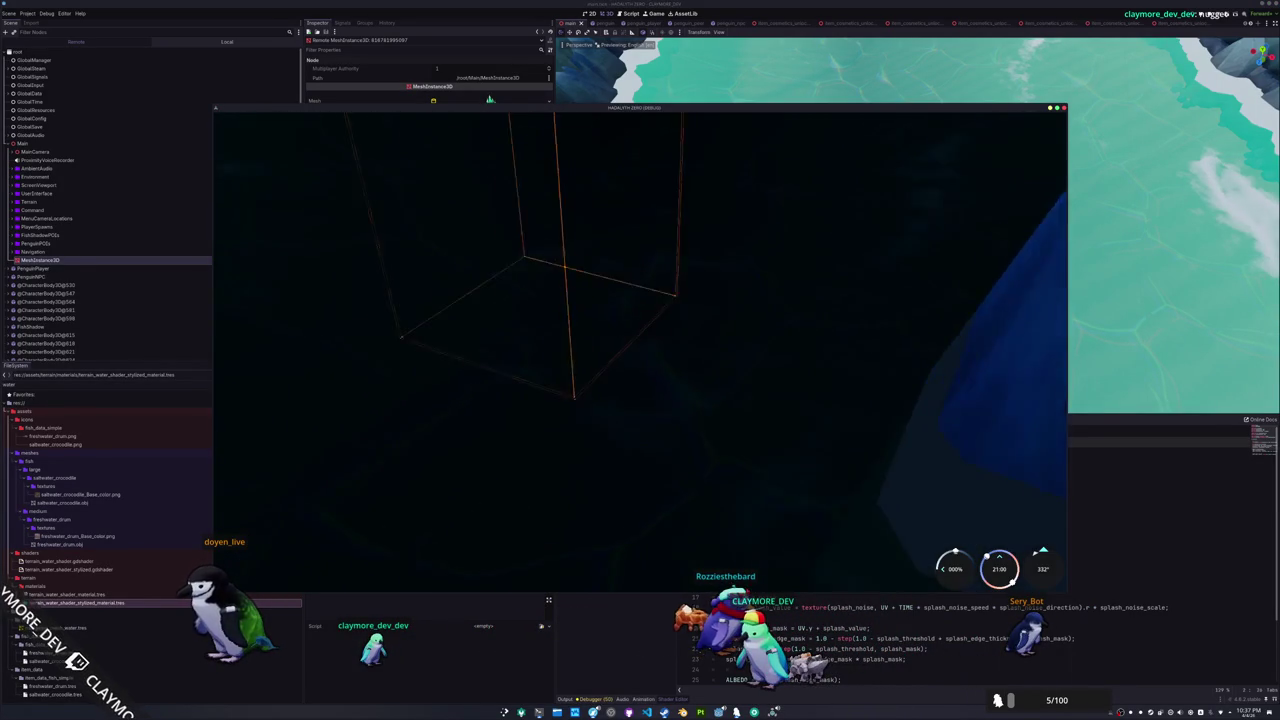
pyautogui.press('s')
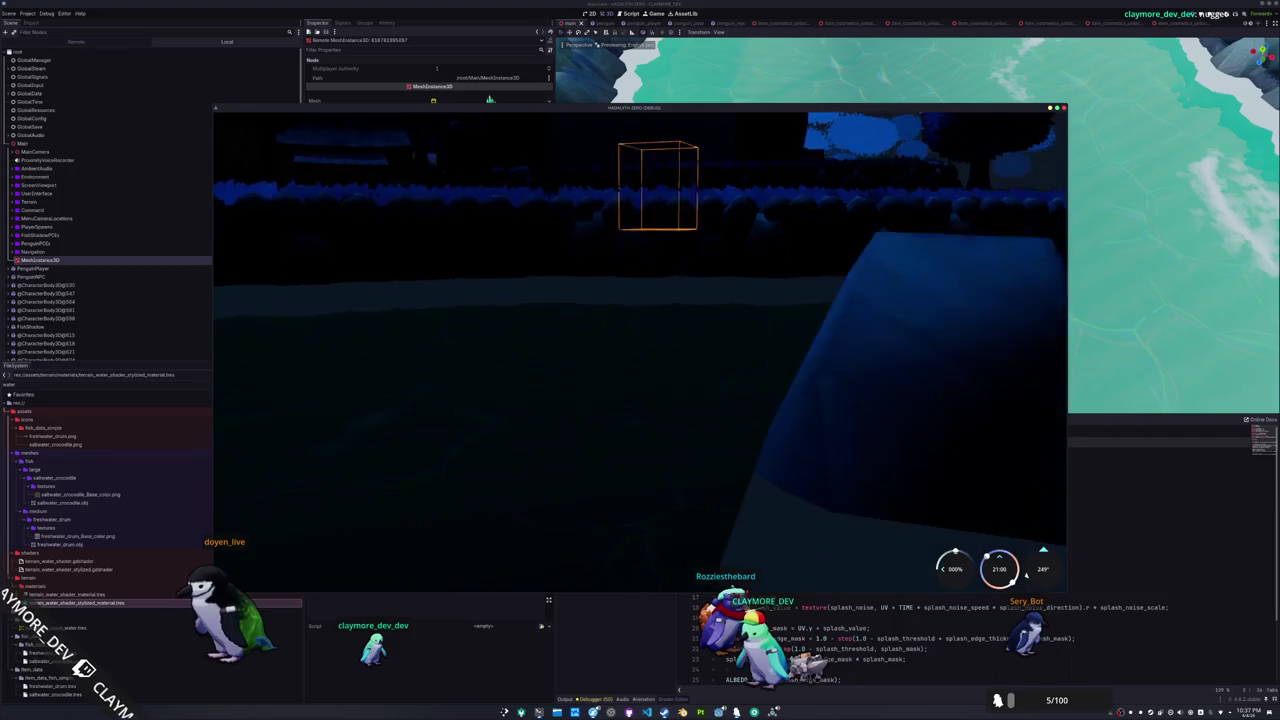
pyautogui.press('w')
pyautogui.press('s')
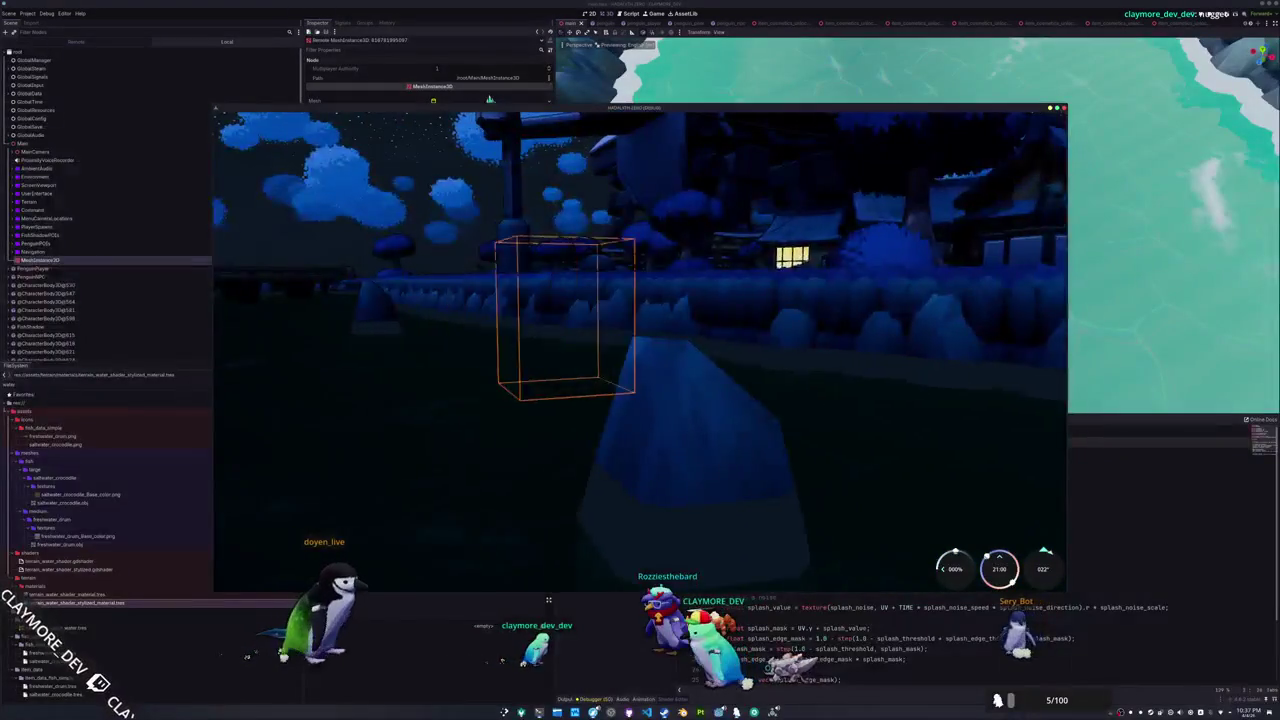
pyautogui.press('w')
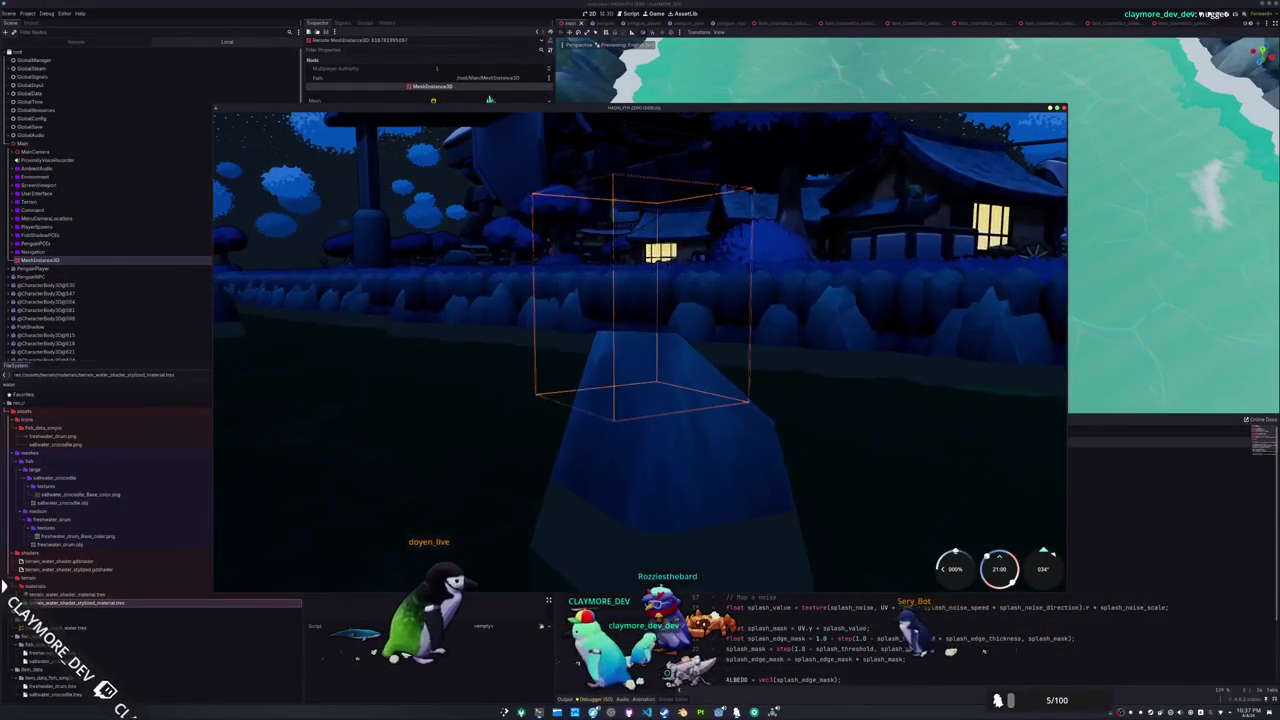
pyautogui.press('a')
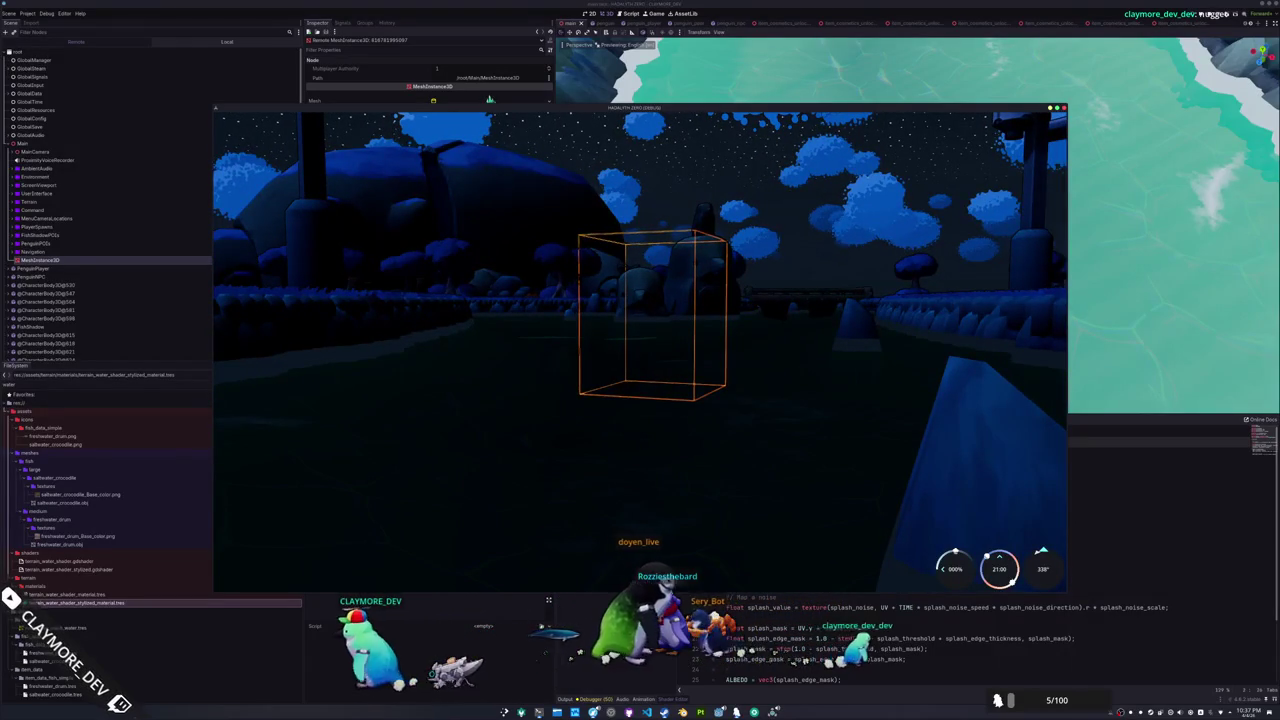
pyautogui.press('F8')
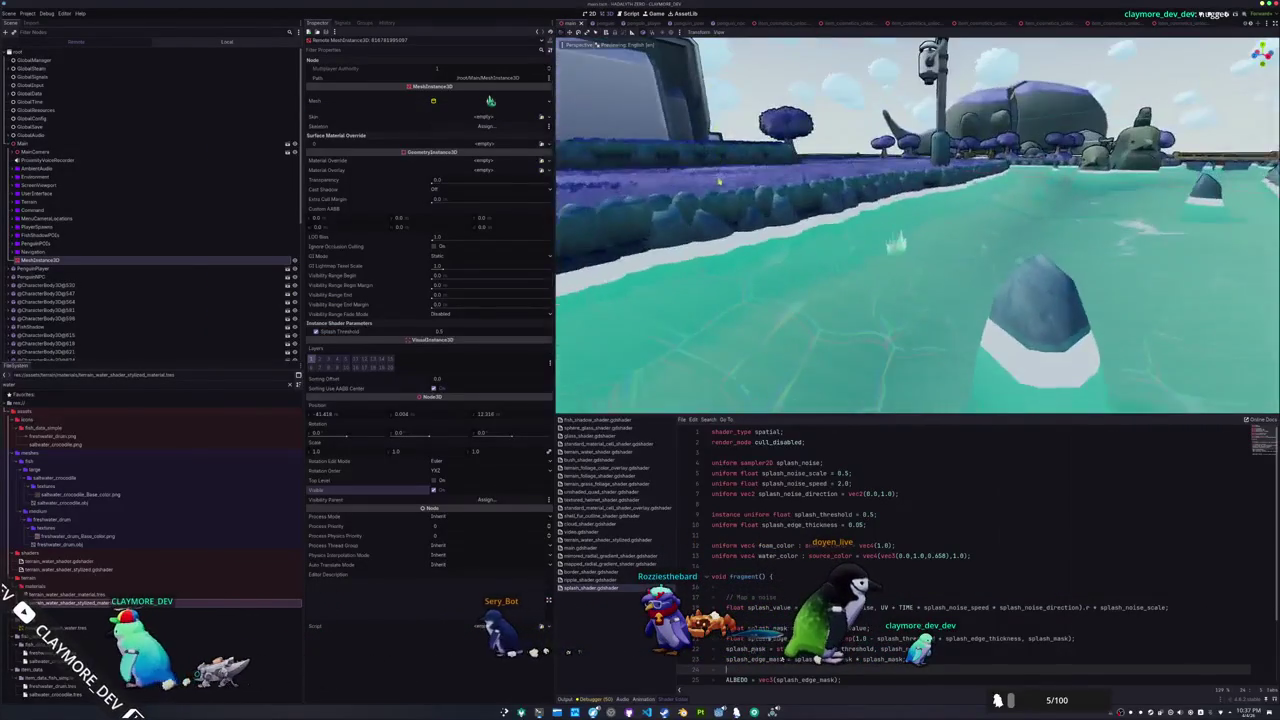
pyautogui.click(490, 100)
# Revert Splash Noise Scale to 0.5 and set Splash Noise Speed to 2.05
pyautogui.write('f')
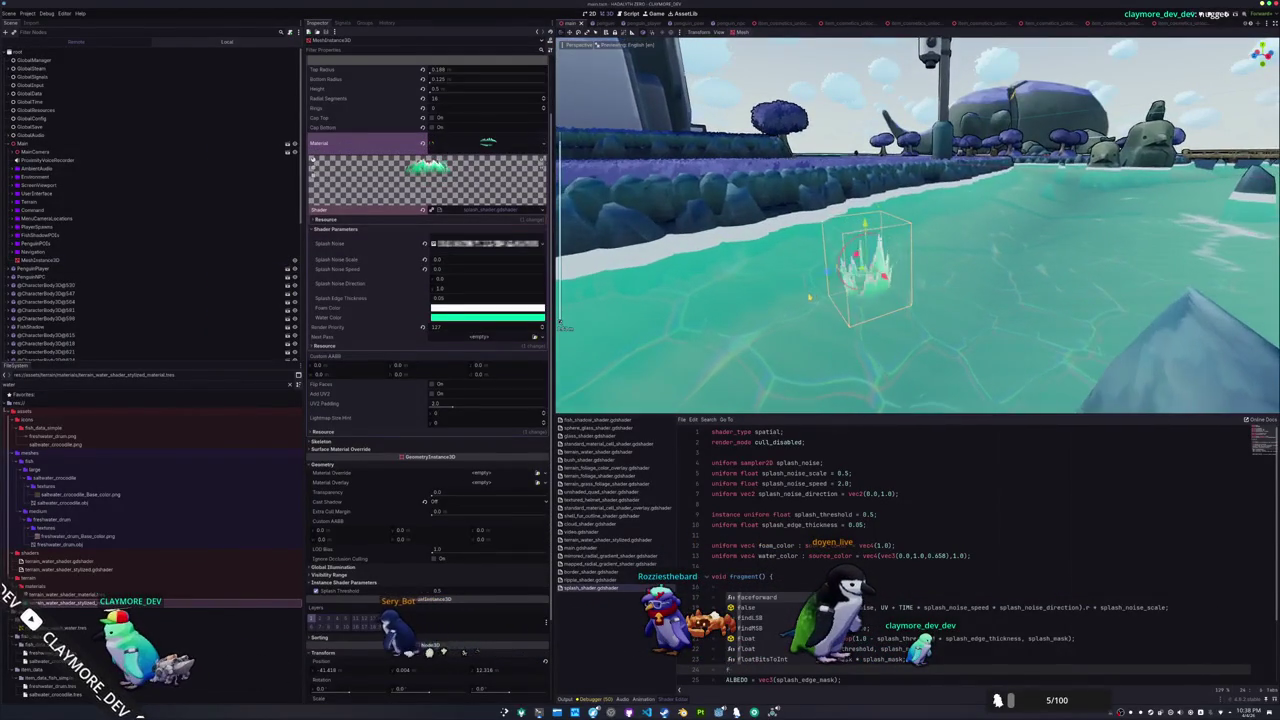
pyautogui.click(923, 539)
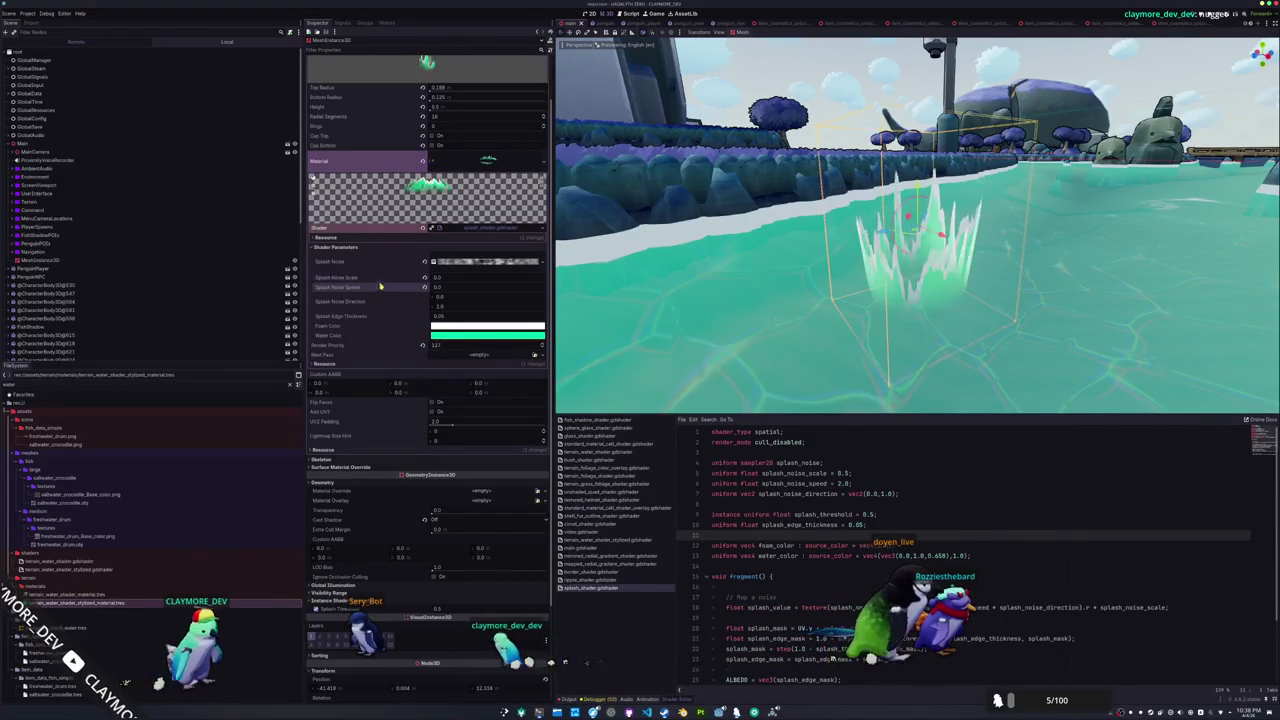
pyautogui.click(423, 287)
pyautogui.click(423, 277)
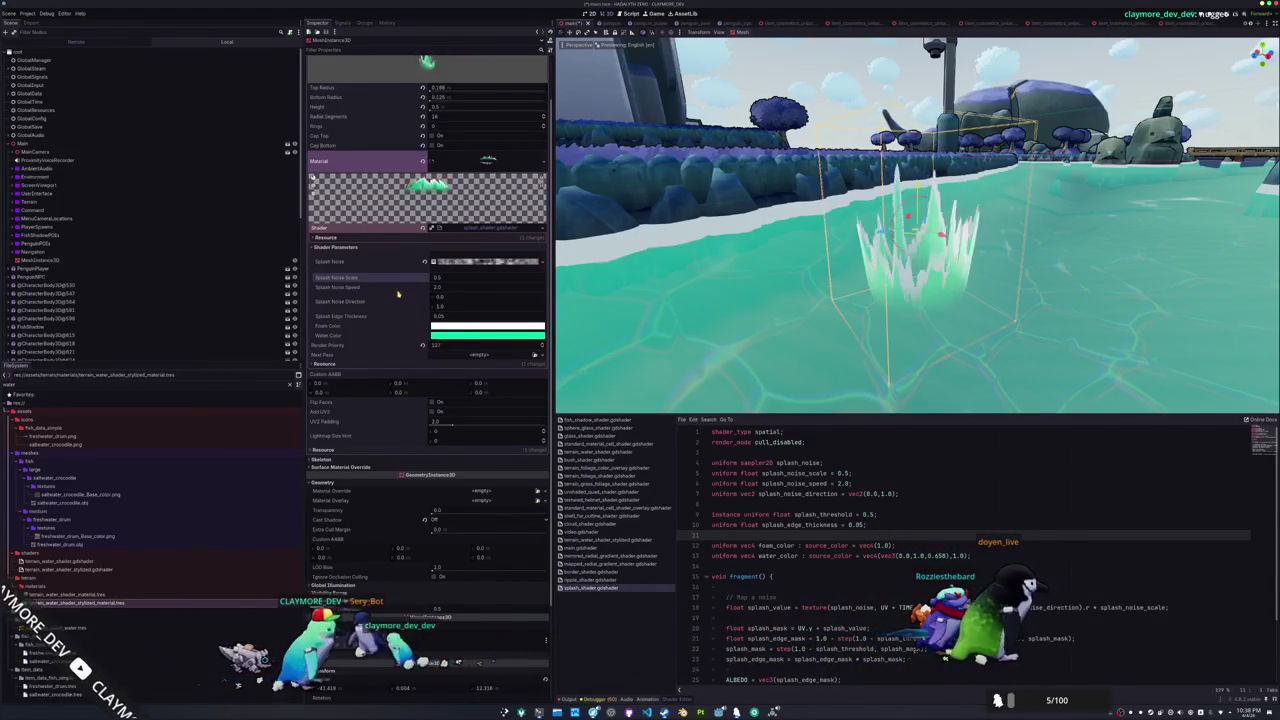
pyautogui.hotkey('ctrl', 'z')
pyautogui.click(431, 288)
pyautogui.write('2.05')
# Test the splash in the game, then trim render_mode back to cull_disabled
pyautogui.press('F5')
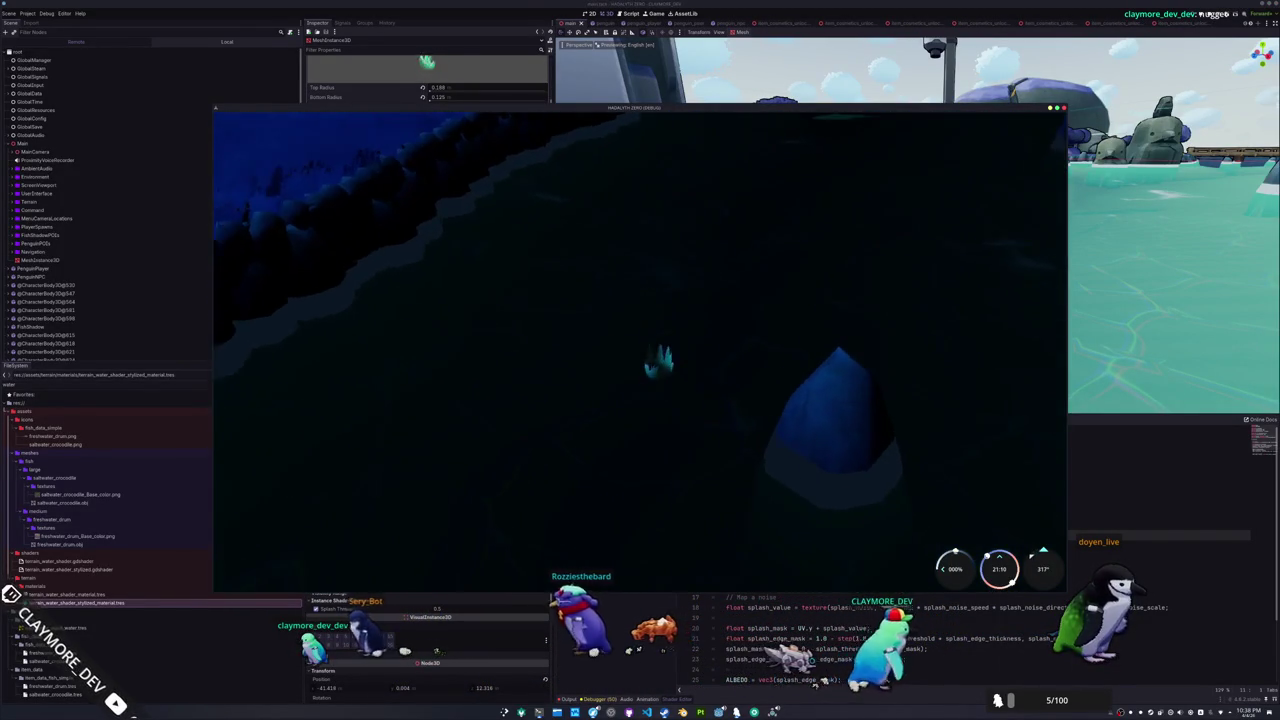
pyautogui.press('F8')
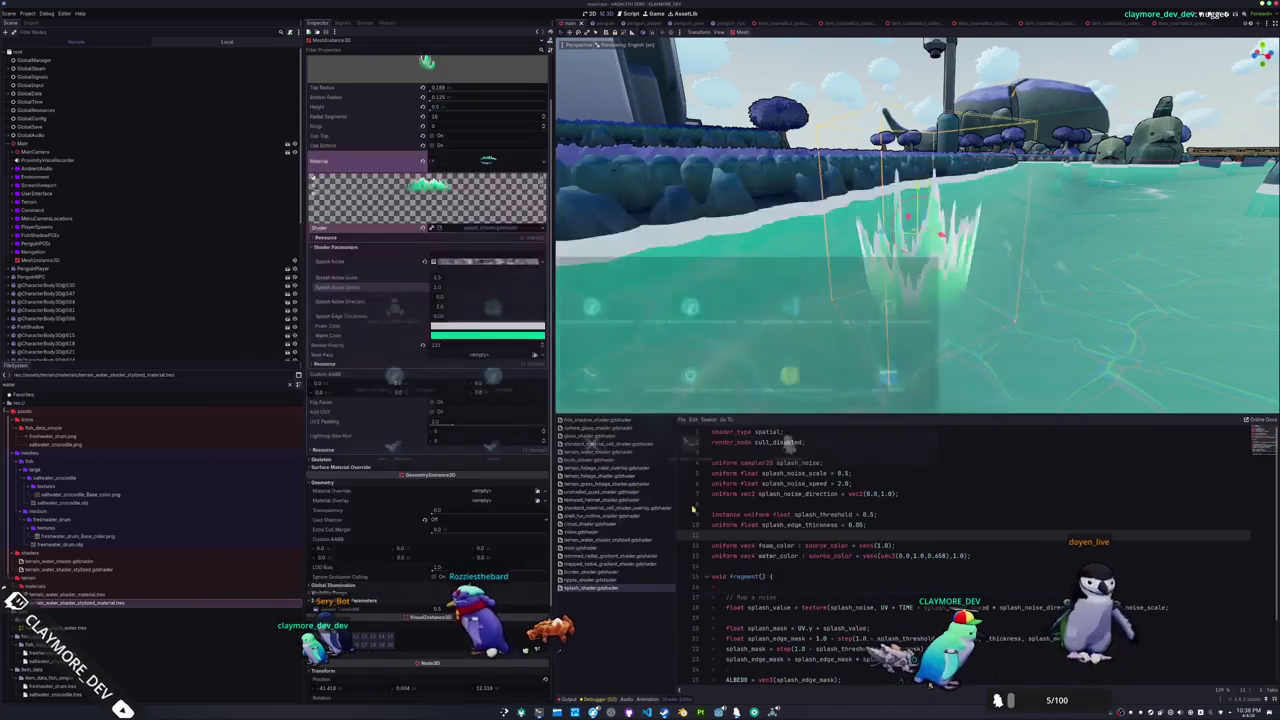
pyautogui.click(857, 446)
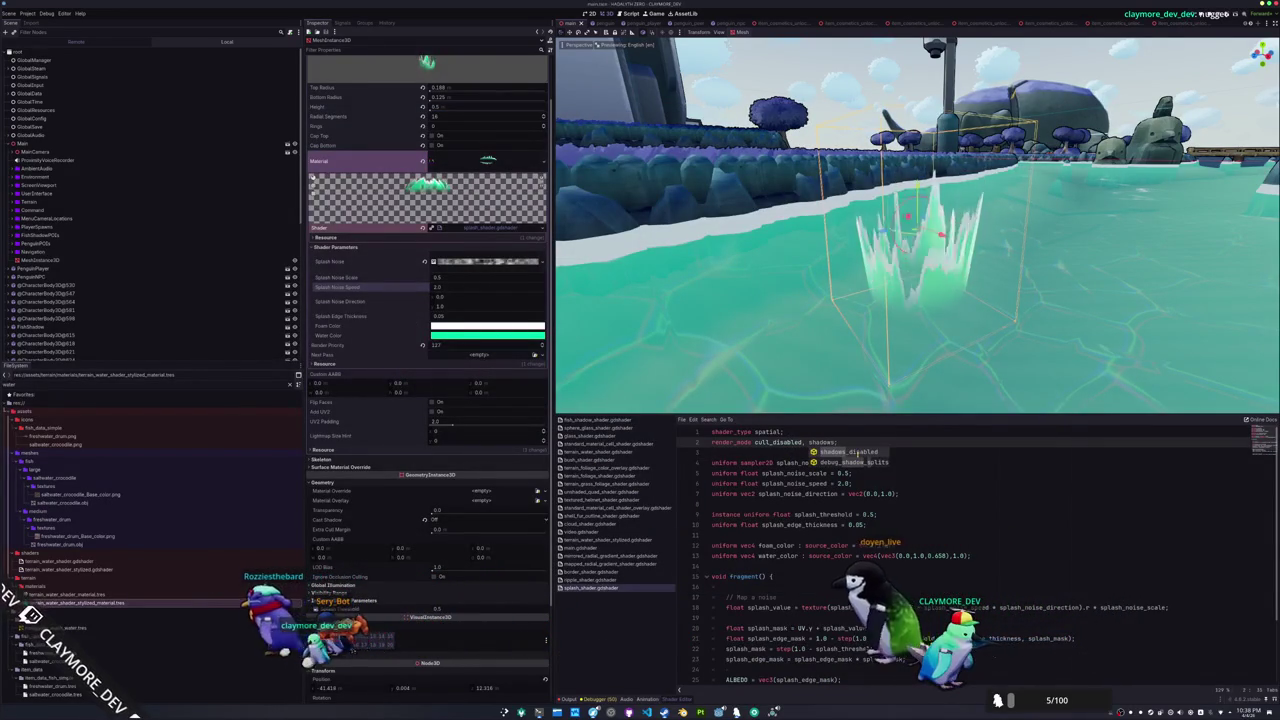
pyautogui.press('BackSpace')
pyautogui.press('BackSpace')
pyautogui.press('BackSpace')
pyautogui.write(', depth_prepass_alp')
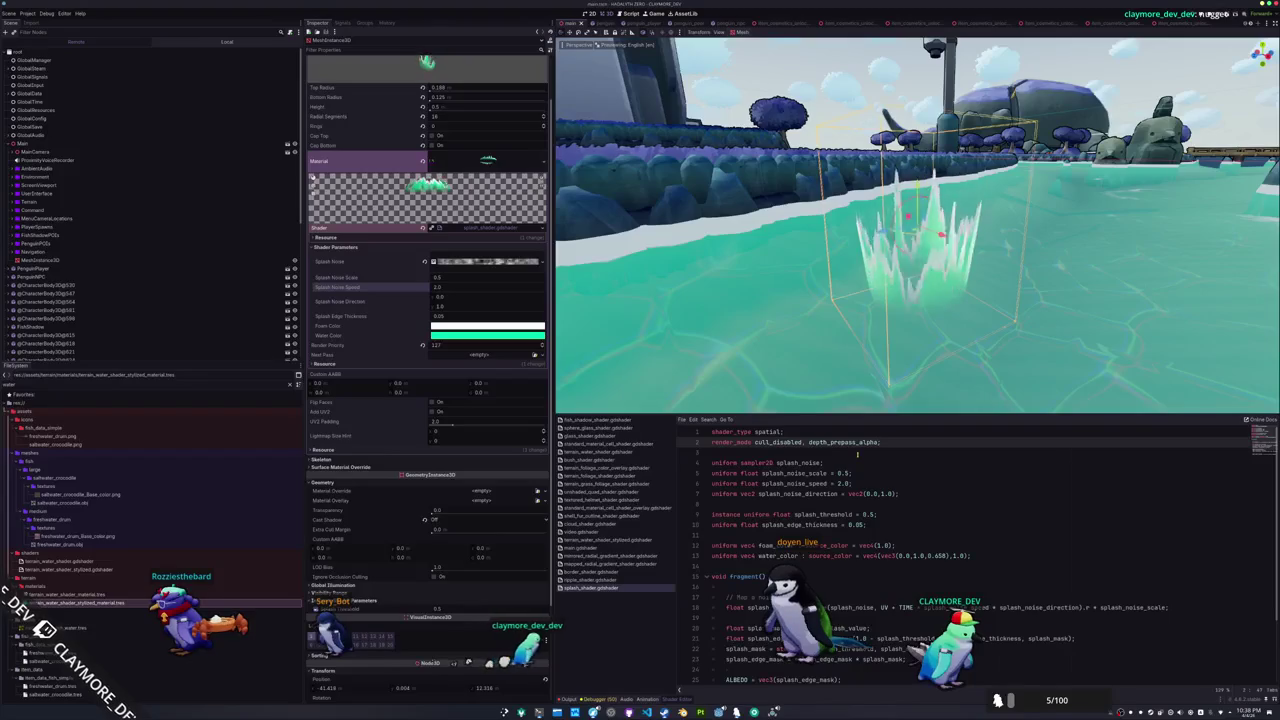
pyautogui.scroll(-3, 859, 315)
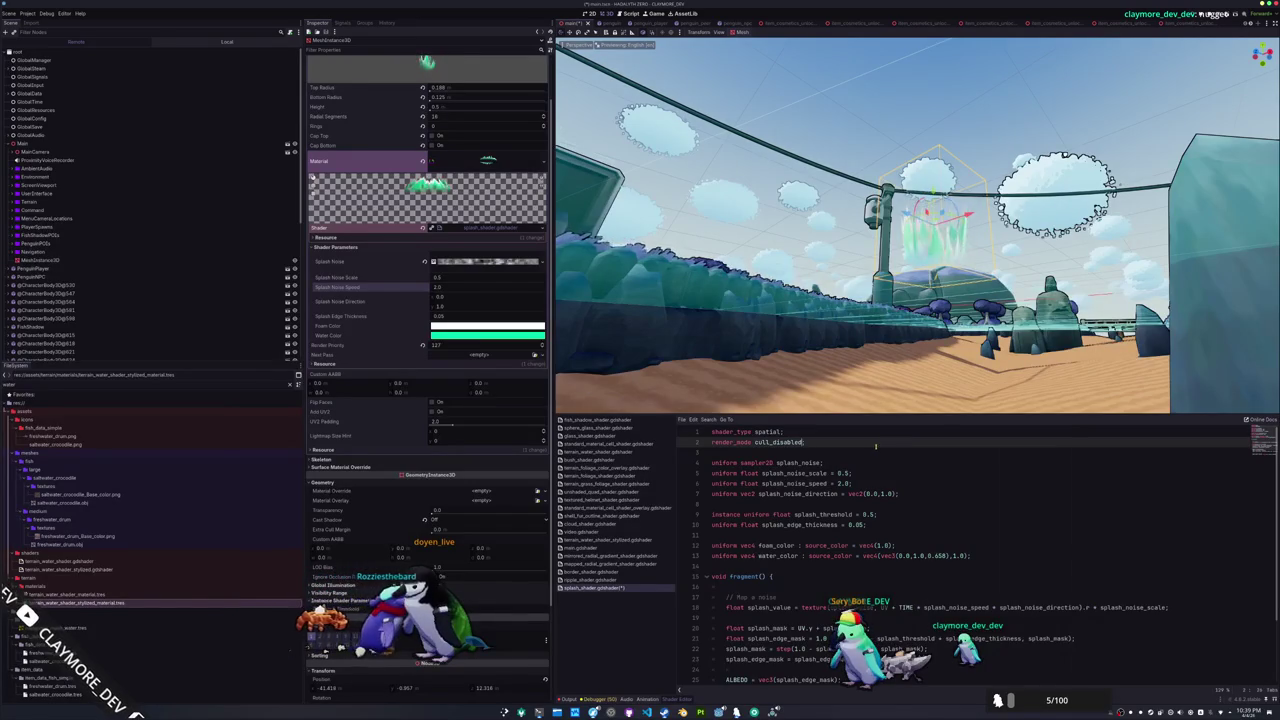
# Add shadows_disabled to the splash shader's render_mode, save, hide the shader panel and run
pyautogui.press('f')
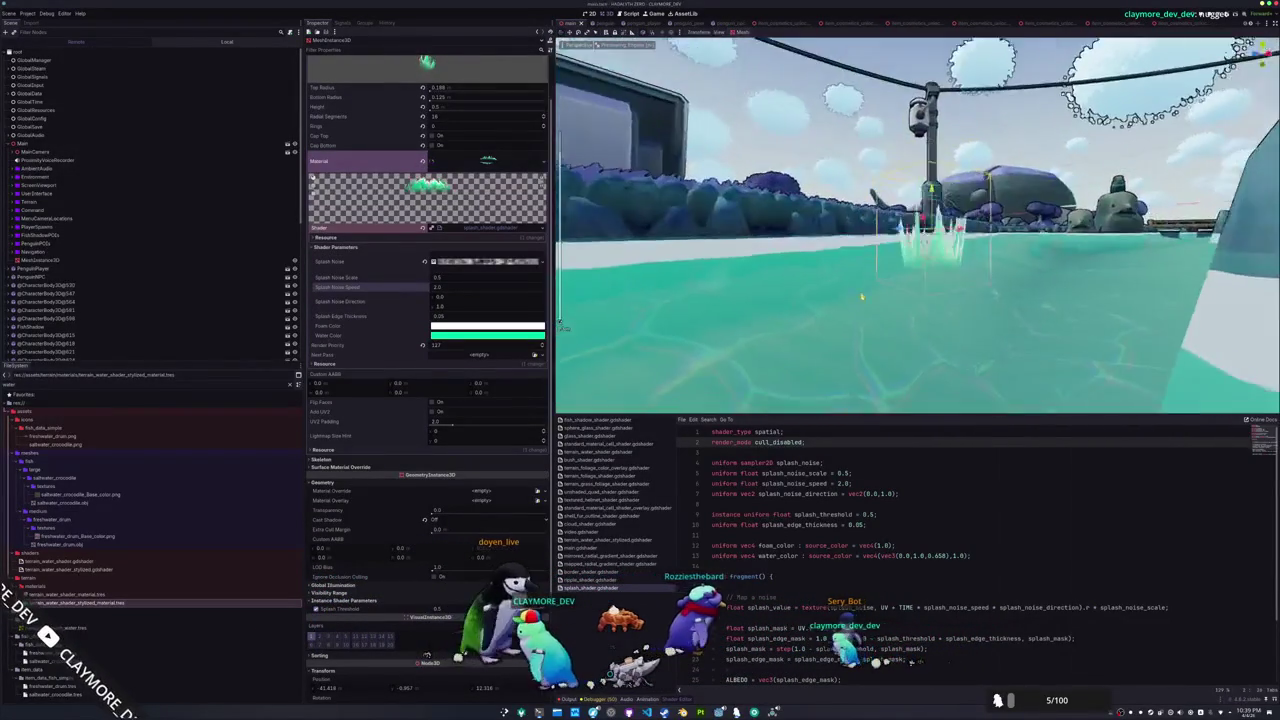
pyautogui.press('F5')
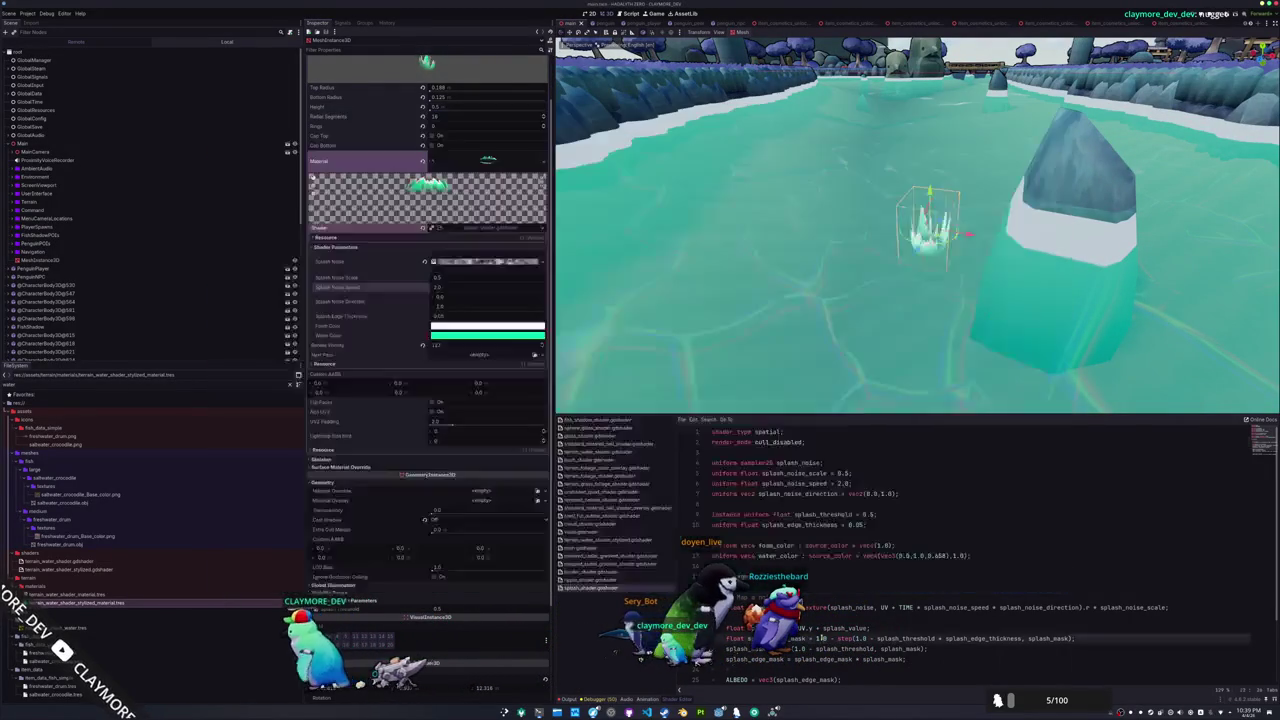
pyautogui.click(853, 441)
pyautogui.write(', shadows_disabled')
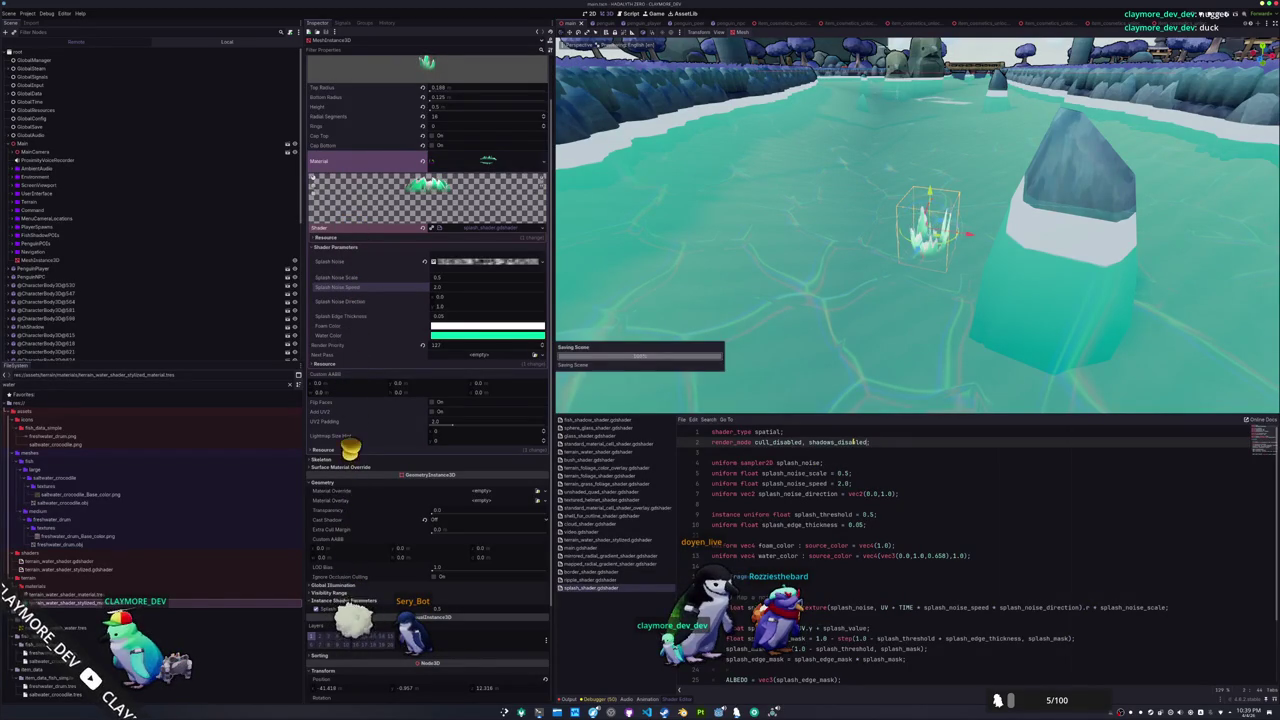
pyautogui.hotkey('ctrl', 'j')
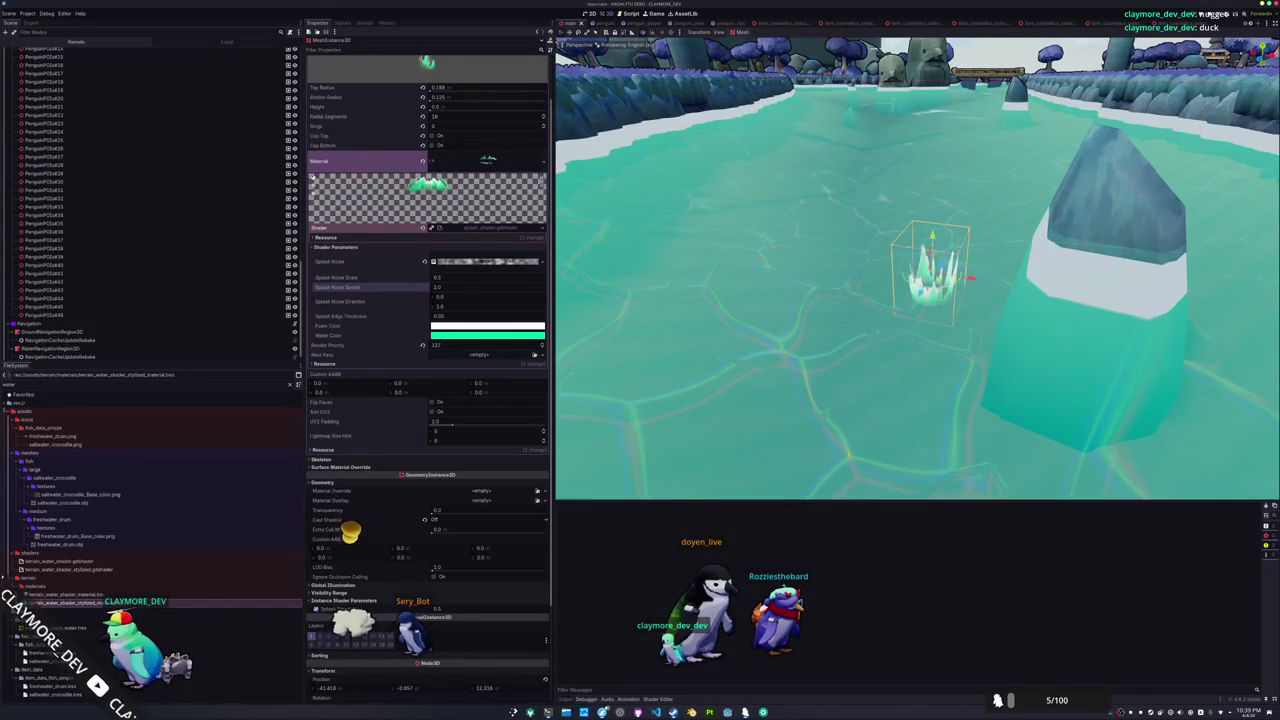
pyautogui.press('F5')
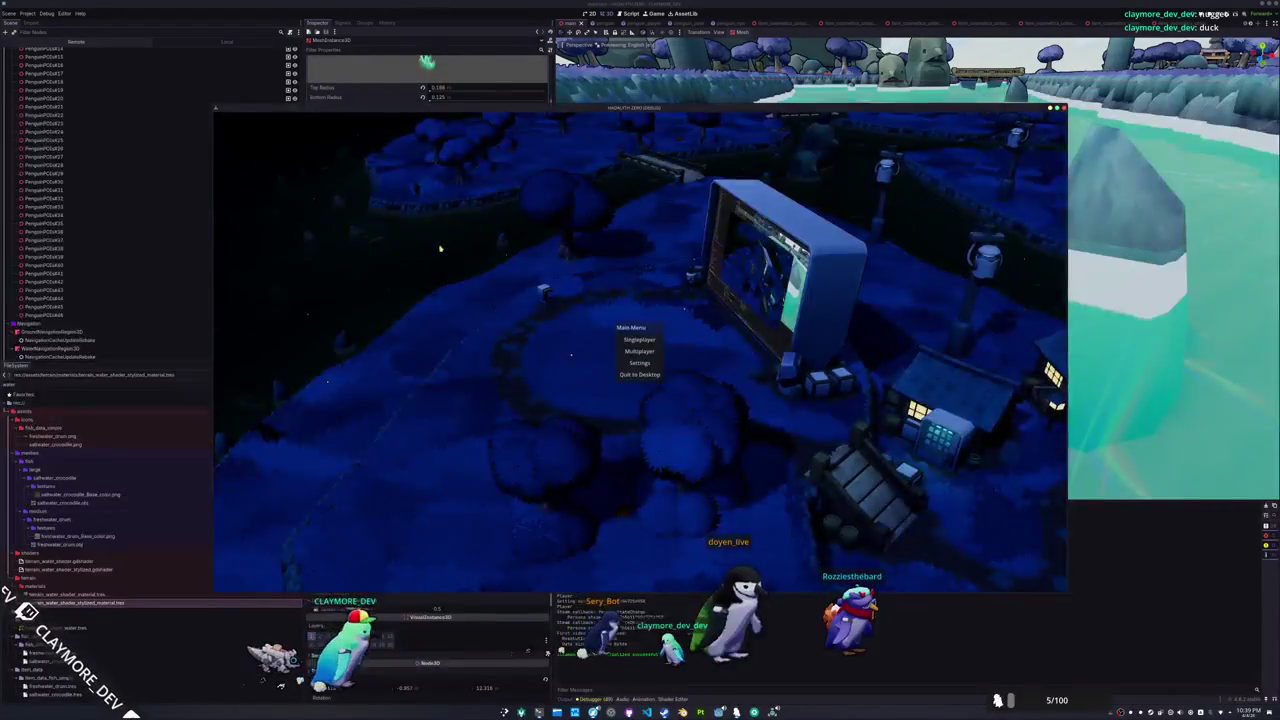
# Restart the project repeatedly until the game loads into the night river with the splash
pyautogui.press('F8')
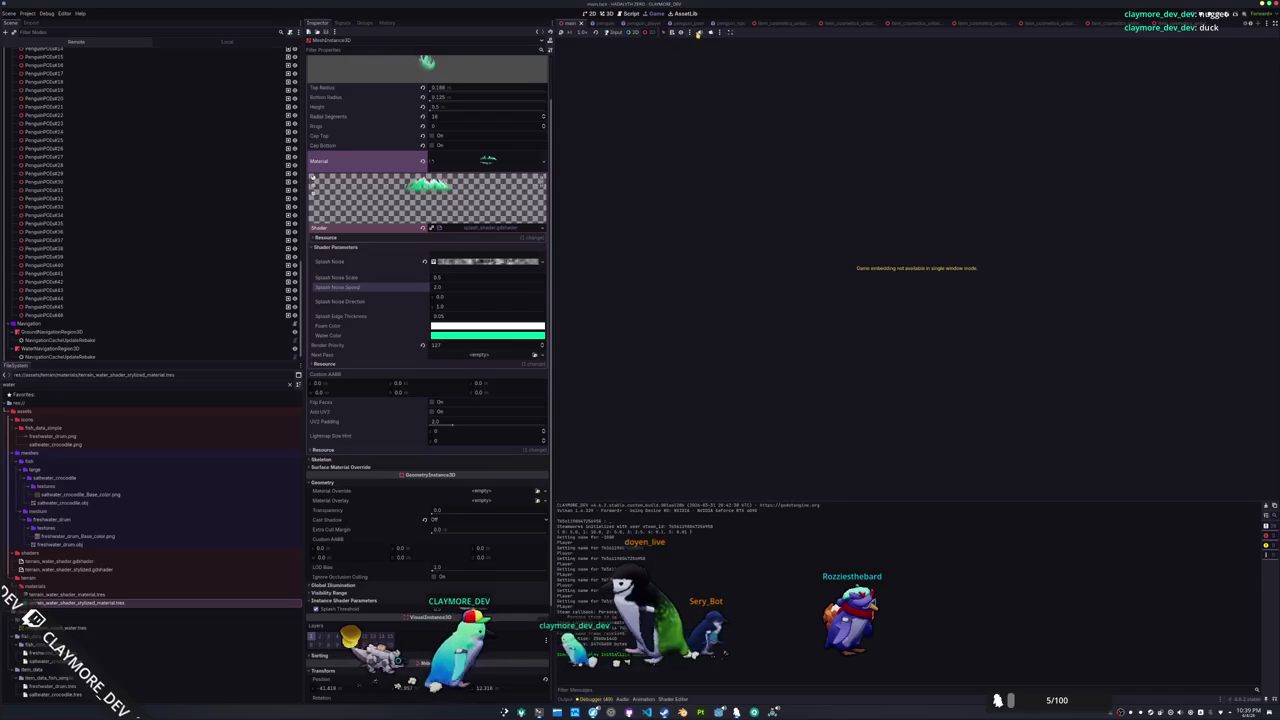
pyautogui.click(711, 35)
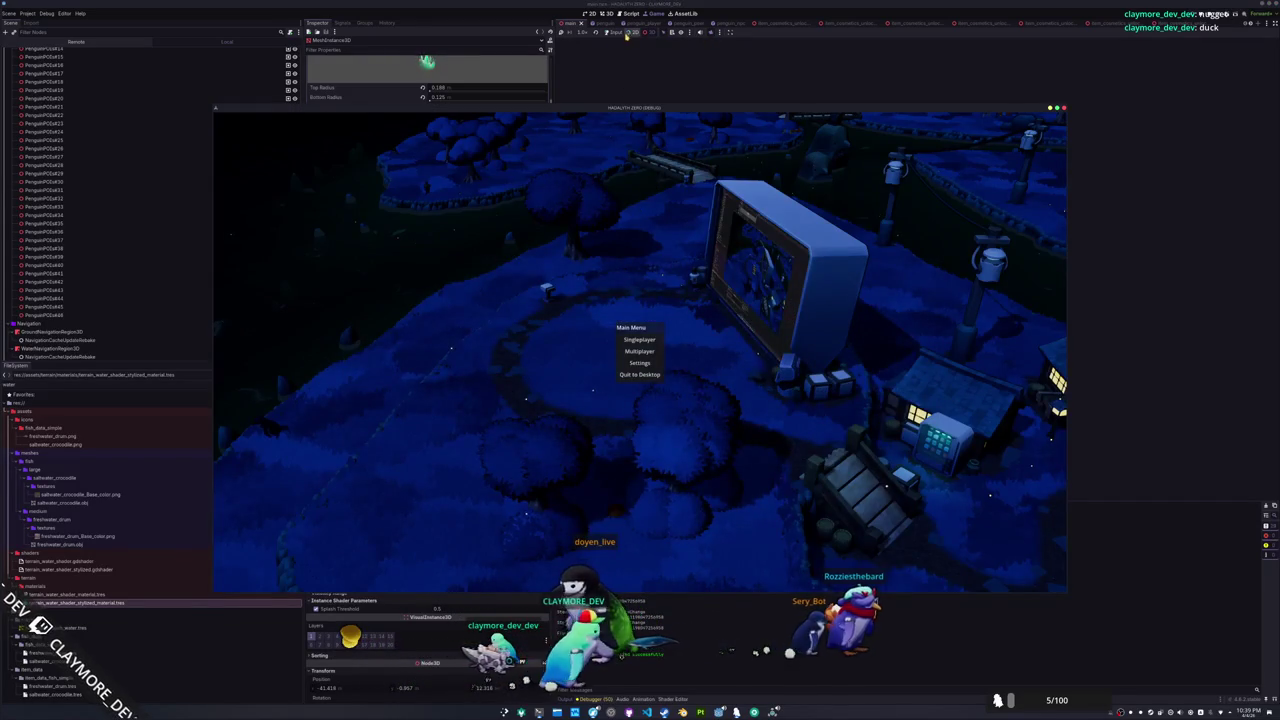
pyautogui.click(627, 33)
pyautogui.click(640, 339)
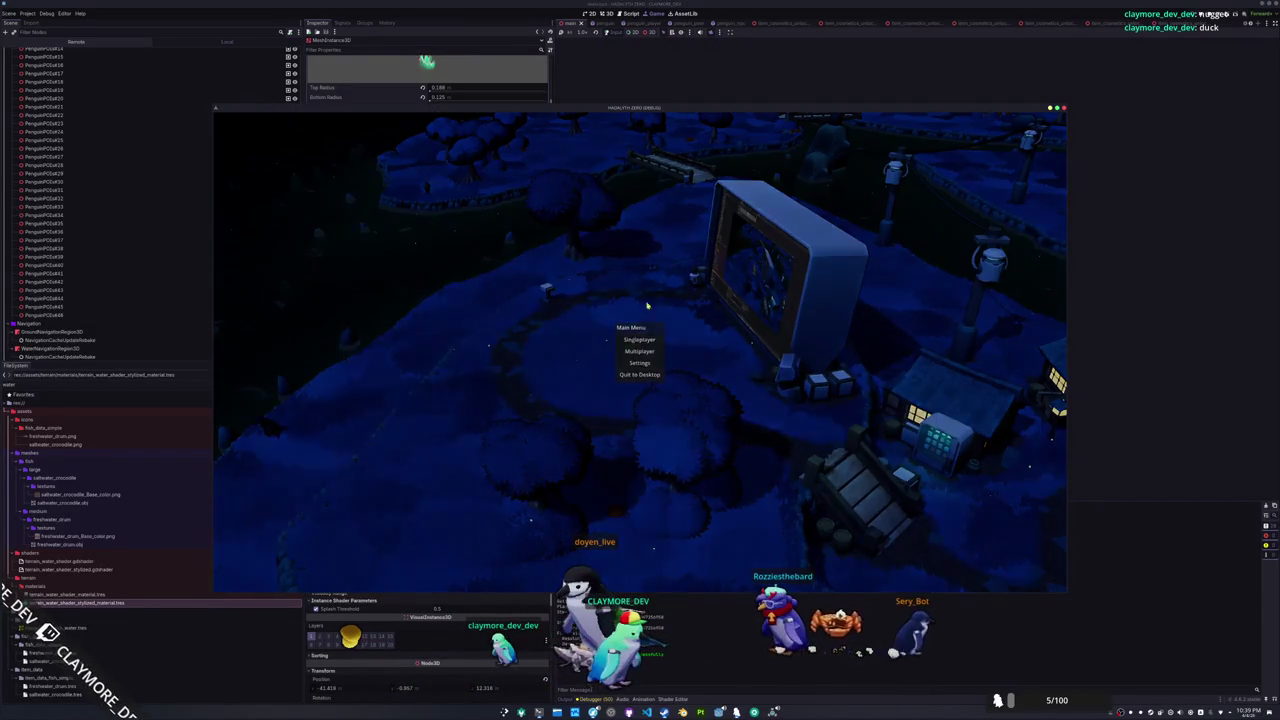
pyautogui.press('F5')
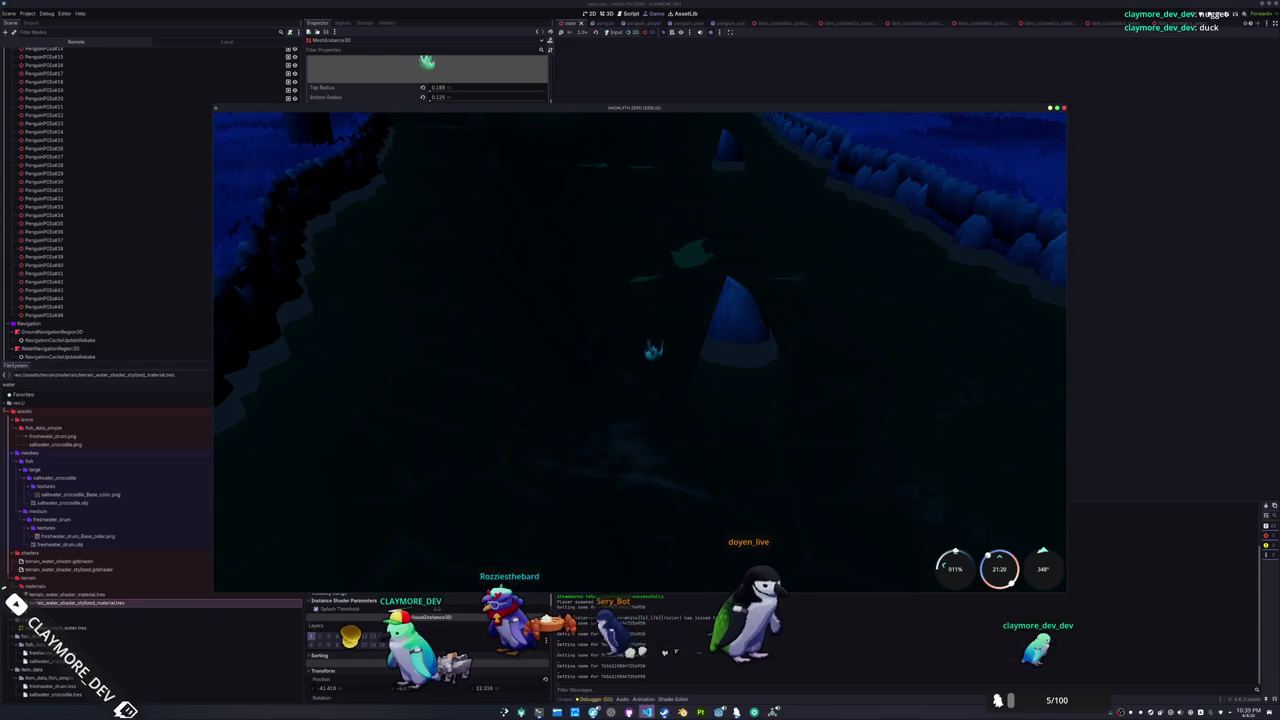
pyautogui.hotkey('alt', 'Tab')
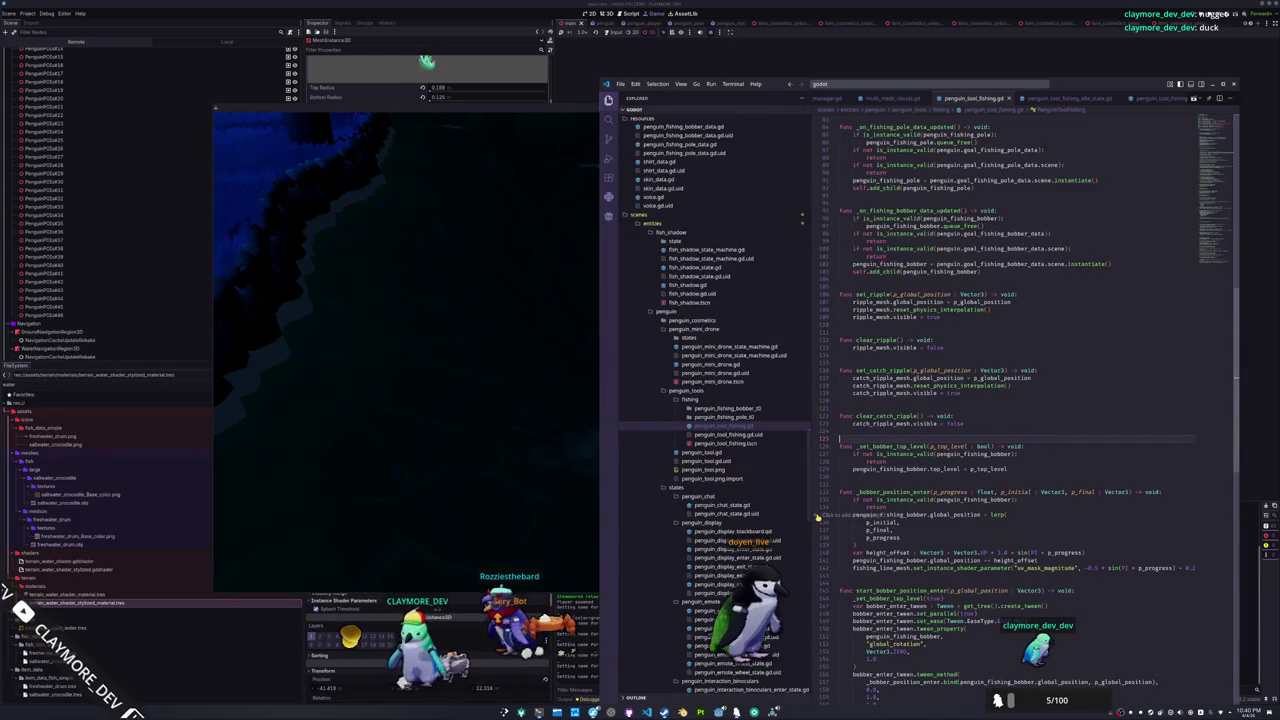
# Open the Sourcestuf/HadalyhZero/godot folder as the workspace in a new VS Code window
pyautogui.press('super')
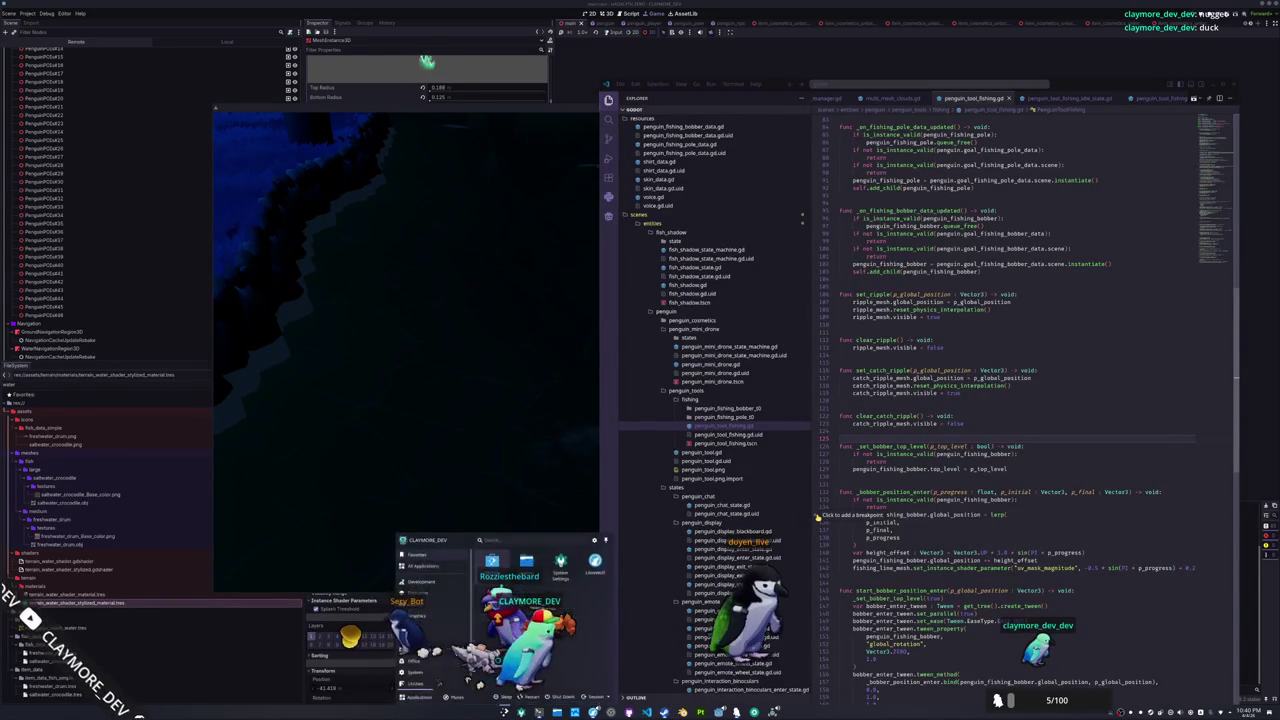
pyautogui.write('code')
pyautogui.press('Return')
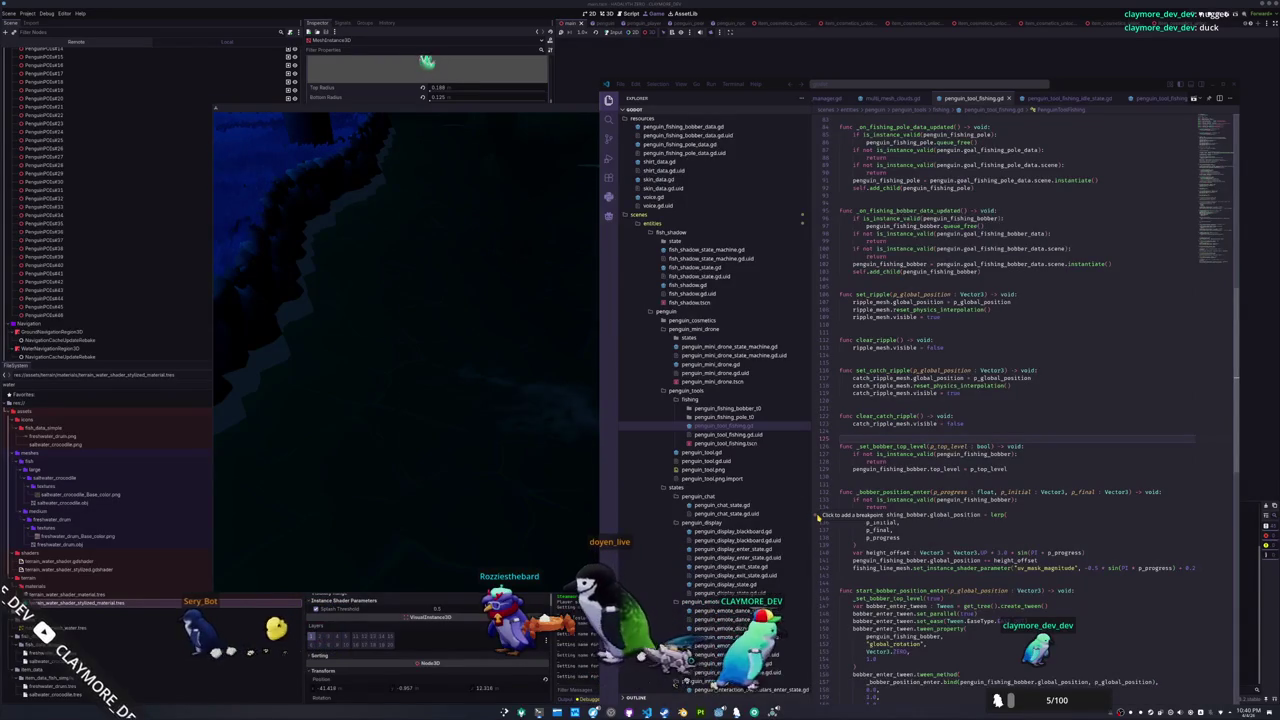
pyautogui.hotkey('ctrl', 'k')
pyautogui.hotkey('ctrl', 'o')
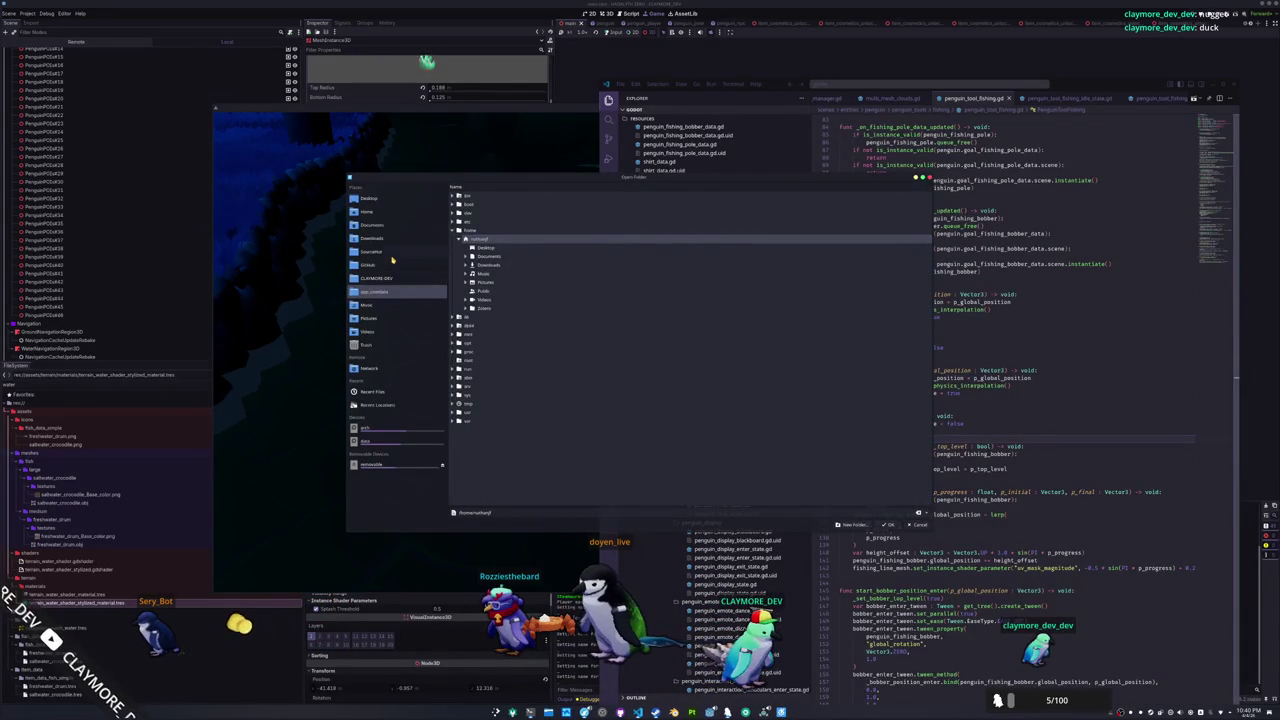
pyautogui.click(392, 256)
pyautogui.click(494, 352)
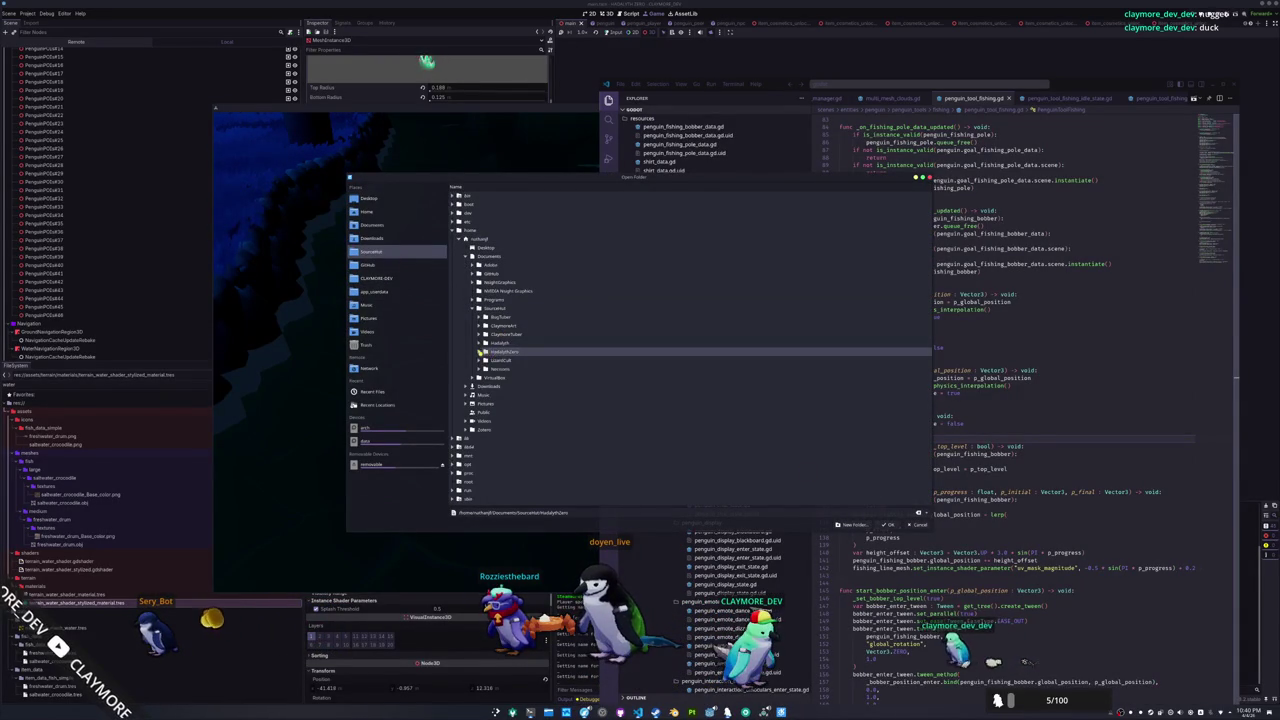
pyautogui.click(506, 396)
pyautogui.click(889, 524)
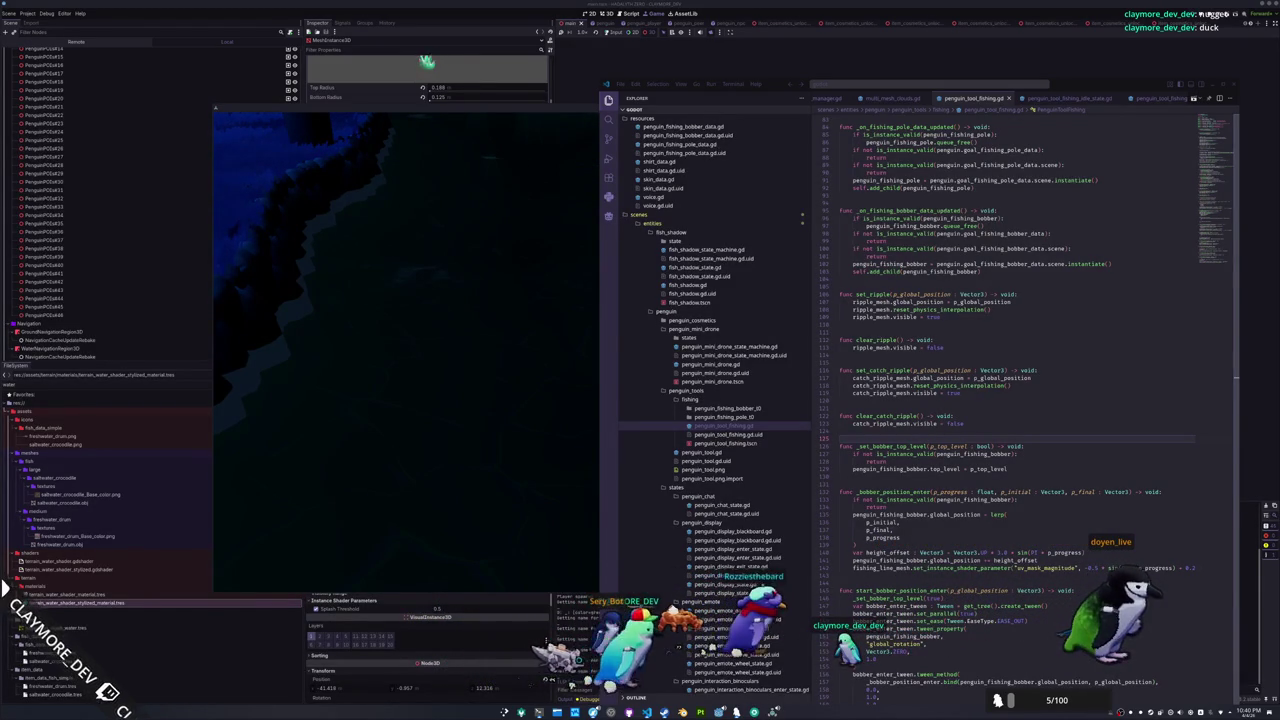
pyautogui.click(470, 530)
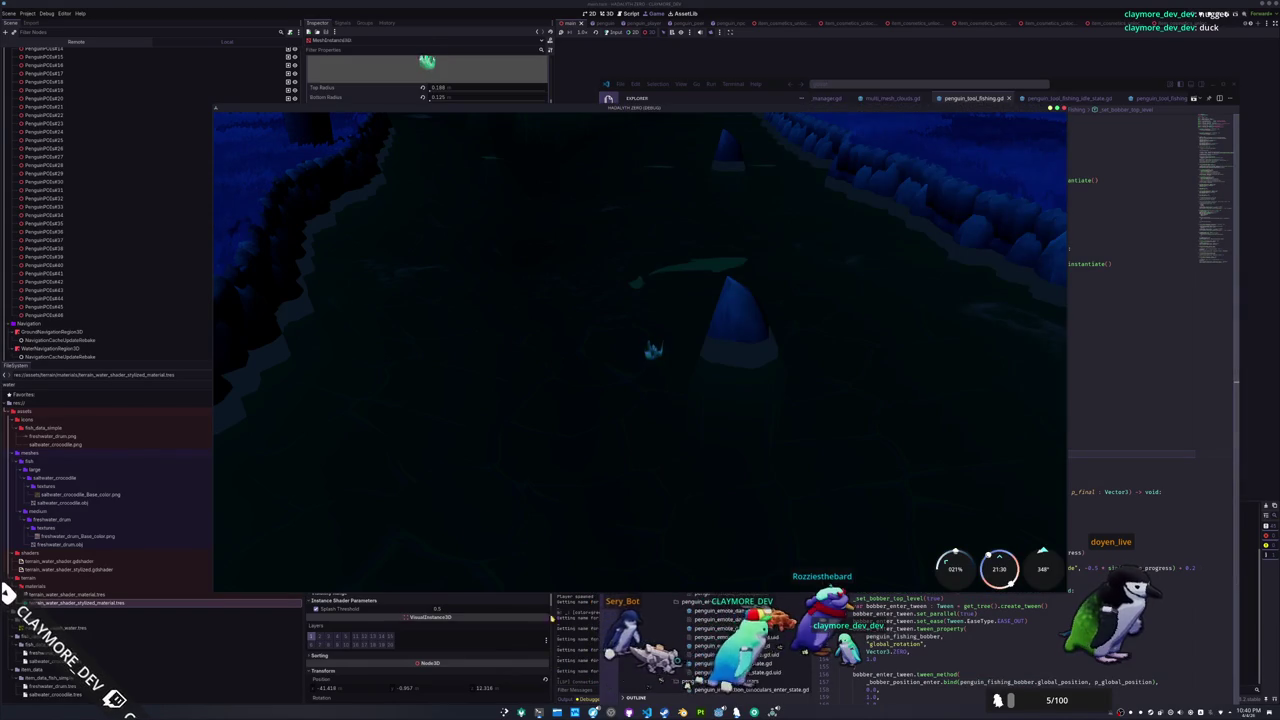
# Back in Godot, save the scene and show splash_shader.gdshader's fragment code in the shader editor
pyautogui.click(710, 385)
pyautogui.click(605, 13)
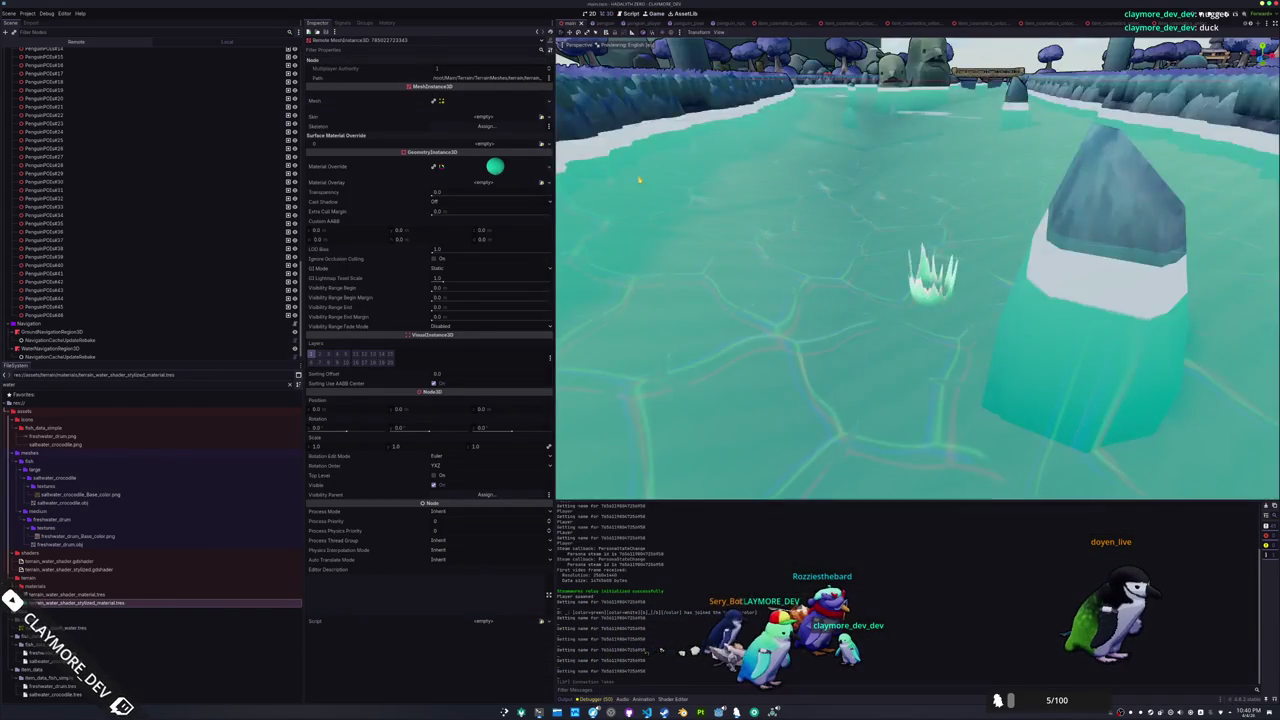
pyautogui.hotkey('ctrl', 's')
pyautogui.moveTo(820, 306); pyautogui.dragTo(763, 357)
pyautogui.click(673, 699)
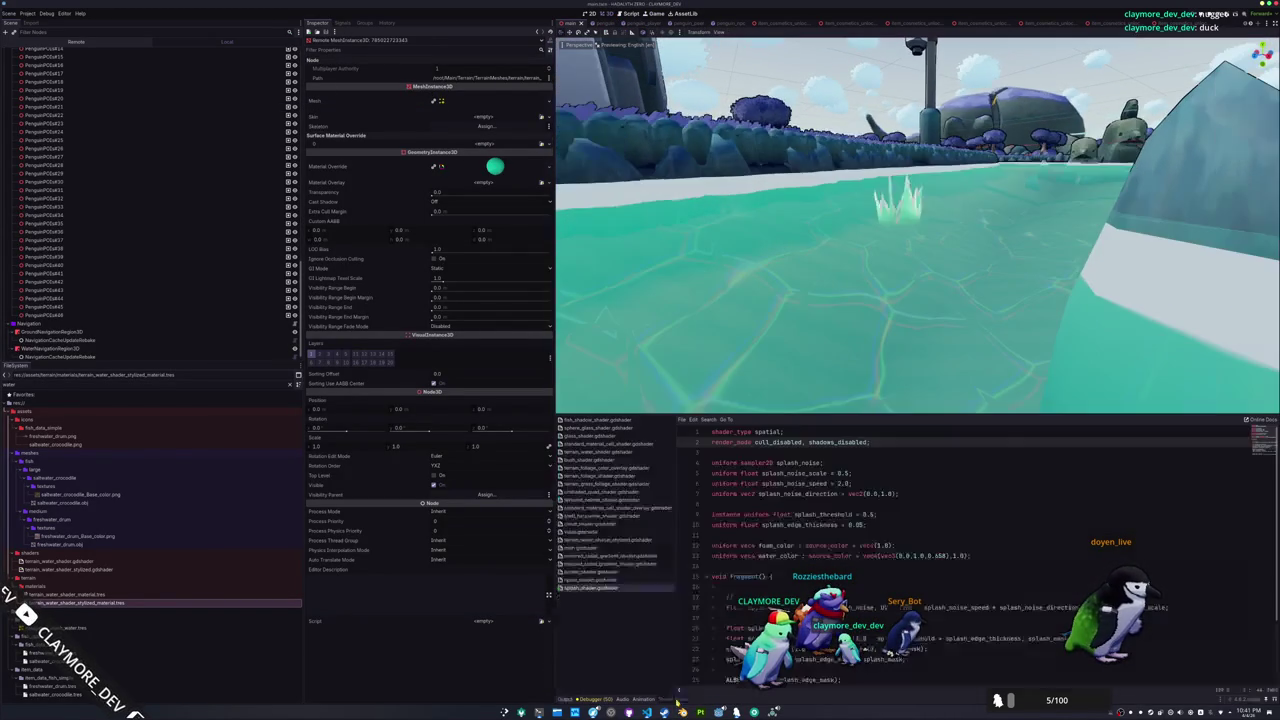
pyautogui.scroll(-3, 726, 562)
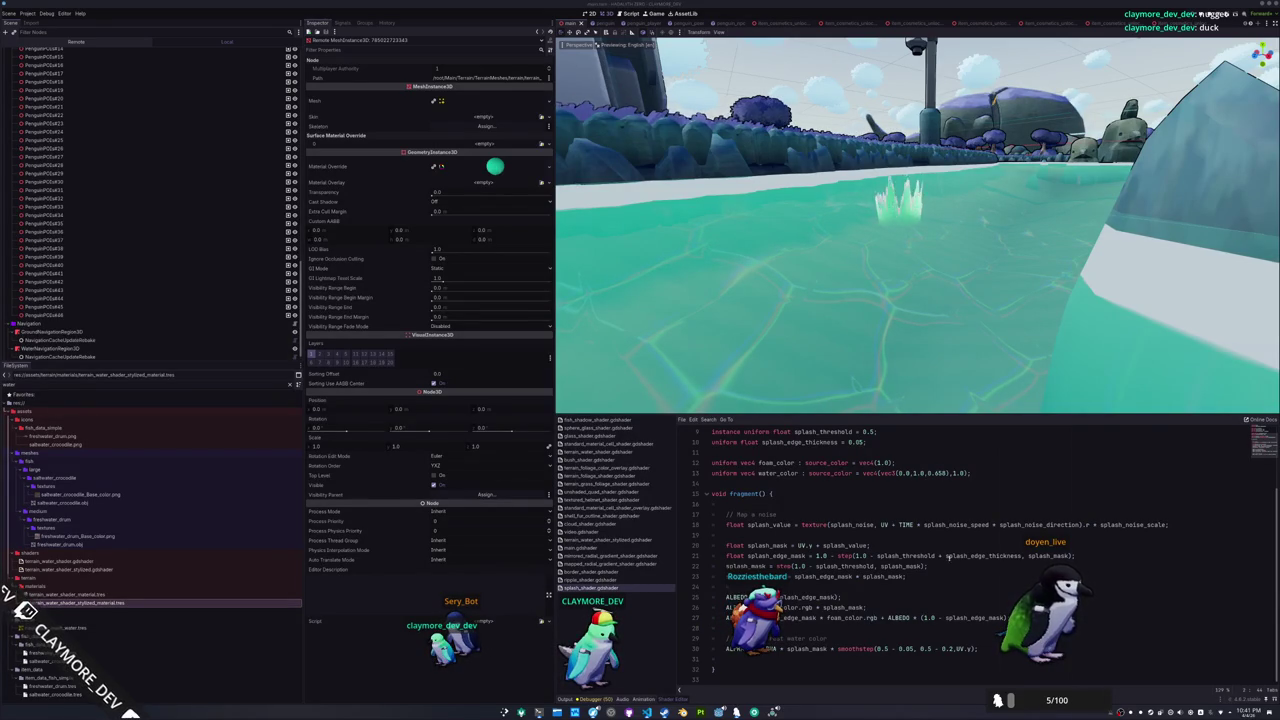
pyautogui.click(856, 588)
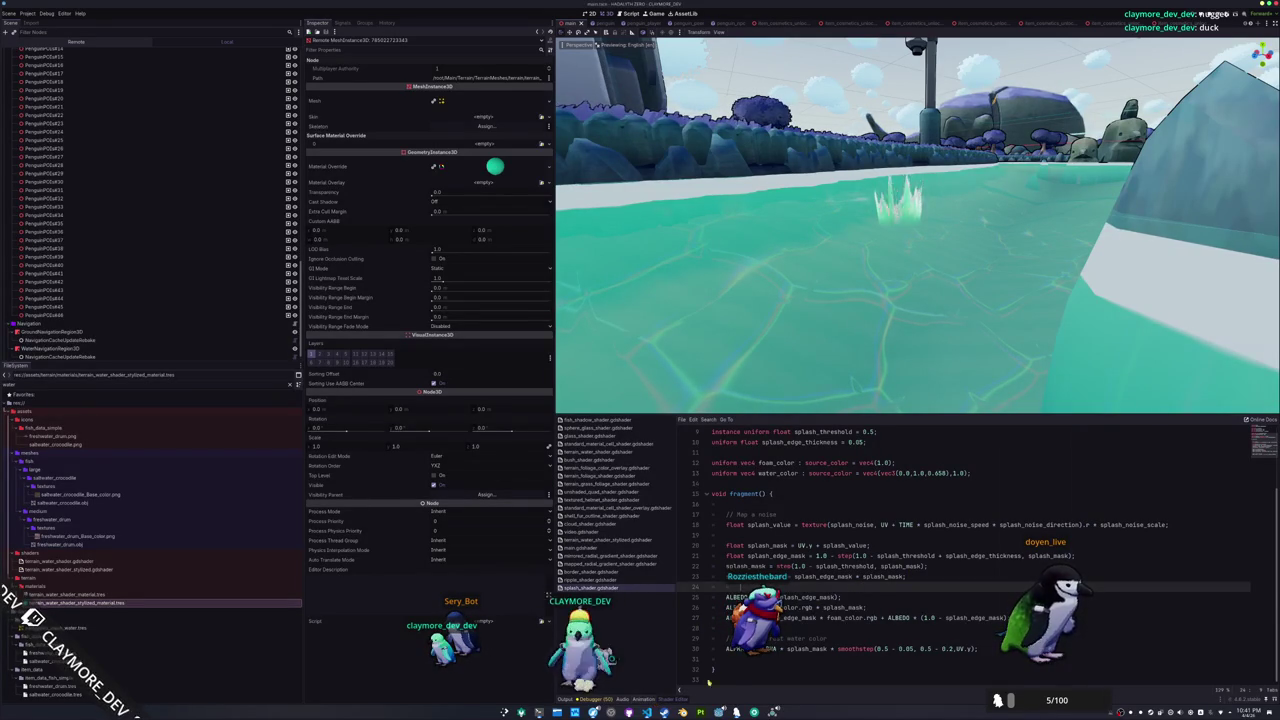
# Review the pasted water code at the end of fragment(), keeping the normal-map block
pyautogui.click(730, 659)
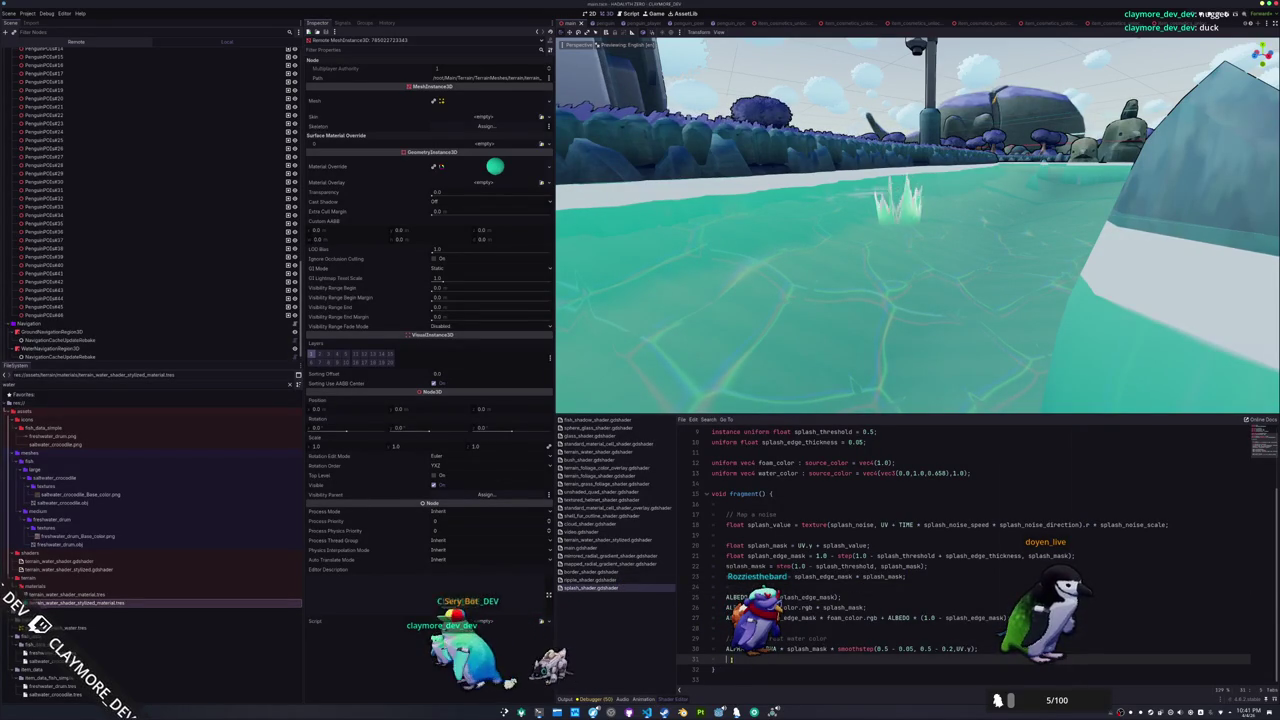
pyautogui.scroll(-15, 730, 659)
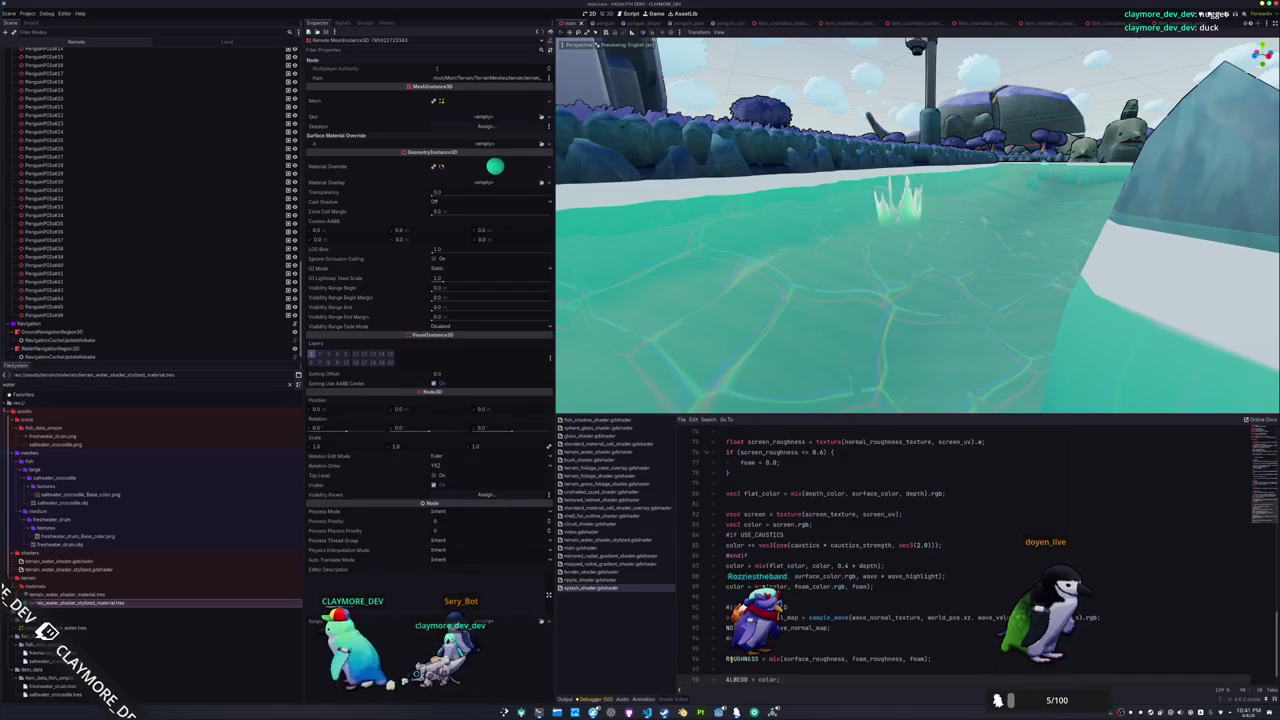
pyautogui.hotkey('ctrl', 'k')
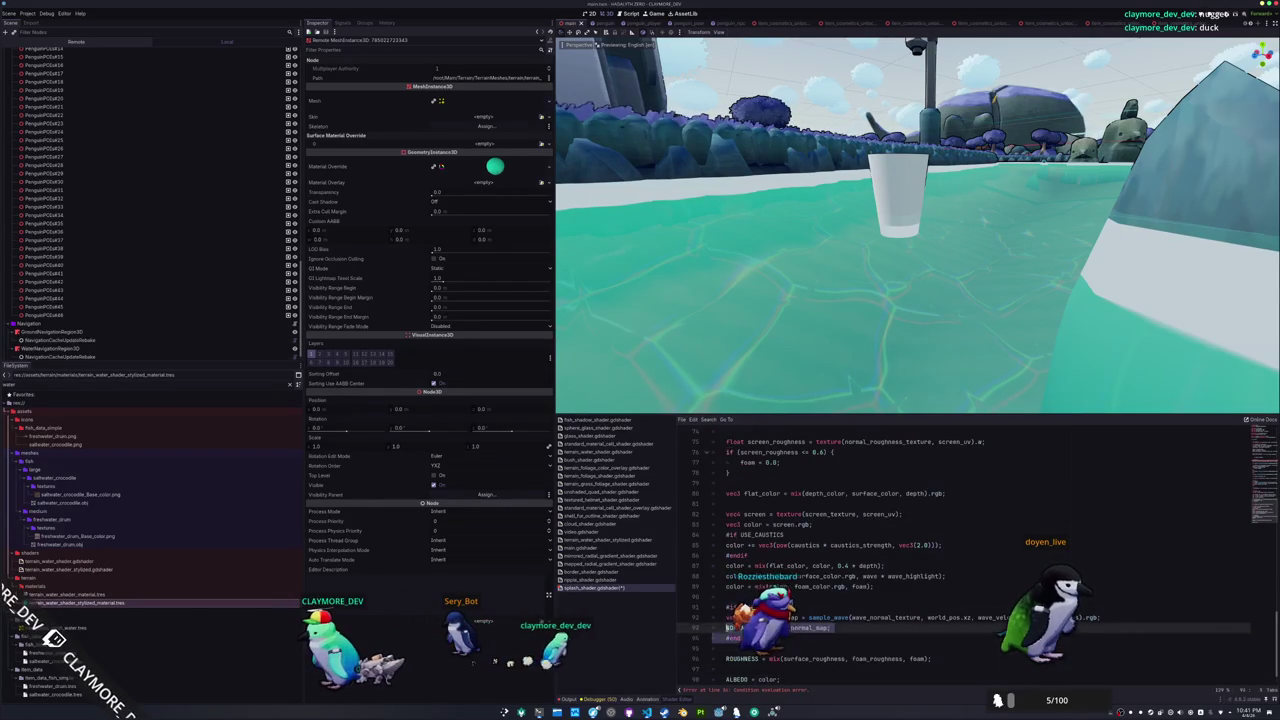
pyautogui.hotkey('ctrl', 'z')
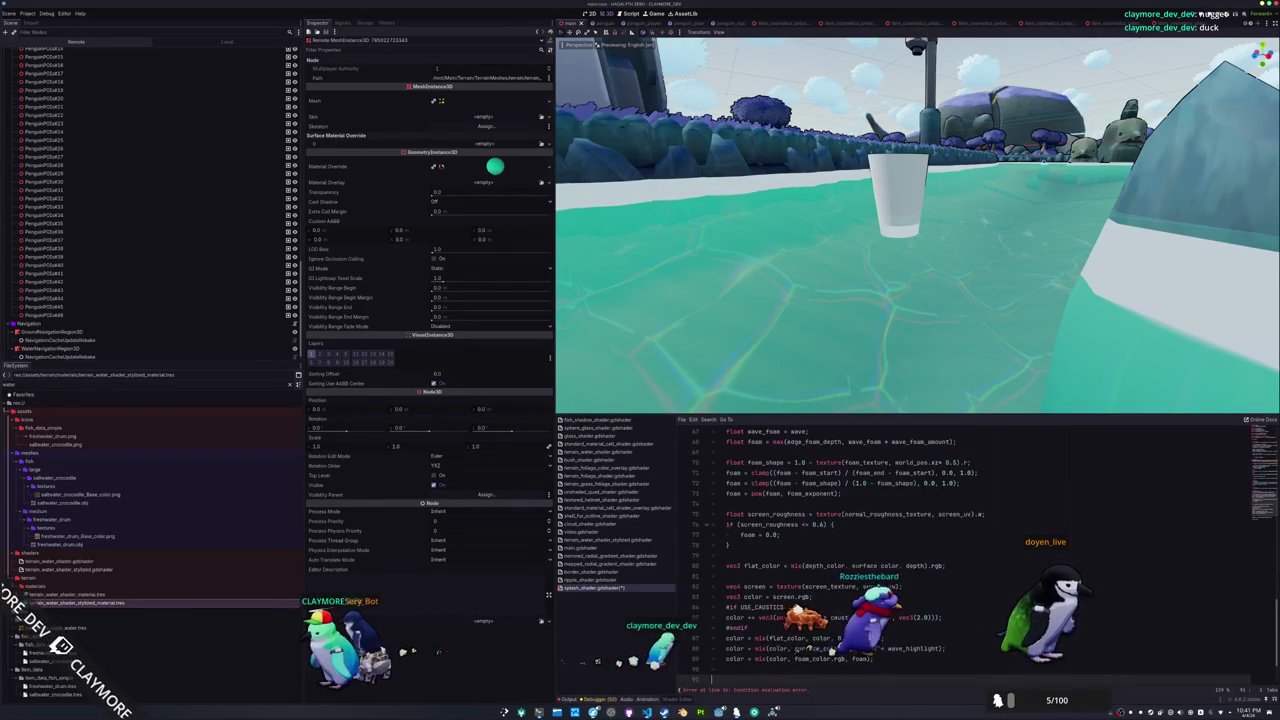
pyautogui.moveTo(712, 679); pyautogui.dragTo(697, 606)
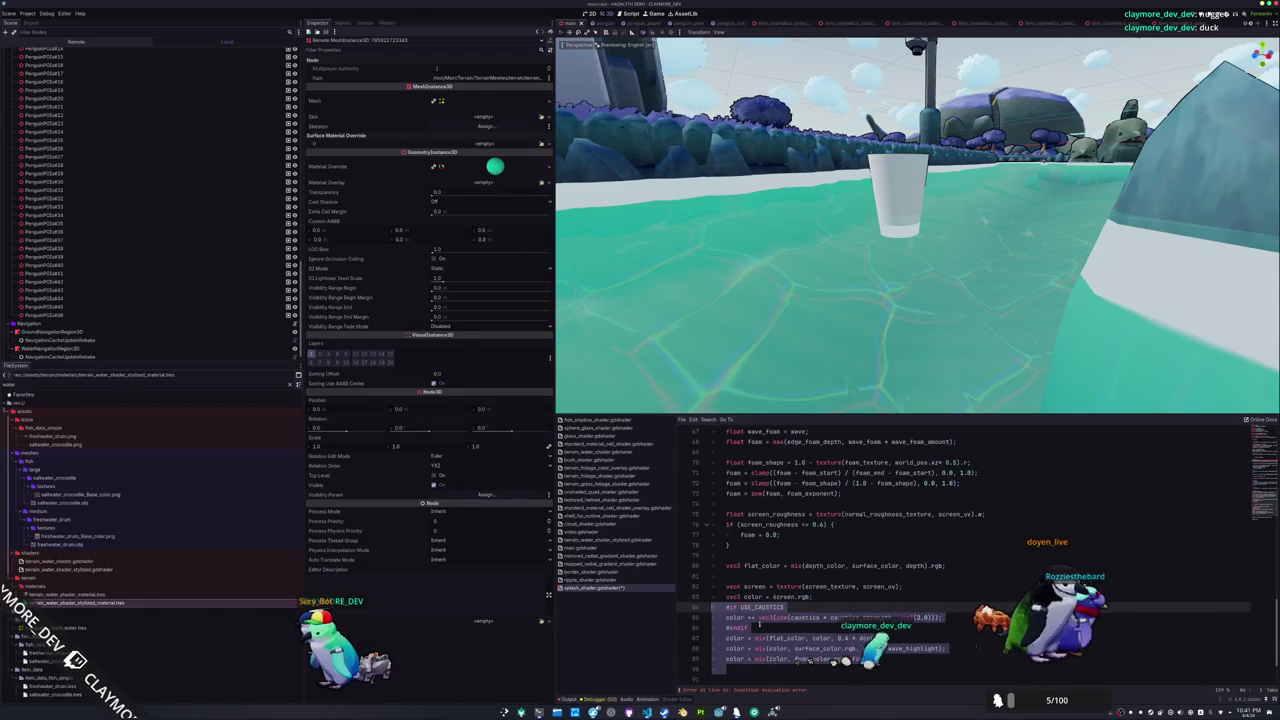
pyautogui.hotkey('ctrl', 'shift', 'z')
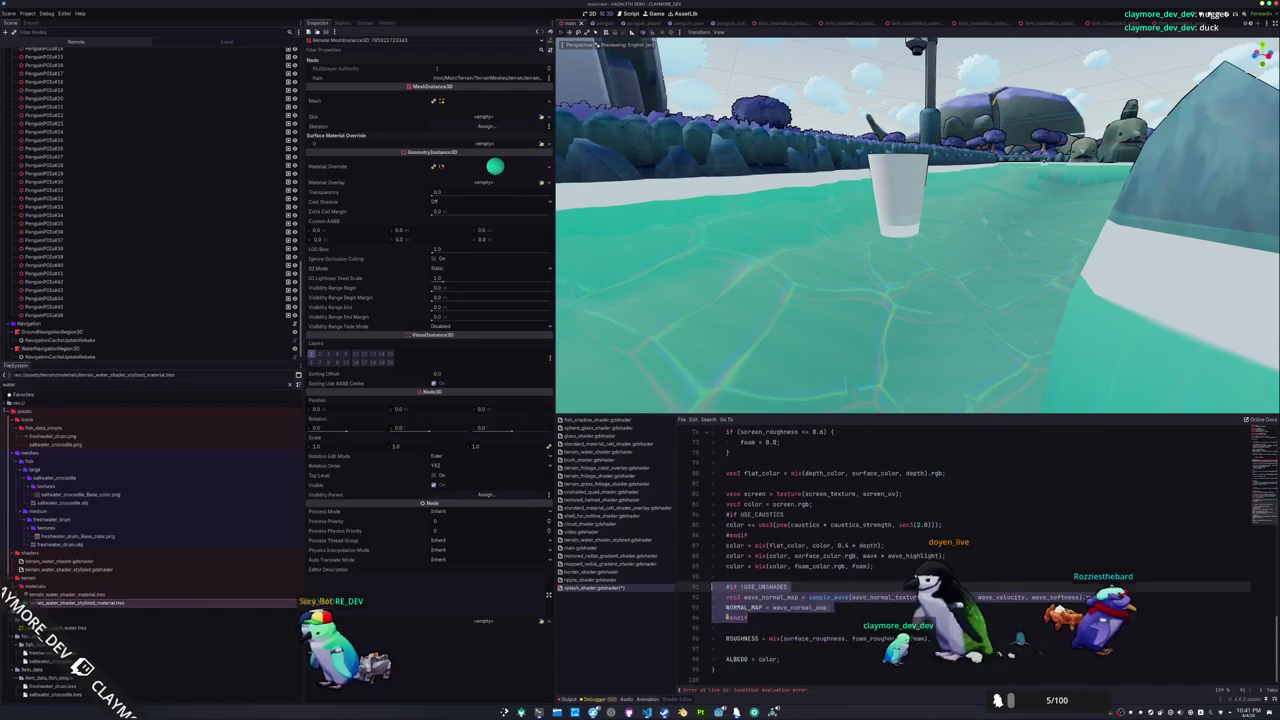
pyautogui.click(760, 617)
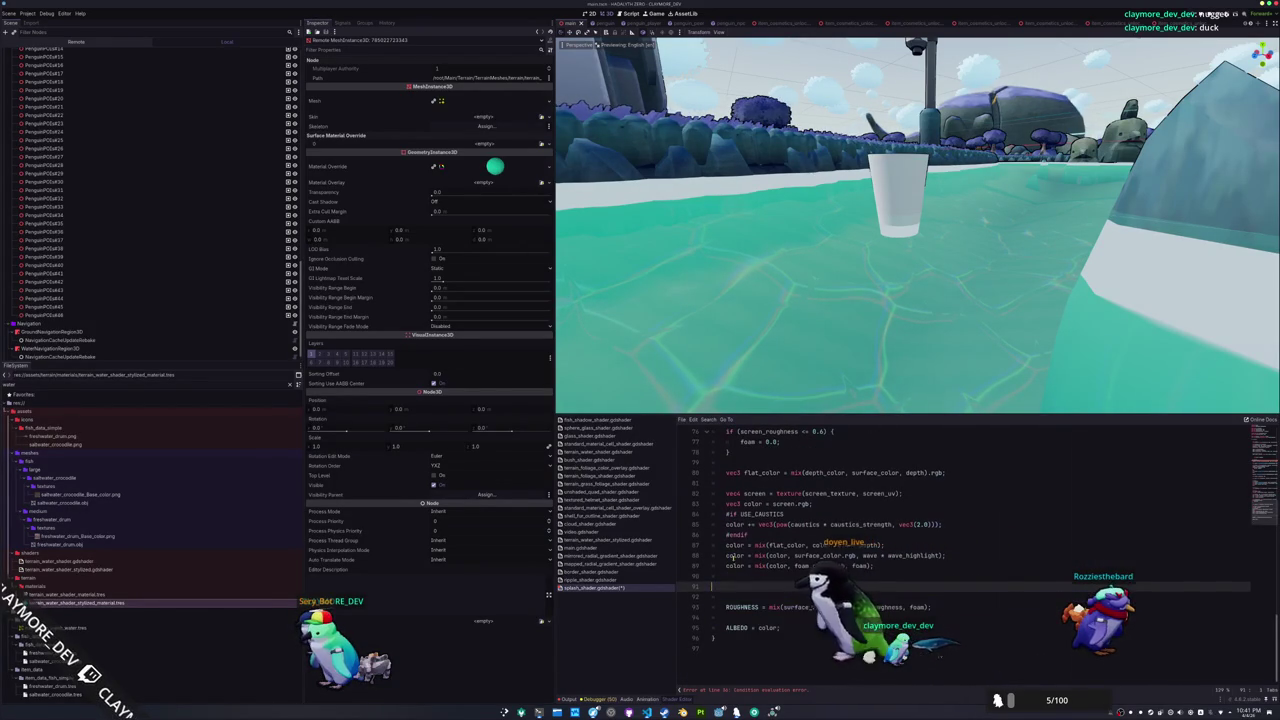
# Delete the screen_roughness, edge foam, wave foam and caustics blocks from the pasted code
pyautogui.scroll(5, 900, 550)
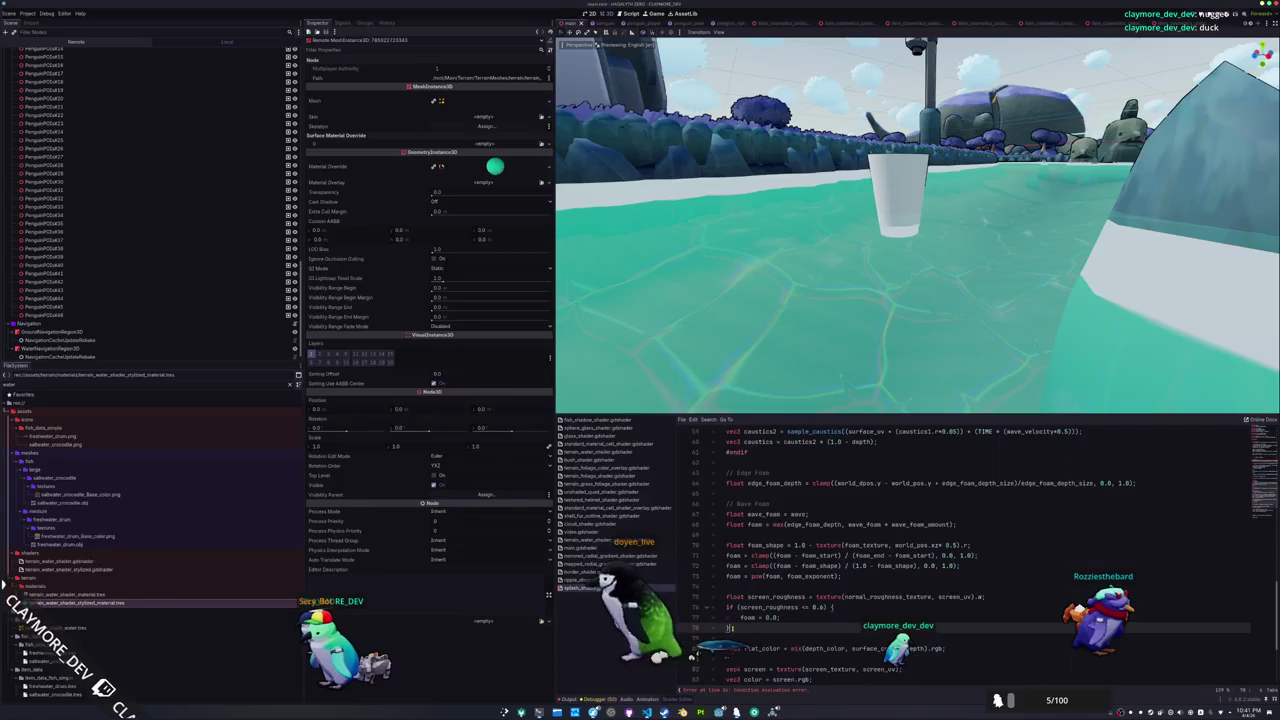
pyautogui.hotkey('shift', 'Up')
pyautogui.hotkey('shift', 'Up')
pyautogui.hotkey('shift', 'Up')
pyautogui.hotkey('shift', 'Home')
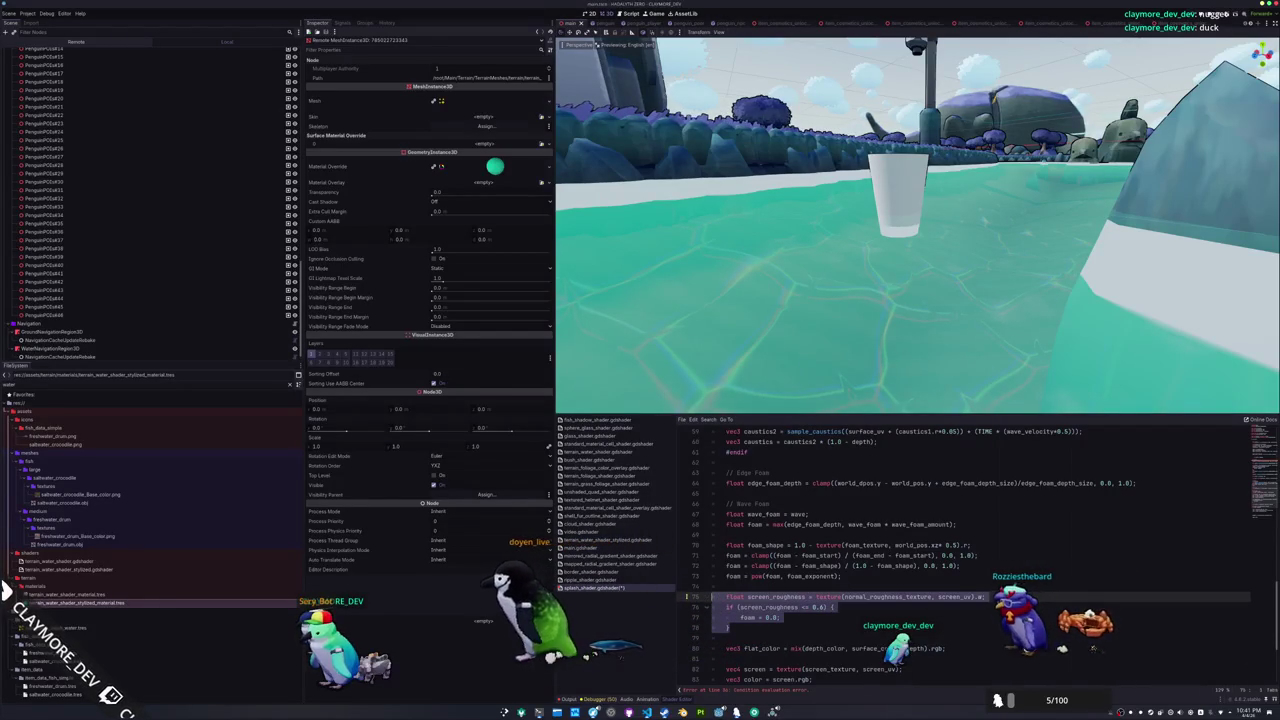
pyautogui.press('Delete')
pyautogui.scroll(1, 707, 597)
pyautogui.hotkey('shift', 'Up')
pyautogui.hotkey('shift', 'Up')
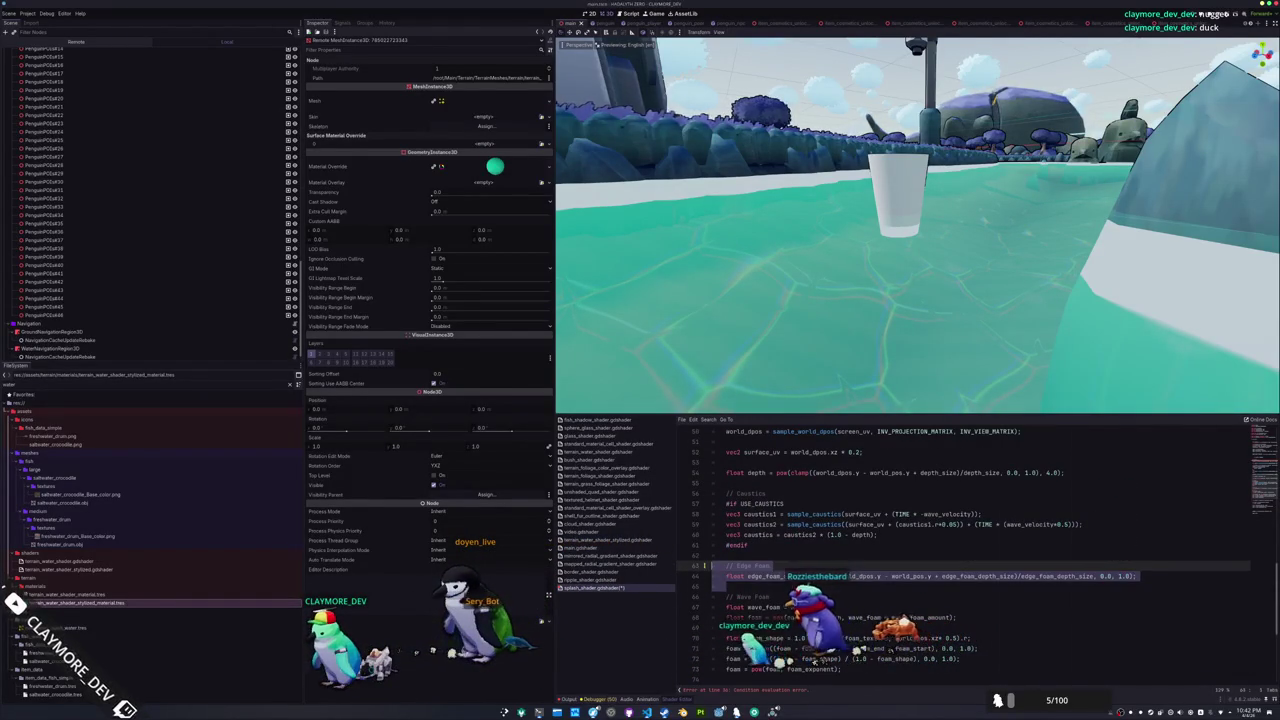
pyautogui.press('Delete')
pyautogui.hotkey('shift', 'Down')
pyautogui.hotkey('shift', 'Down')
pyautogui.hotkey('shift', 'Down')
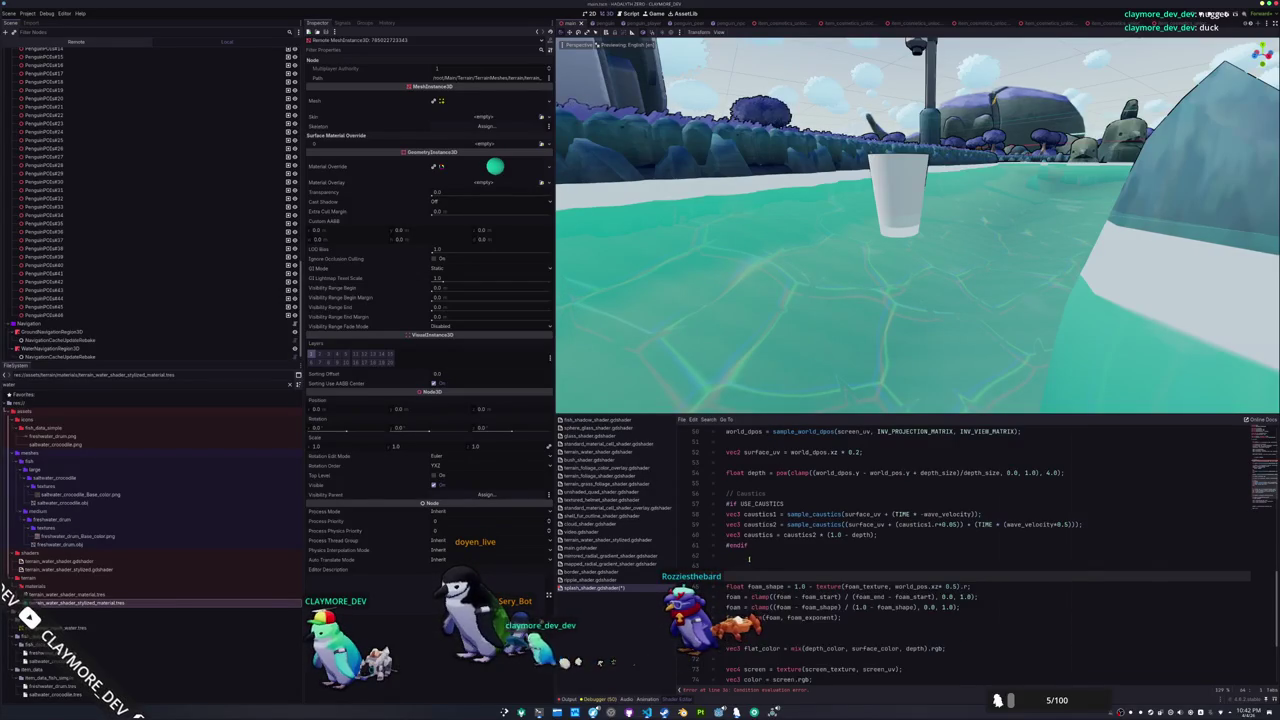
pyautogui.hotkey('shift', 'Up')
pyautogui.hotkey('shift', 'Up')
pyautogui.hotkey('shift', 'Up')
pyautogui.press('Delete')
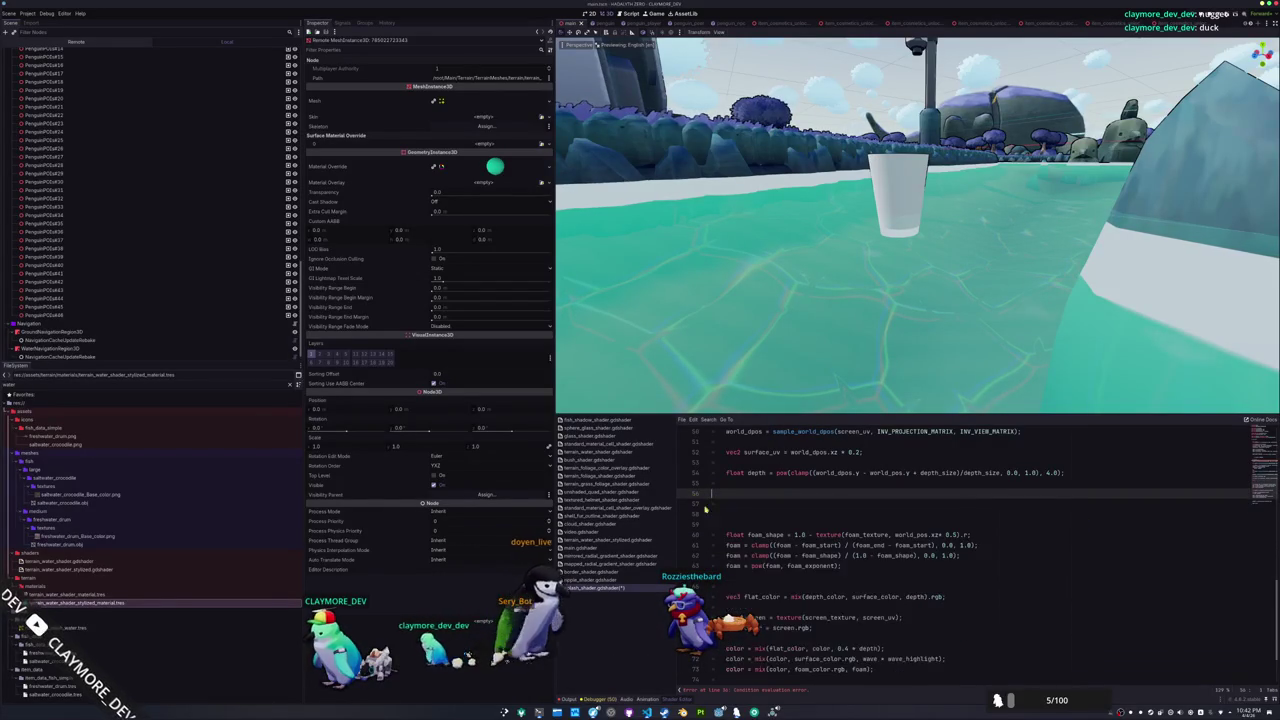
pyautogui.scroll(7, 749, 524)
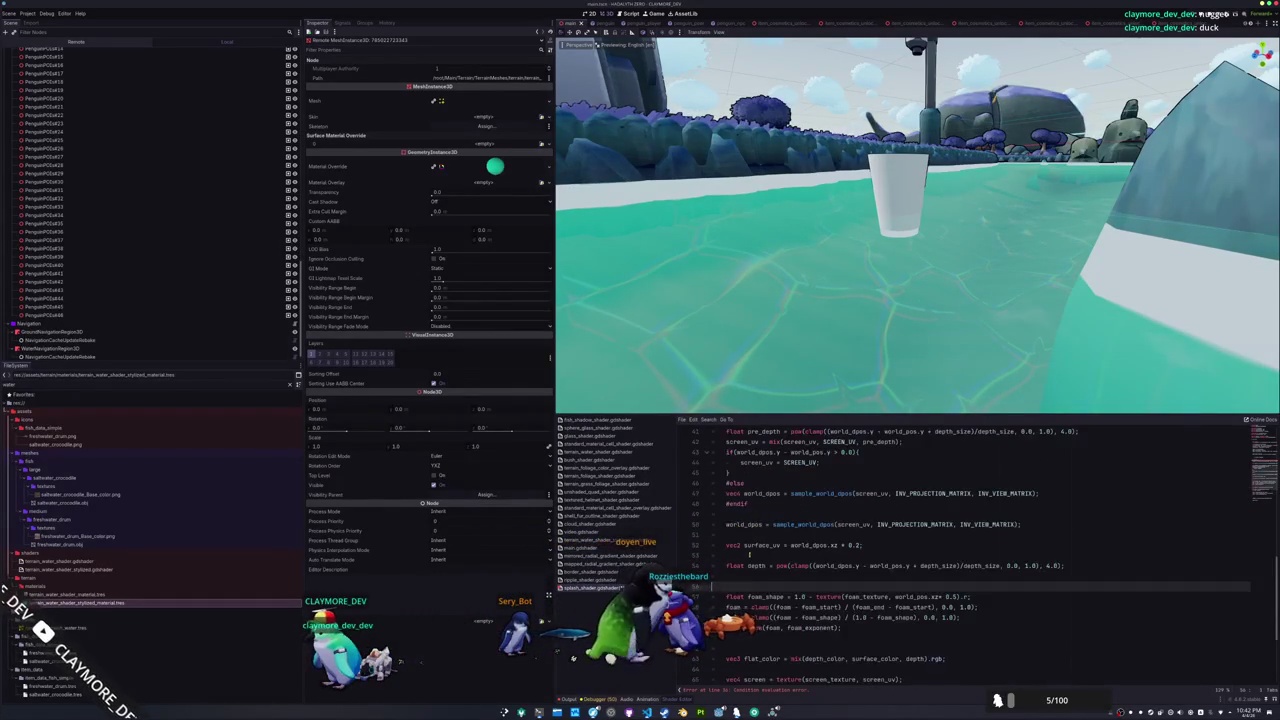
# Remove the USE_REFRACTION #else branch, closing the block with #endif, leaving the refraction offset
pyautogui.moveTo(727, 503); pyautogui.dragTo(792, 504)
pyautogui.click(755, 628)
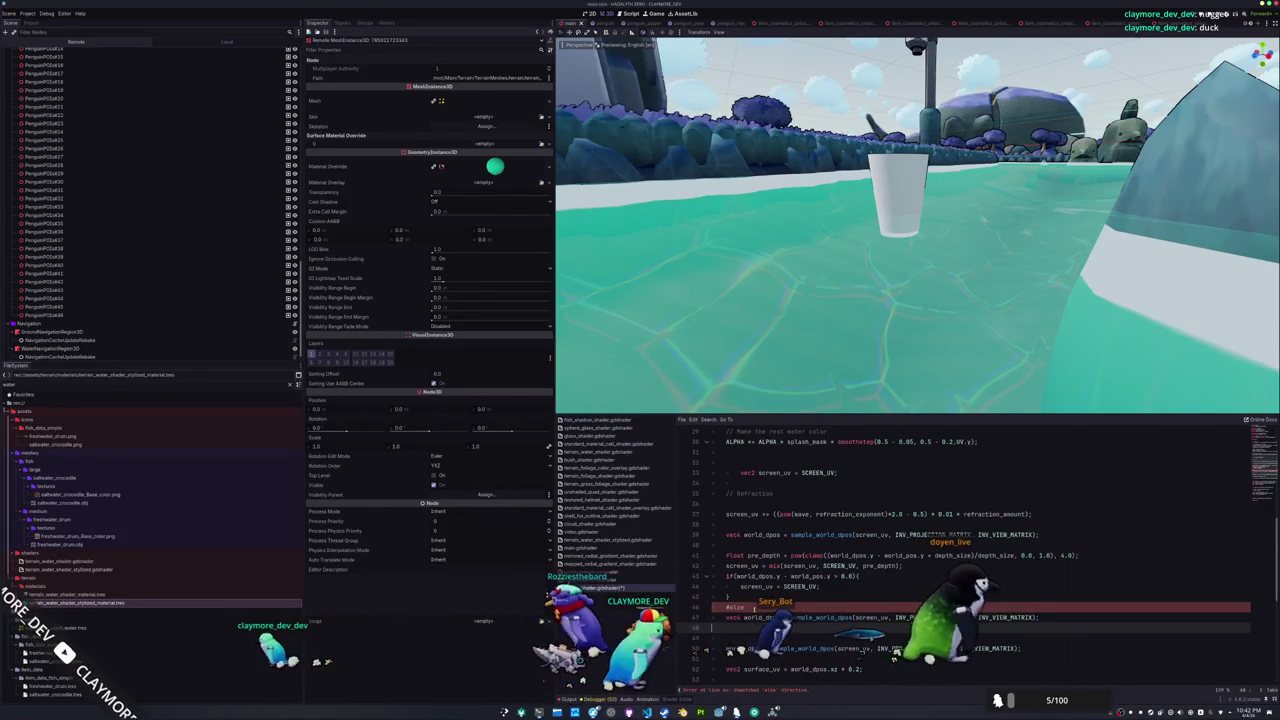
pyautogui.write('#endif')
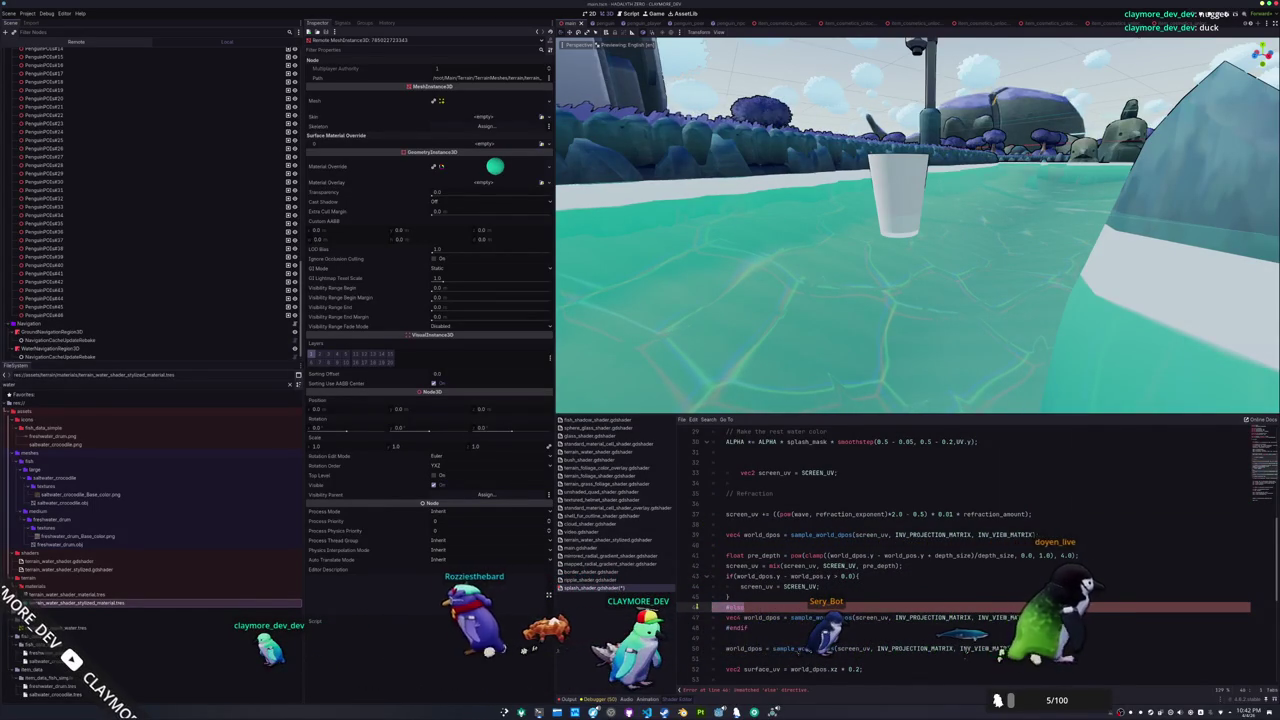
pyautogui.moveTo(748, 628); pyautogui.dragTo(696, 605)
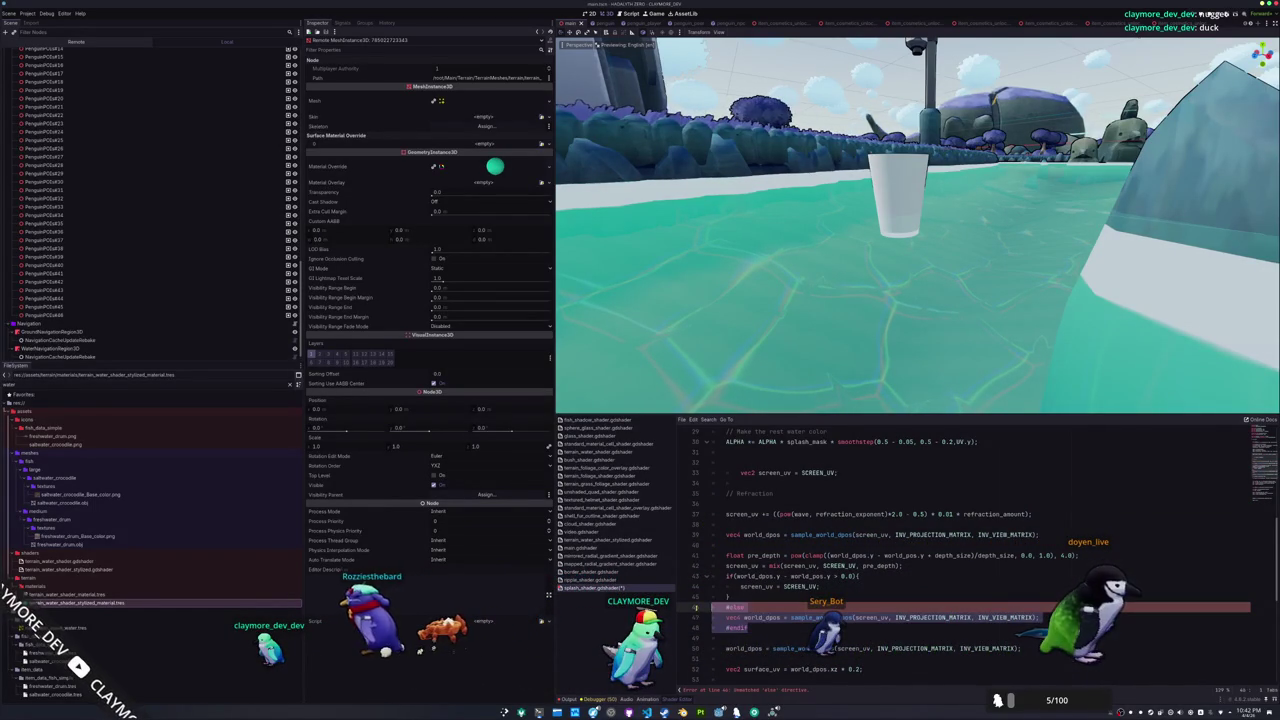
pyautogui.press('BackSpace')
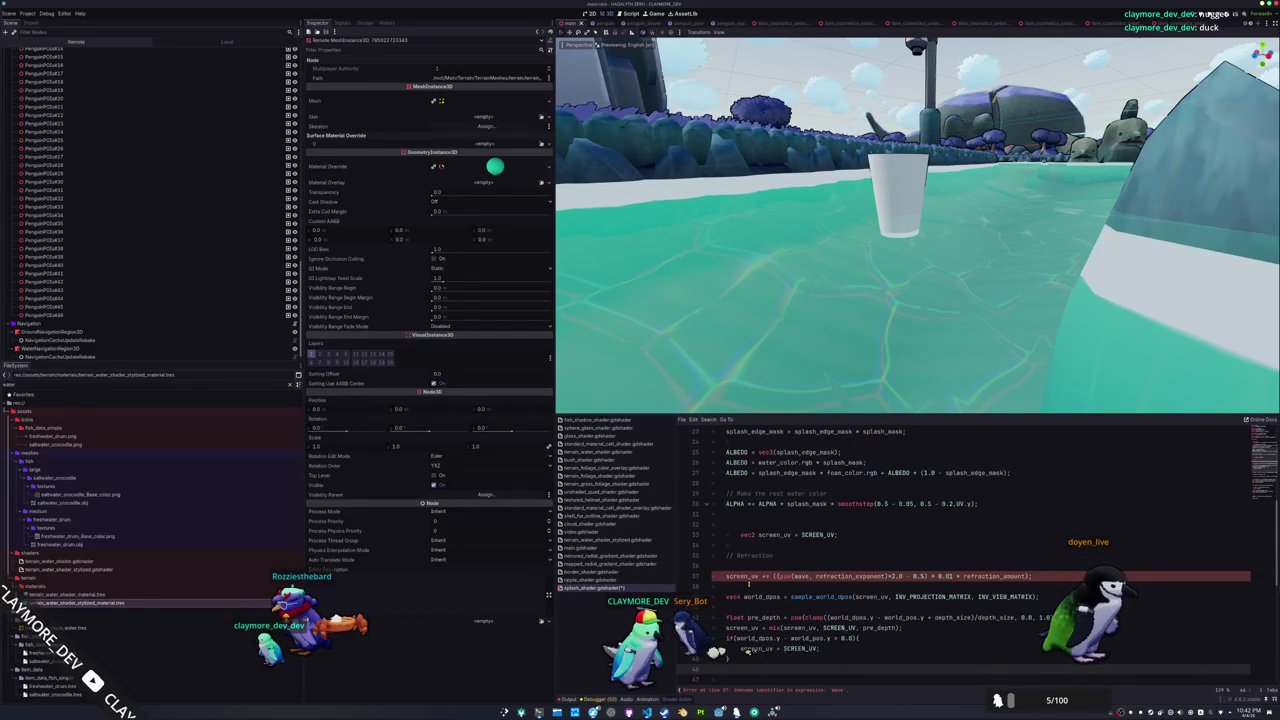
pyautogui.doubleClick(801, 576)
pyautogui.scroll(3, 790, 580)
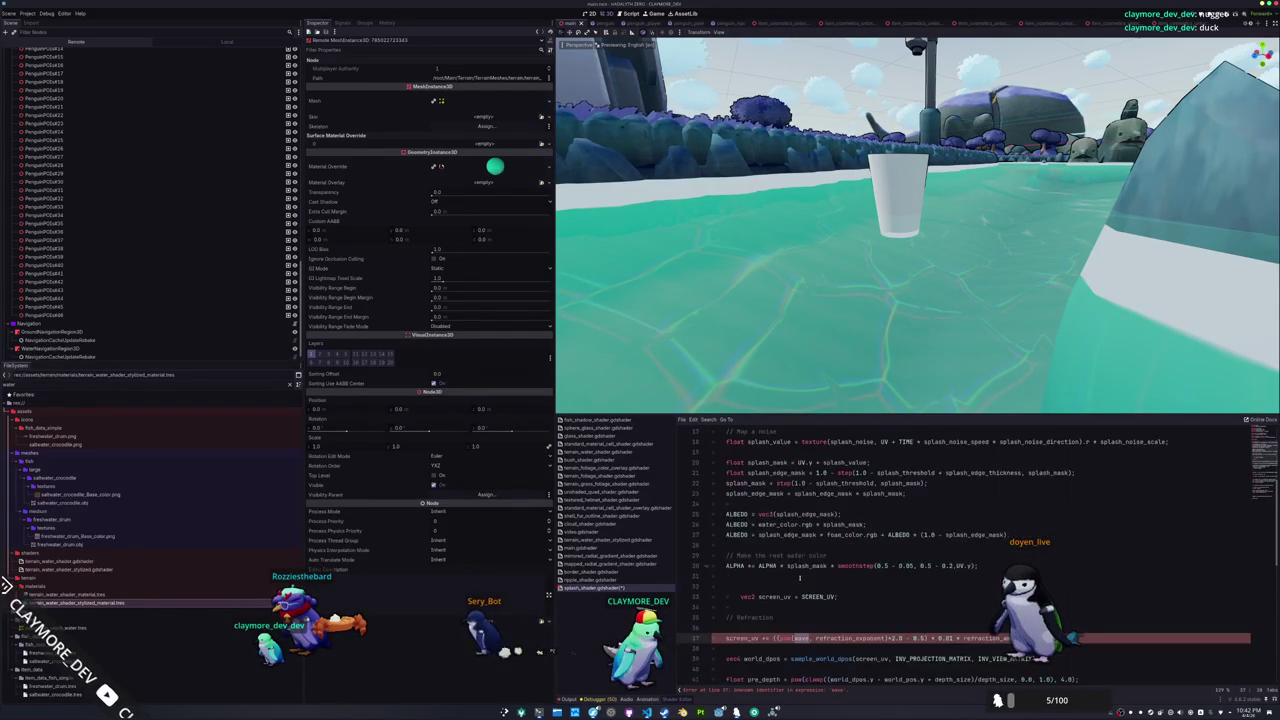
pyautogui.click(763, 595)
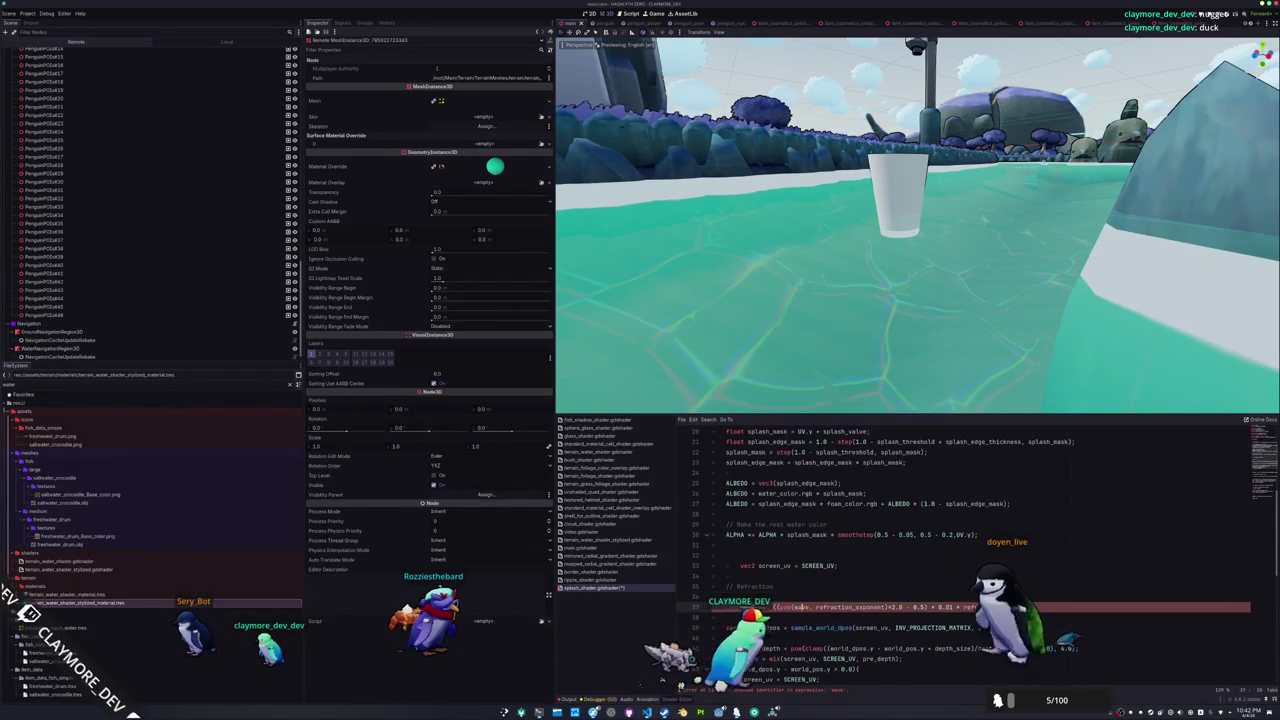
# Edit line 37's screen_uv refraction offset so it no longer uses the undefined 'wave' term
pyautogui.scroll(-1, 815, 588)
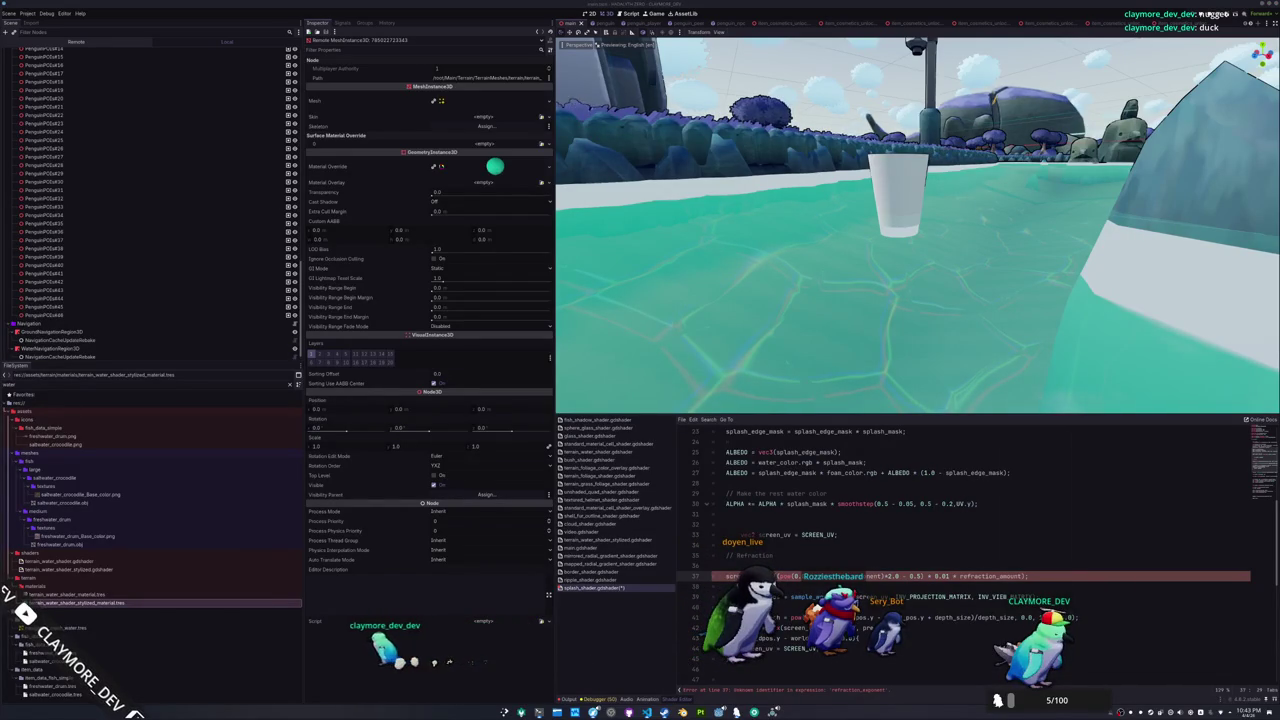
pyautogui.scroll(8, 877, 481)
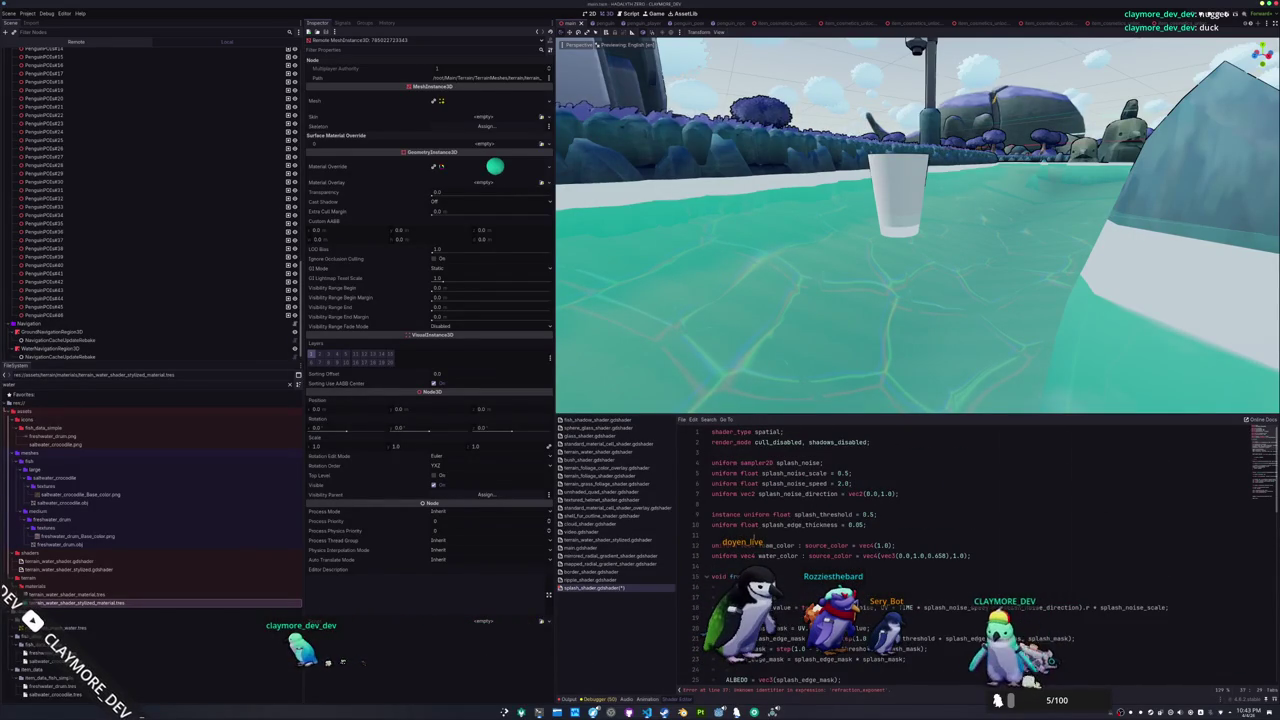
# Paste the refraction_amount and refraction_exponent uniforms and the sample_world_dpos helper above fragment()
pyautogui.click(742, 565)
pyautogui.hotkey('ctrl', 'v')
pyautogui.hotkey('ctrl', 'v')
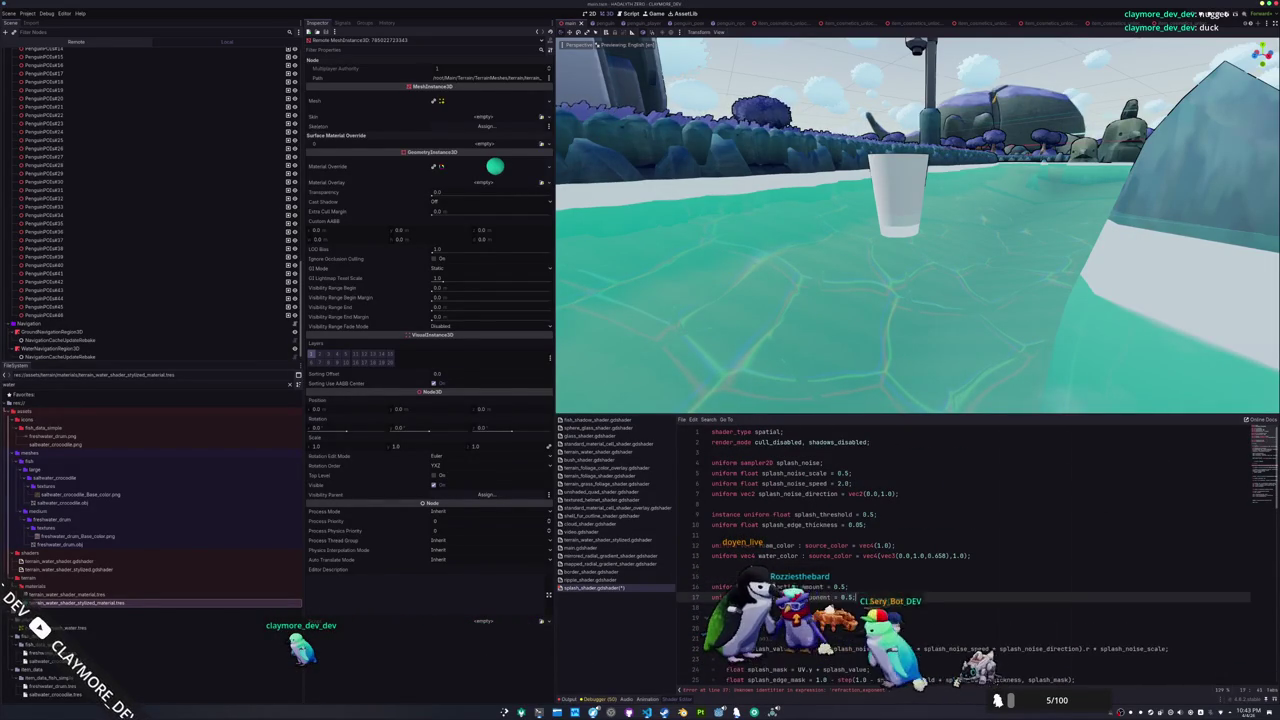
pyautogui.scroll(-3, 781, 563)
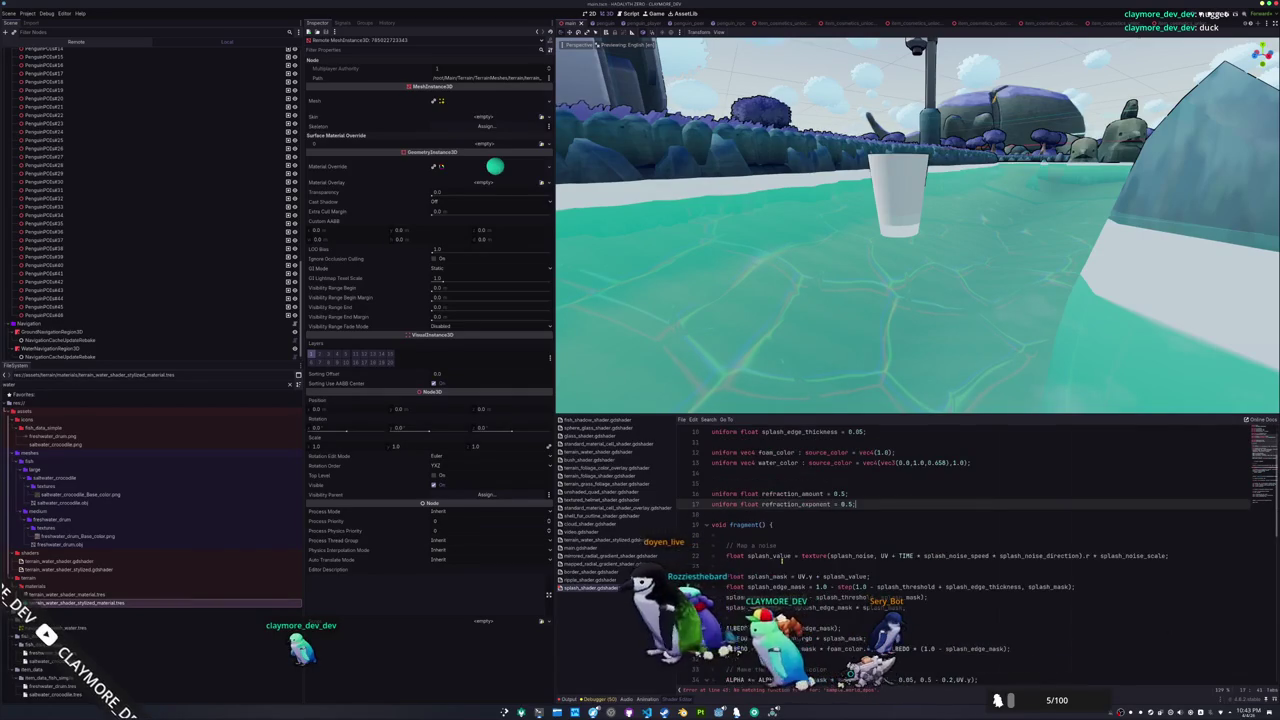
pyautogui.scroll(-1, 785, 565)
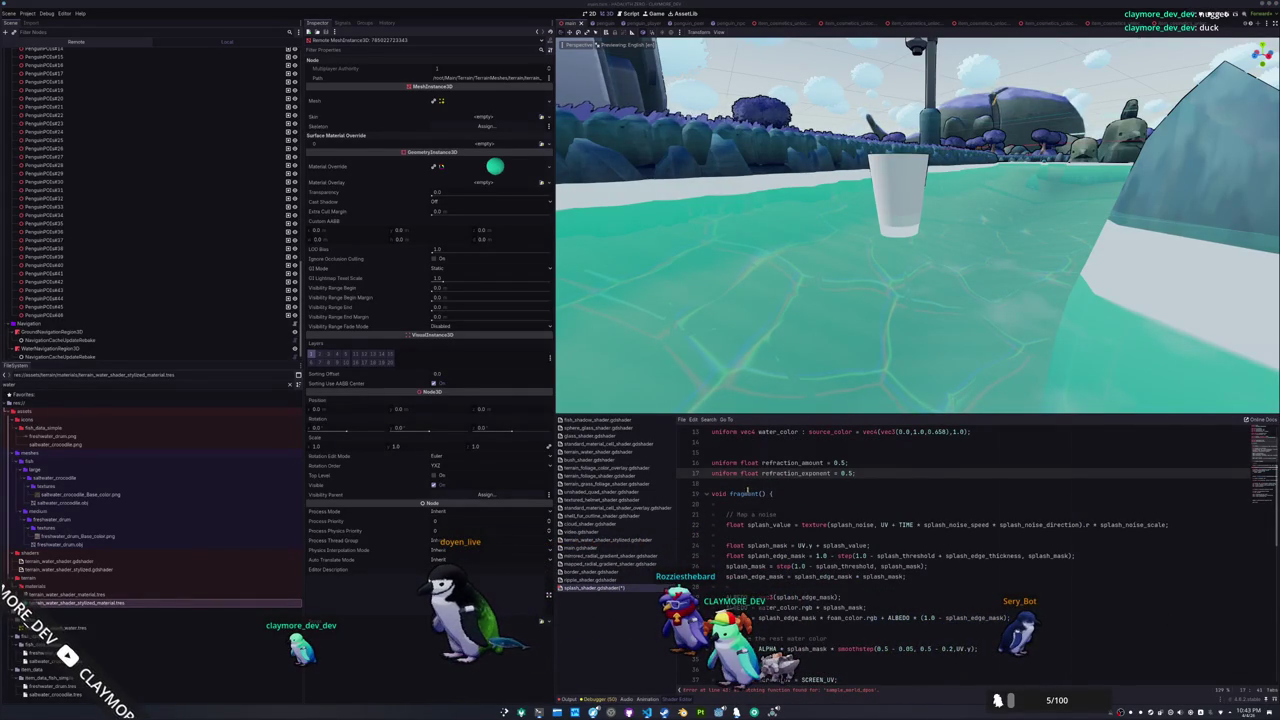
pyautogui.hotkey('ctrl', 'v')
# Add a DEPTH_TEXTURE sampler2D uniform with hint_depth_texture below the other uniforms
pyautogui.press('Up')
pyautogui.press('Up')
pyautogui.press('Up')
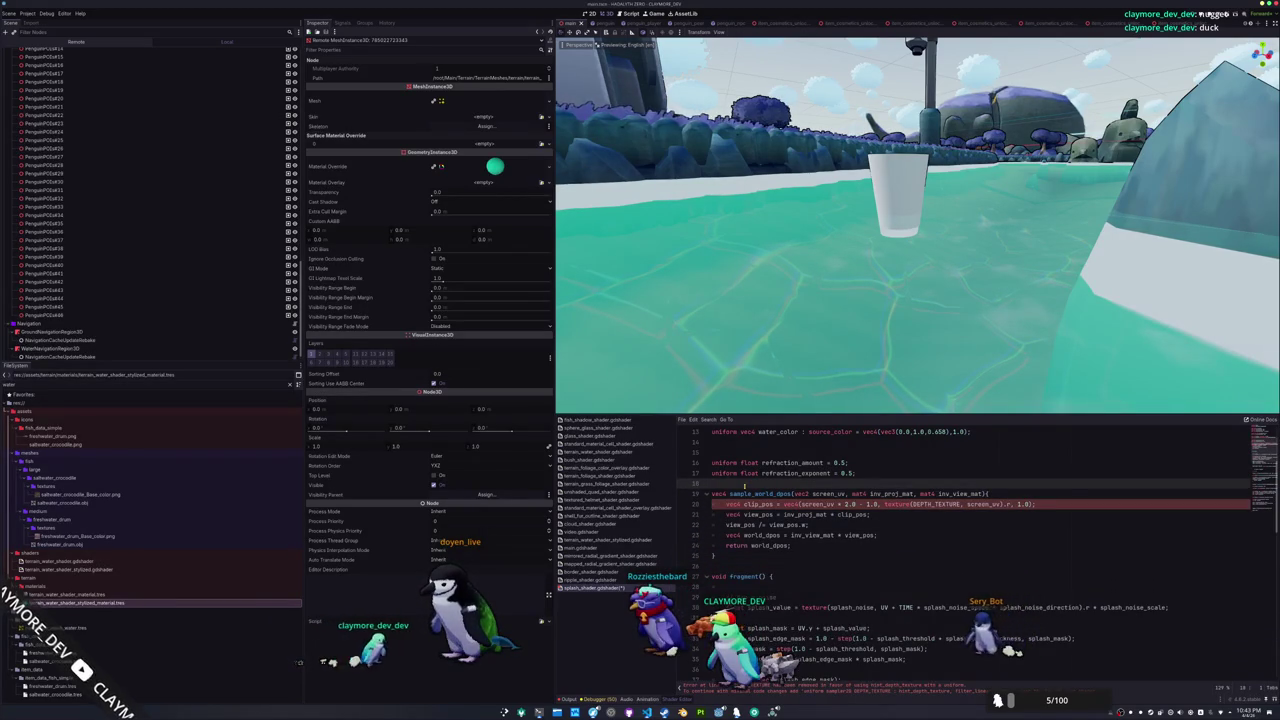
pyautogui.press('Return')
pyautogui.write('uniform ')
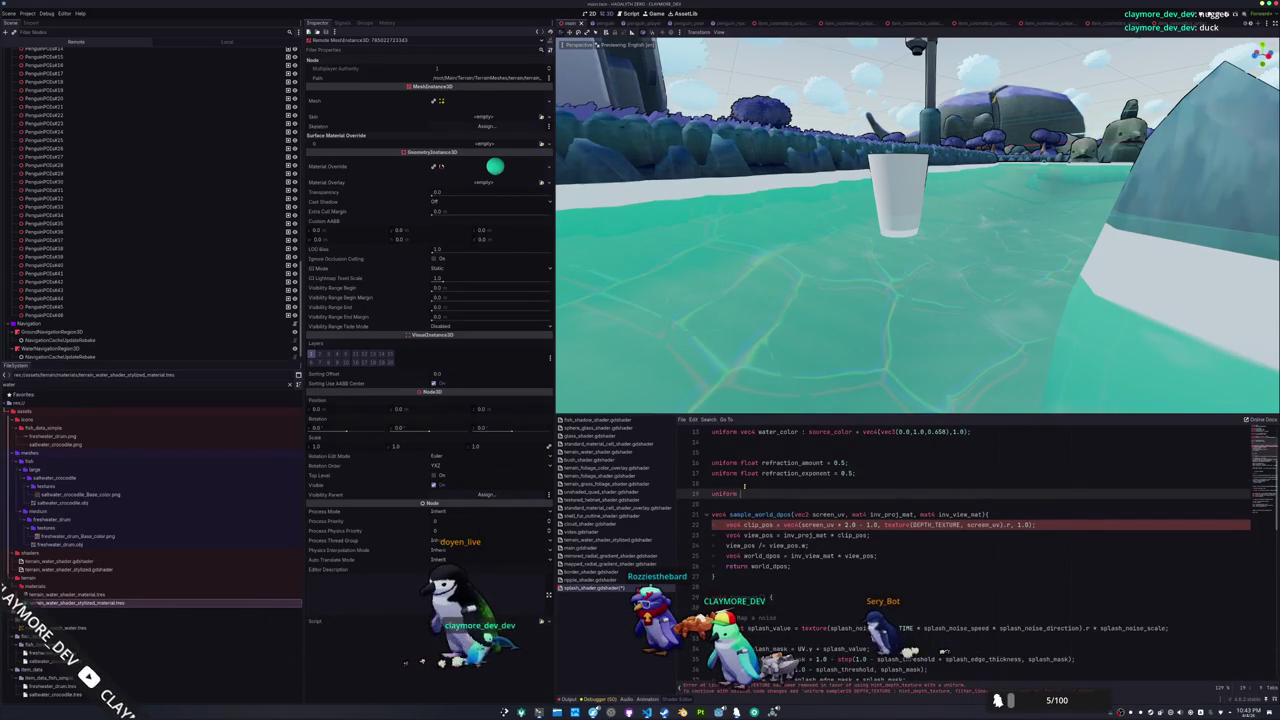
pyautogui.write('sampler2D DEPTH_TEXTURE : hint_depth_texture;')
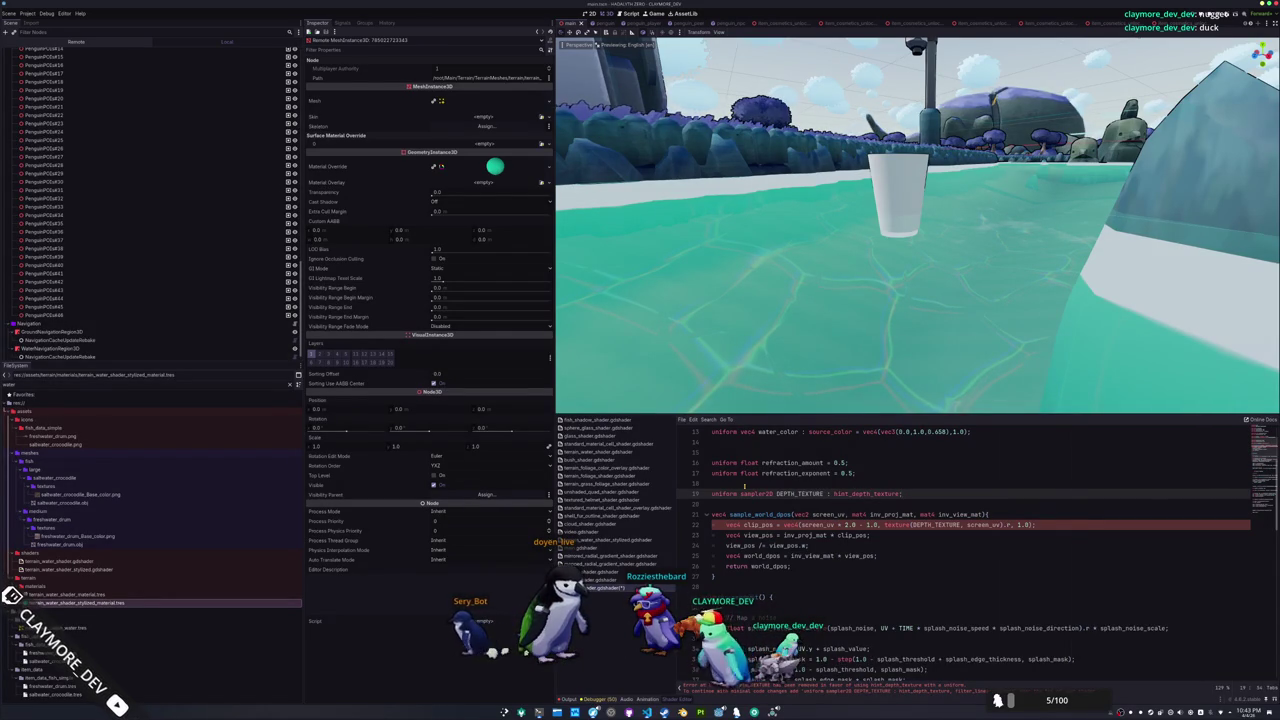
pyautogui.press('Down')
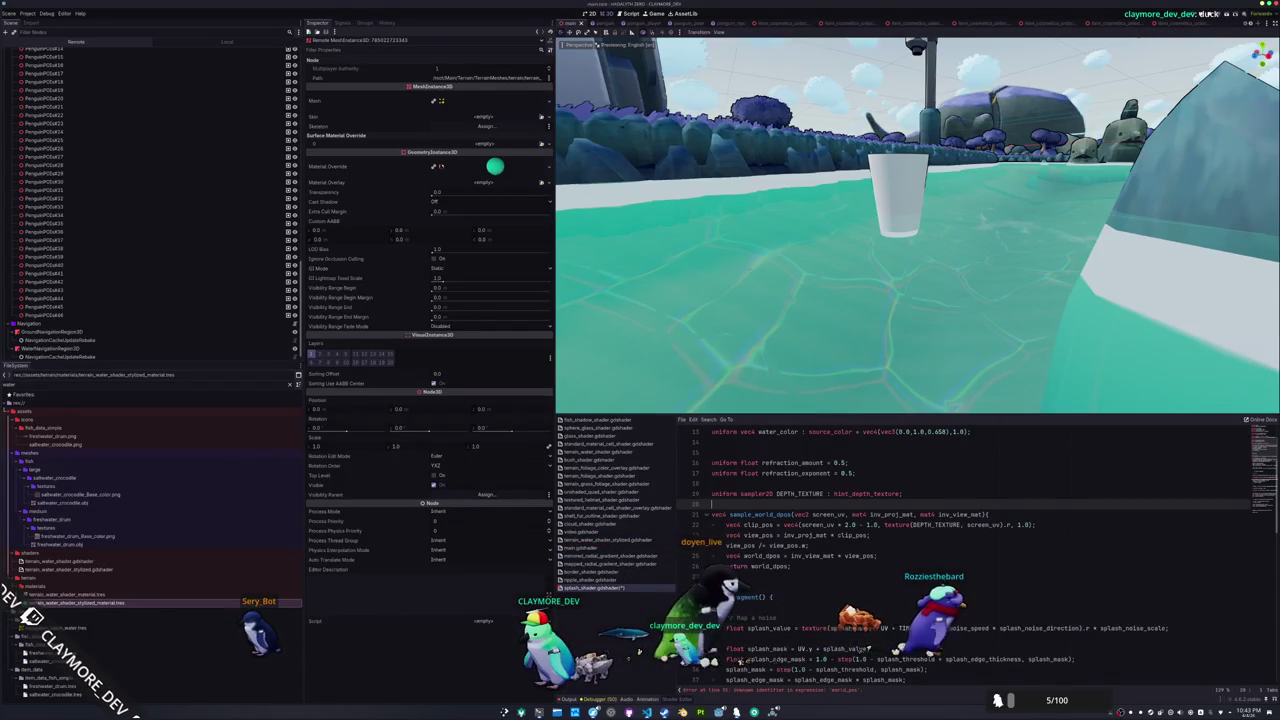
pyautogui.click(934, 513)
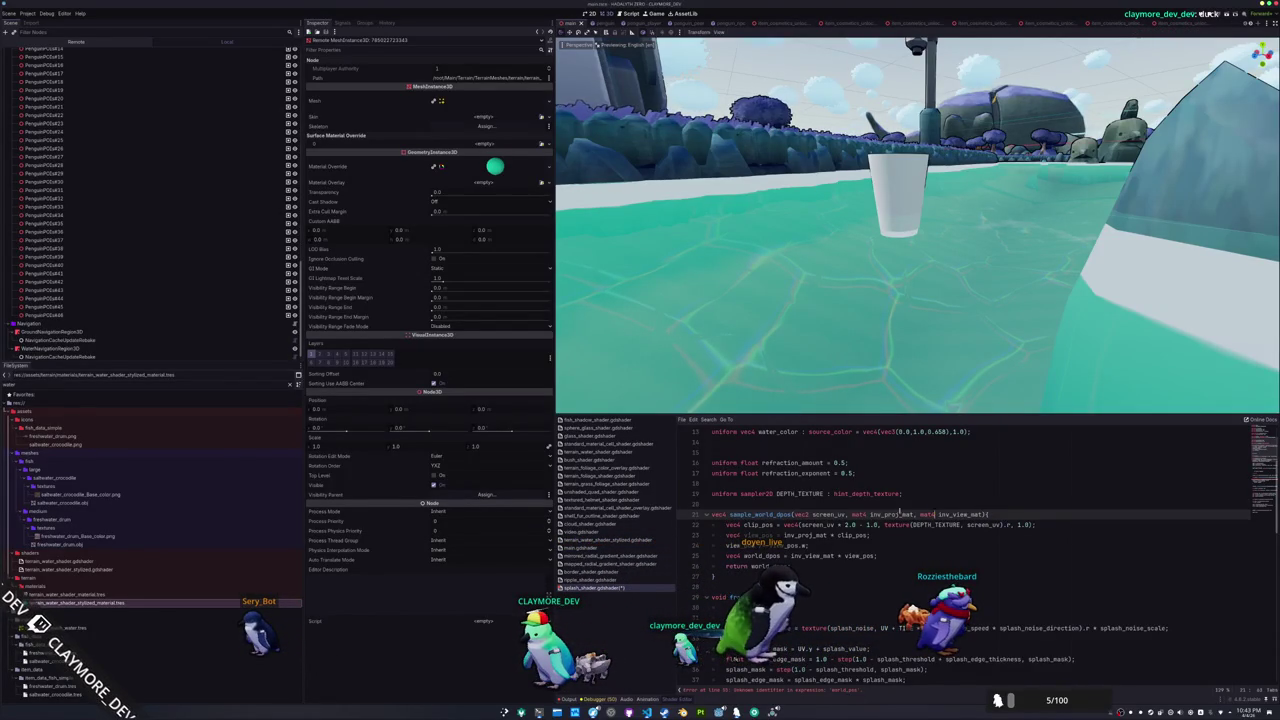
# Declare 'varying vec3 world_pos;' above vertex()
pyautogui.click(729, 588)
pyautogui.press('Return')
pyautogui.press('Return')
pyautogui.write('void vertex() {}')
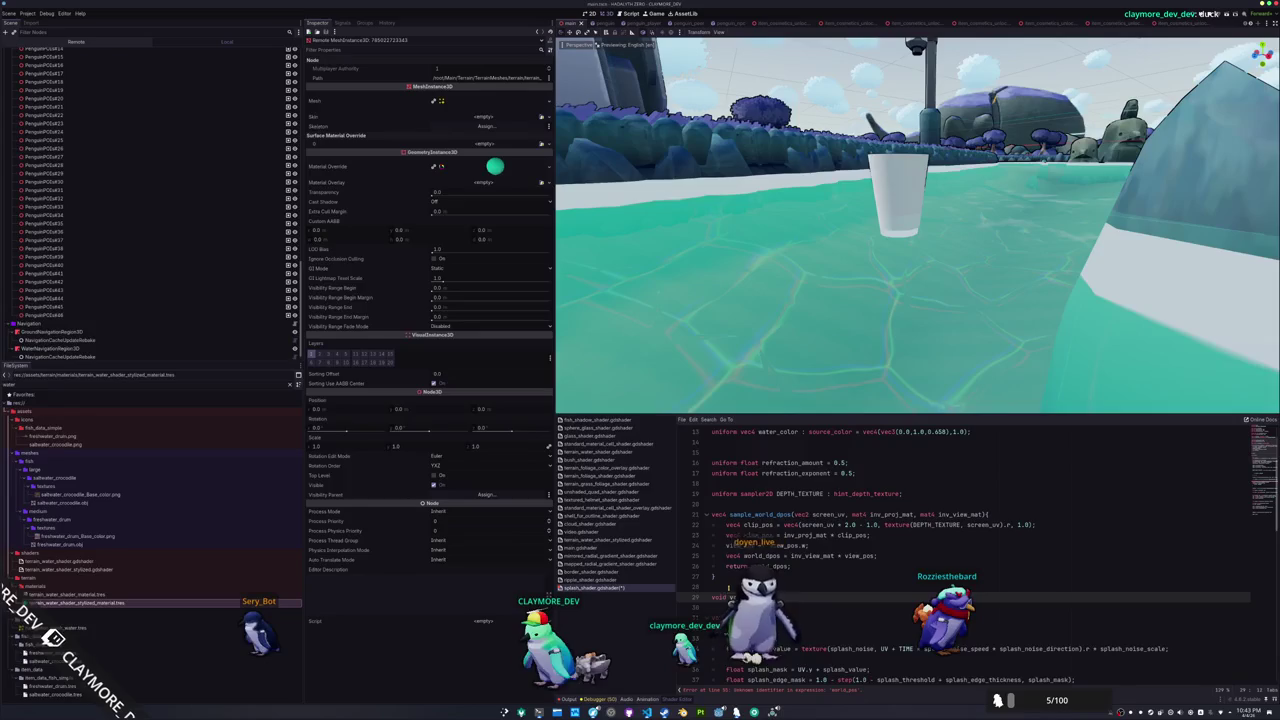
pyautogui.press('Return')
pyautogui.write('world_pos')
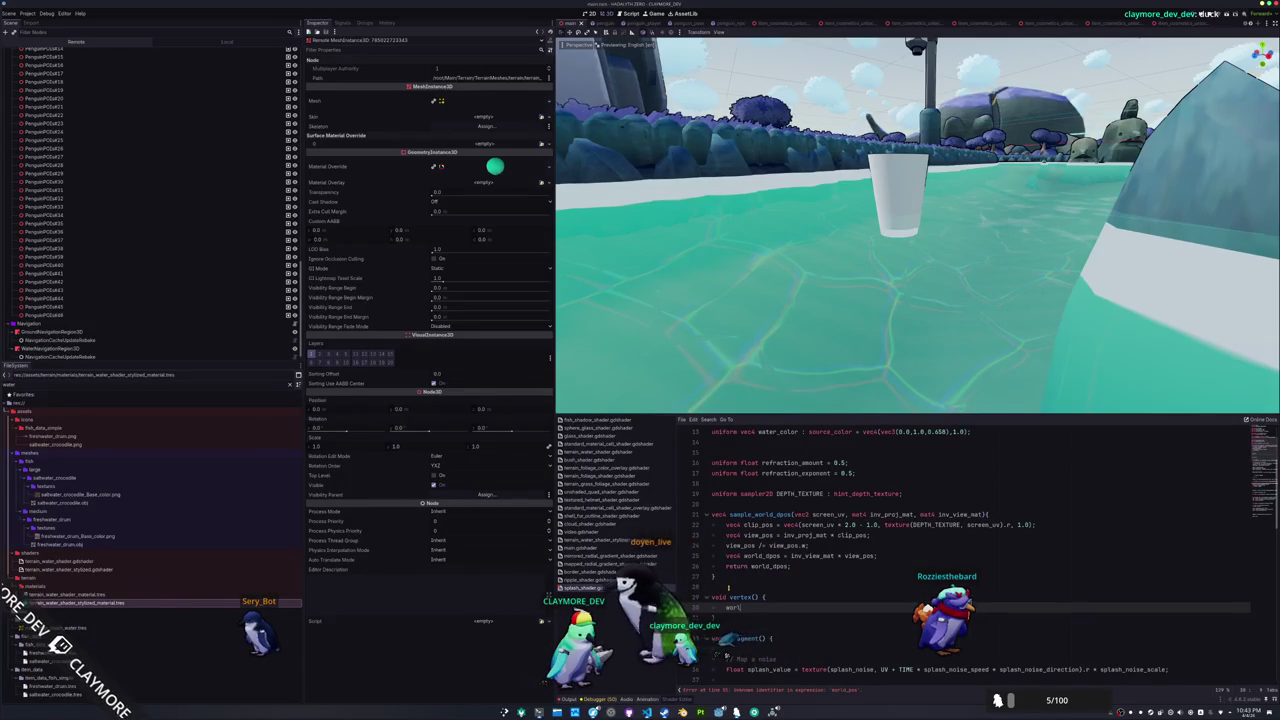
pyautogui.click(728, 588)
pyautogui.press('Return')
pyautogui.write('varying worl')
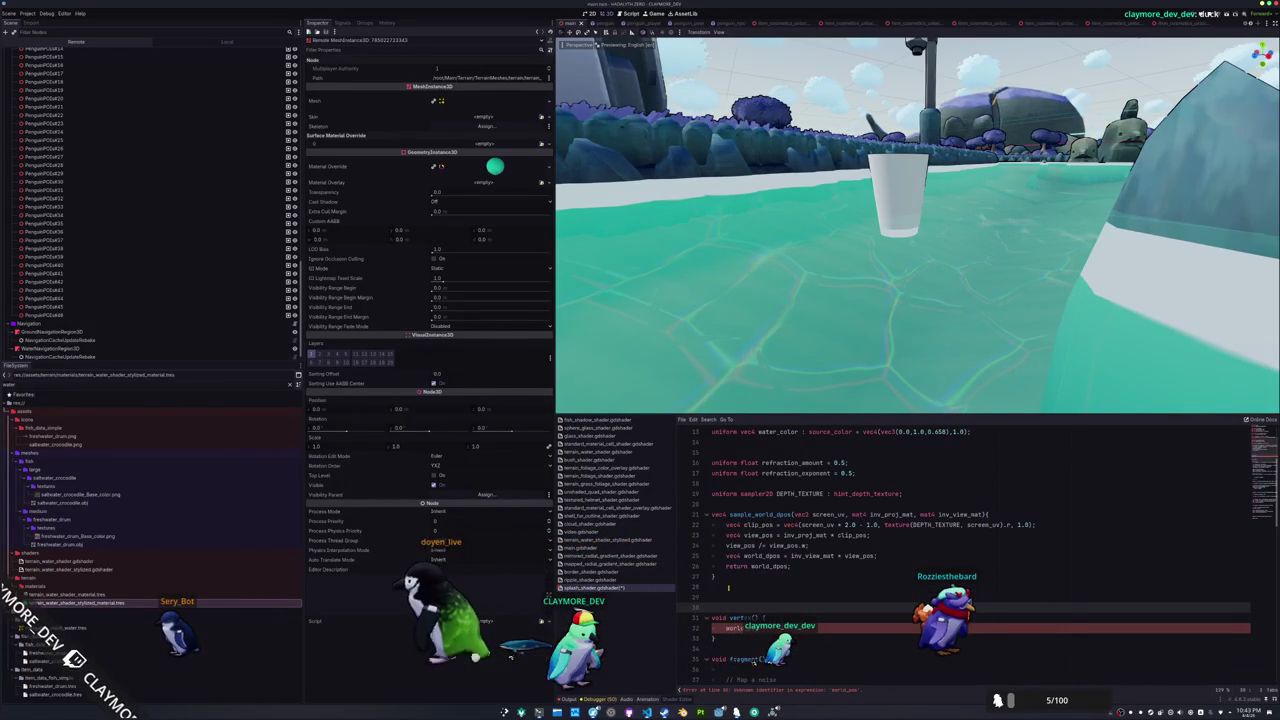
pyautogui.write('d_pos')
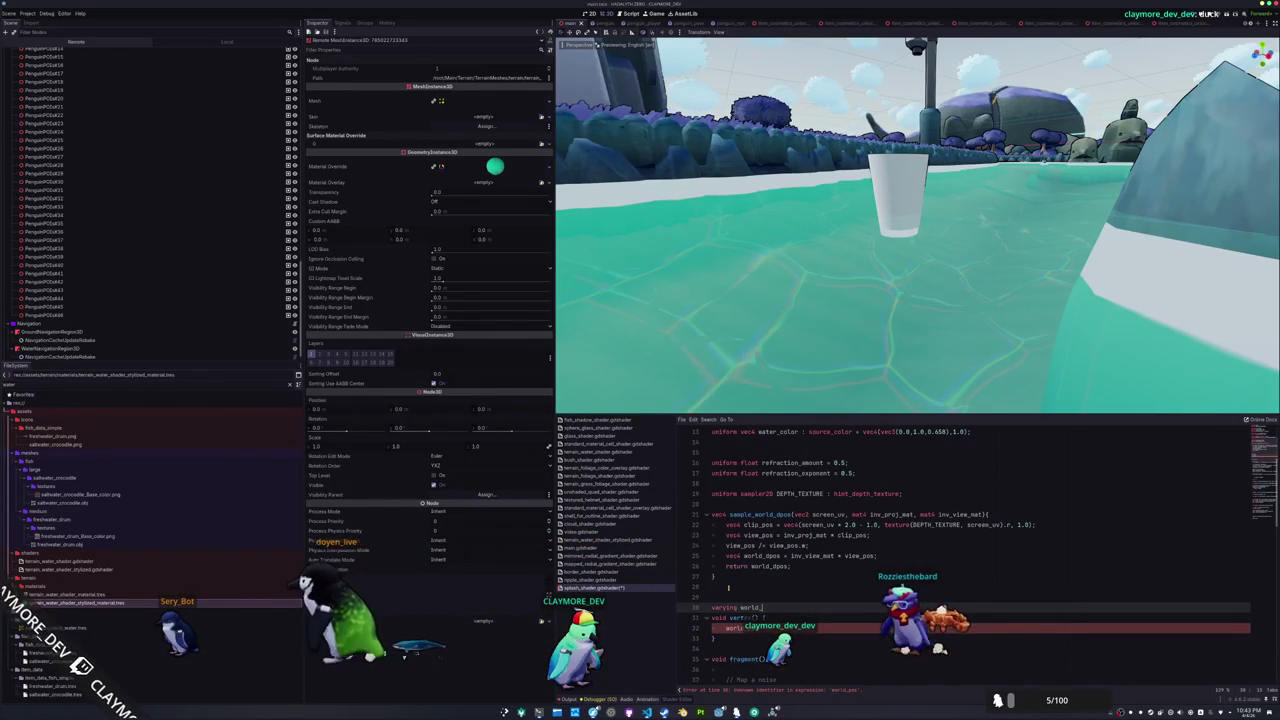
pyautogui.hotkey('ctrl', 'Left')
pyautogui.write('ve')
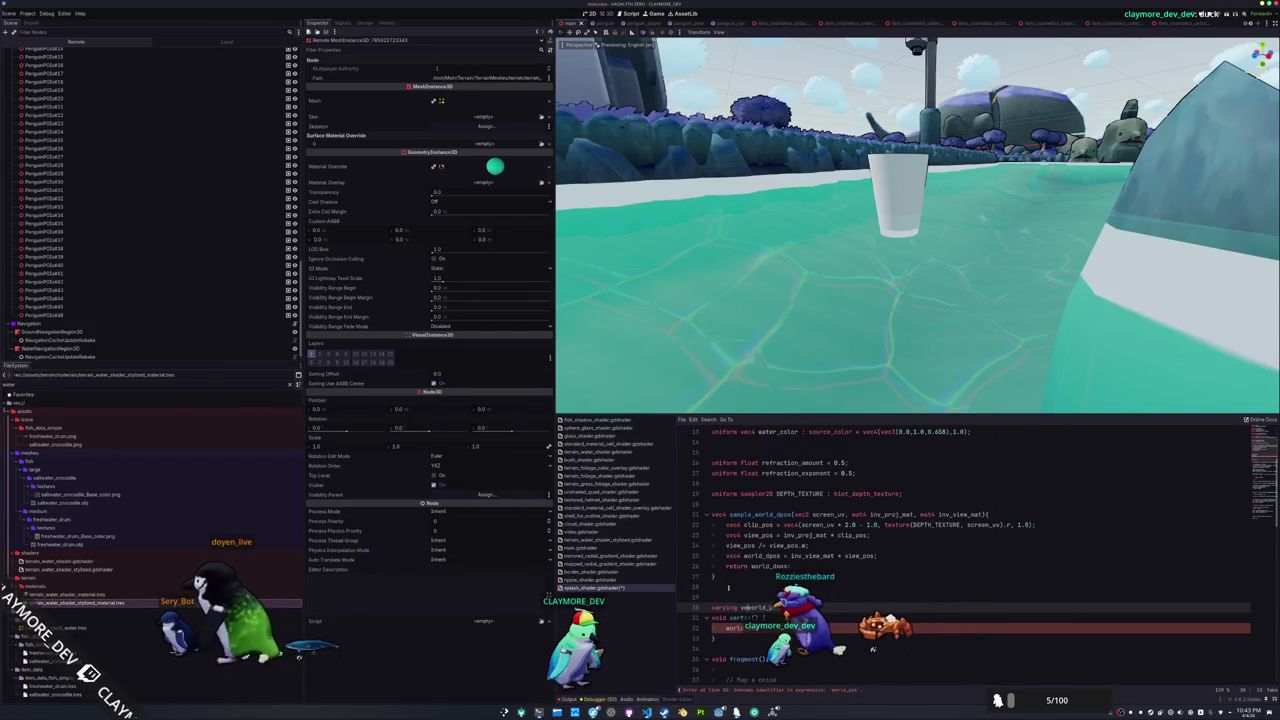
pyautogui.write('c3')
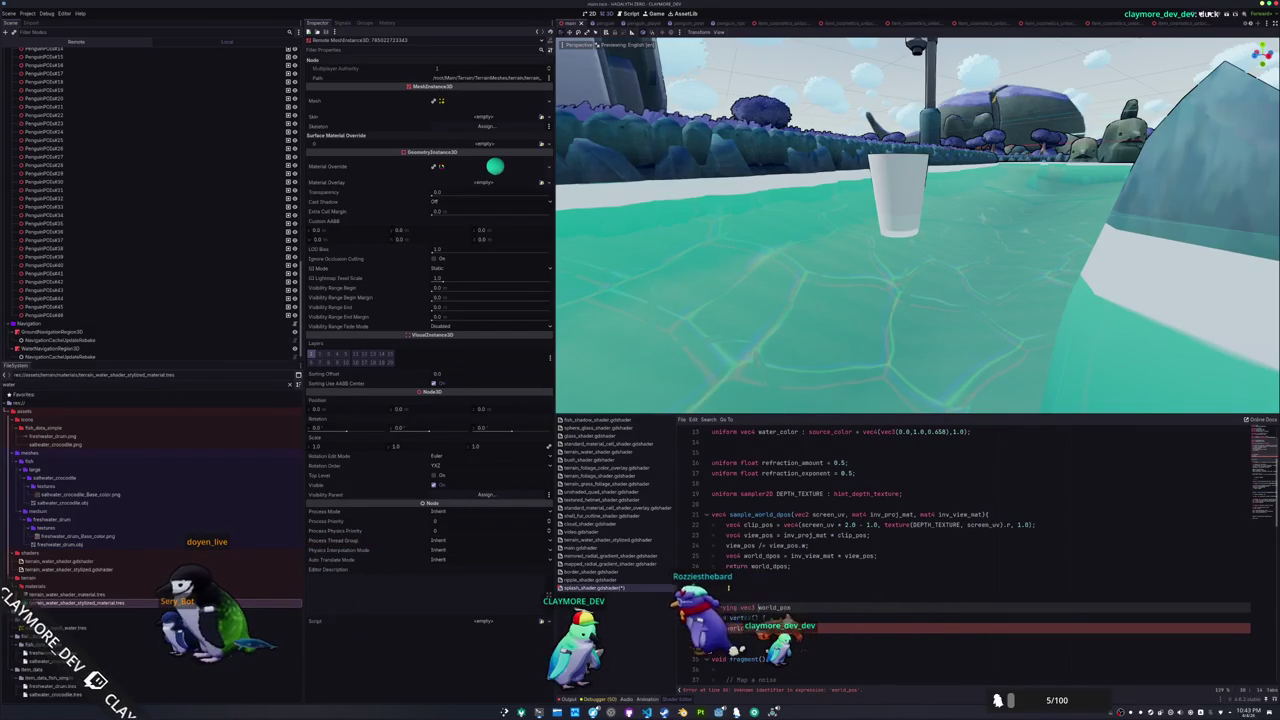
pyautogui.press('Return')
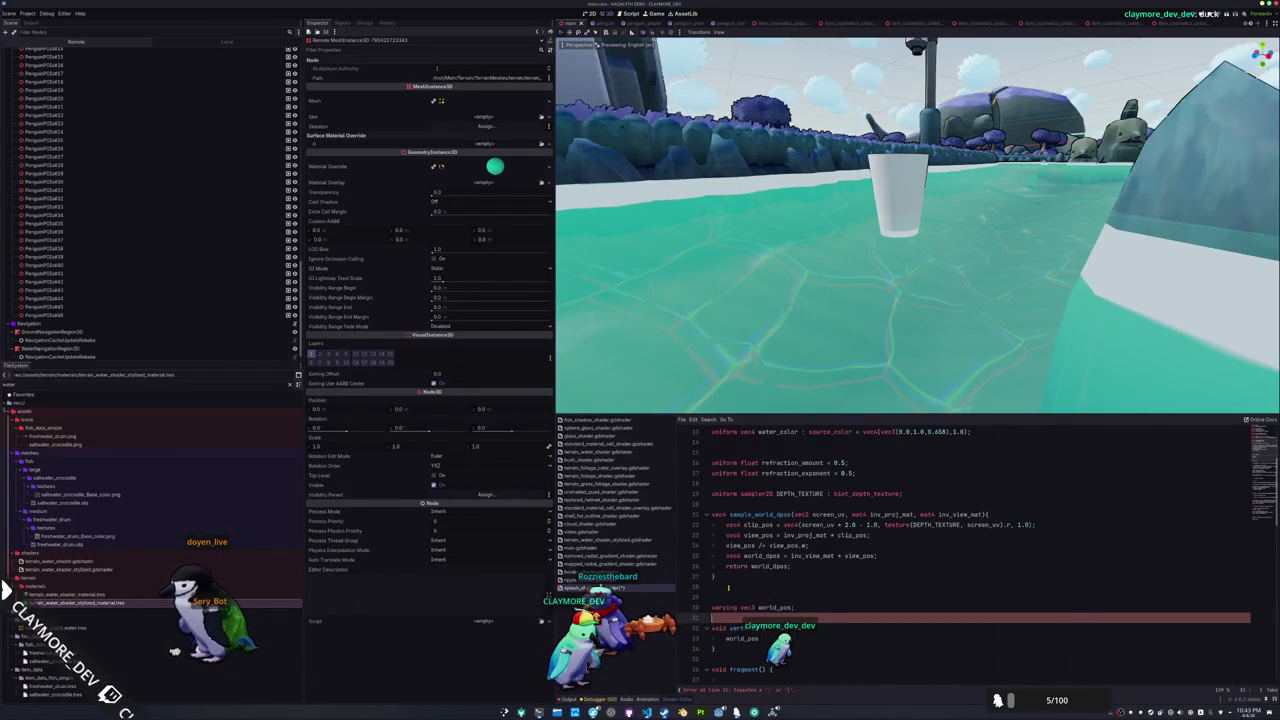
# Complete world_pos = (MODEL_MATRIX * vec4(VERTEX, 1.0)).xyz; inside vertex()
pyautogui.press('Down')
pyautogui.press('Down')
pyautogui.press('End')
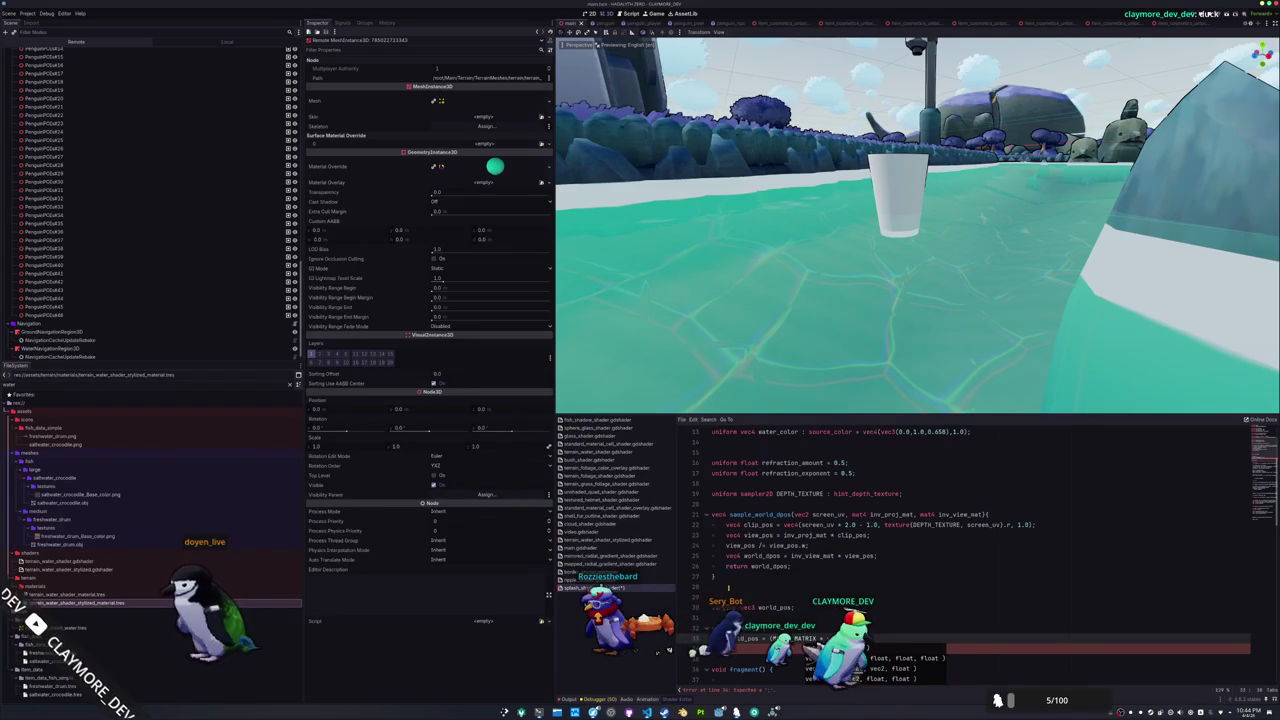
pyautogui.write('1)')
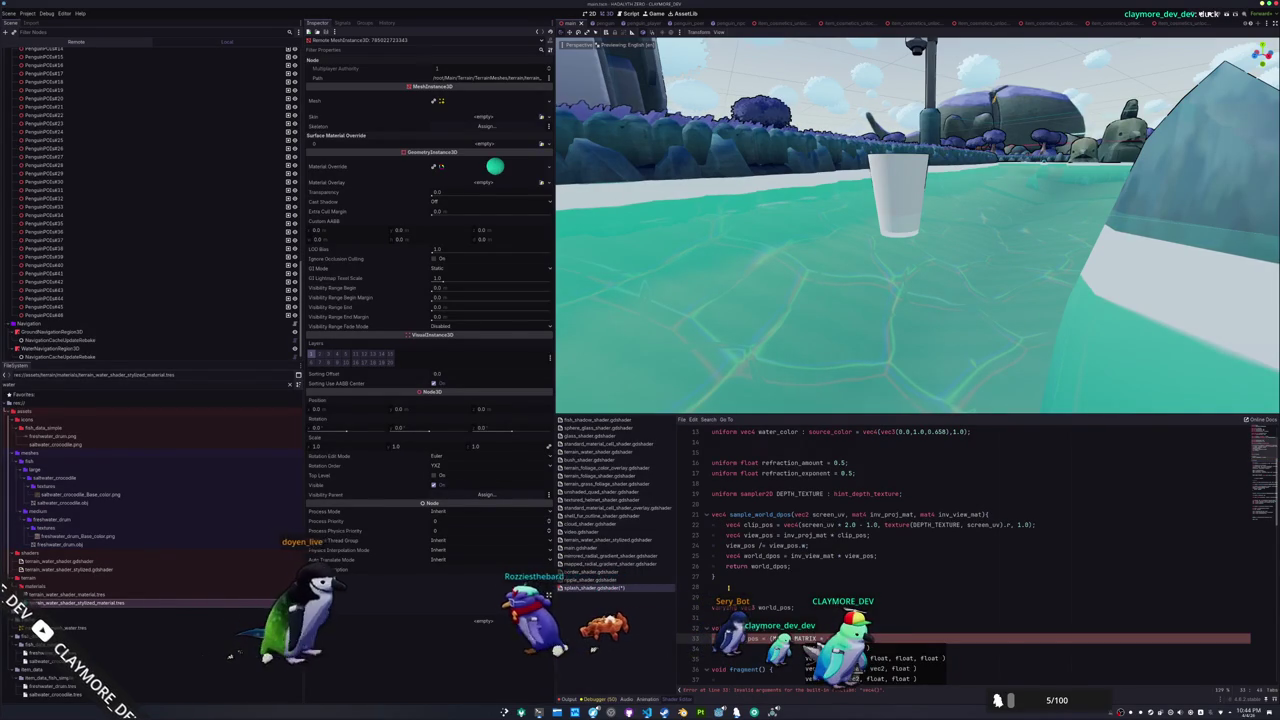
pyautogui.write('.0')
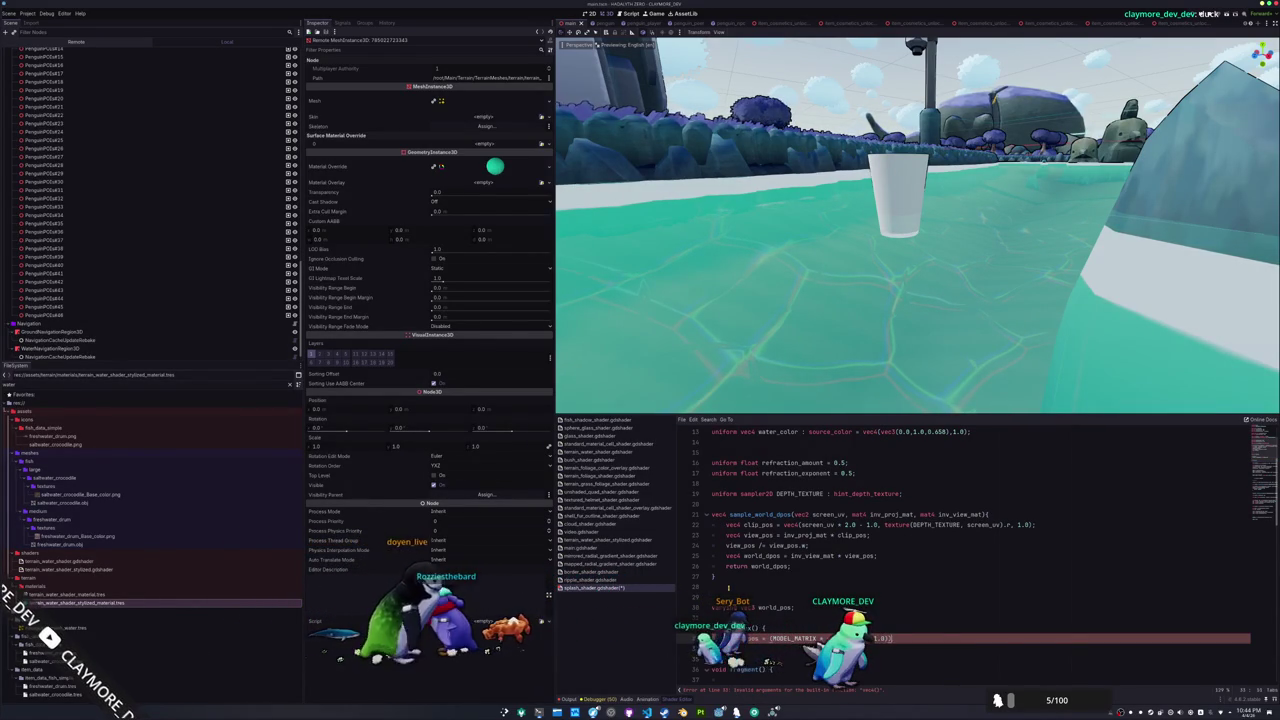
pyautogui.write(').xyz;')
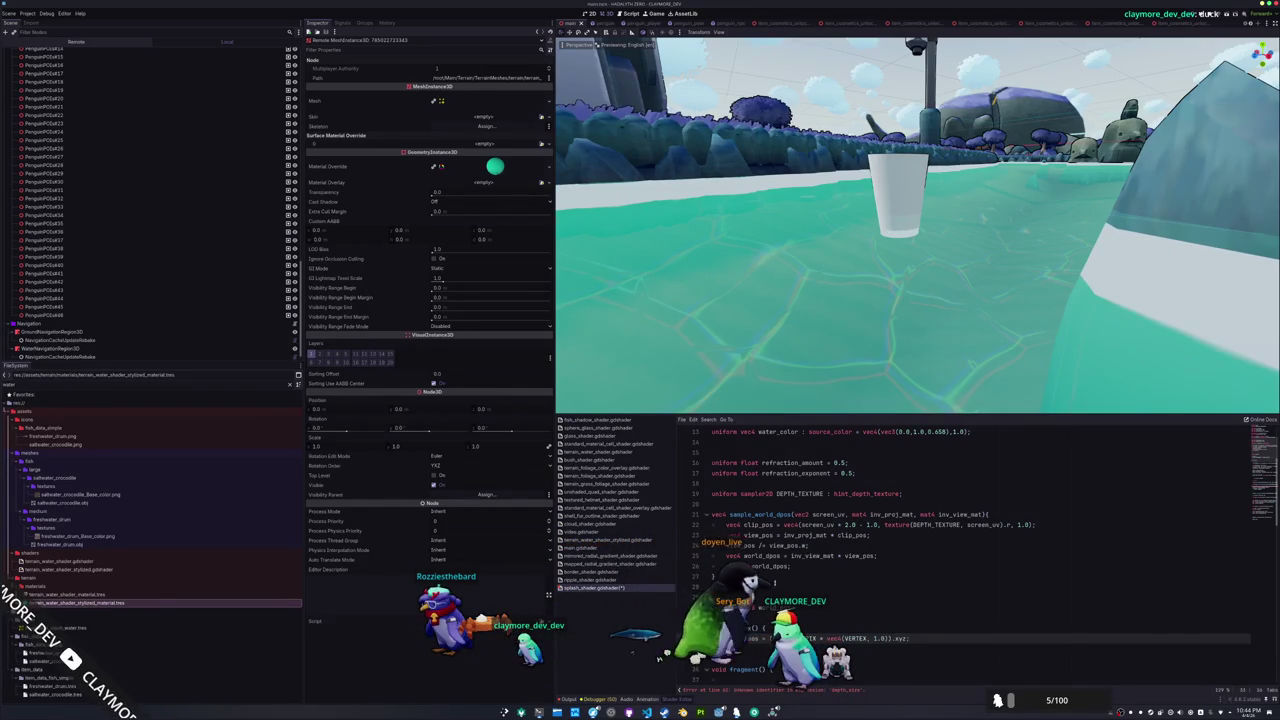
pyautogui.scroll(-10, 918, 567)
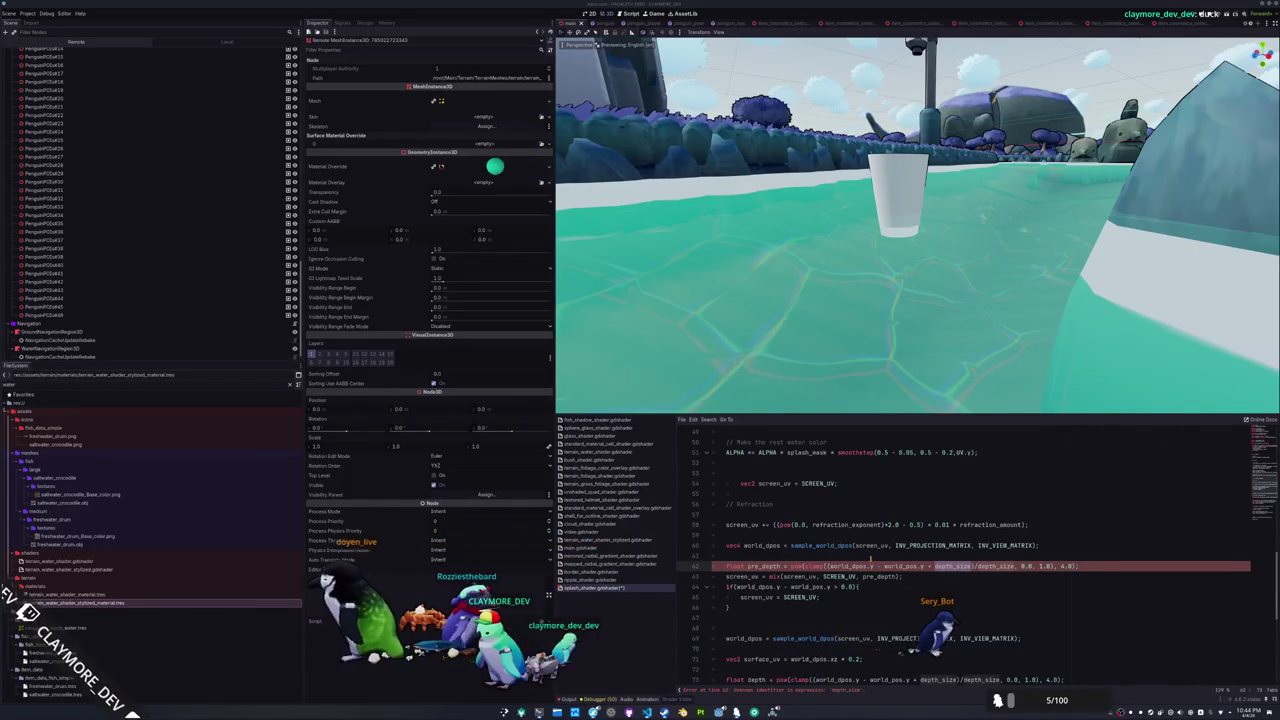
# Add a 'uniform float depth_size;' declaration to the splash shader
pyautogui.click(726, 555)
pyautogui.scroll(15, 900, 560)
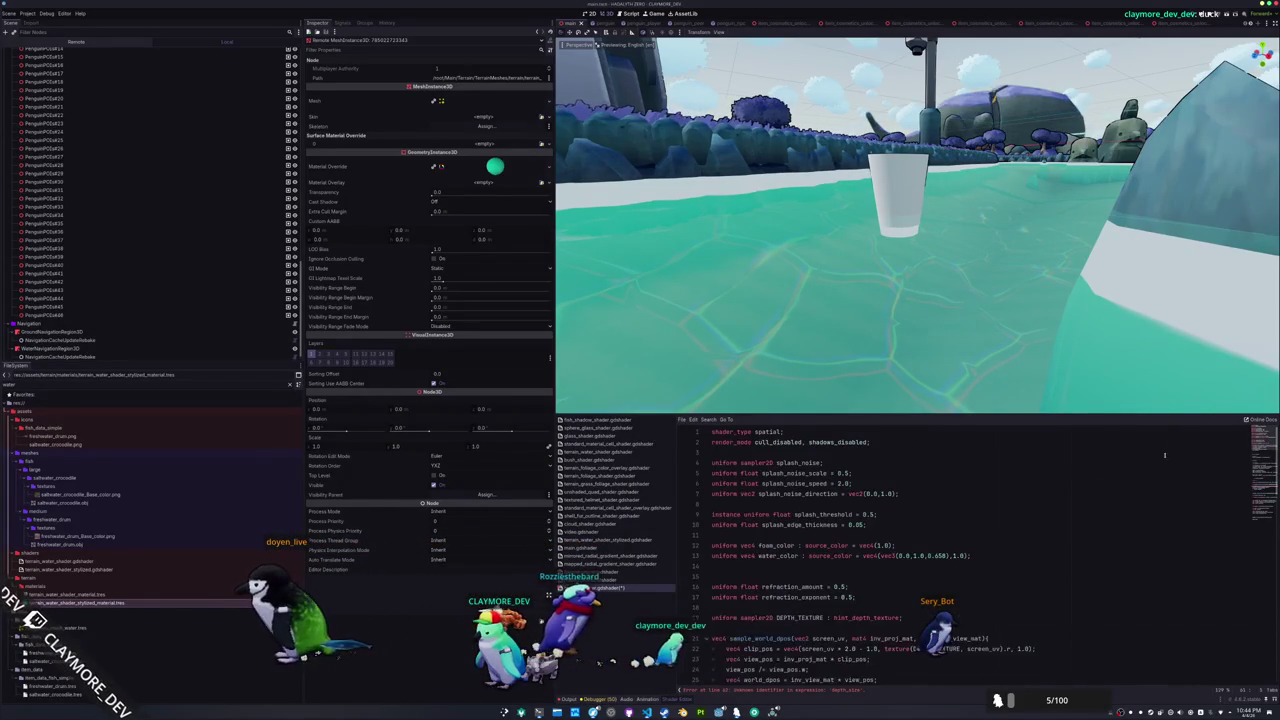
pyautogui.press('Return')
pyautogui.write('uniform float depth_size;')
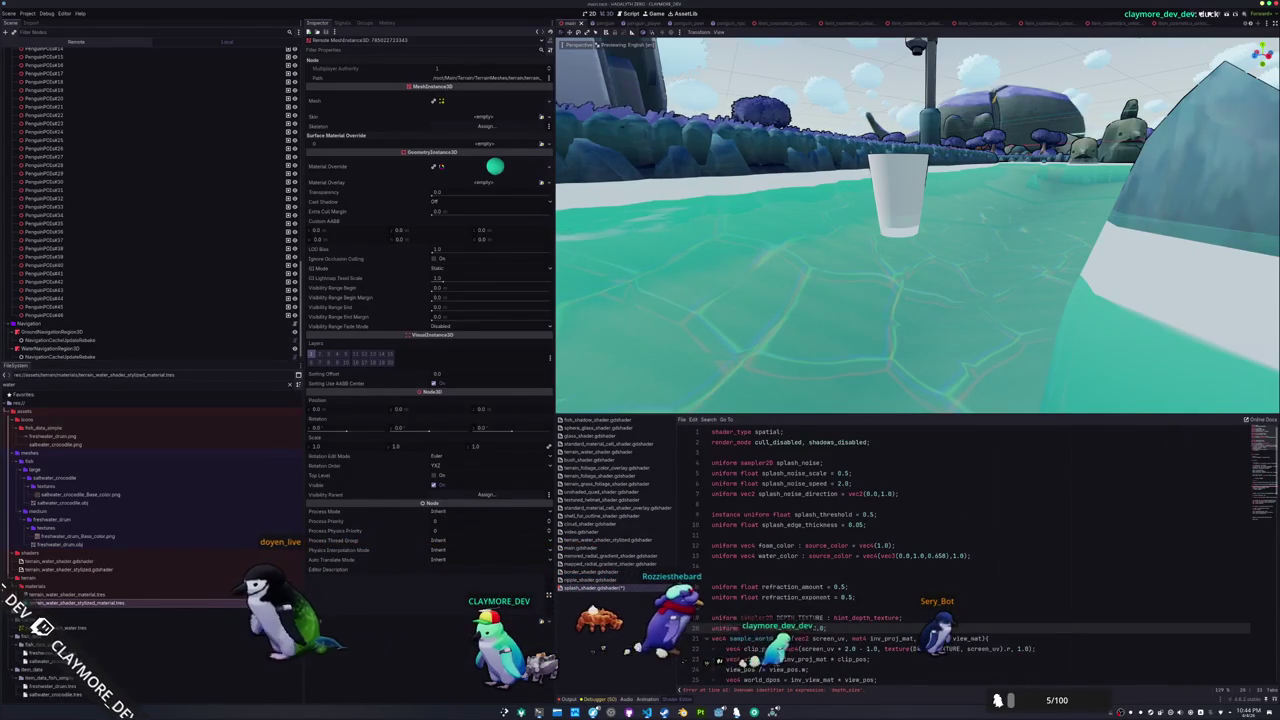
pyautogui.press('Return')
# Delete the foam_shape and foam lines from the fragment code
pyautogui.scroll(-12, 900, 560)
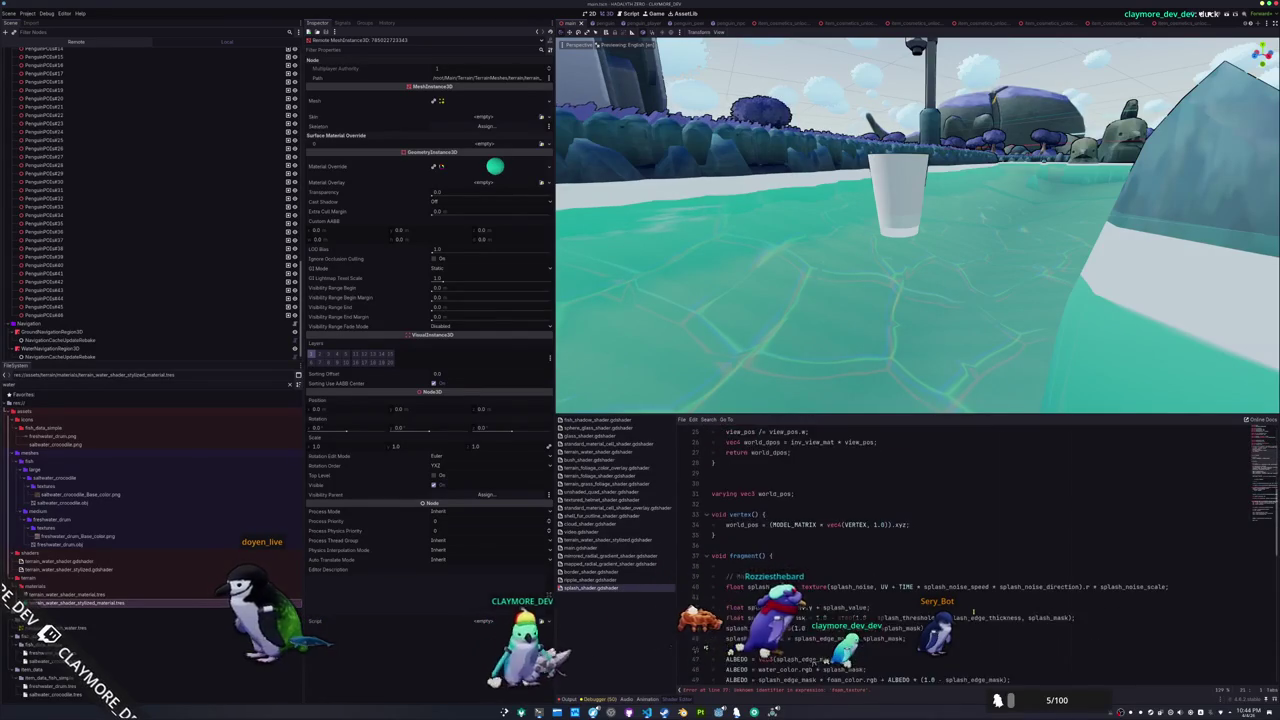
pyautogui.scroll(-10, 977, 607)
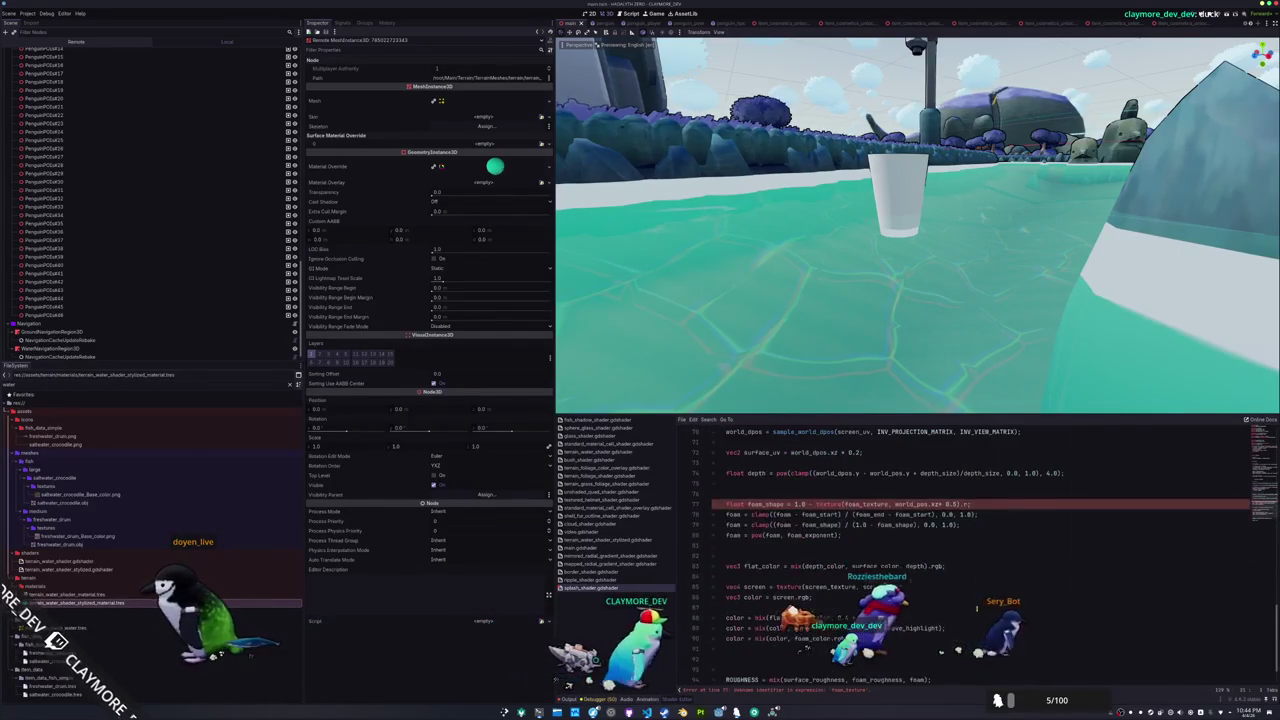
pyautogui.click(862, 535)
pyautogui.moveTo(849, 567); pyautogui.dragTo(712, 535)
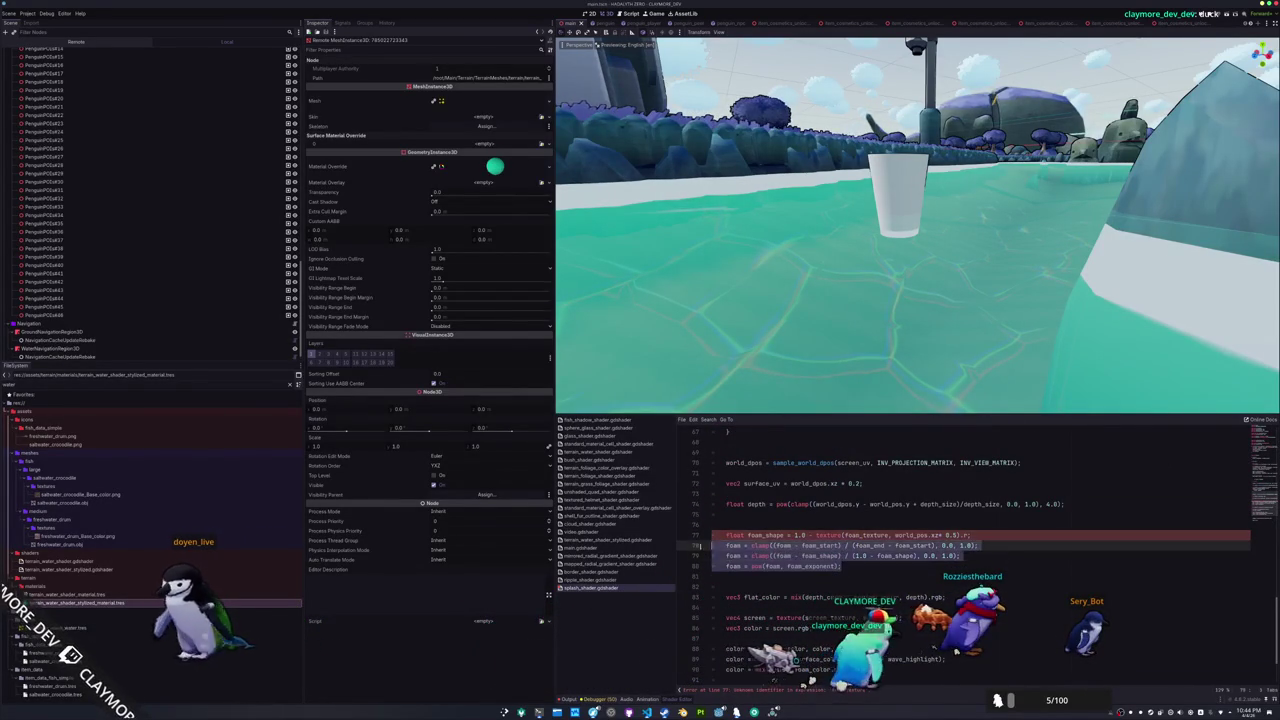
pyautogui.press('BackSpace')
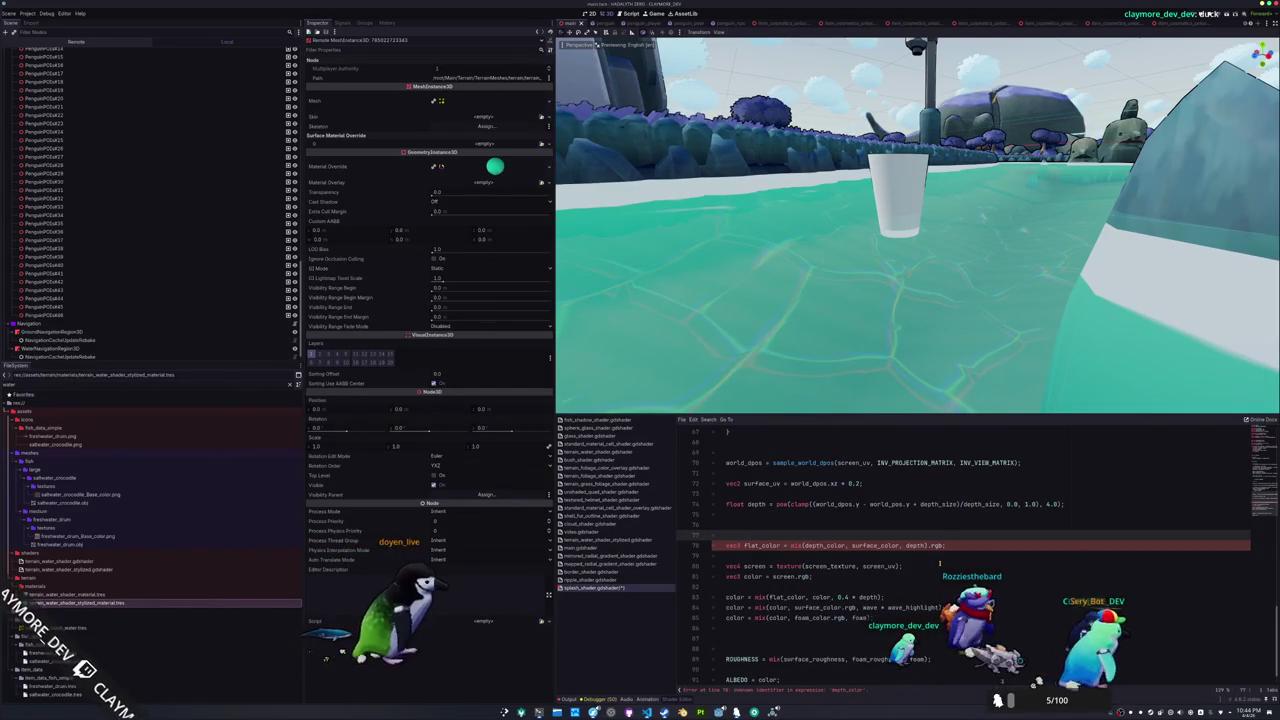
pyautogui.scroll(20, 940, 563)
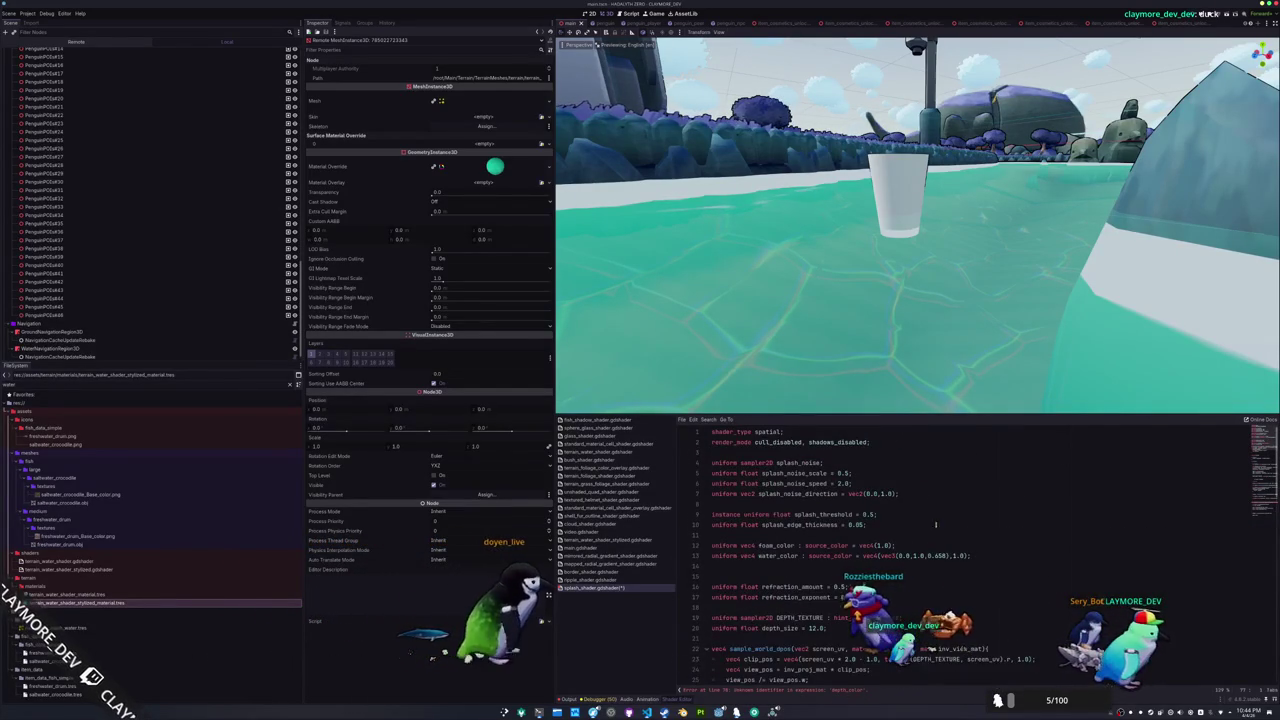
# Rename water_color to surface_color and add a 'uniform vec4 depth_color : source_color'
pyautogui.doubleClick(778, 556)
pyautogui.write('surface_col')
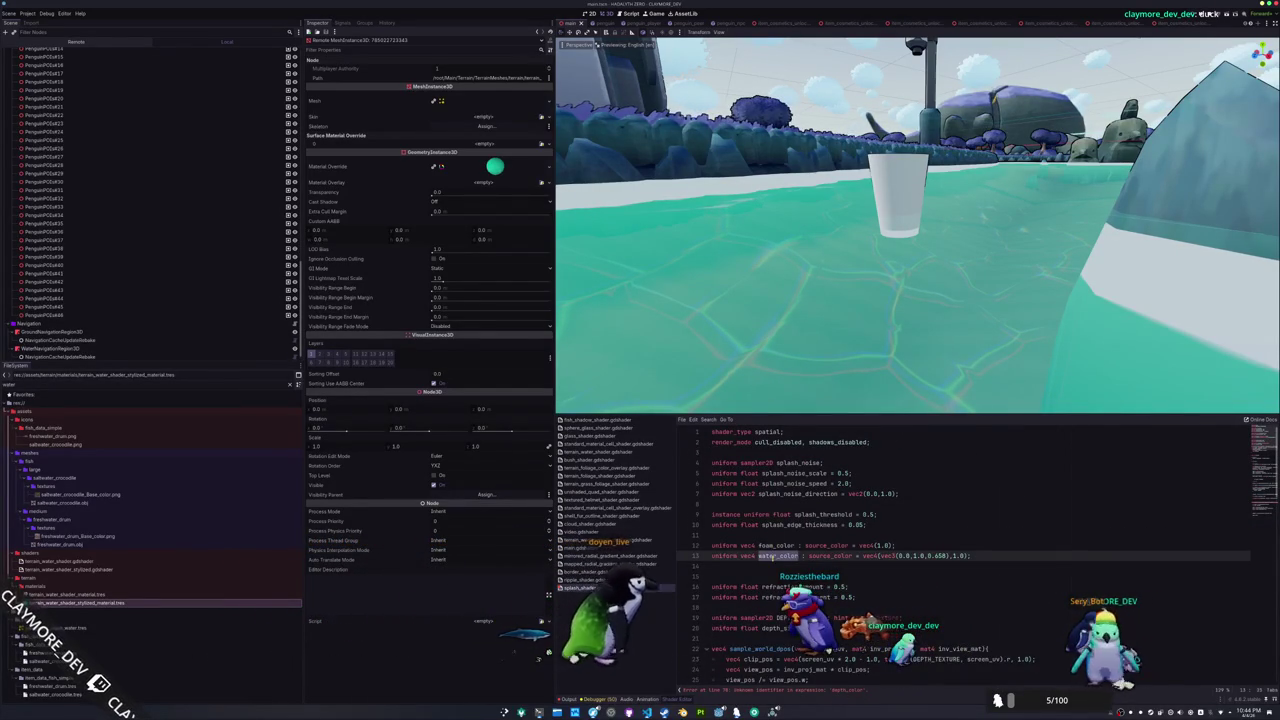
pyautogui.write('or')
pyautogui.press('Down')
pyautogui.write('uniform v')
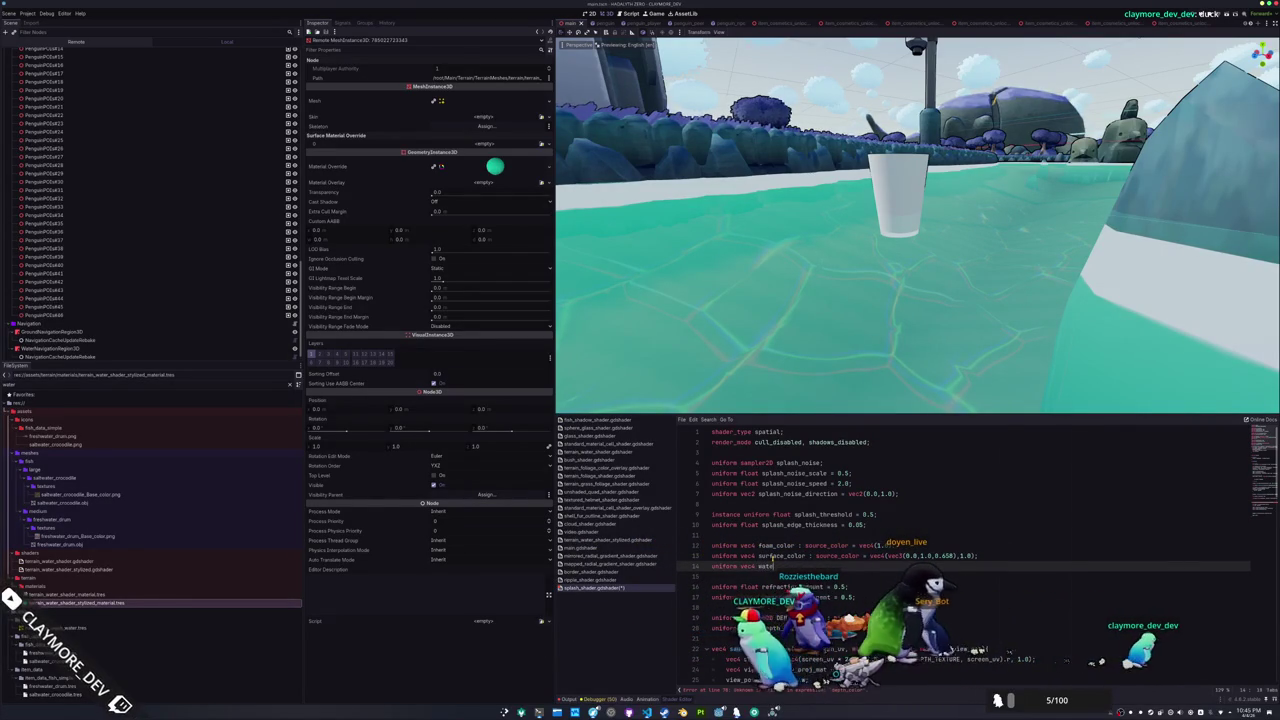
pyautogui.write('ec4 depth_color : sourc')
pyautogui.press('Return')
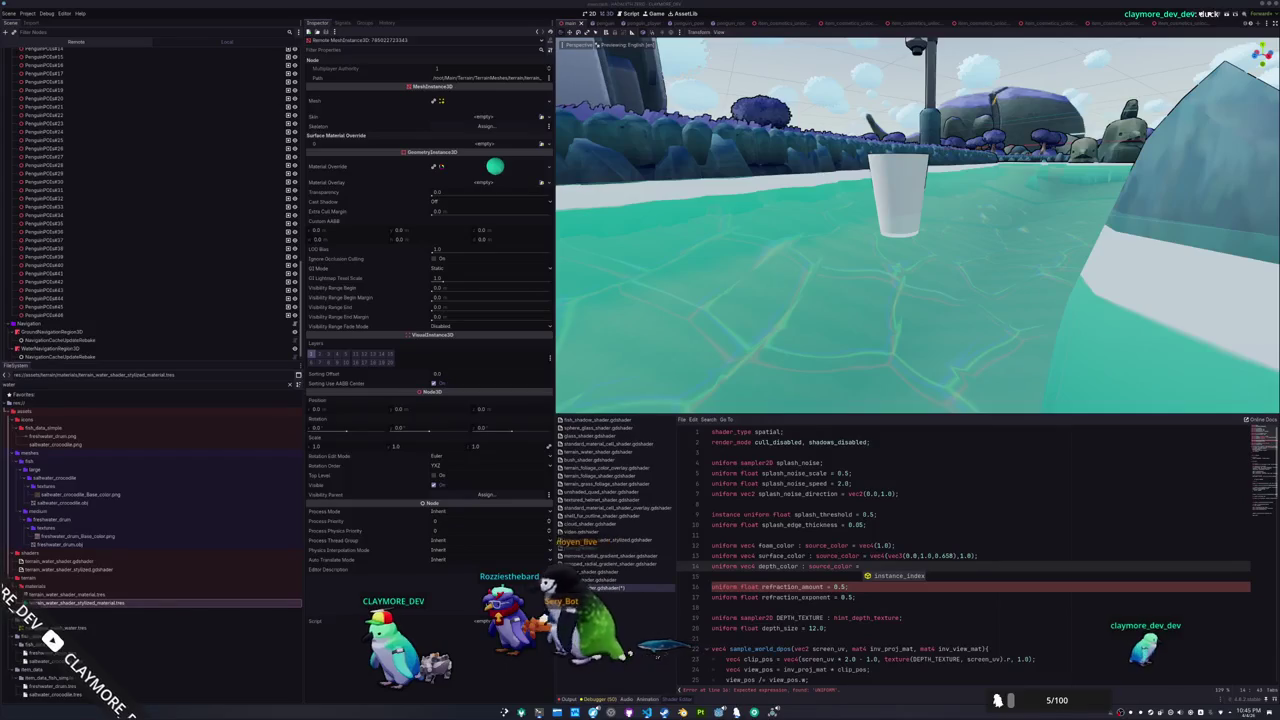
pyautogui.write('vec4(0.08,0.2,0.4,1.0);')
pyautogui.press('Return')
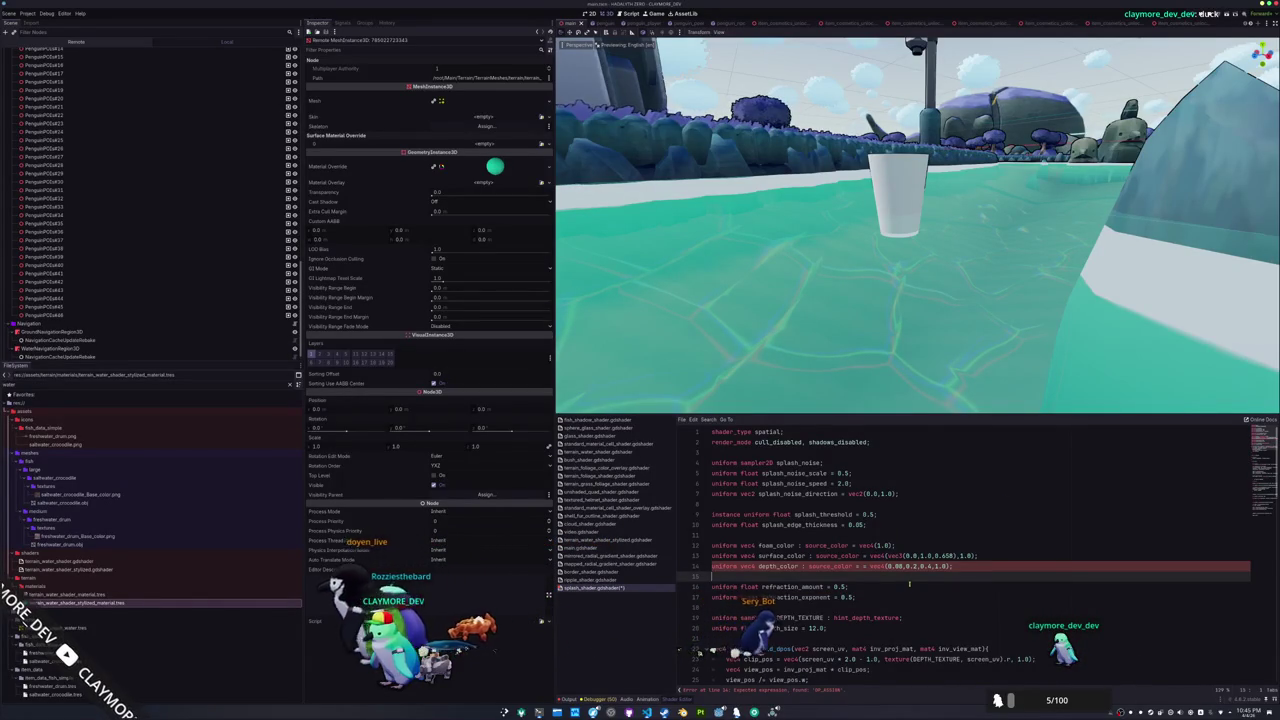
pyautogui.click(858, 566)
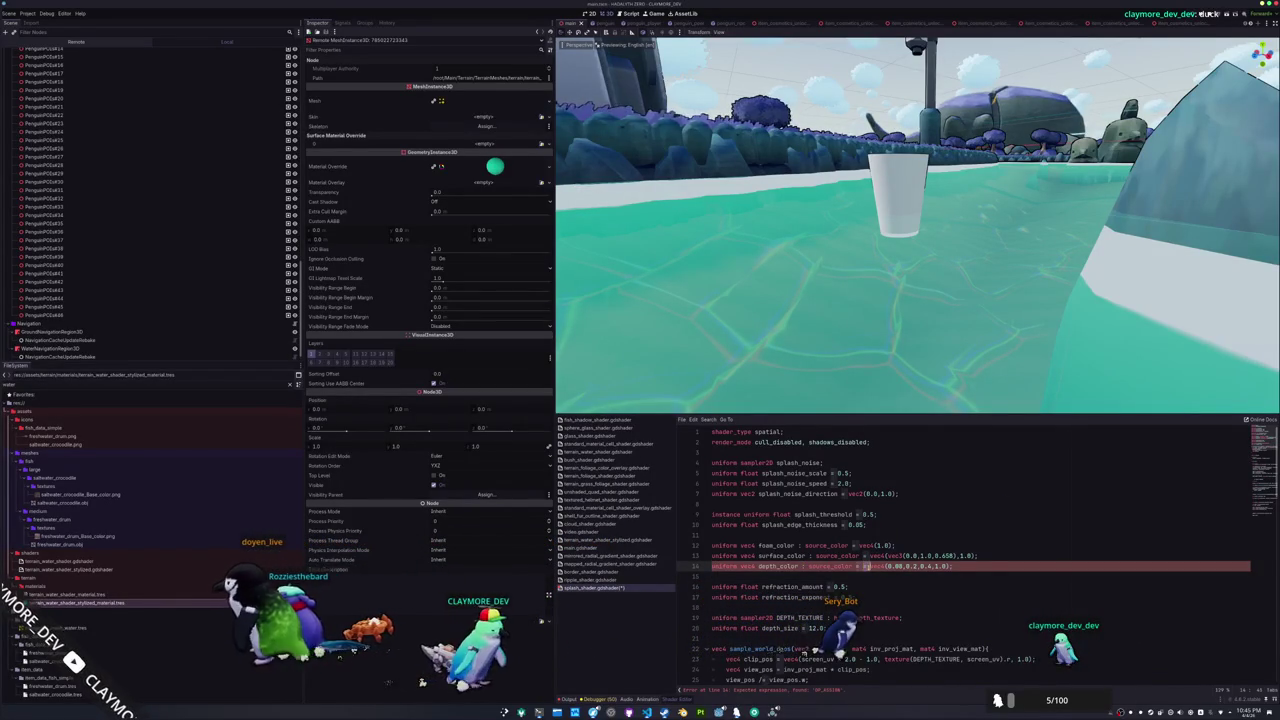